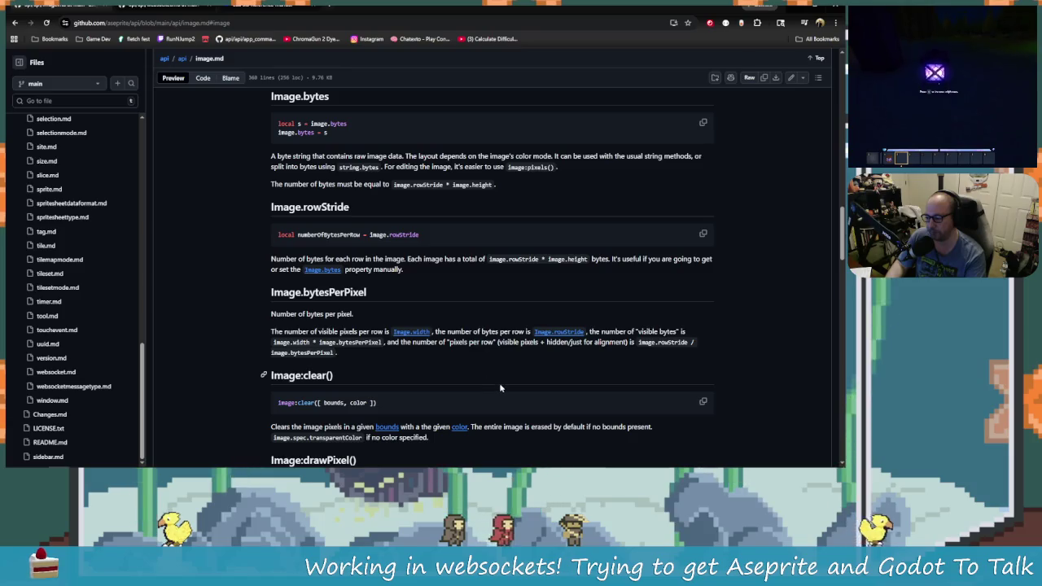
Read the Image.bytes, rowStride and bytesPerPixel docs on GitHub, then return to the Lua script.
scroll(499, 387, down, 1)
scroll(498, 386, up, 1)
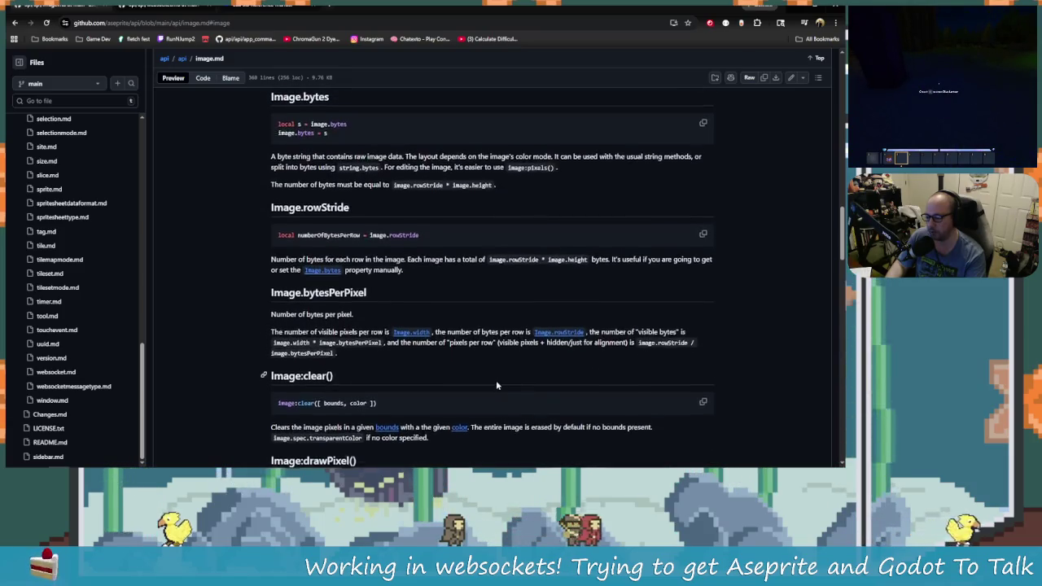
key(alt+Tab)
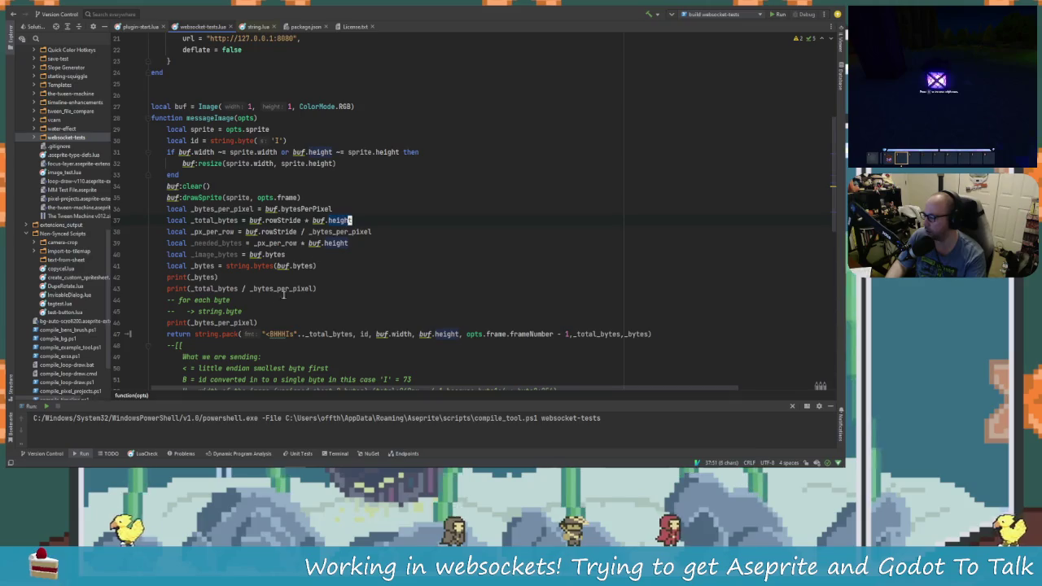
Add one blank line between print(_total_bytes / _bytes_per_pixel) and the for-each-byte comment.
click(313, 288)
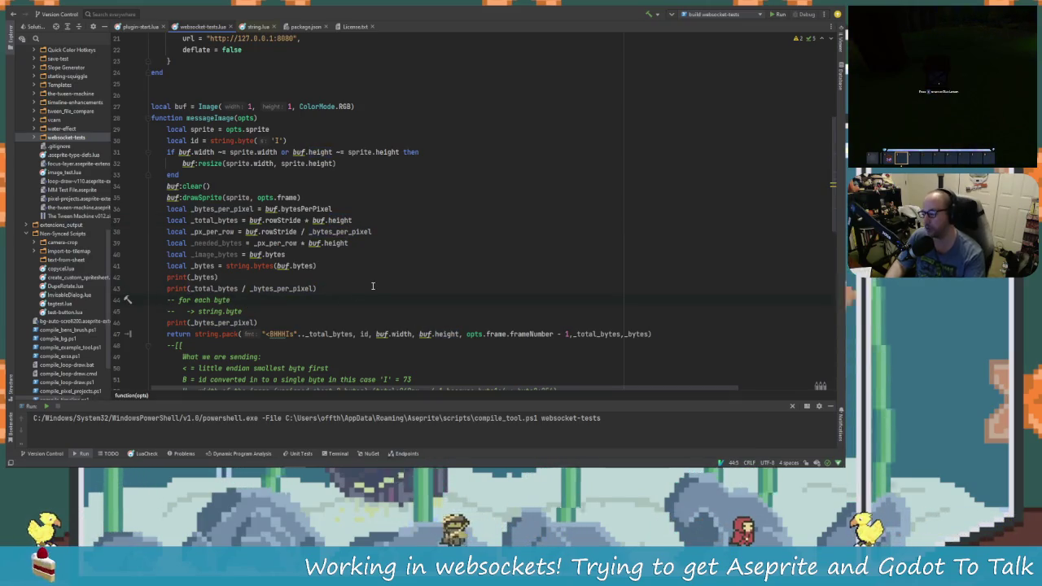
key(Return)
key(Return)
key(Up)
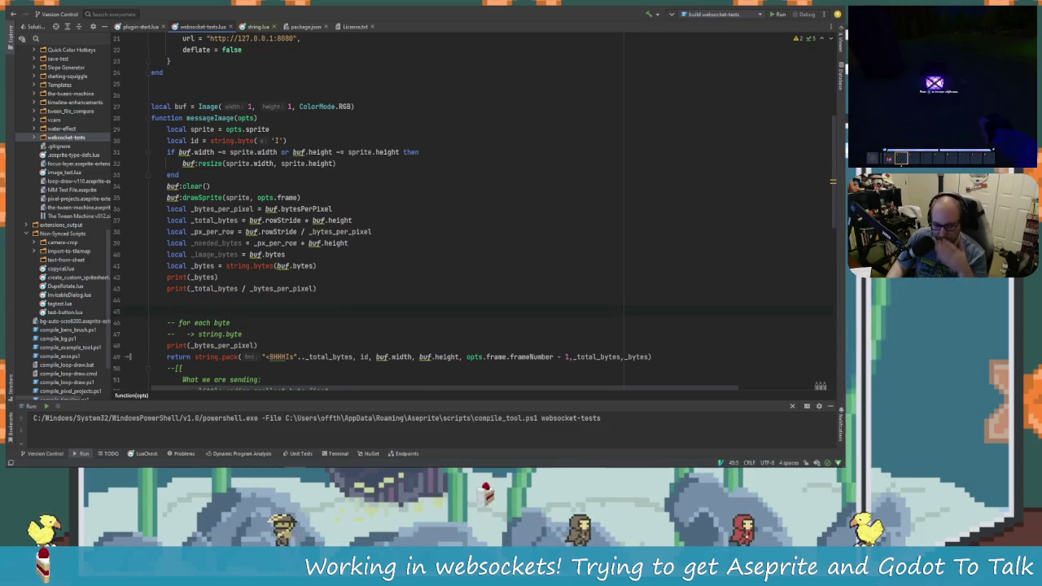
key(BackSpace)
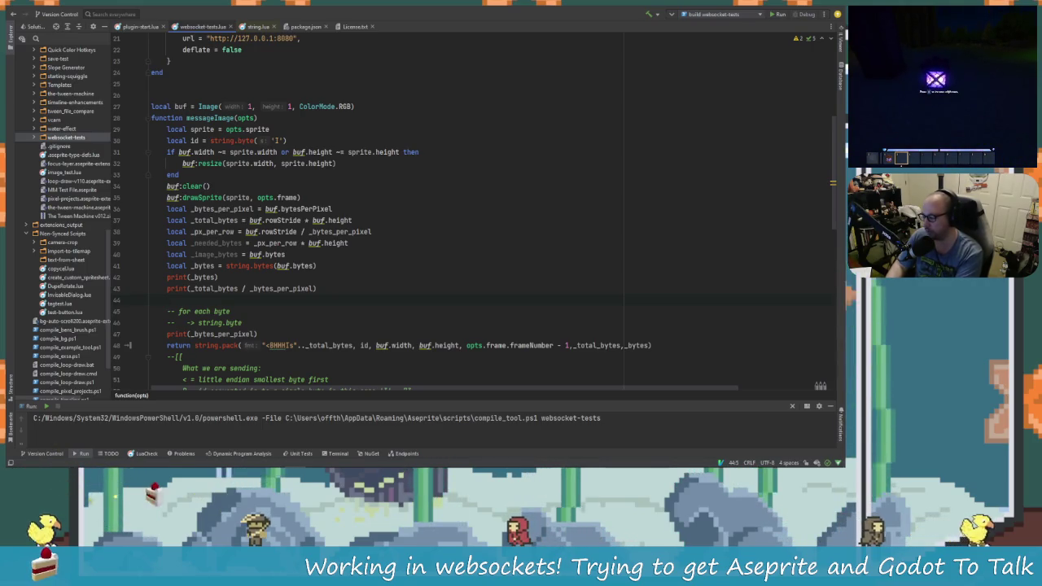
Bring Aseprite forward to see the line-41 nil-value (field bytes) error.
key(alt+Tab)
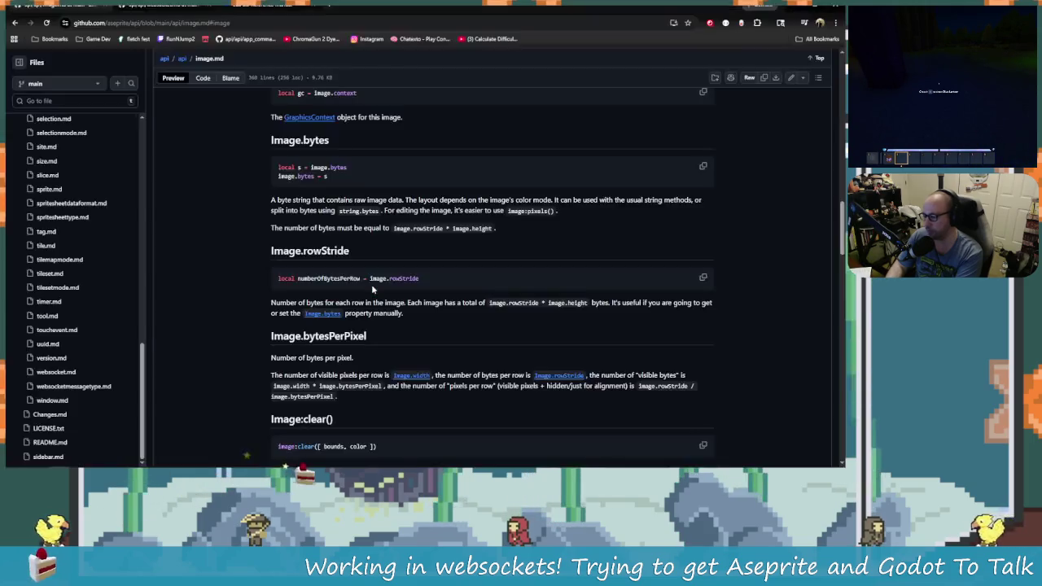
key(alt+Tab)
key(Tab)
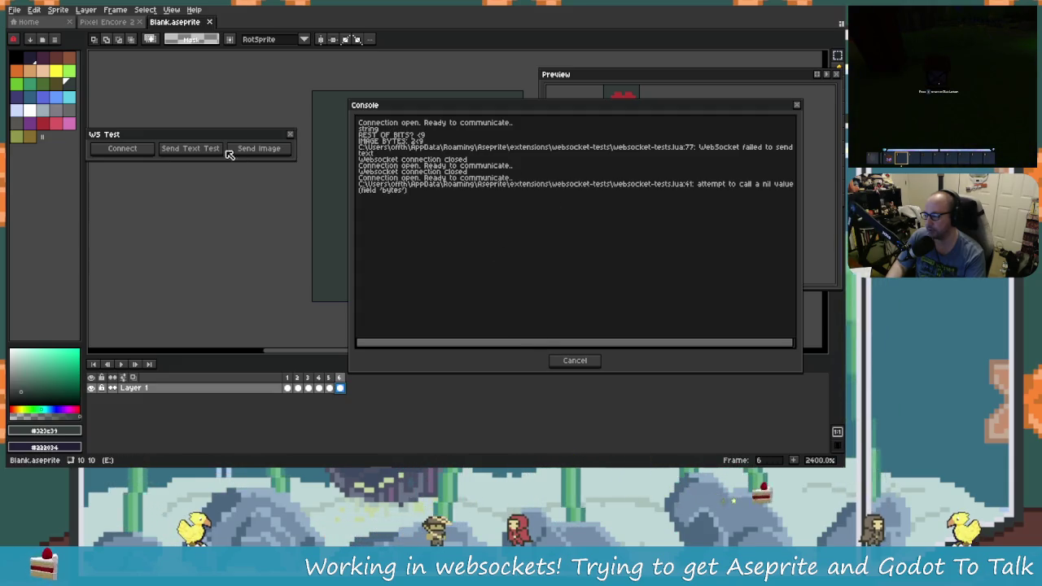
Check the _bytes print lines in Rider, then close Aseprite's old error console and resend the image.
key(alt+Tab)
key(alt+Tab)
key(Tab)
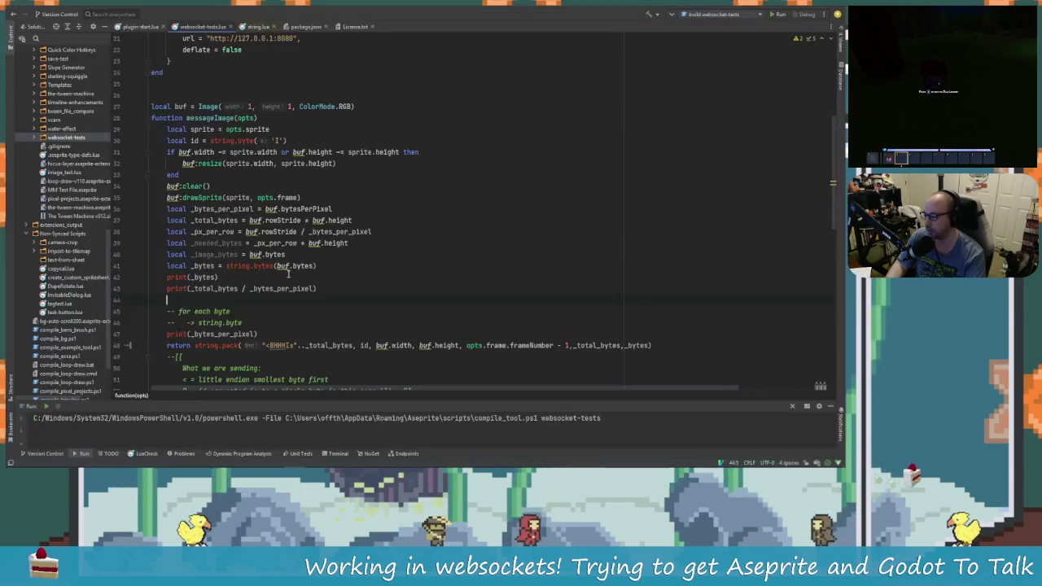
click(203, 277)
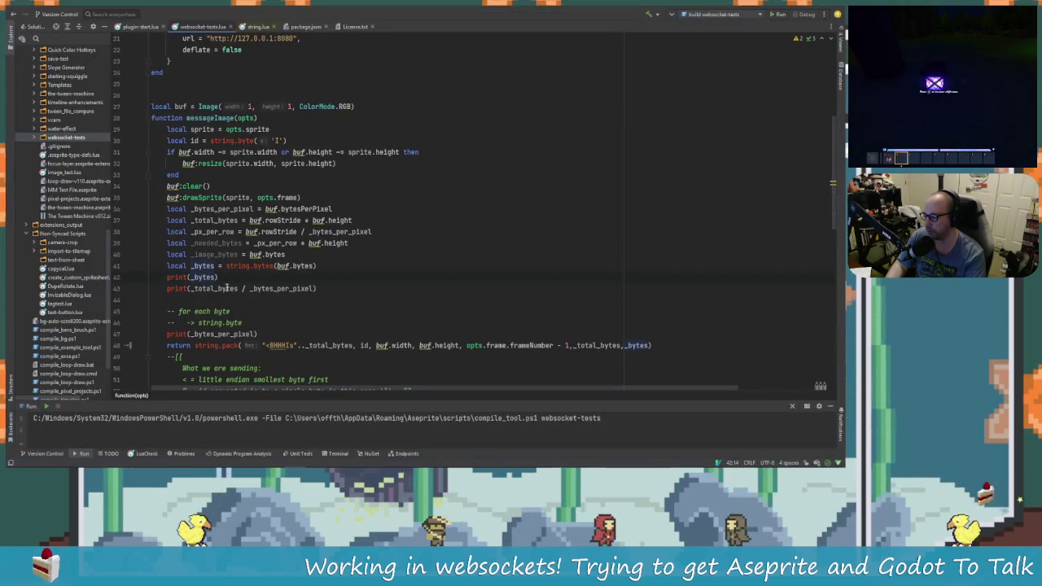
click(284, 288)
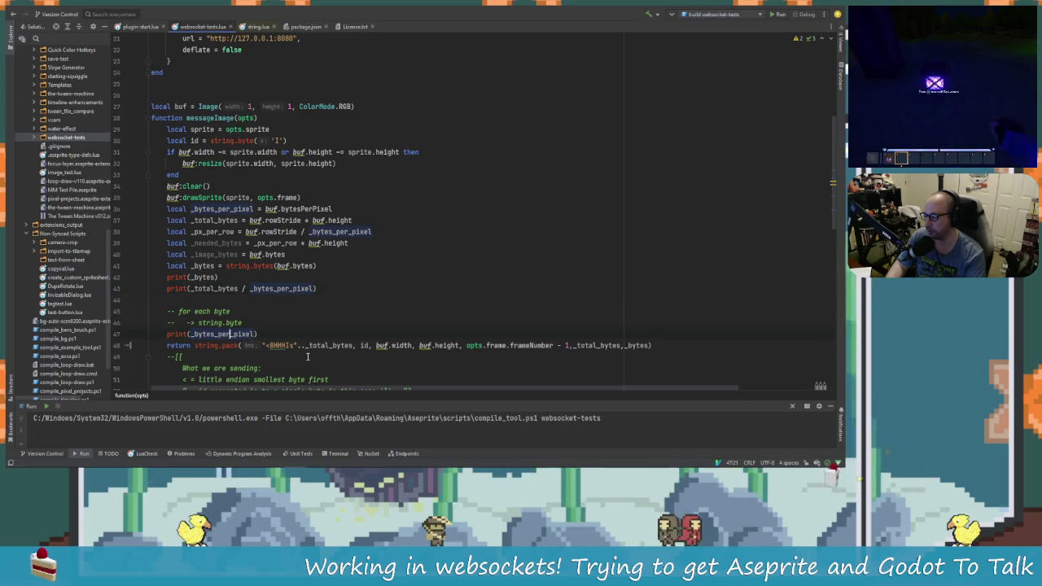
key(alt+Tab)
key(alt+Tab)
key(Tab)
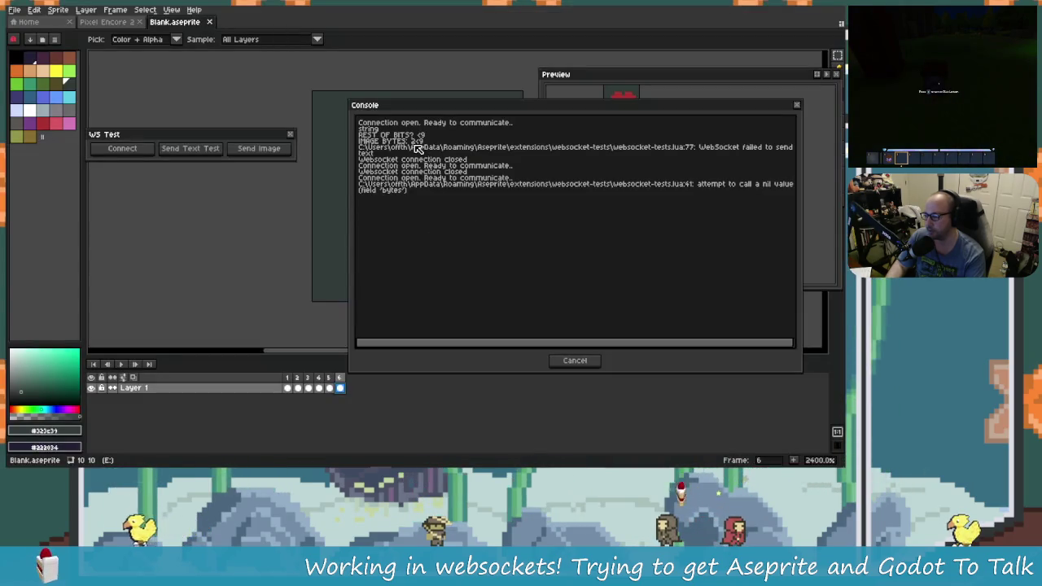
click(575, 360)
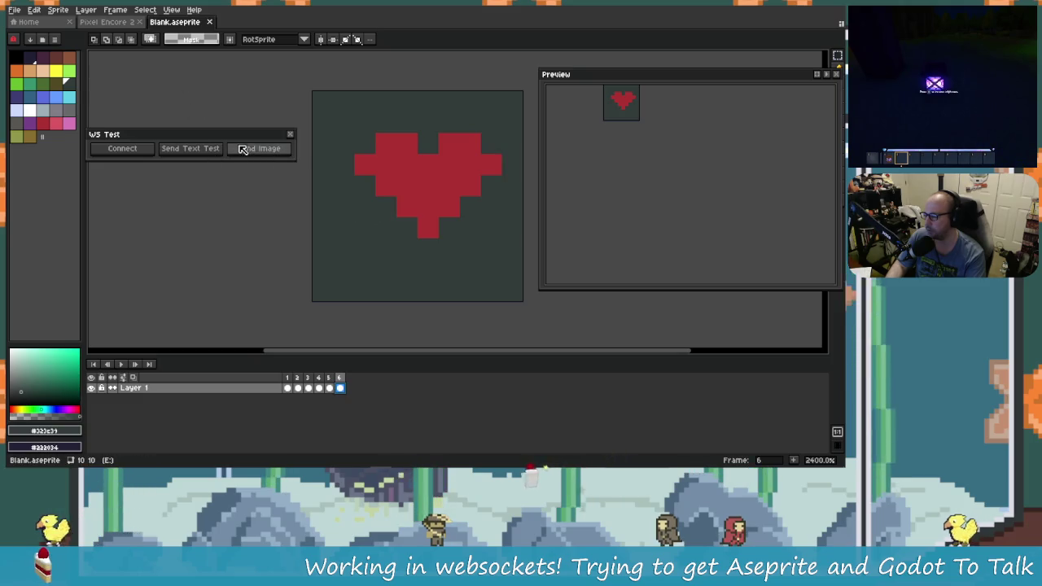
click(253, 149)
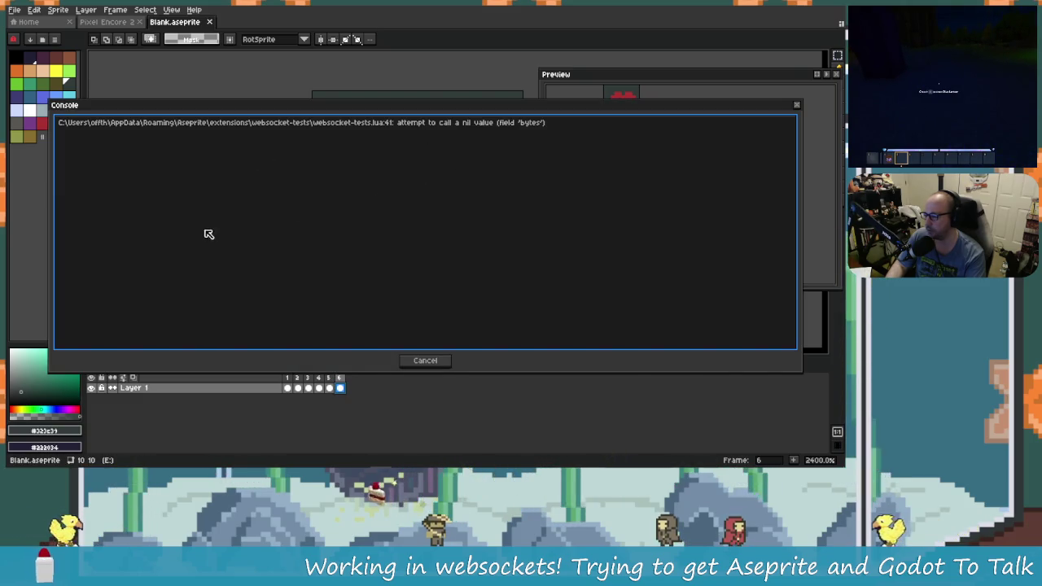
Change string.bytes to string.byte on line 41 and rebuild the extension.
key(alt+Tab)
key(alt+Tab)
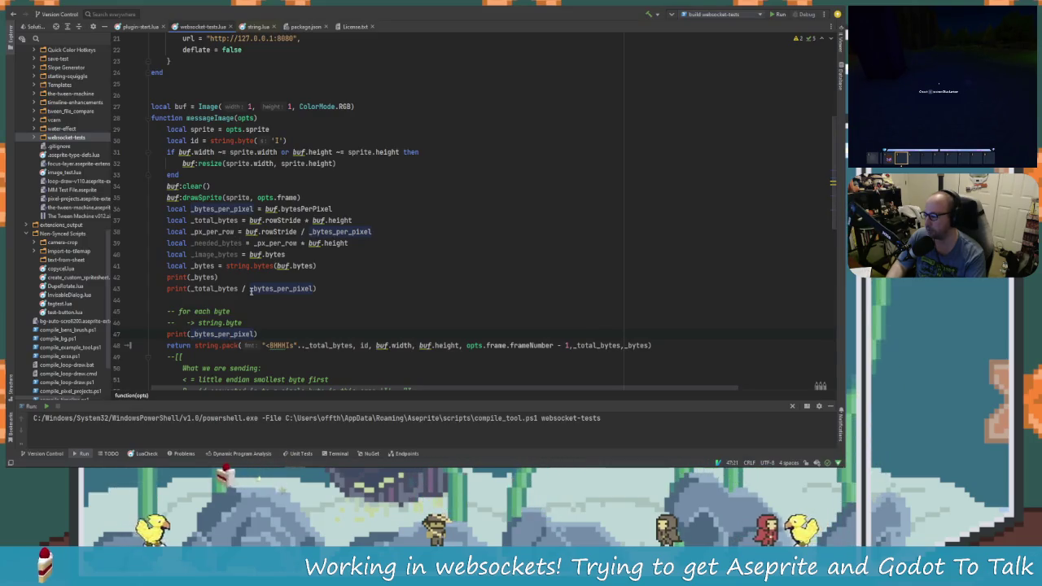
click(253, 276)
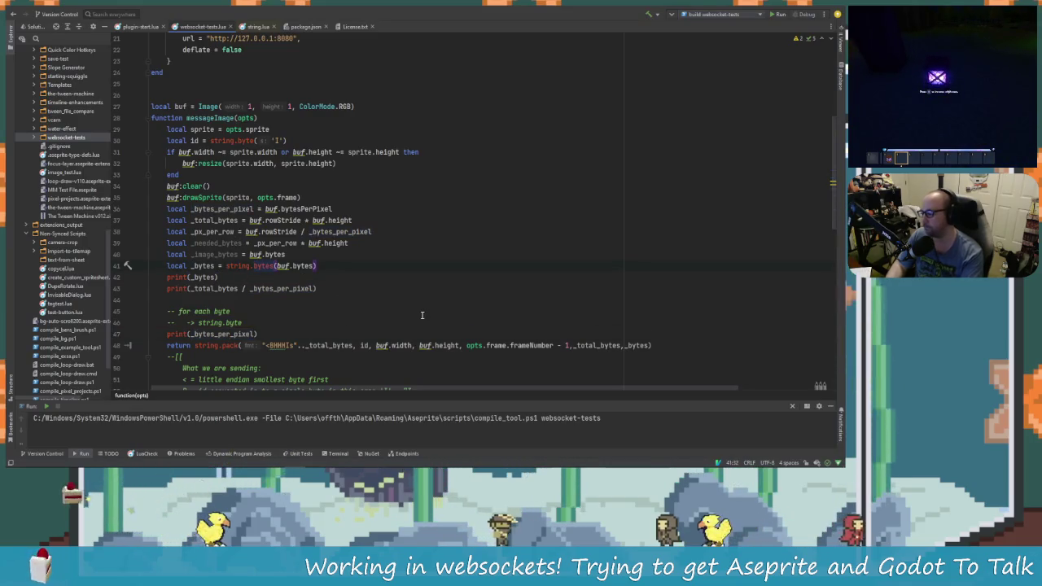
key(BackSpace)
click(317, 266)
click(218, 279)
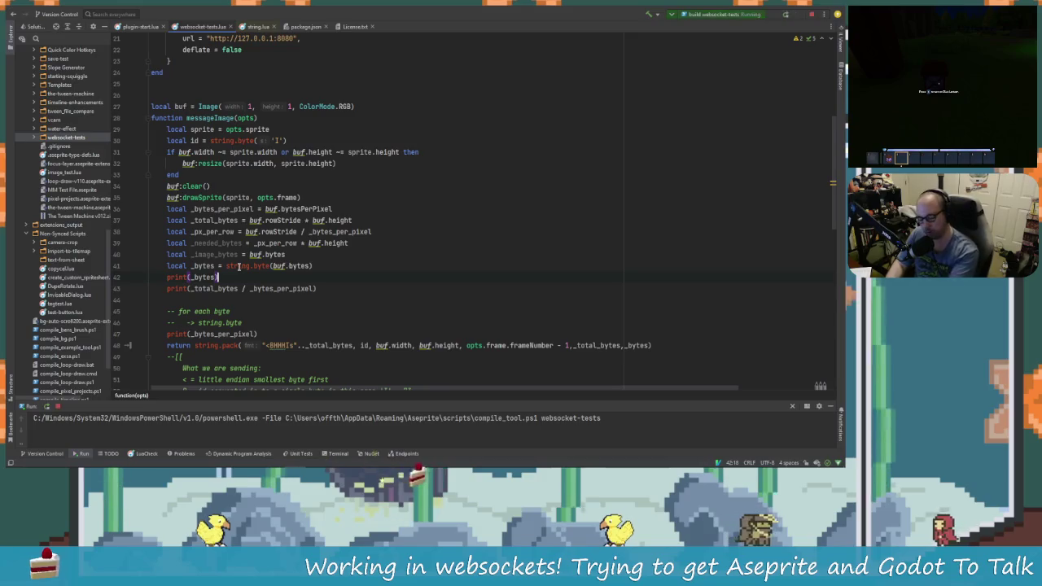
key(Return)
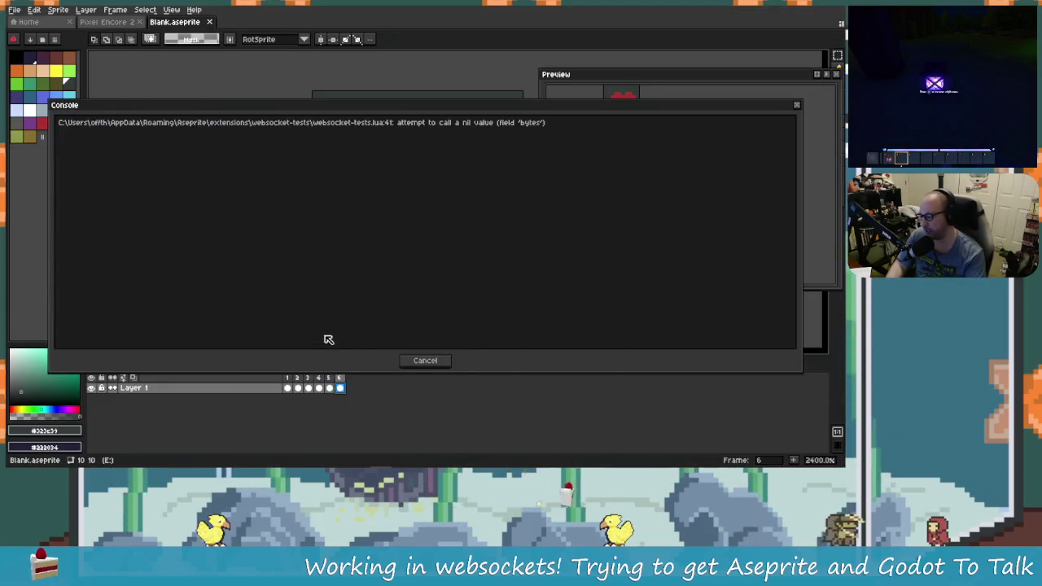
Dismiss the nil-value console, resend the image, and close the console and test panel.
click(420, 360)
click(283, 143)
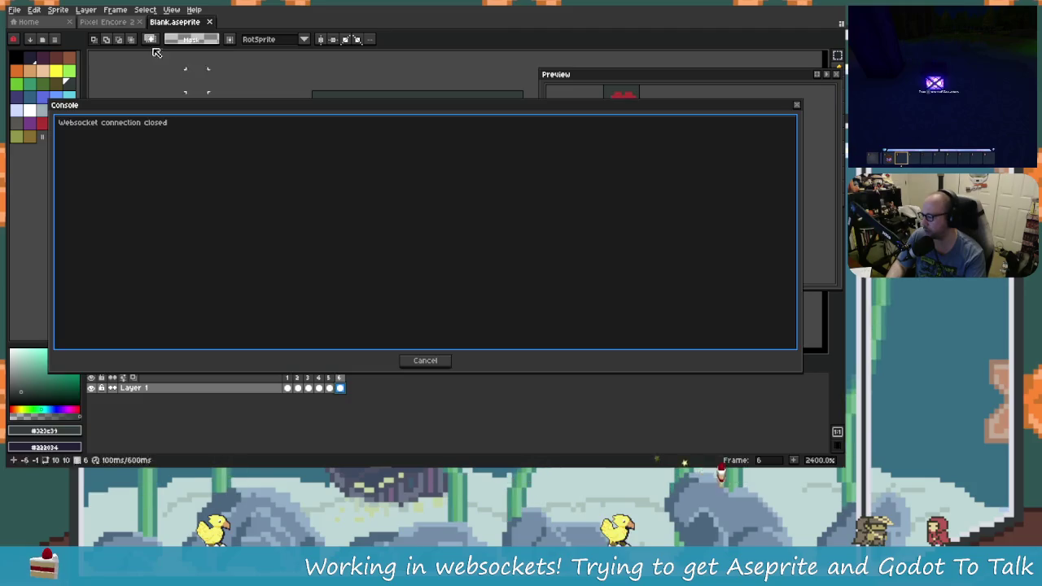
click(421, 361)
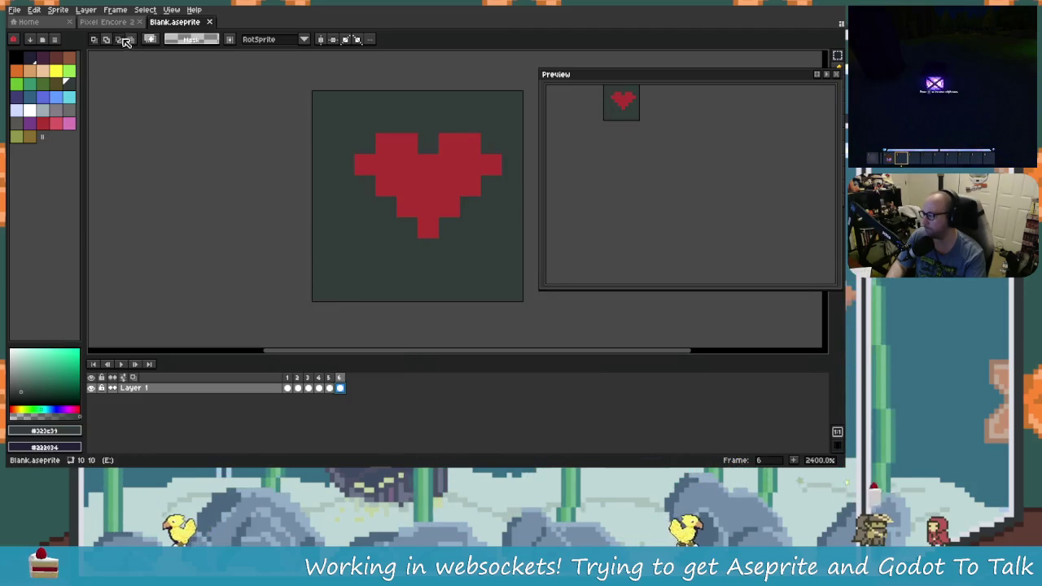
click(85, 9)
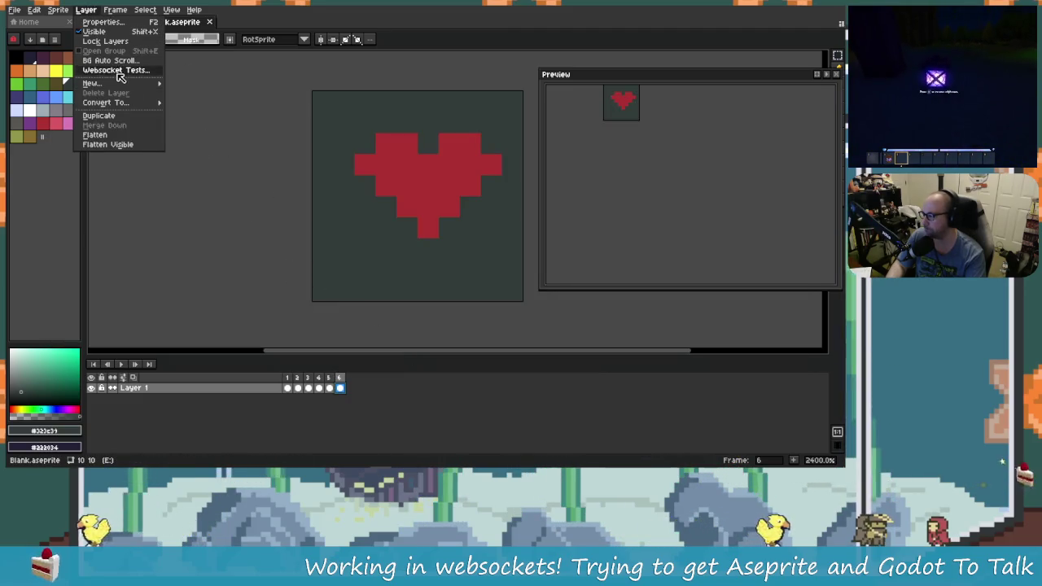
Run Layer > Websocket Tests, allow and connect, send the heart image, and read the size-400 error.
click(119, 71)
click(371, 288)
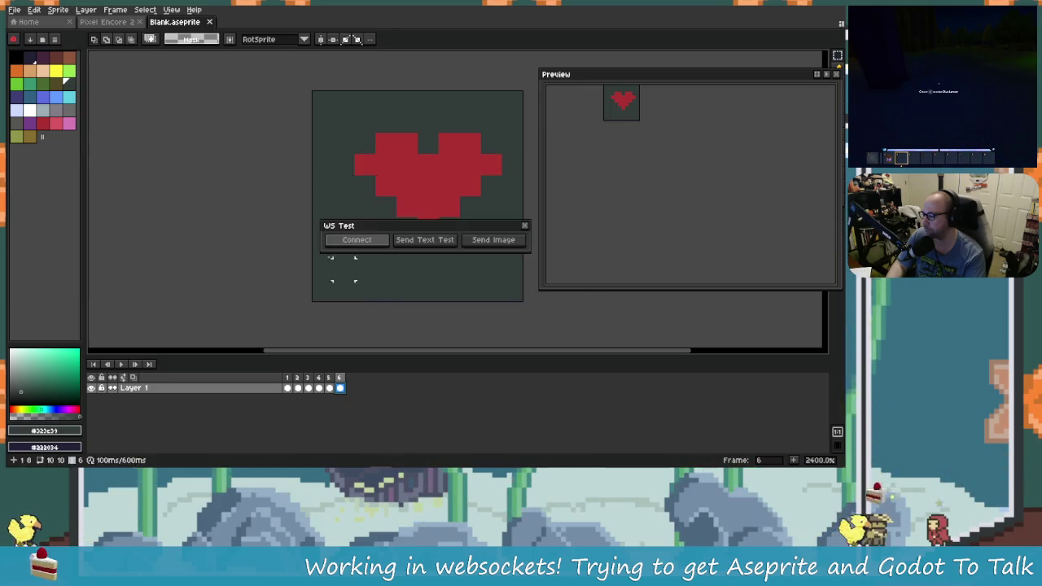
click(355, 240)
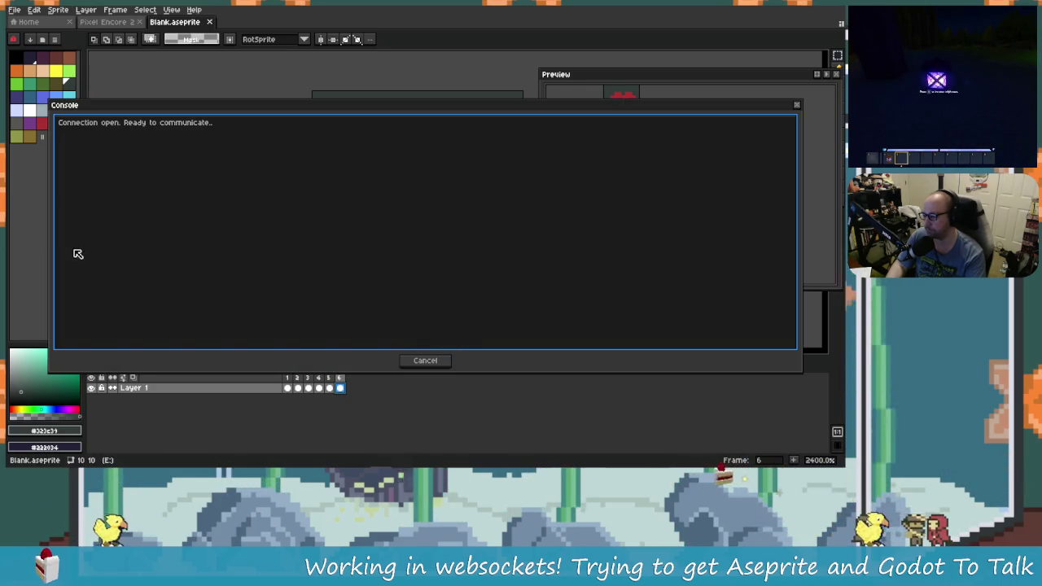
drag(50, 254, 643, 254)
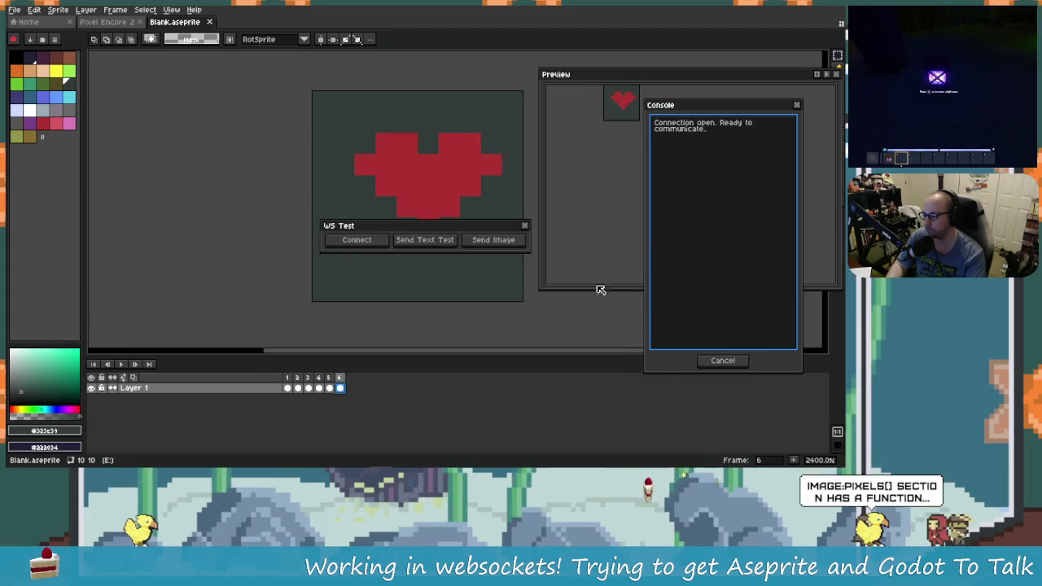
click(498, 241)
drag(646, 224, 445, 229)
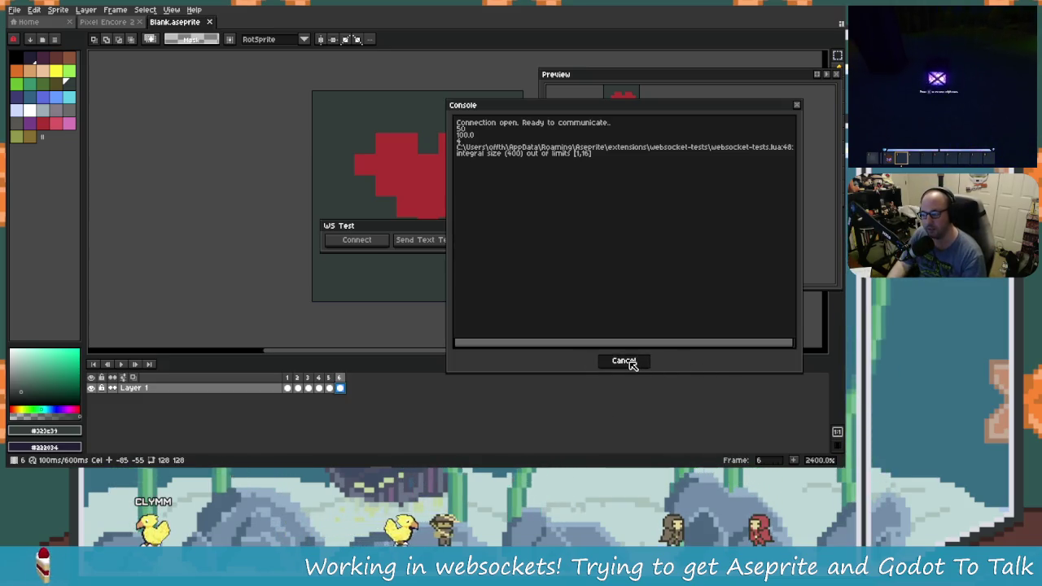
click(623, 361)
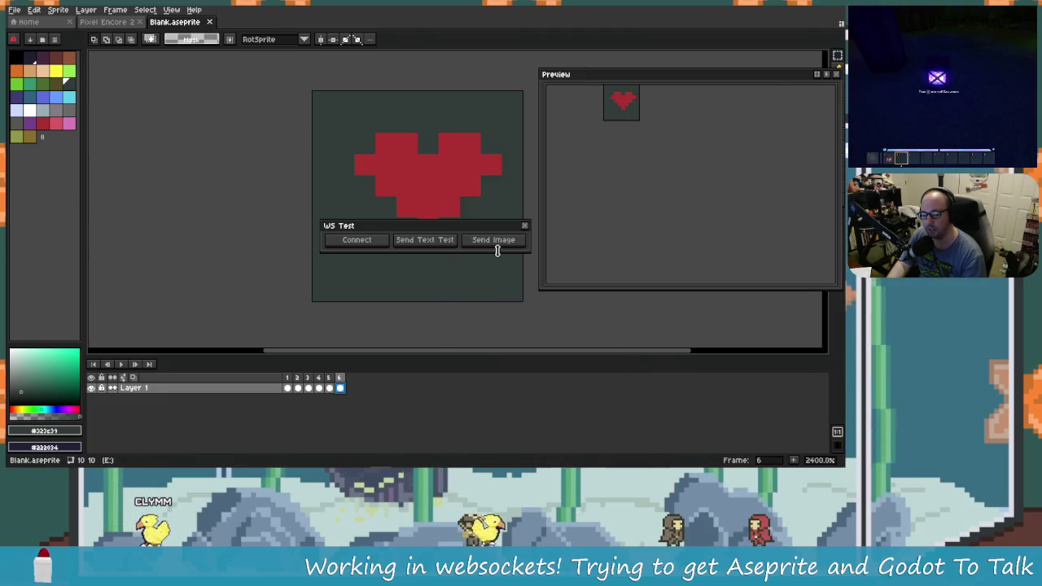
Resend the image to reproduce the integral size (400) error, then return to the Lua script.
key(alt+Tab)
key(alt+Tab)
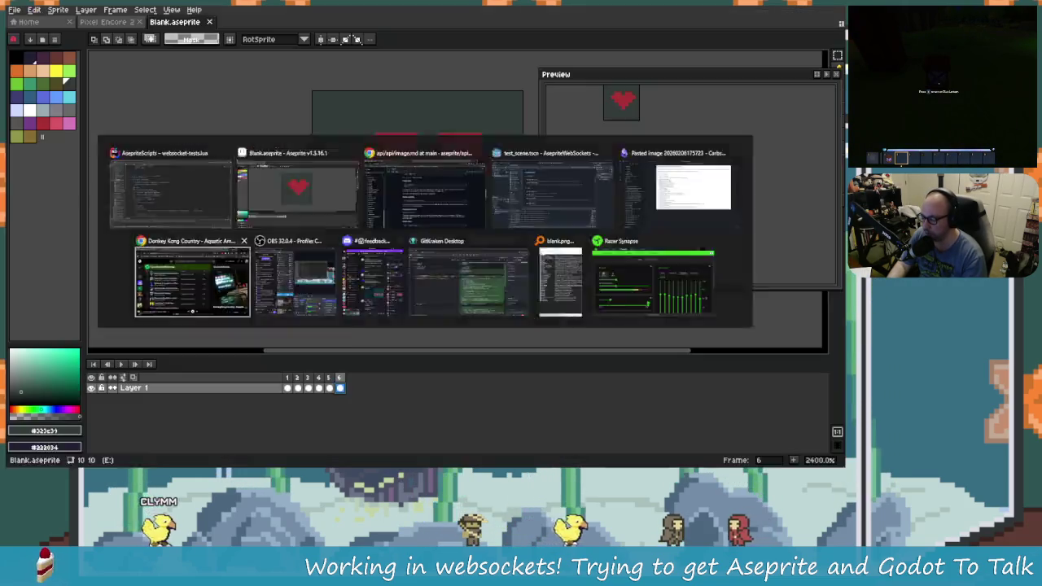
click(476, 241)
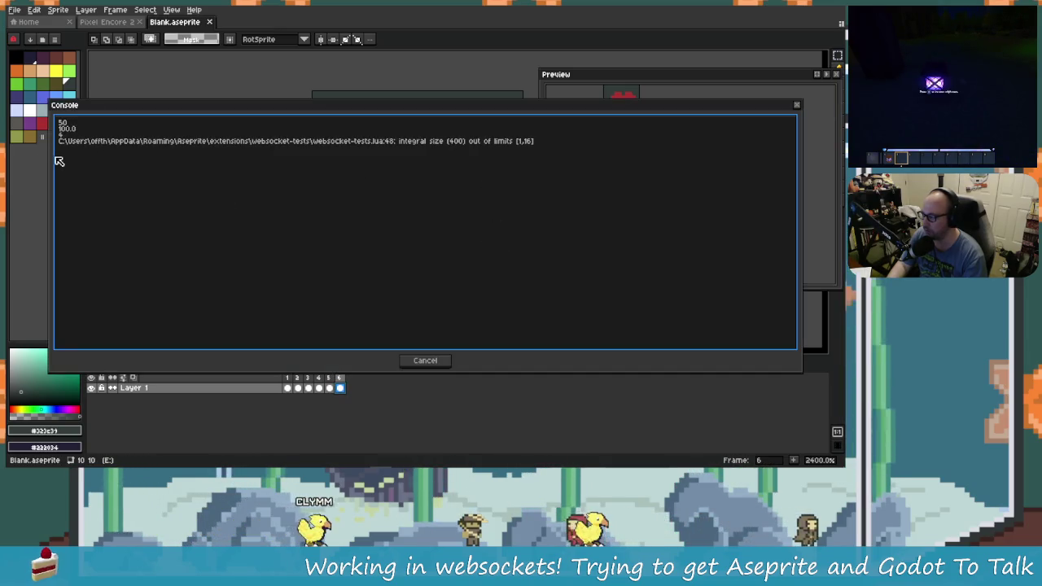
drag(57, 165, 249, 193)
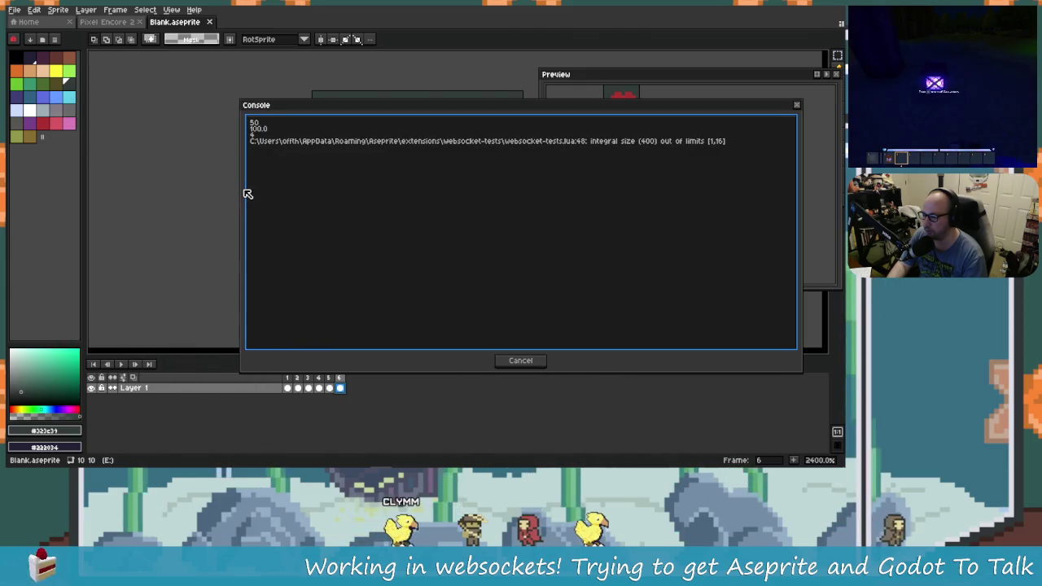
key(alt+Tab)
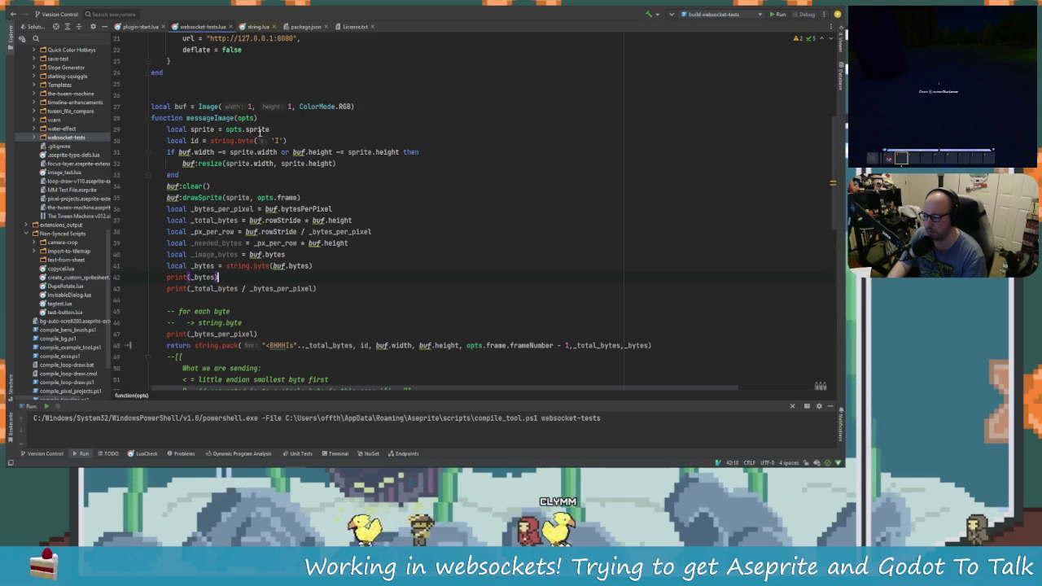
Scroll through messageImage, recheck the Aseprite error, and put the caret after print(_bytes) on line 42.
scroll(229, 275, down, 2)
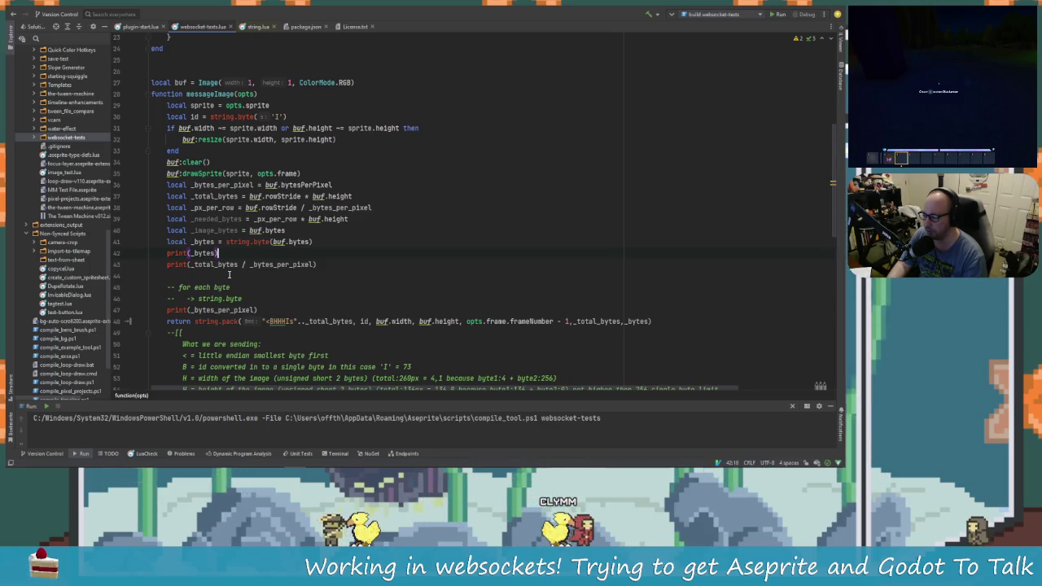
scroll(228, 274, down, 2)
key(alt+Tab)
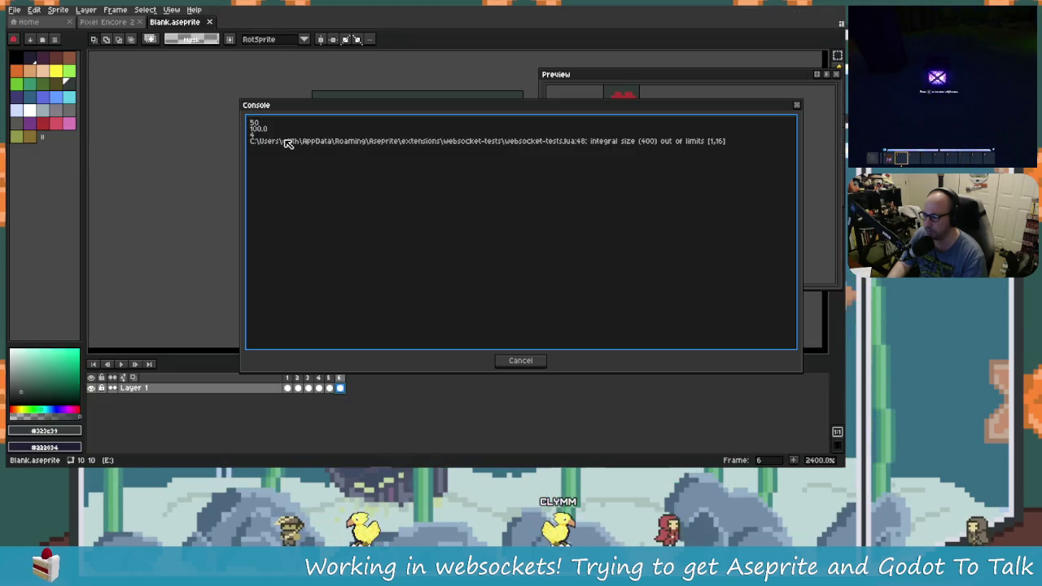
key(alt+Tab)
scroll(295, 279, down, 3)
scroll(296, 279, up, 5)
click(295, 280)
scroll(296, 279, up, 5)
scroll(301, 277, down, 10)
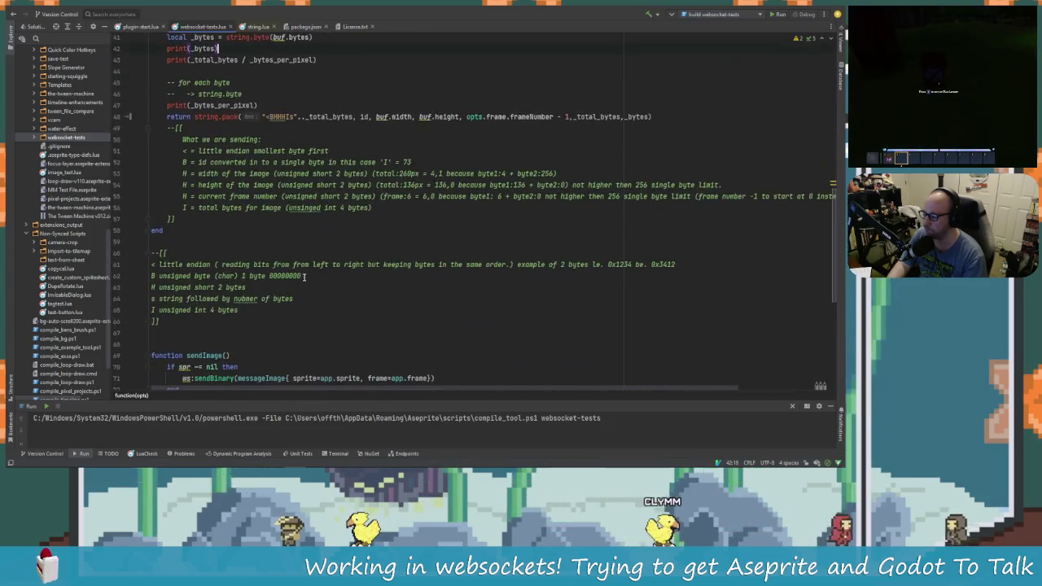
scroll(304, 276, up, 6)
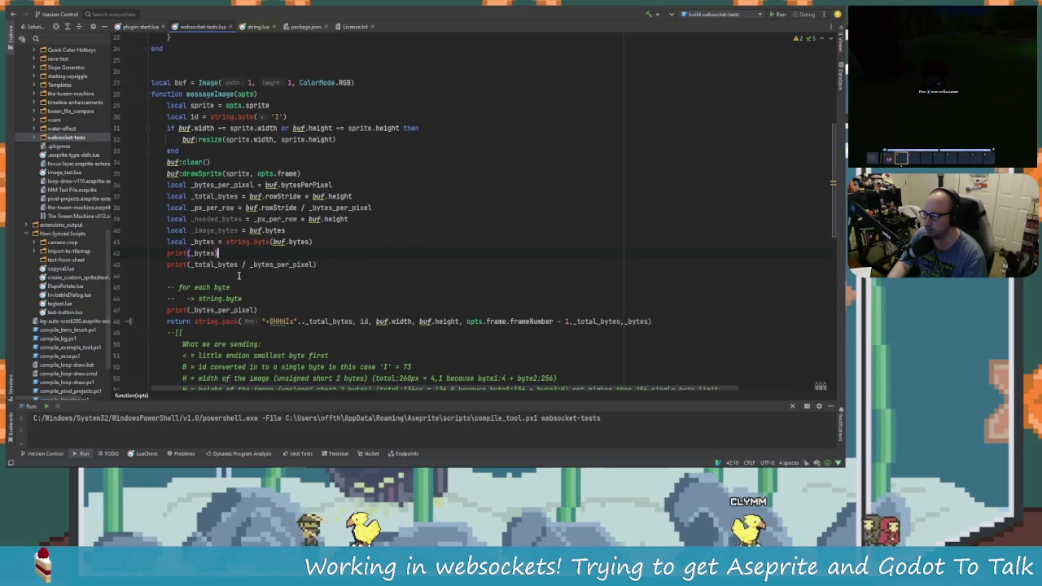
Remove the stray print text on line 42 and step through the print calls on lines 13 and 47.
text(/print()
key(BackSpace)
key(BackSpace)
key(BackSpace)
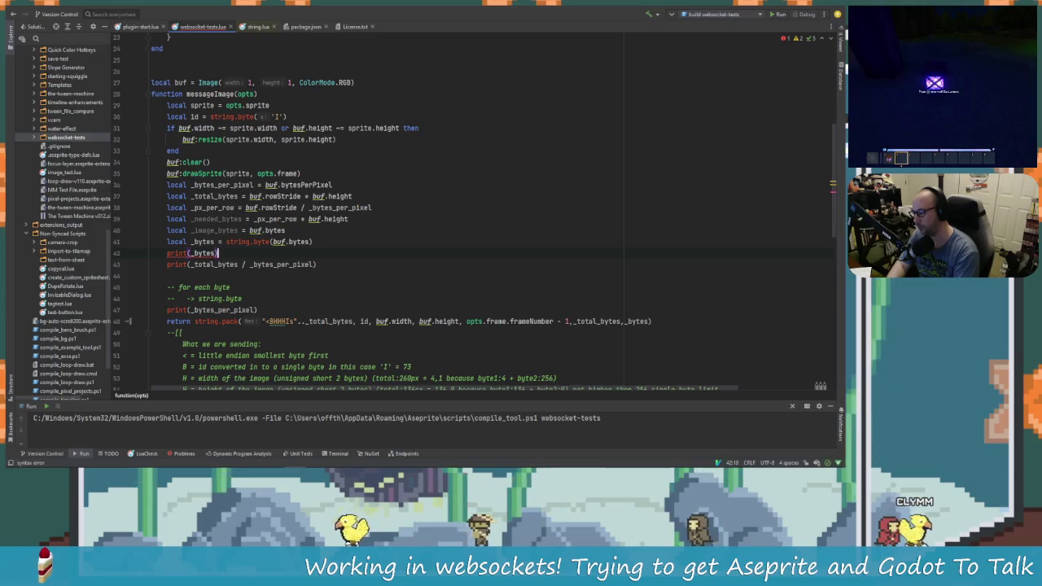
key(Home)
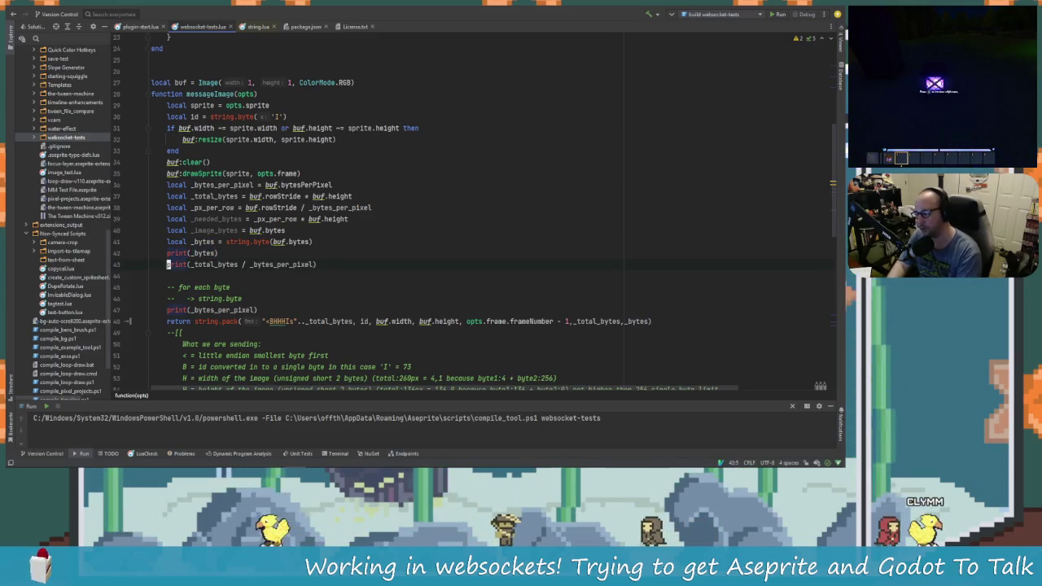
key(ctrl+shift+F3)
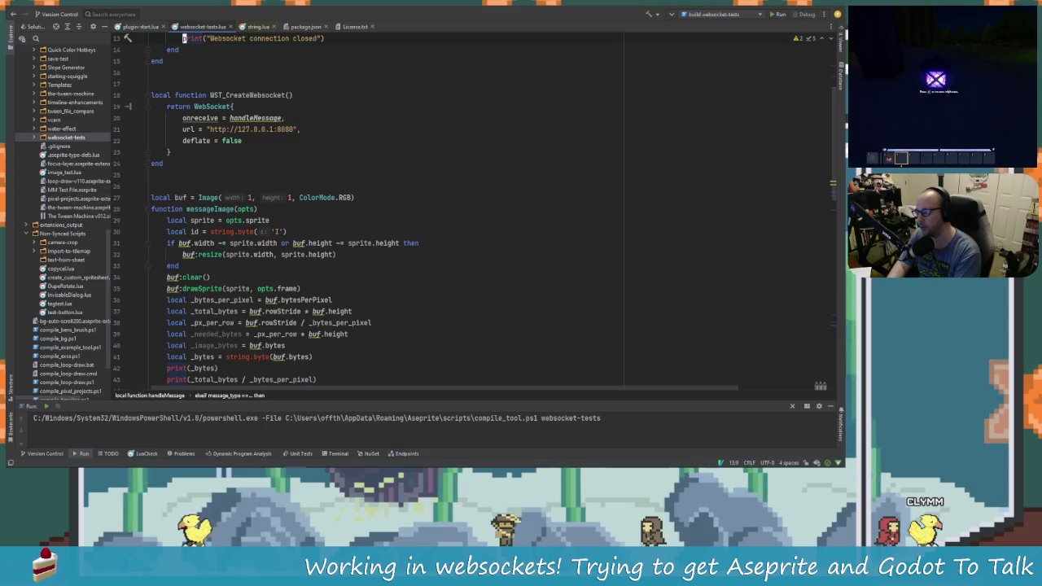
key(shift+F3)
key(shift+F3)
key(shift+F3)
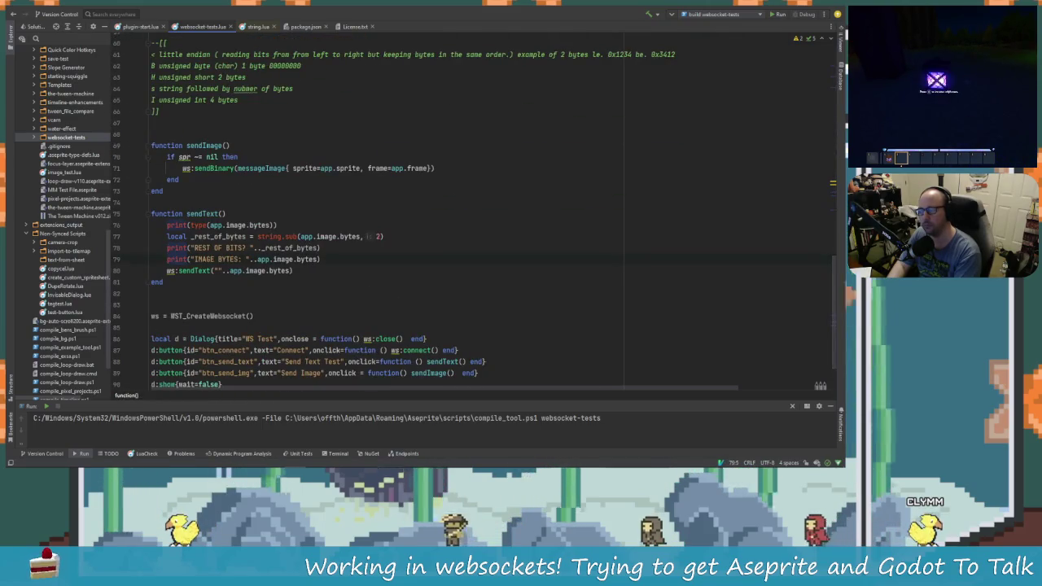
key(shift+F3)
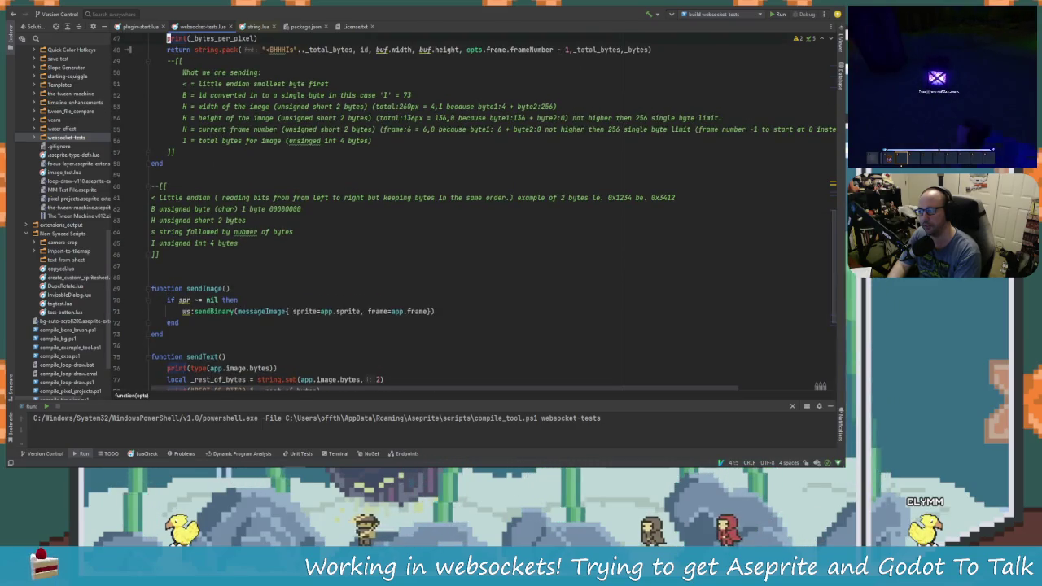
key(shift+F3)
key(shift+F3)
key(F3)
key(F3)
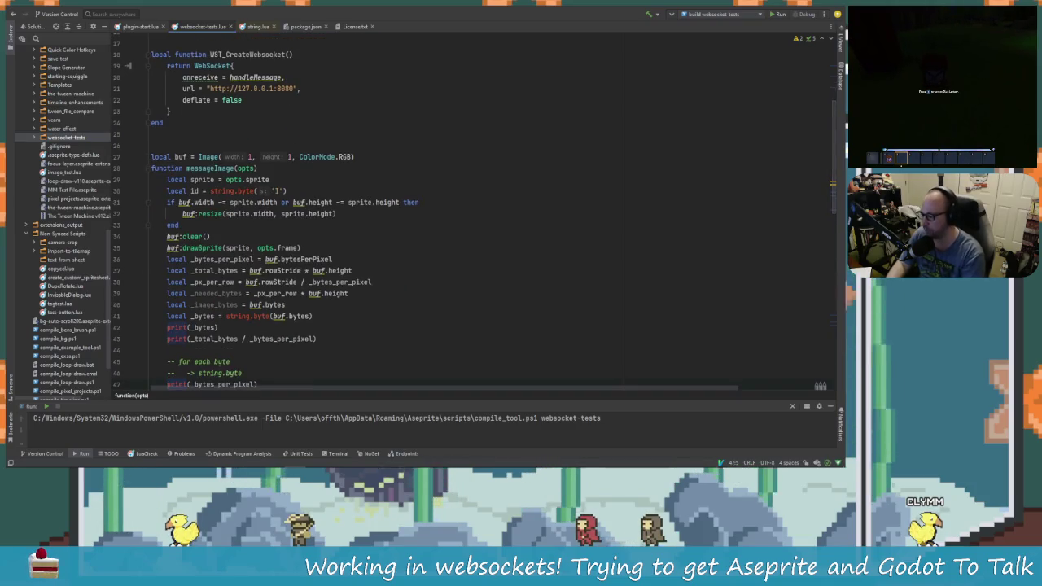
Reread the line-48 integral size (400) error in Aseprite's console.
key(alt+Tab)
key(alt+Tab)
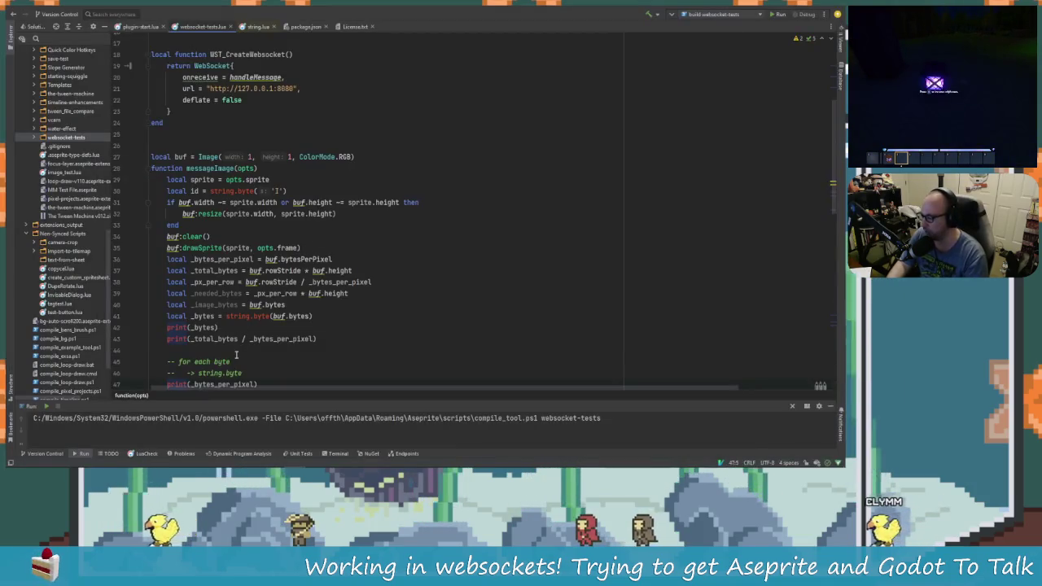
scroll(238, 354, down, 1)
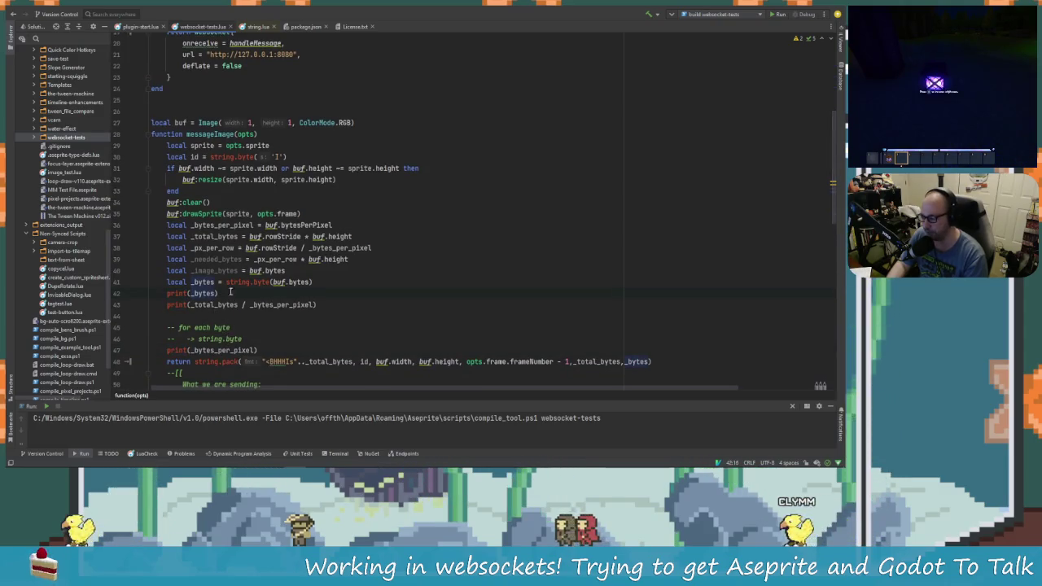
key(alt+Tab)
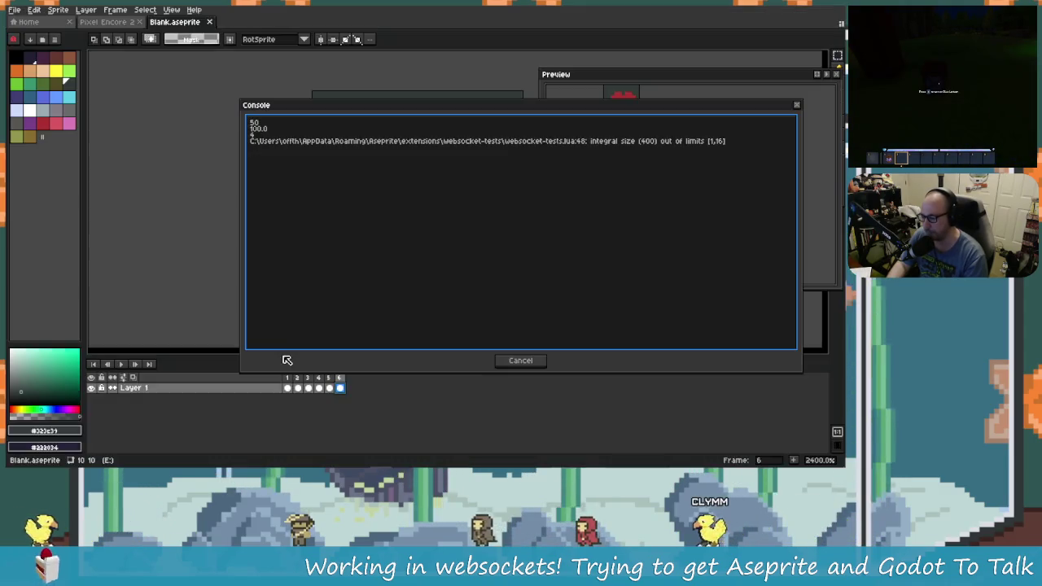
key(alt+Tab)
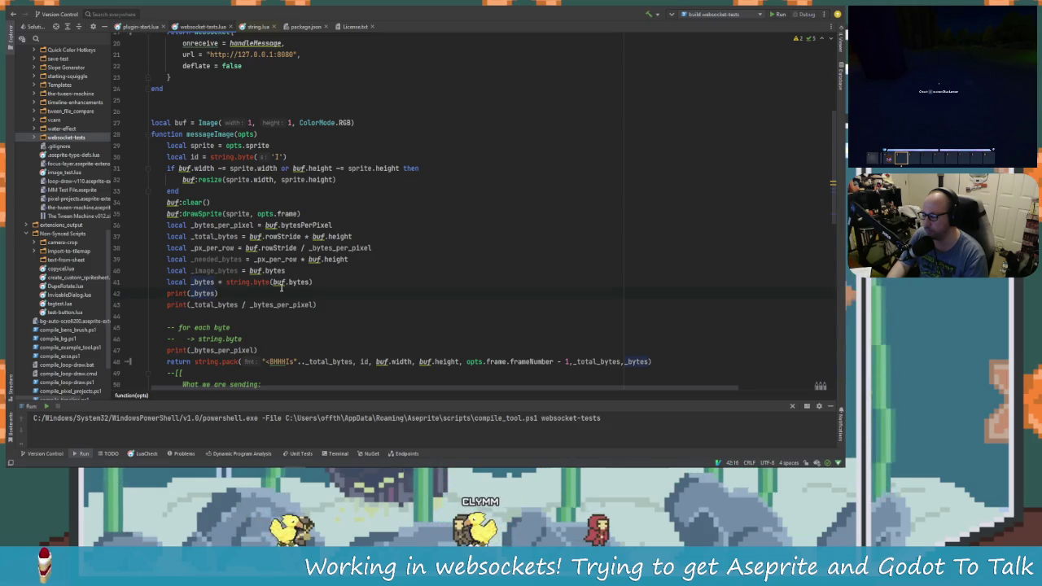
mouse_move(297, 282)
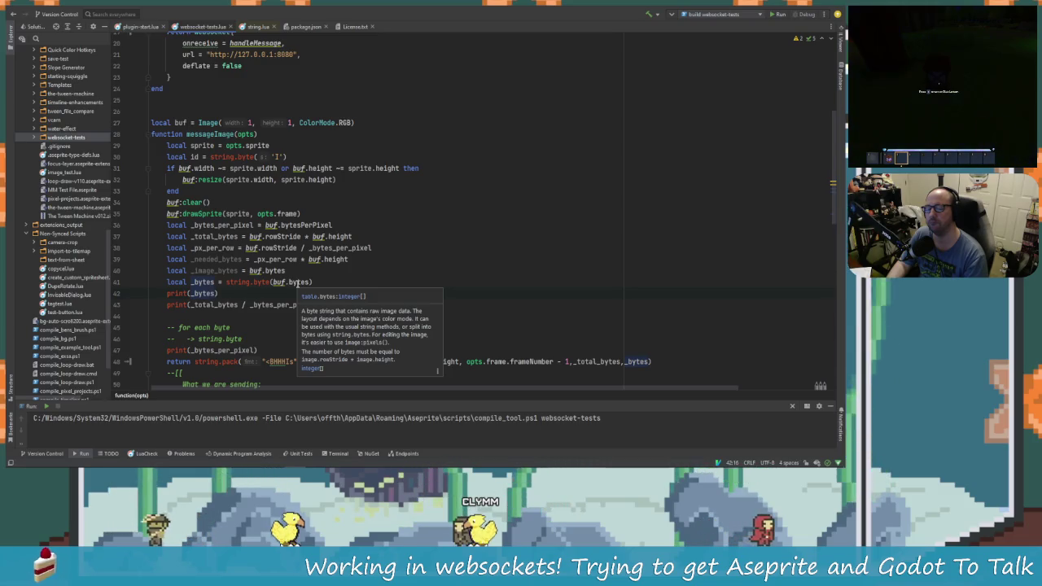
key(alt+Tab)
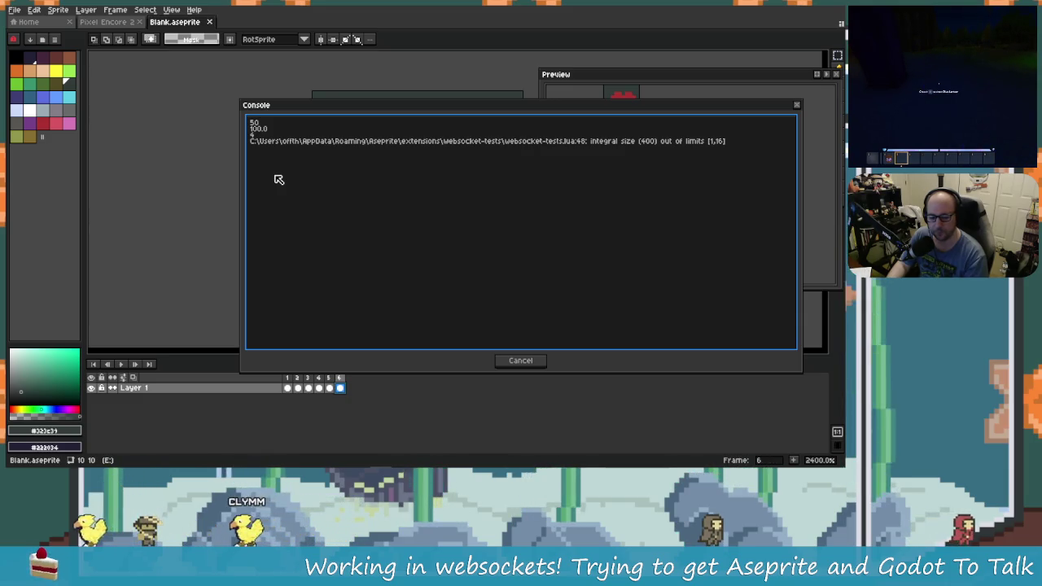
key(alt+Tab)
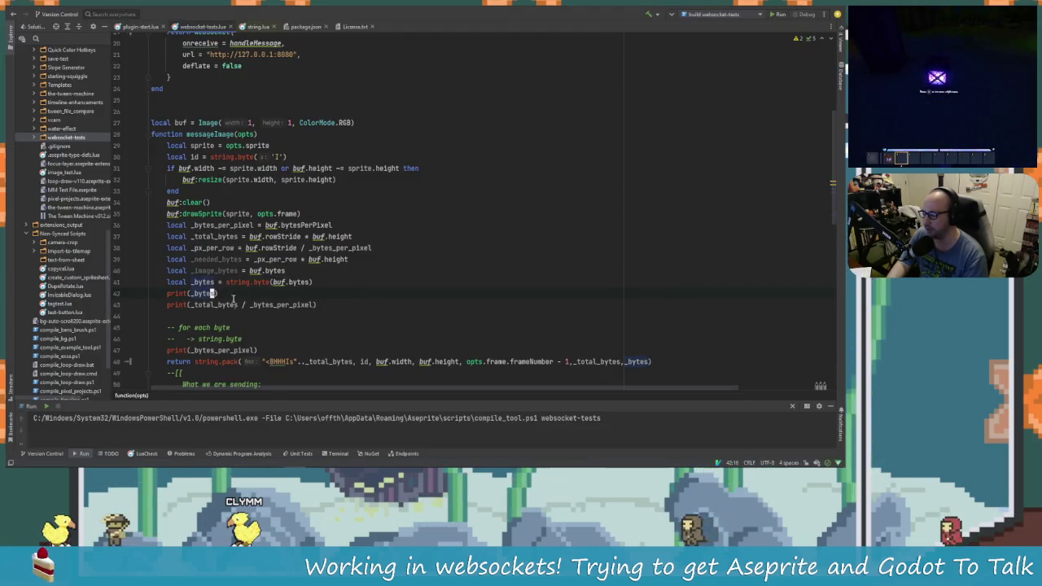
scroll(240, 314, down, 10)
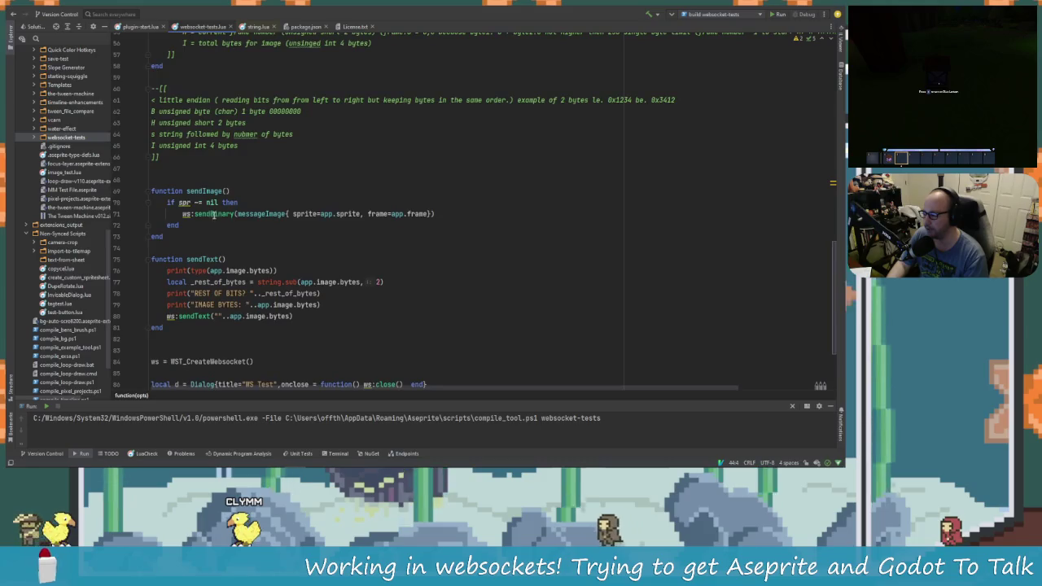
scroll(230, 299, up, 2)
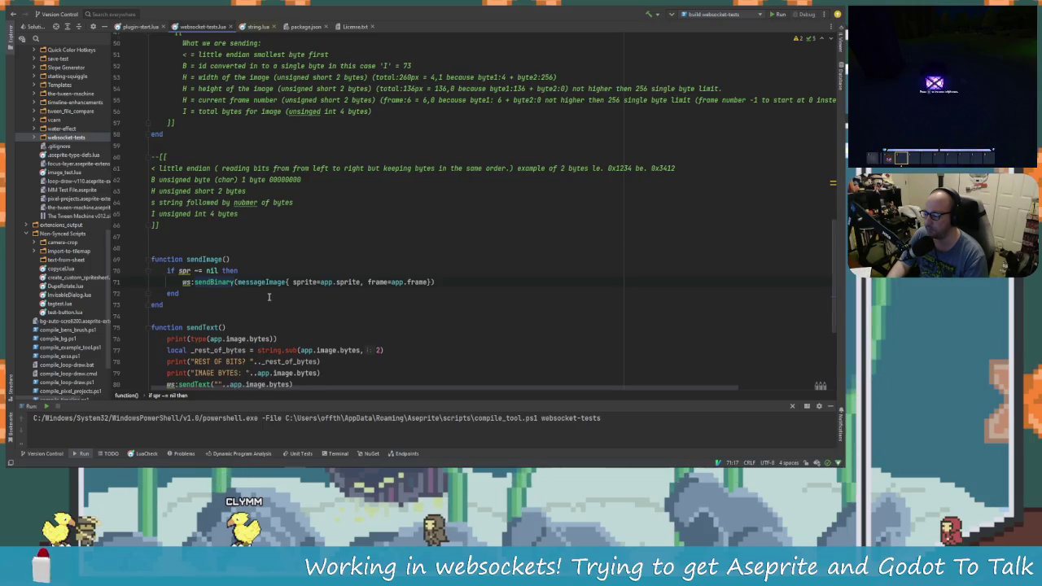
scroll(268, 297, down, 1)
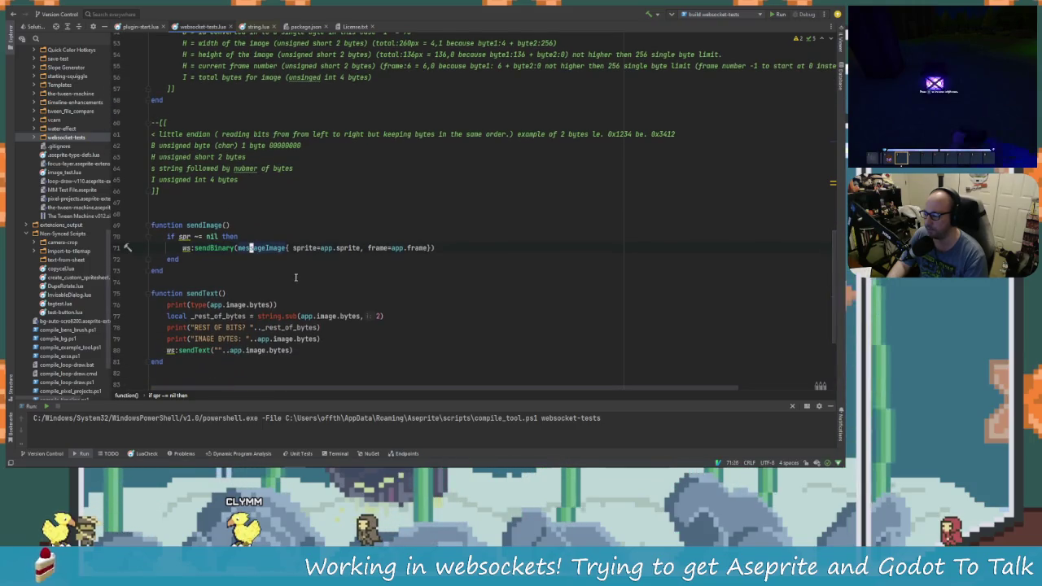
scroll(296, 277, up, 10)
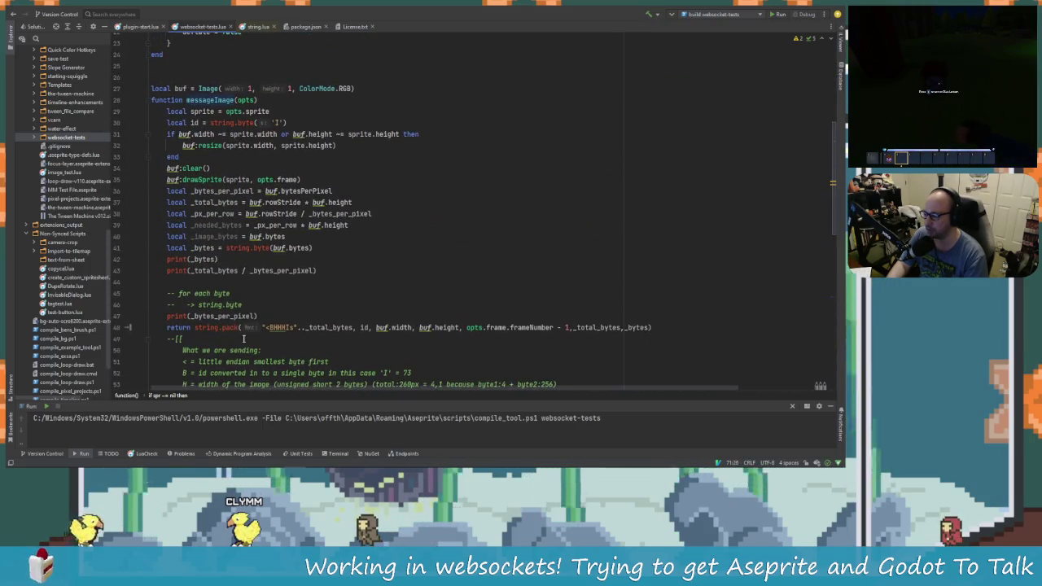
scroll(224, 185, down, 12)
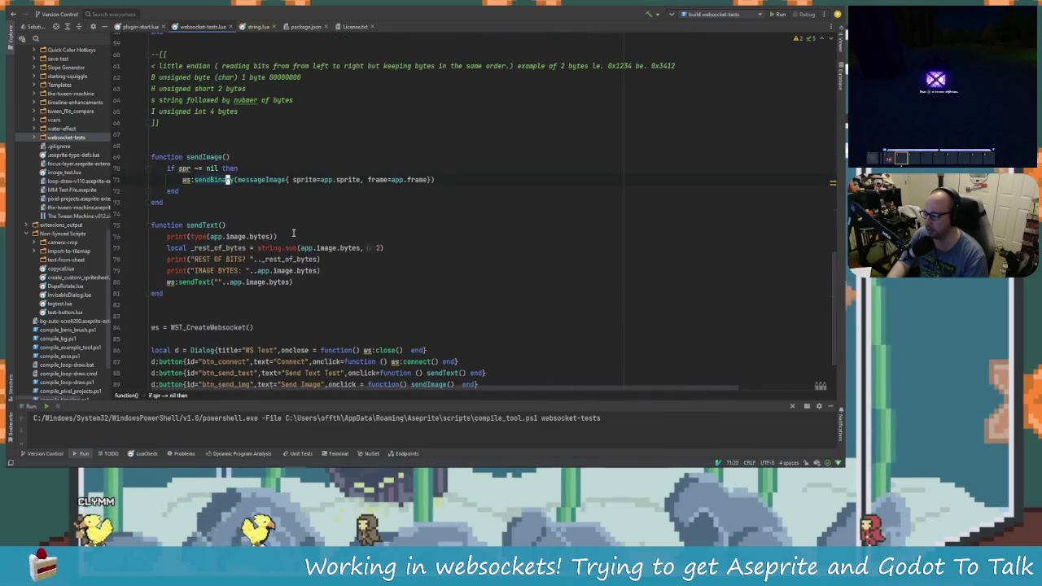
scroll(312, 261, up, 1)
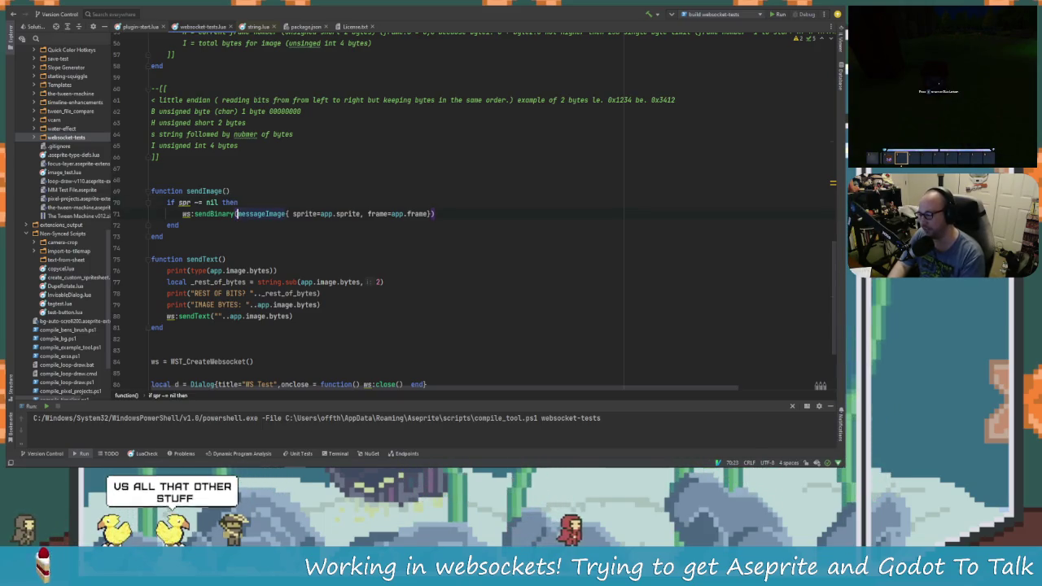
scroll(268, 311, up, 9)
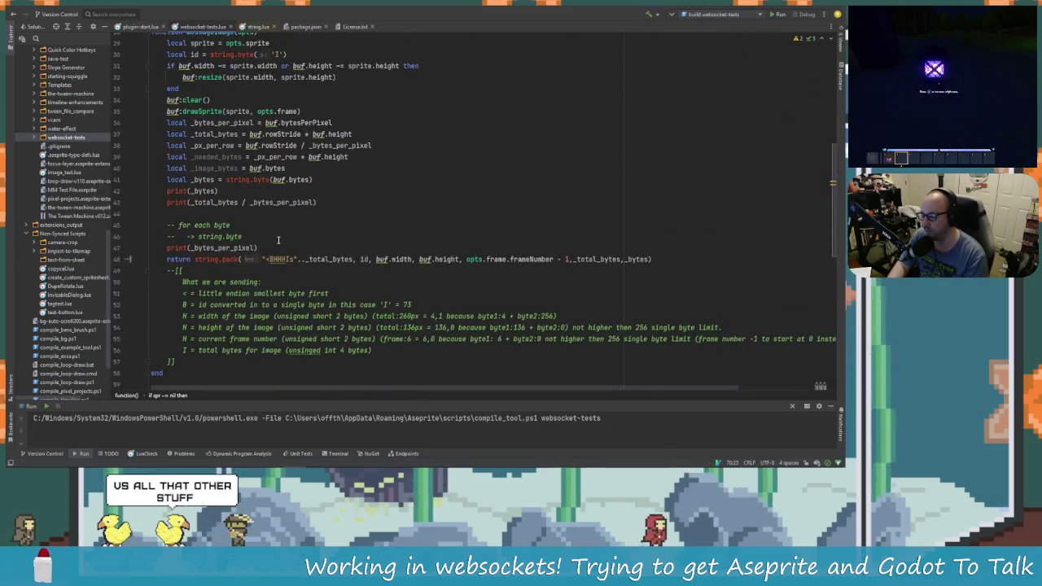
scroll(262, 292, down, 9)
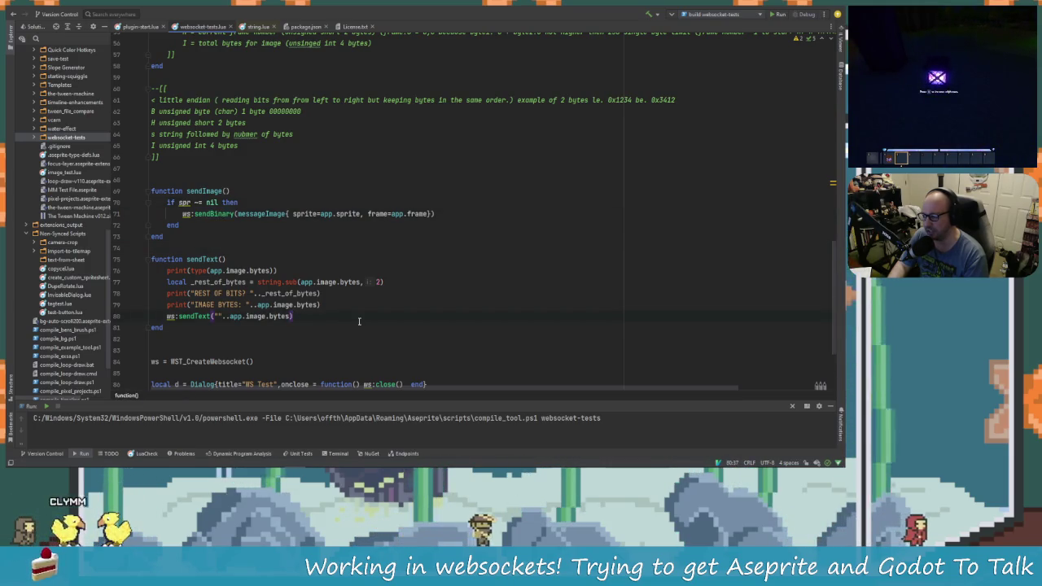
key(Return)
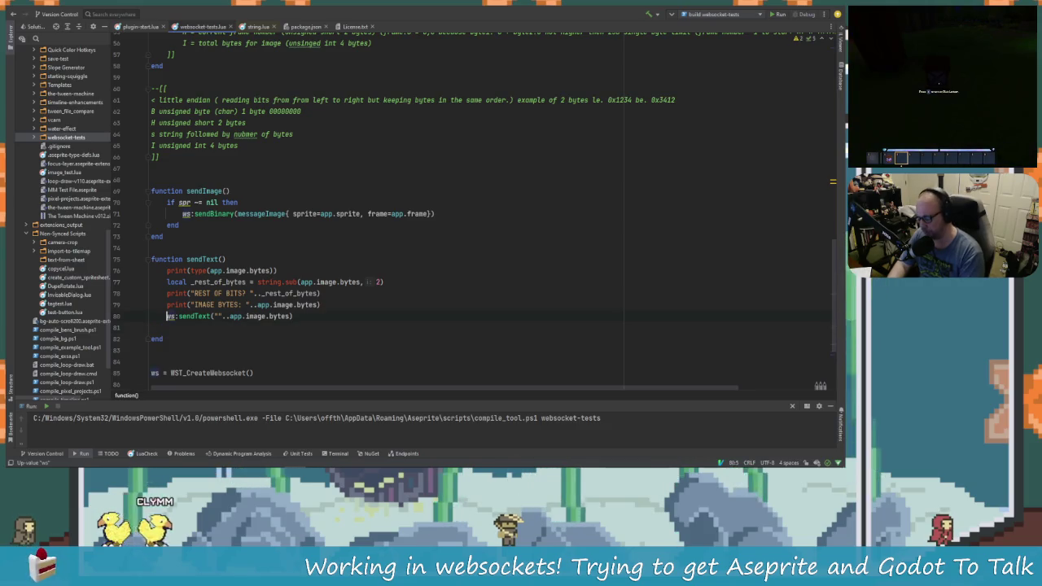
text(//)
Replace the sendText call with ws:sendBinary taking app.image.bytes as its argument.
key(BackSpace)
key(BackSpace)
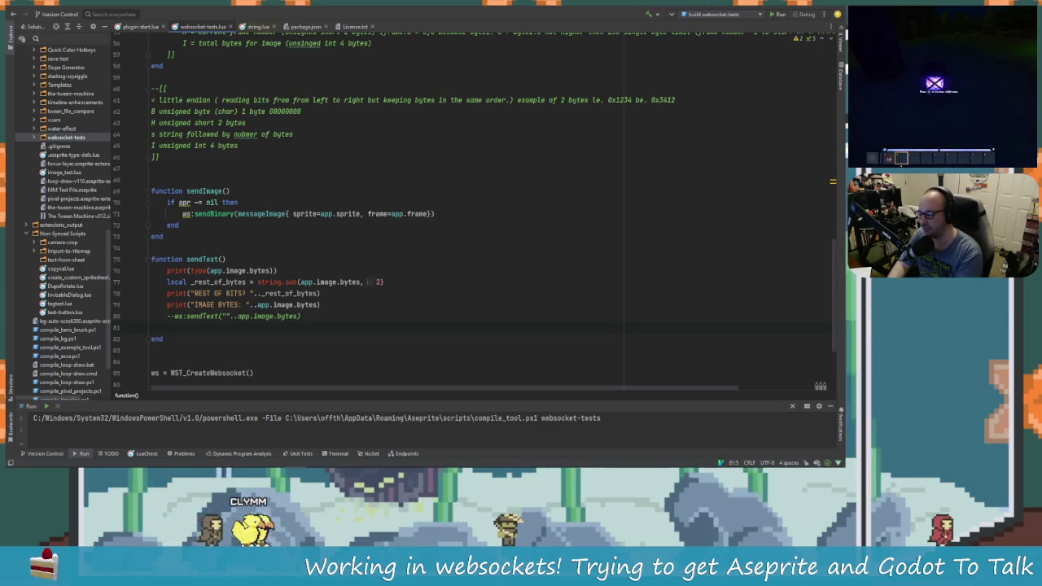
text(ws:send)
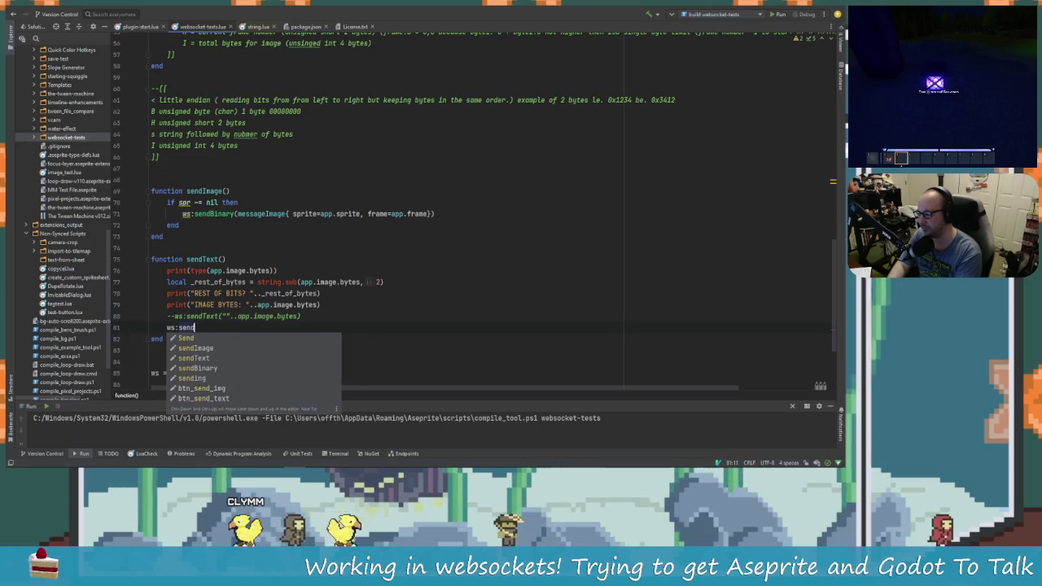
text(B)
key(Return)
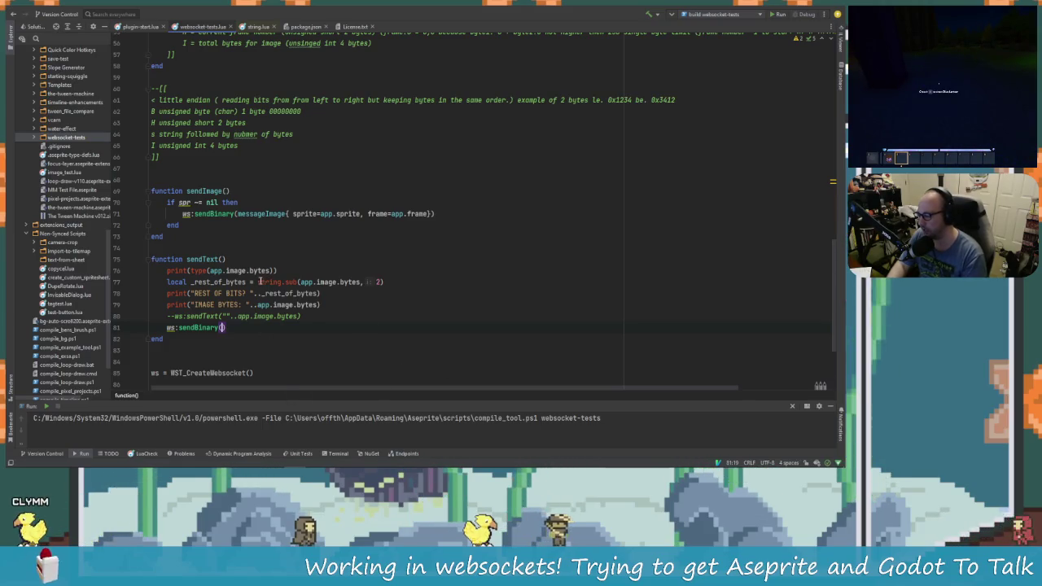
drag(217, 270, 221, 327)
key(Right)
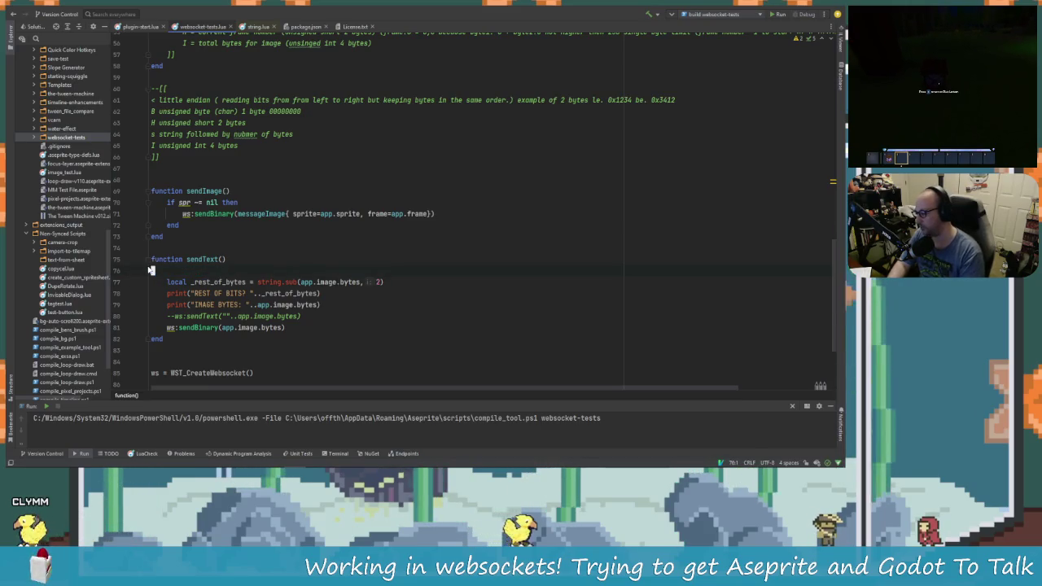
Paste the 'Invalid frame payload data' error text and delete the empty line 76 in sendText.
text(1007, reason Invalid frame payload data)
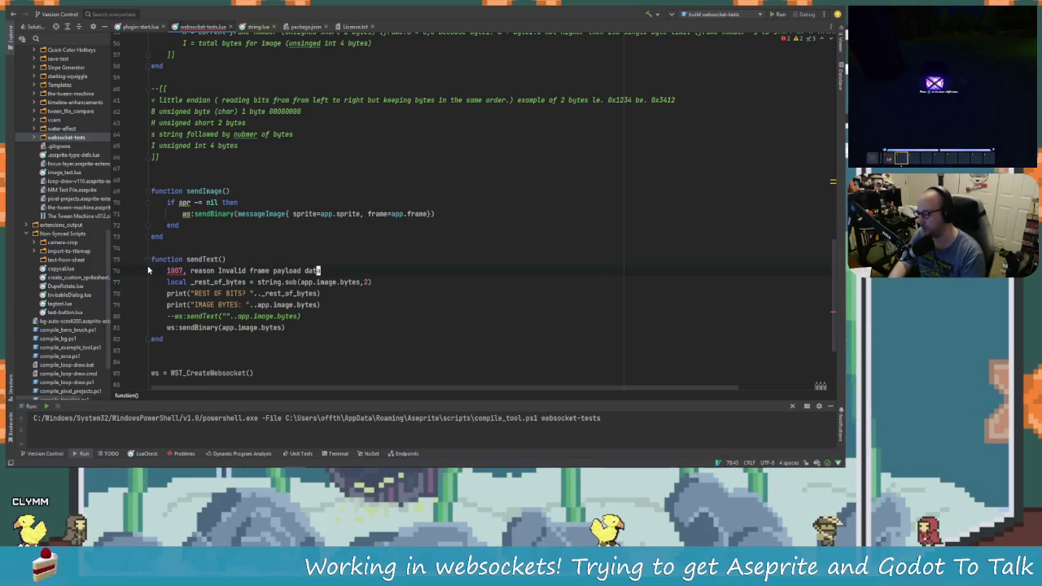
key(ctrl+z)
text(1007, reason Invalid frame payload data)
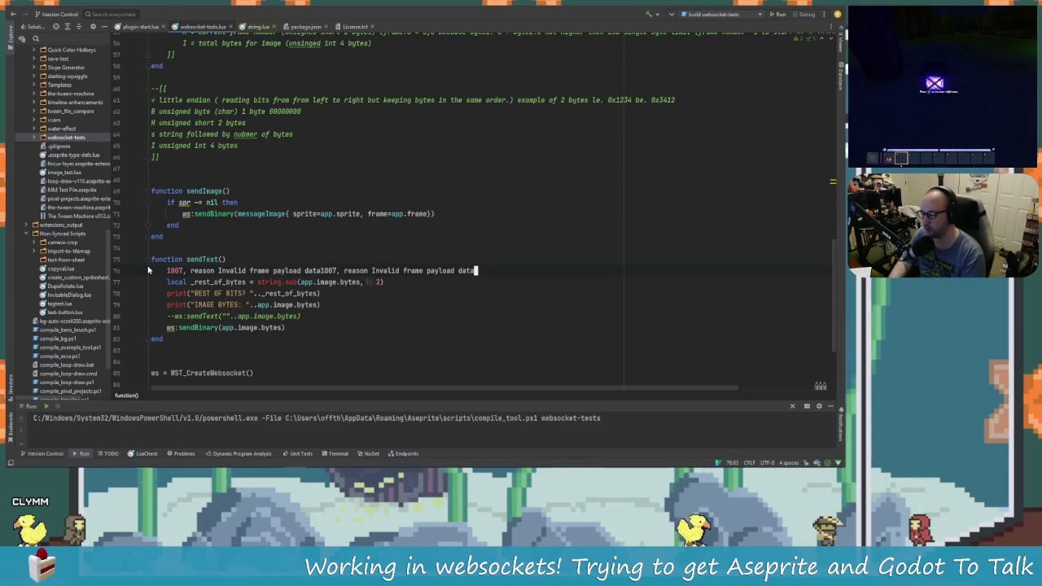
triple_click(151, 270)
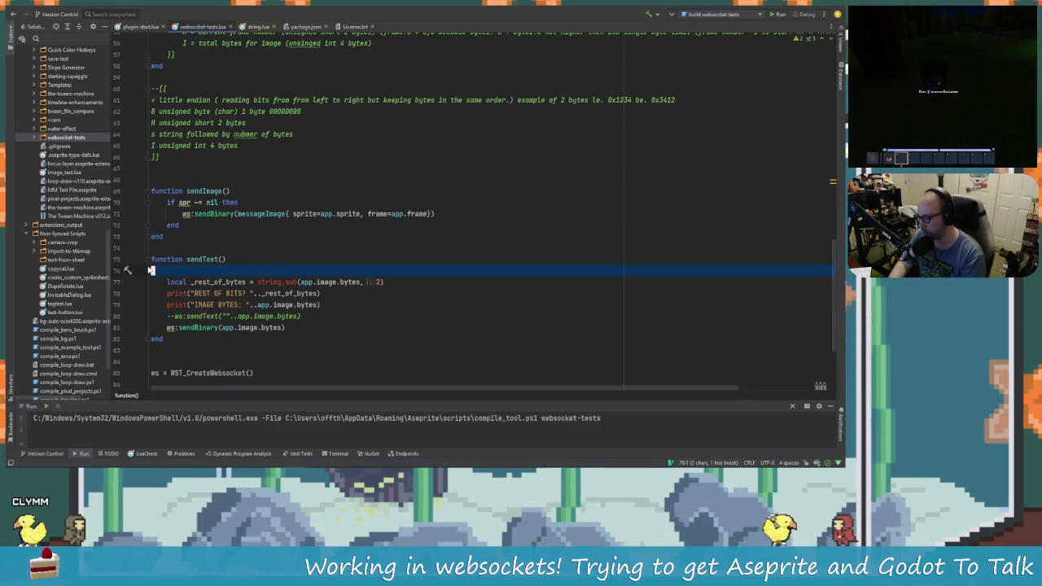
click(151, 271)
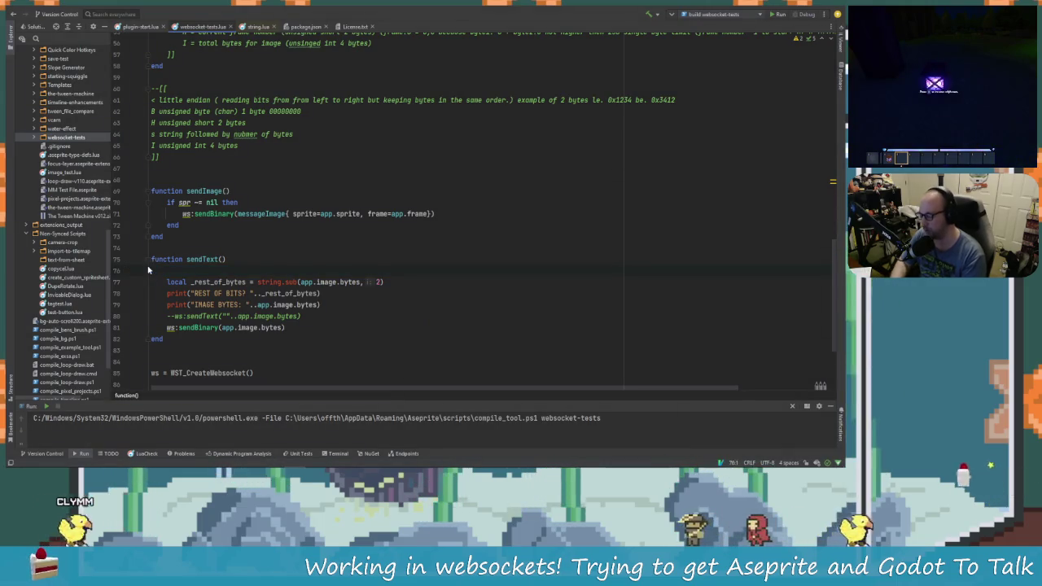
triple_click(150, 270)
key(Delete)
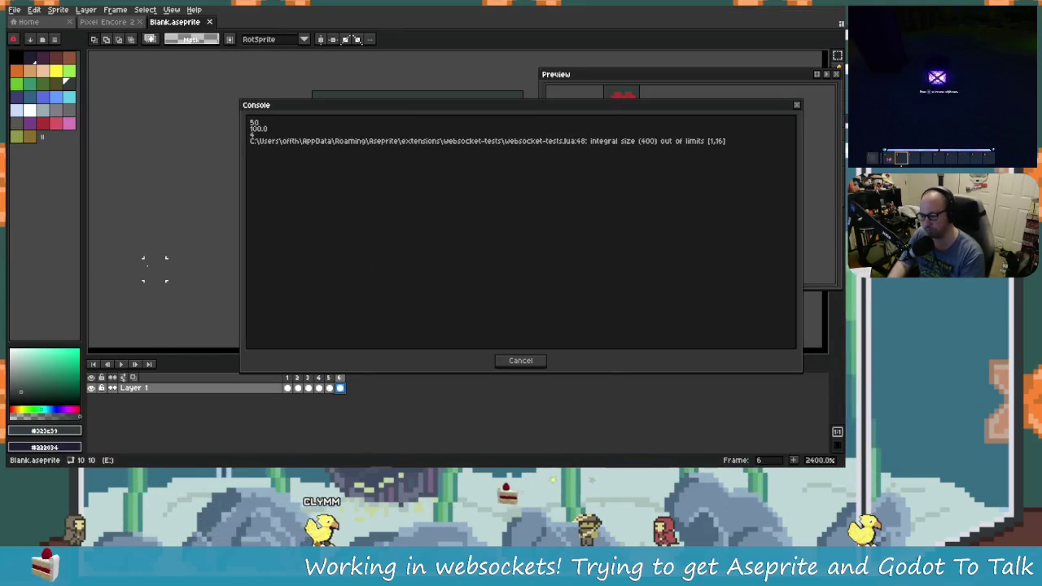
Close the console and test dialog, relaunch Layer > Websocket Tests, allow it, and connect.
click(513, 367)
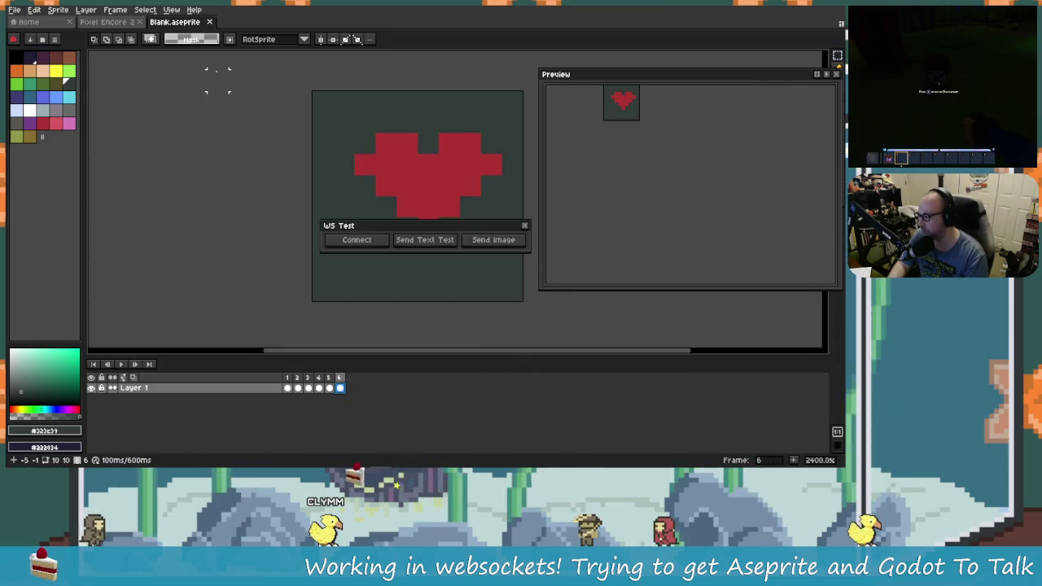
click(524, 225)
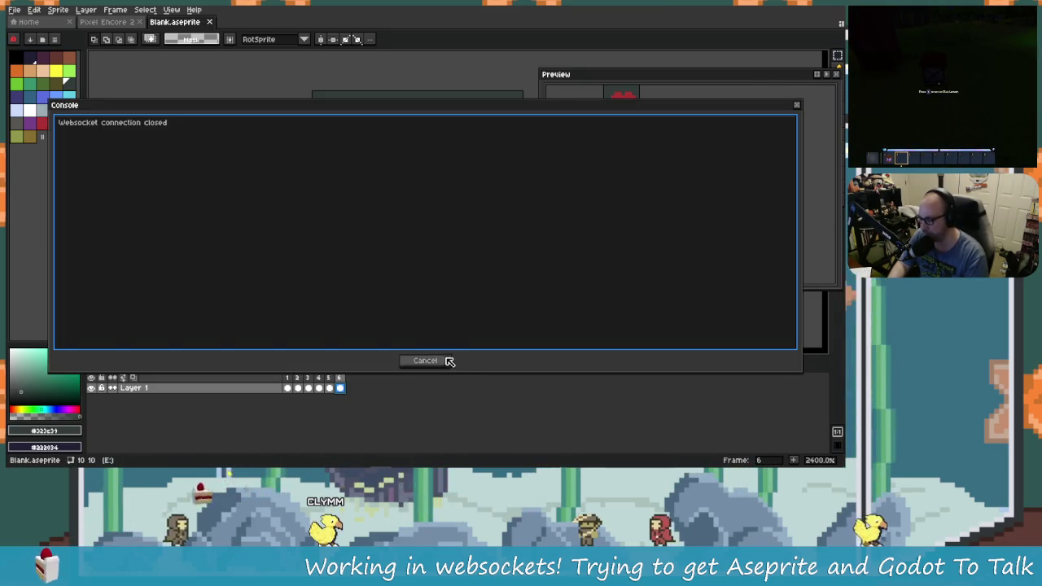
click(447, 358)
click(85, 10)
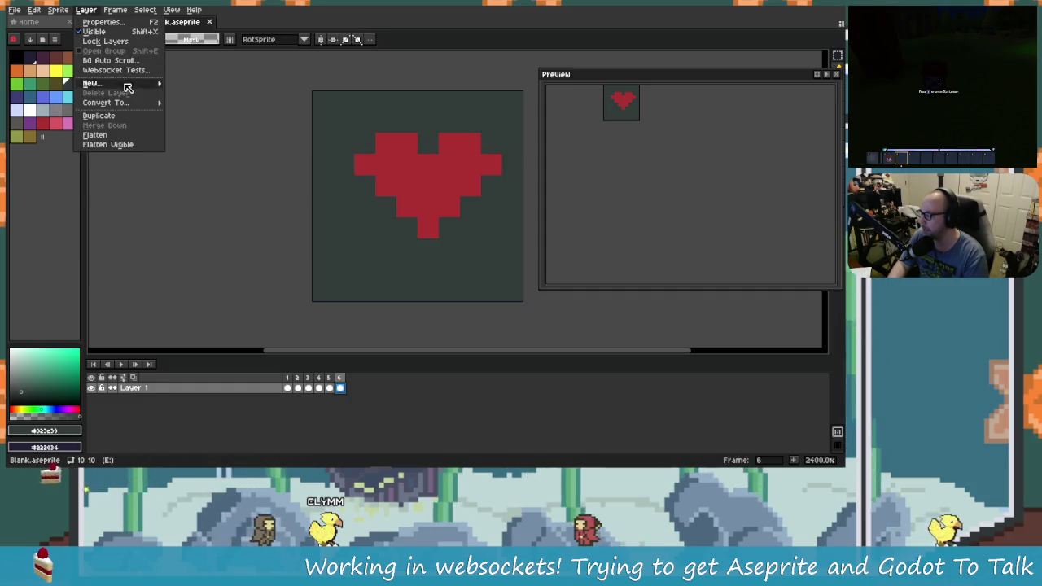
click(118, 70)
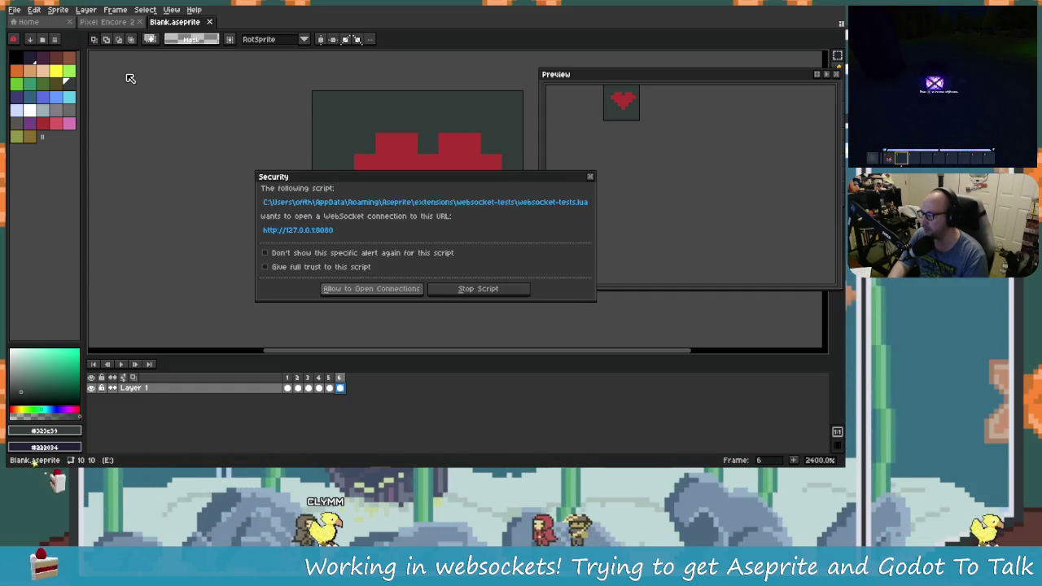
click(404, 295)
mouse_move(394, 229)
mouse_down()
mouse_move(310, 205)
mouse_move(170, 94)
mouse_up()
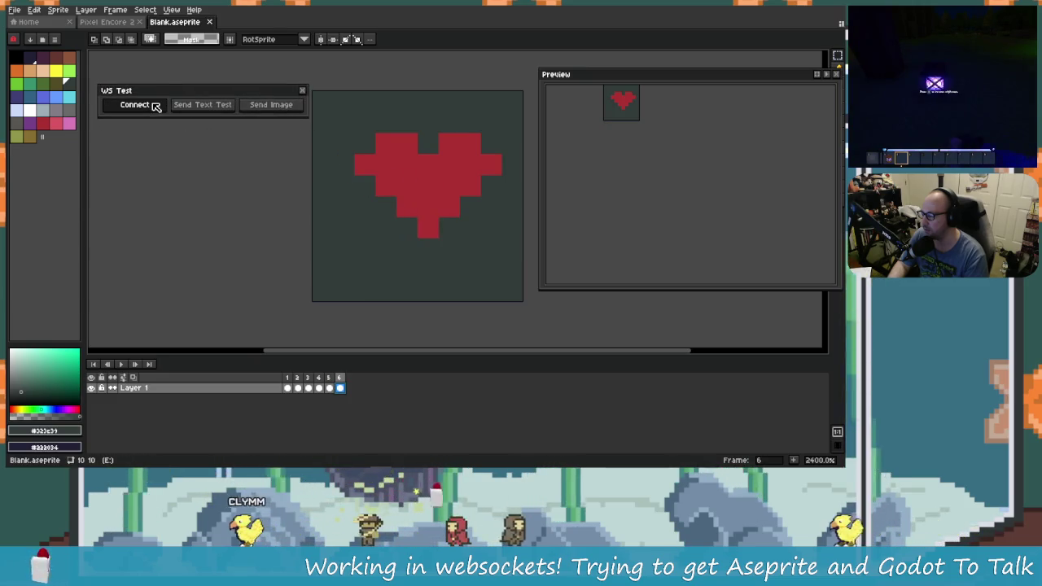
click(155, 107)
Send the heart image and the text test message to Godot.
drag(51, 171, 556, 197)
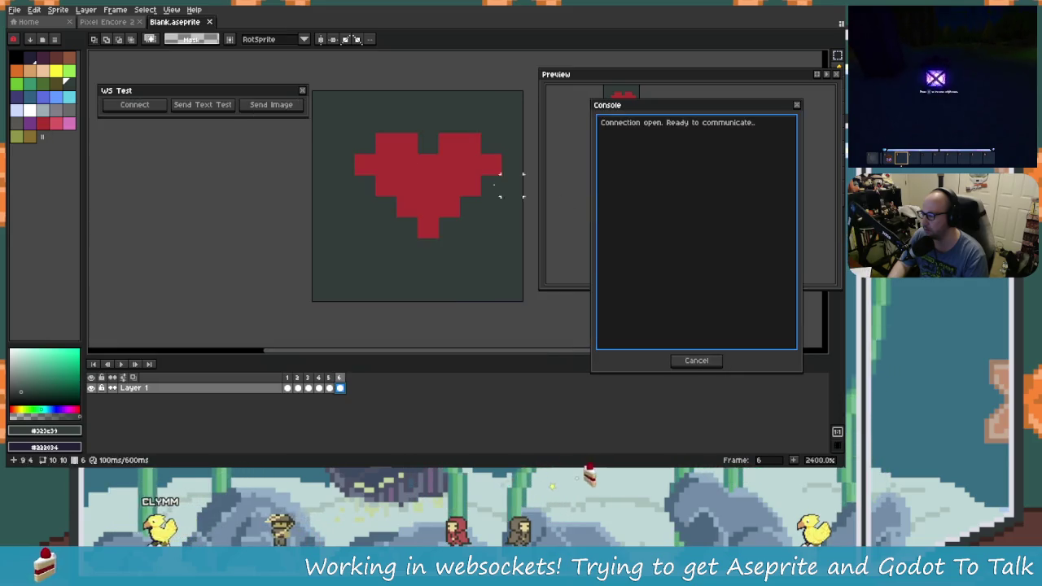
click(283, 106)
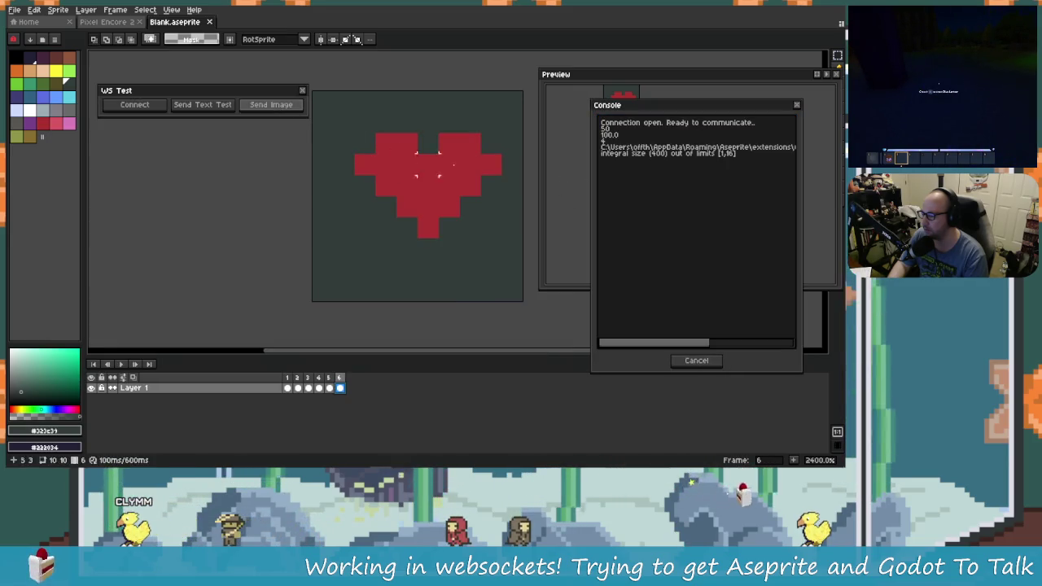
click(227, 108)
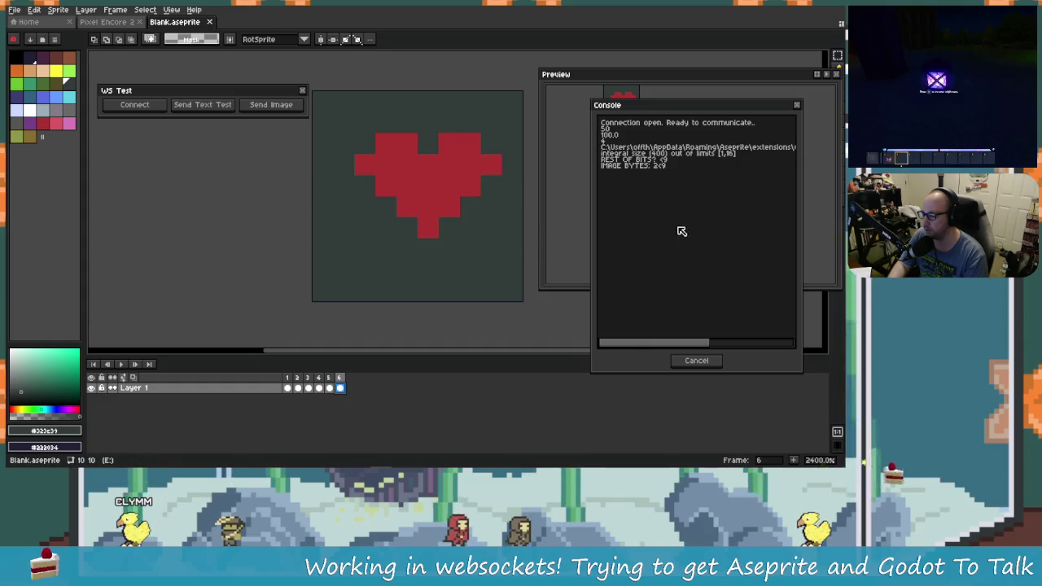
key(alt+Tab)
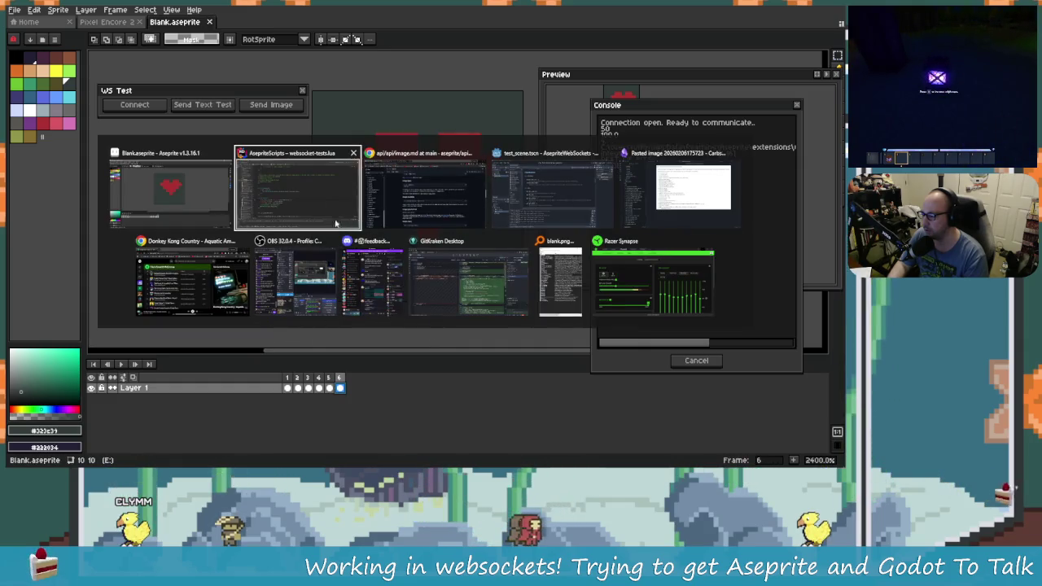
Restart the Godot test scene with F5 and resend the text test from Aseprite.
click(612, 199)
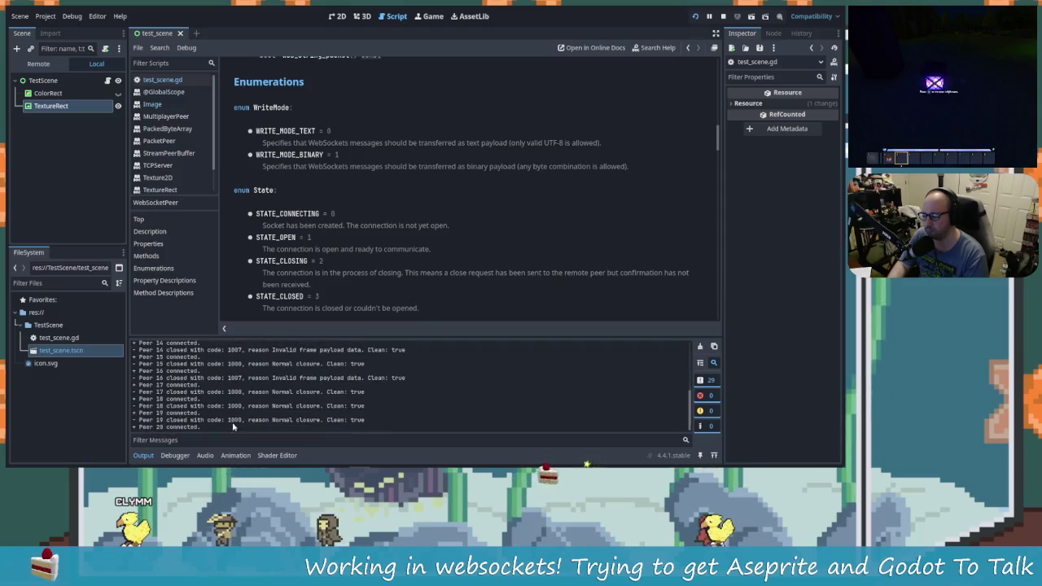
key(F5)
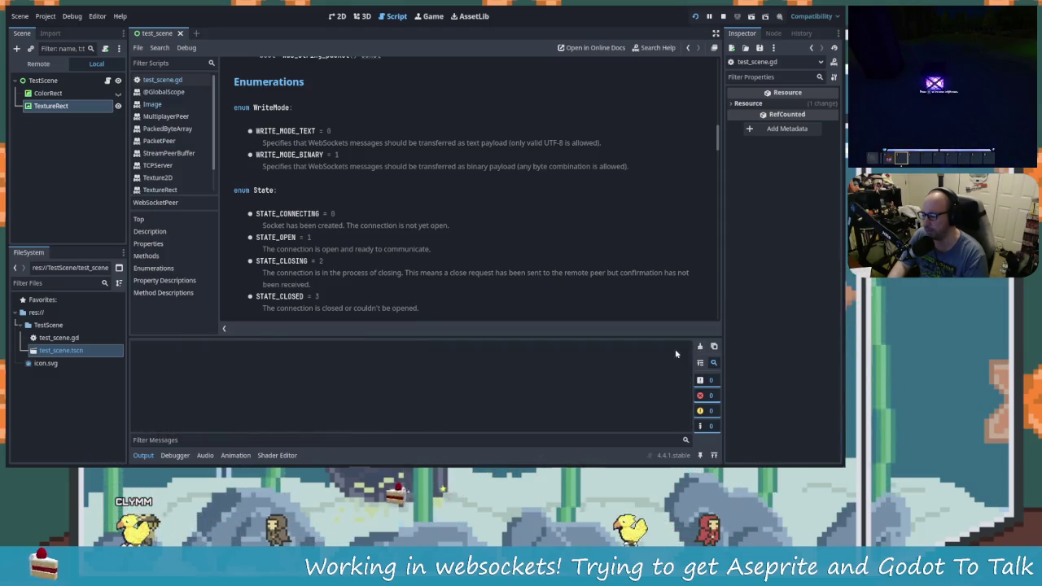
key(alt+Tab)
click(218, 107)
key(alt+Tab)
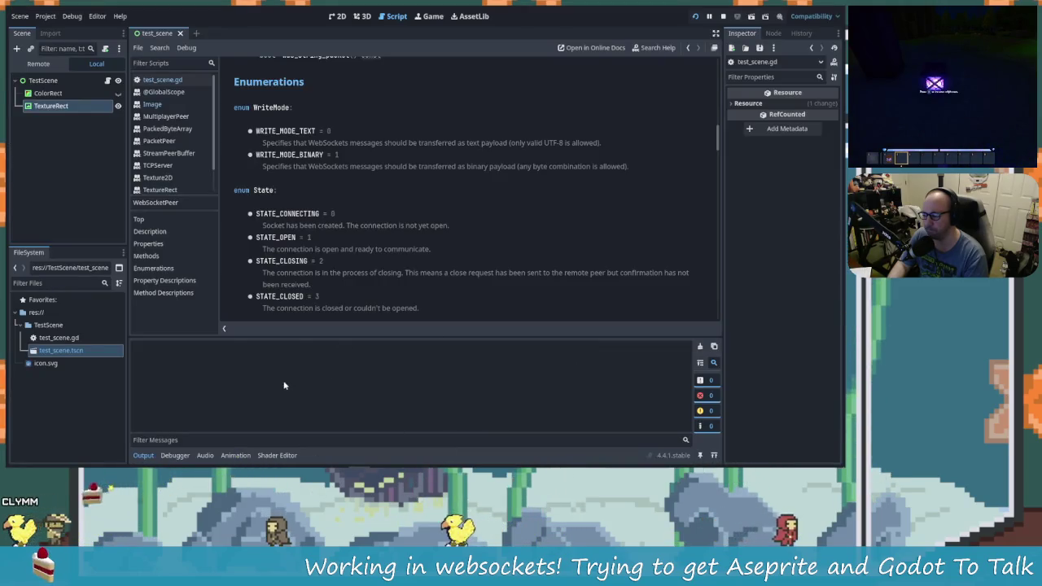
Compare the Godot Debugger error list with the Output log.
click(174, 455)
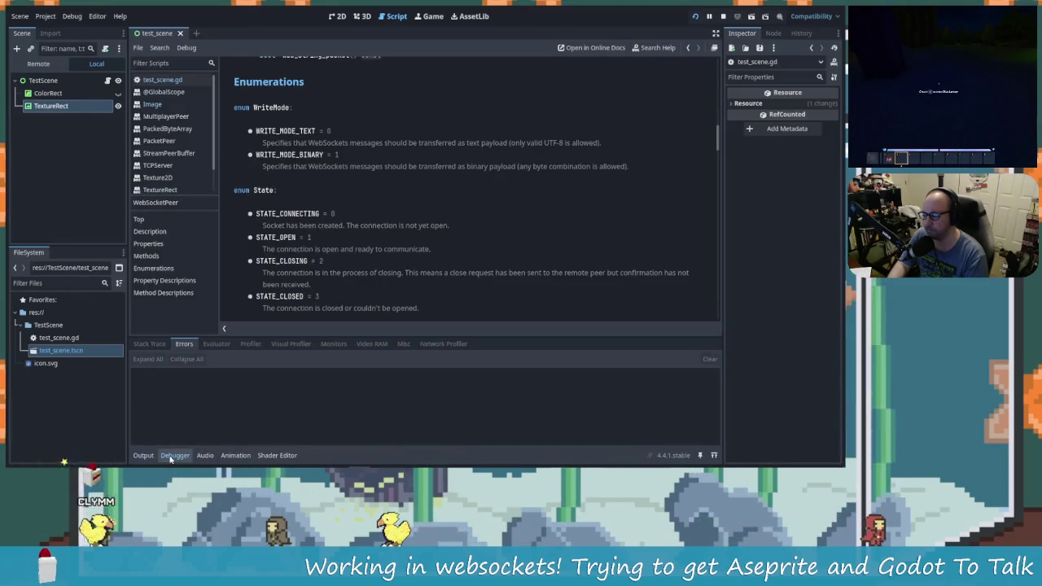
click(158, 454)
click(174, 455)
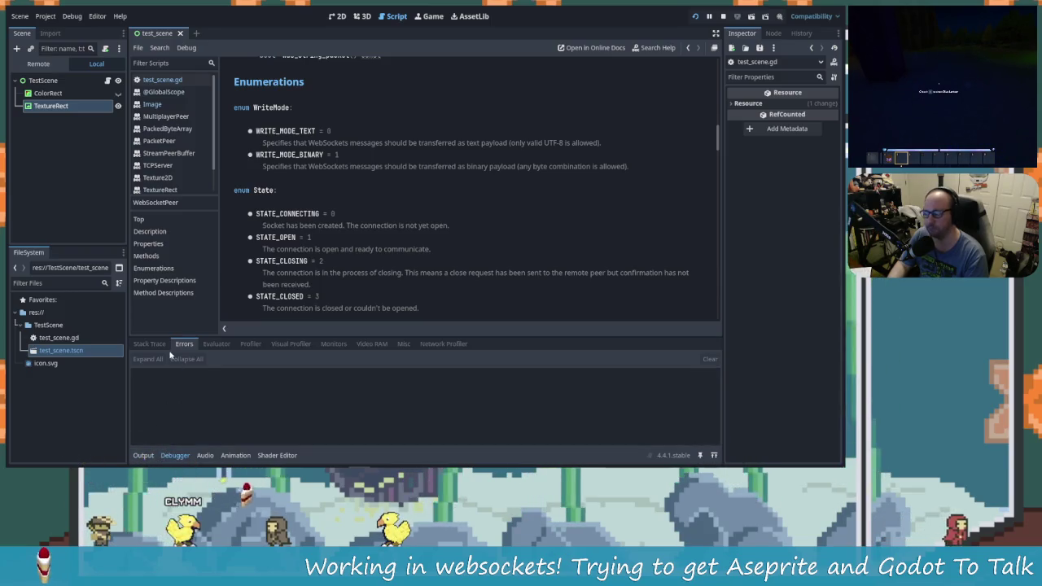
click(146, 455)
click(176, 454)
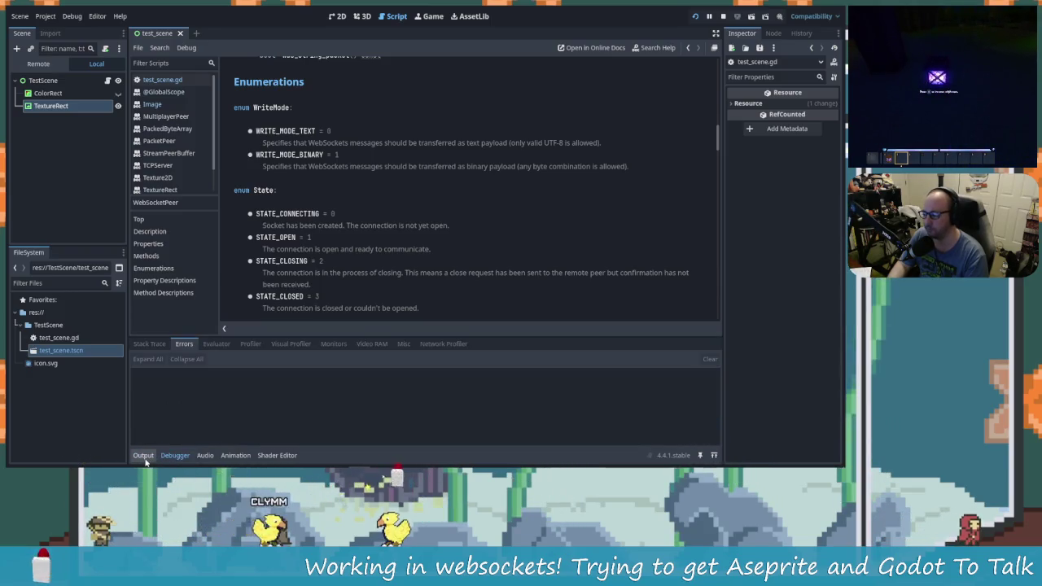
click(144, 455)
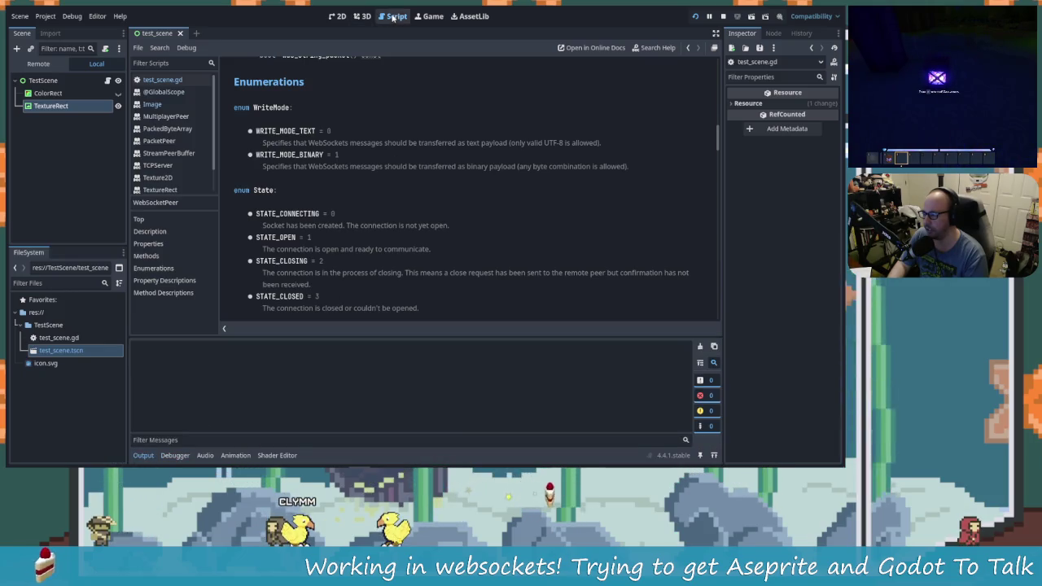
Open test_scene.gd and review decode_image's print loop around line 70.
click(162, 79)
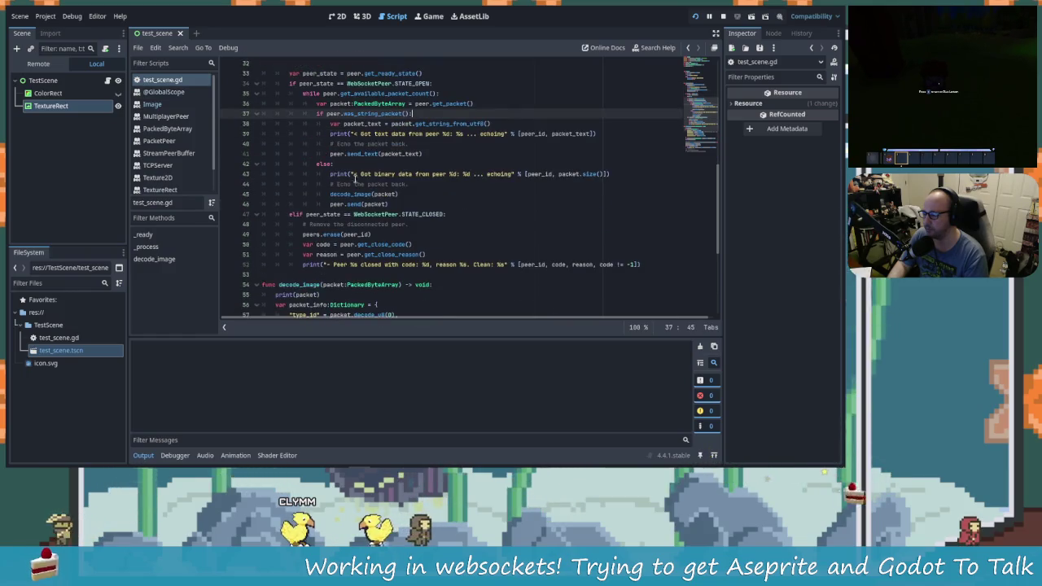
scroll(474, 255, down, 2)
scroll(339, 281, down, 4)
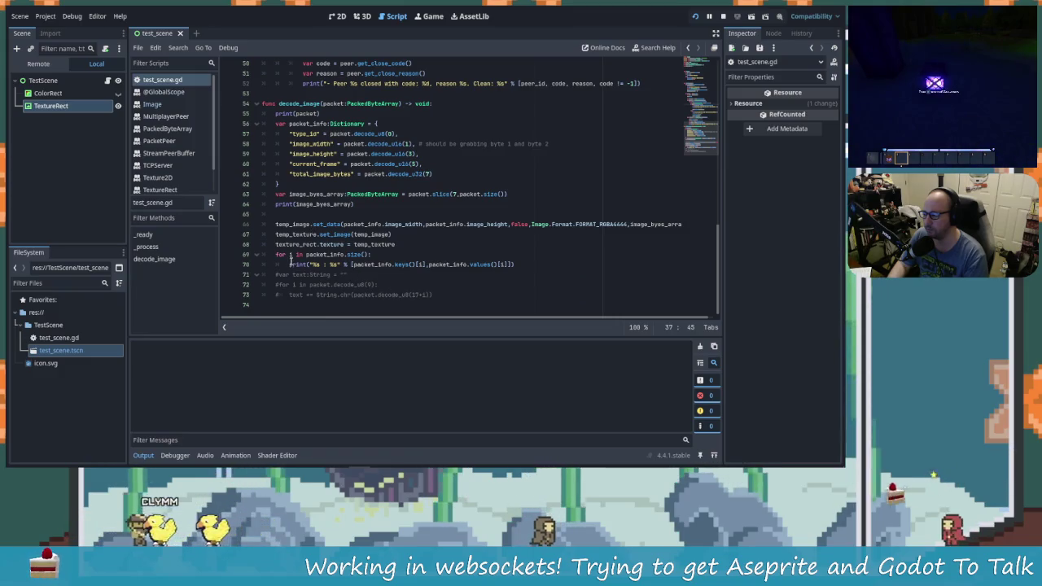
click(526, 264)
key(Down)
click(526, 265)
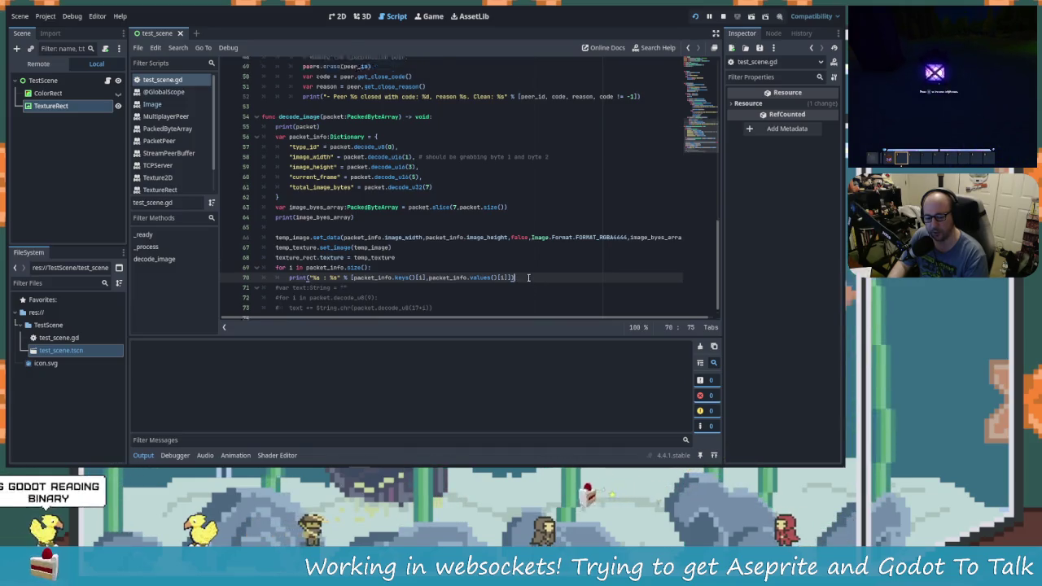
scroll(525, 280, up, 8)
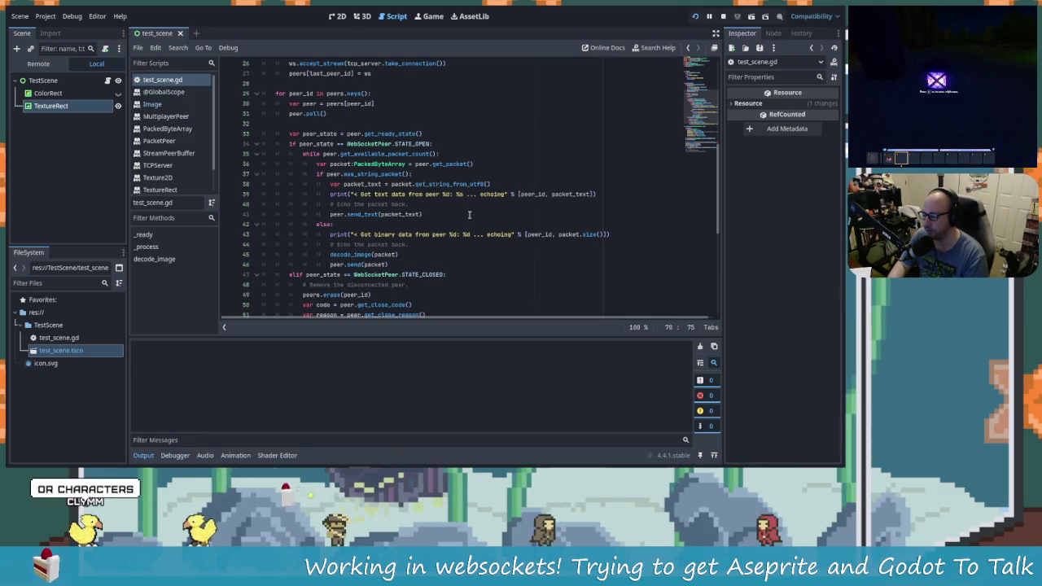
scroll(477, 226, down, 3)
scroll(476, 235, up, 6)
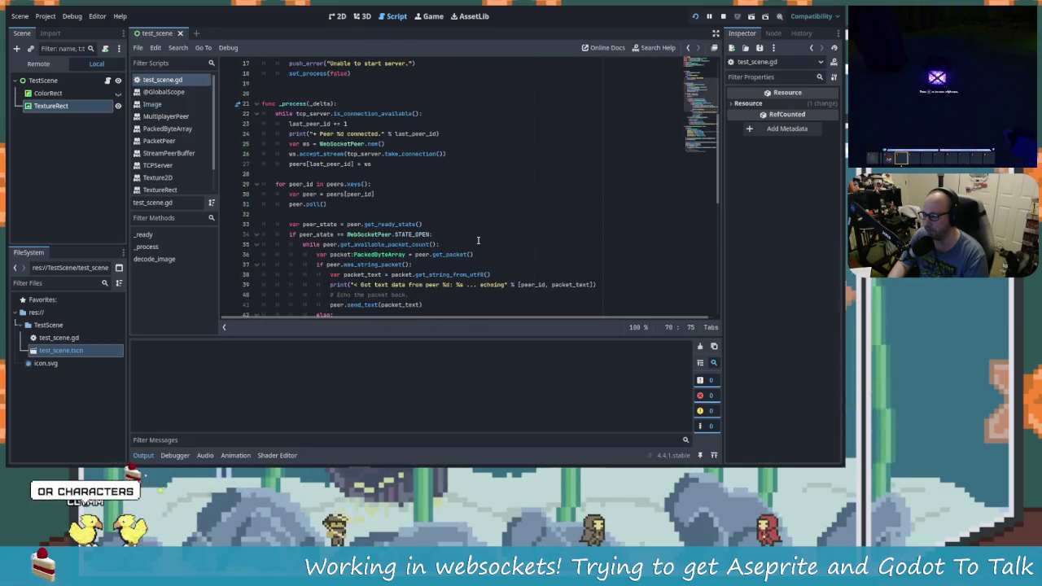
scroll(478, 240, down, 5)
key(alt+Tab)
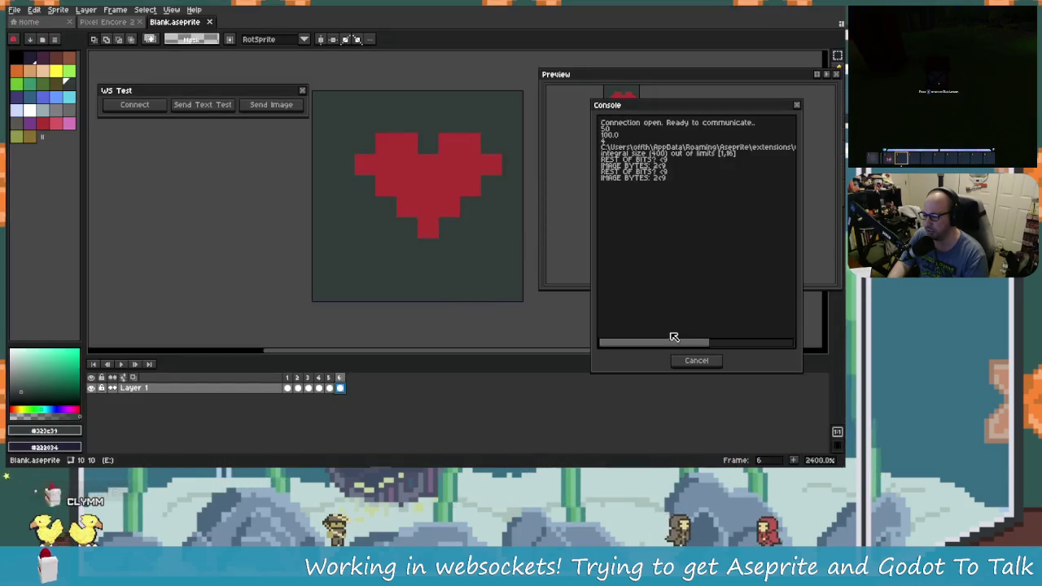
Bring the Blank.aseprite window to the front.
key(alt+Tab)
key(alt+Tab)
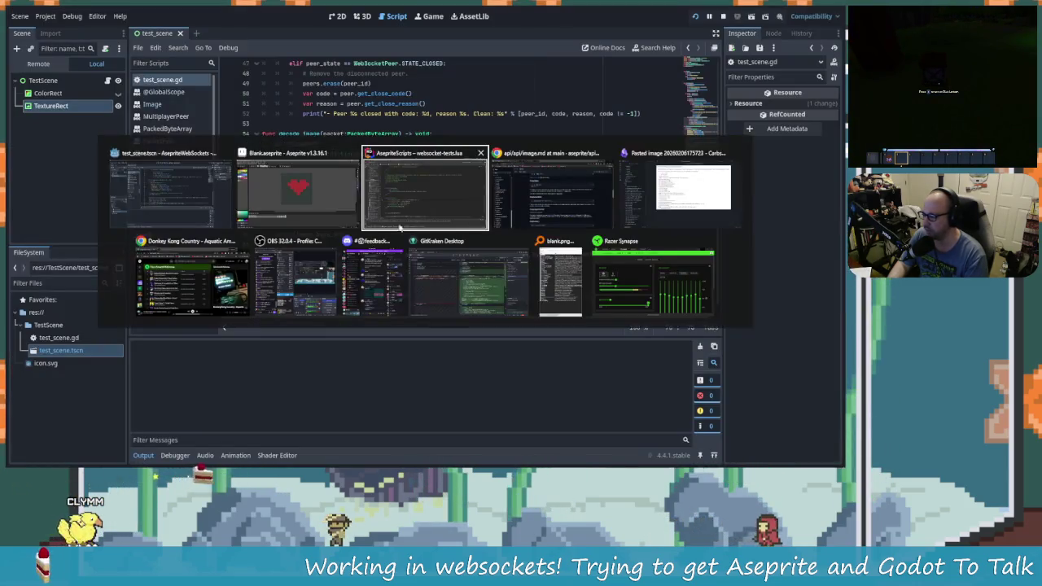
key(alt+Tab)
key(alt+Tab)
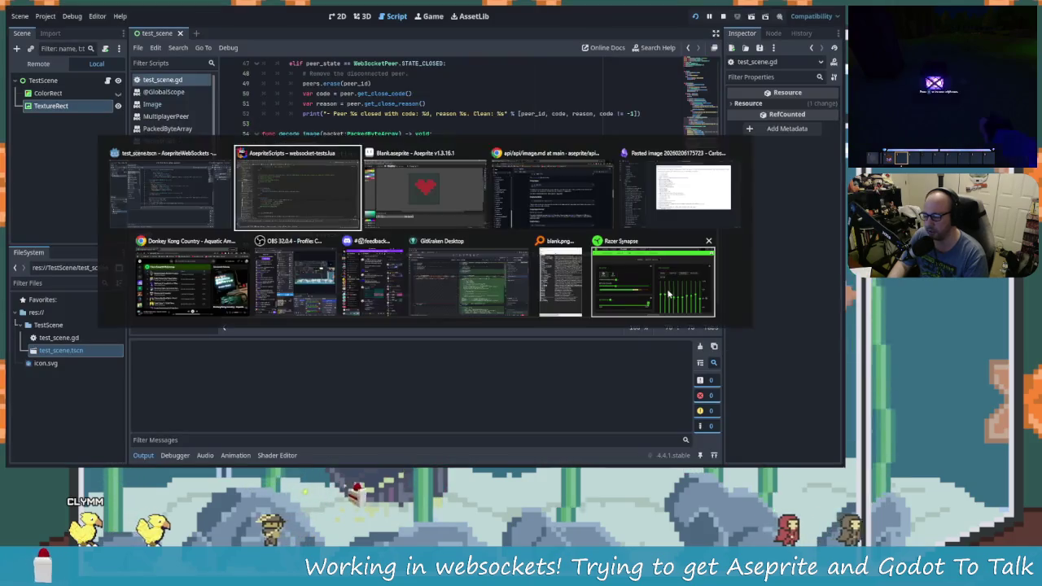
key(alt+Tab)
click(327, 207)
key(alt+Tab)
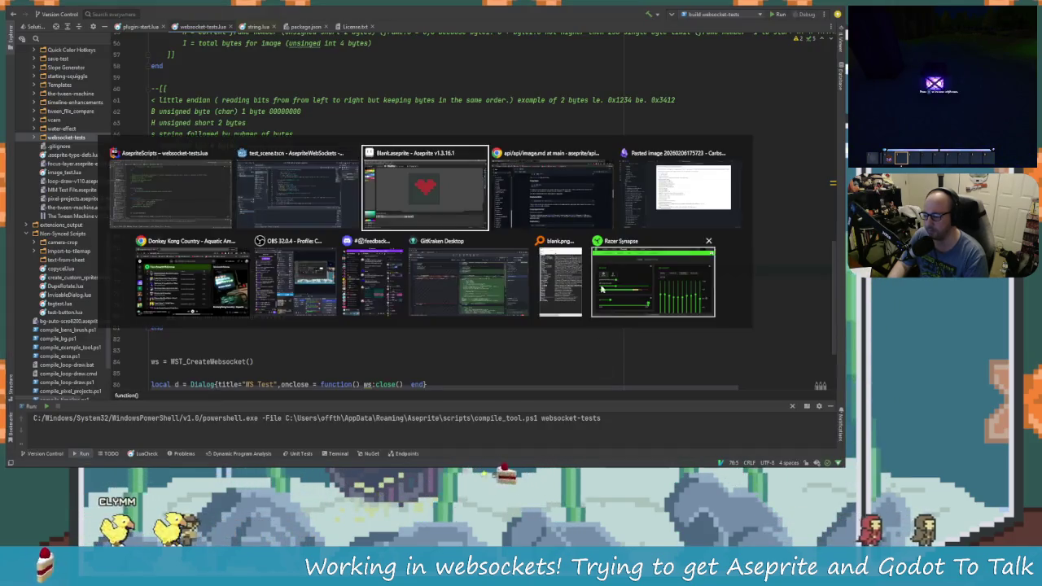
click(466, 203)
Close the old console and test panel, relaunch Websocket Tests, allow it, and connect.
click(696, 360)
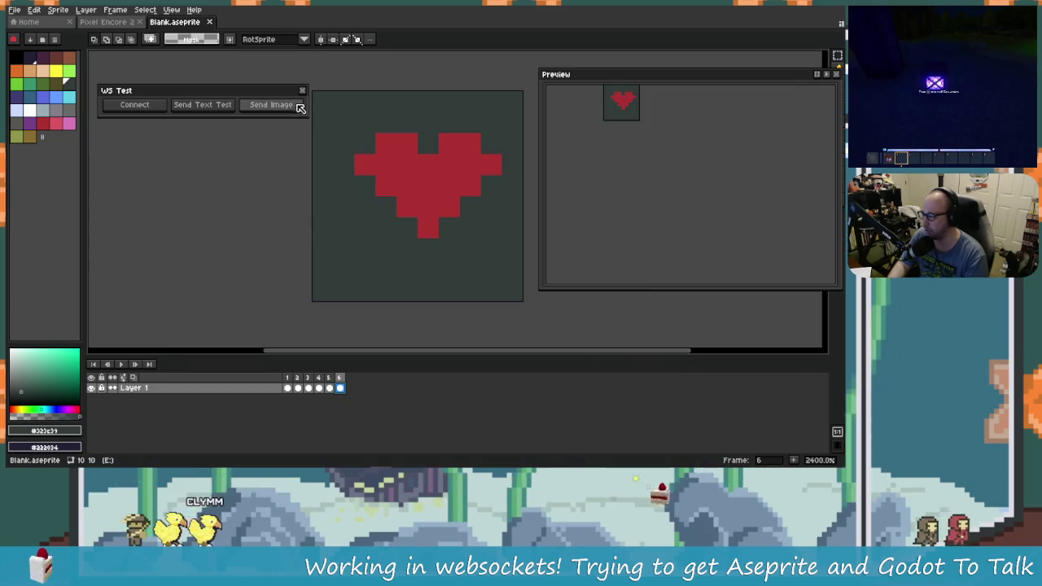
click(302, 90)
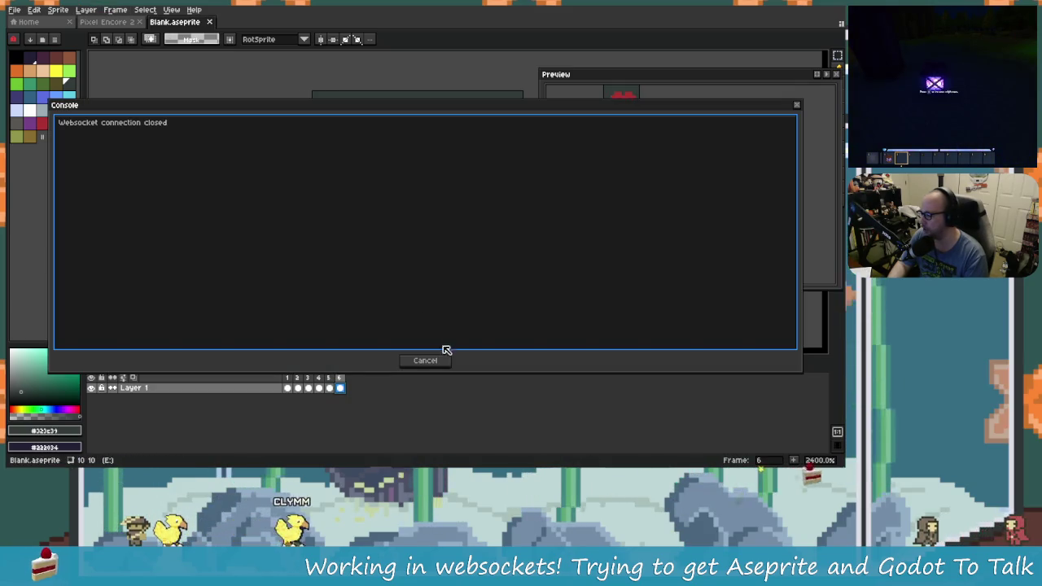
click(432, 358)
click(116, 10)
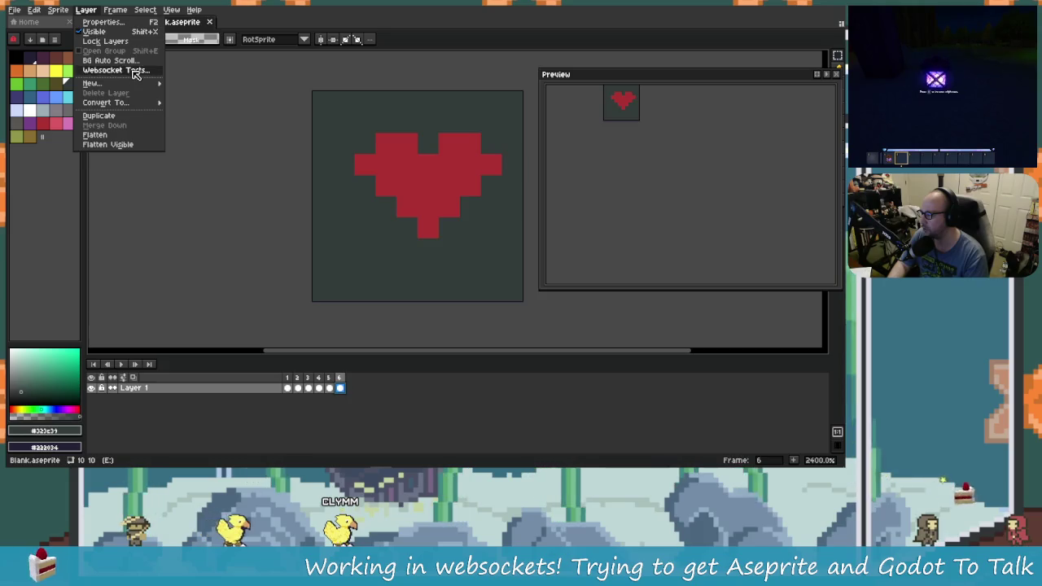
click(122, 68)
click(402, 290)
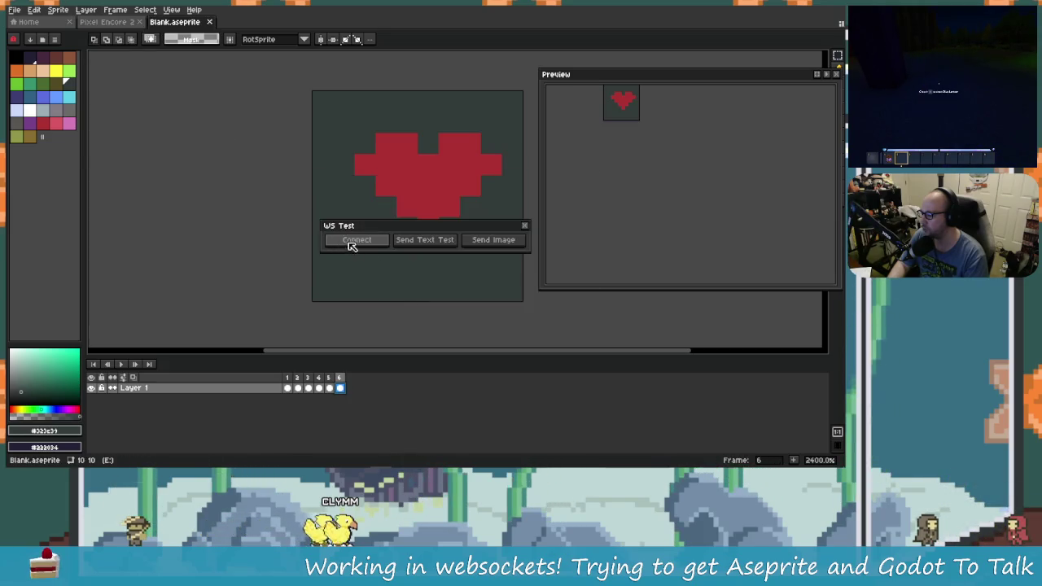
click(349, 242)
Confirm the connection in Godot, then send the text test from Aseprite.
key(alt+Tab)
key(alt+Tab)
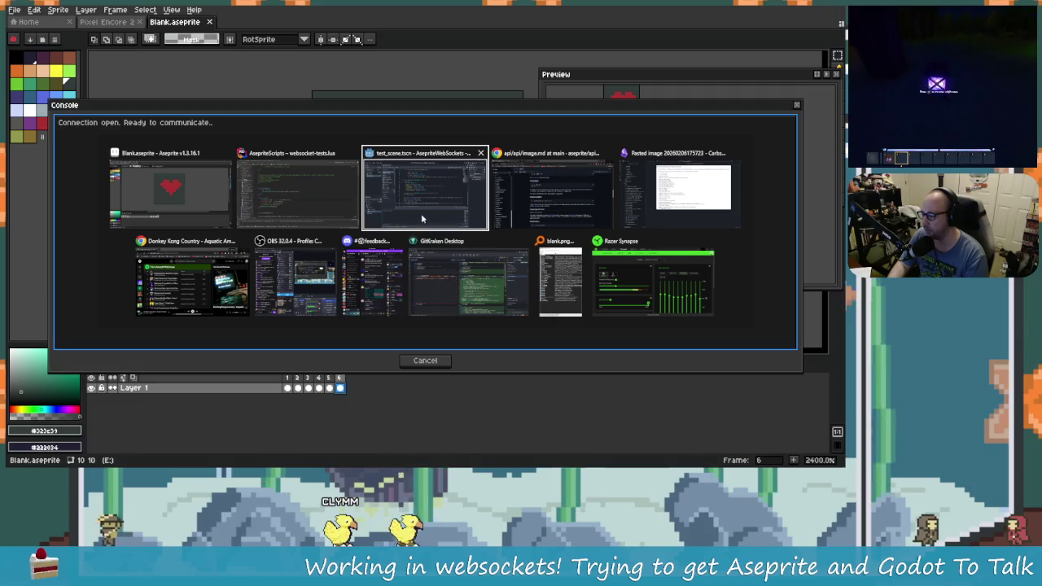
key(alt+Tab)
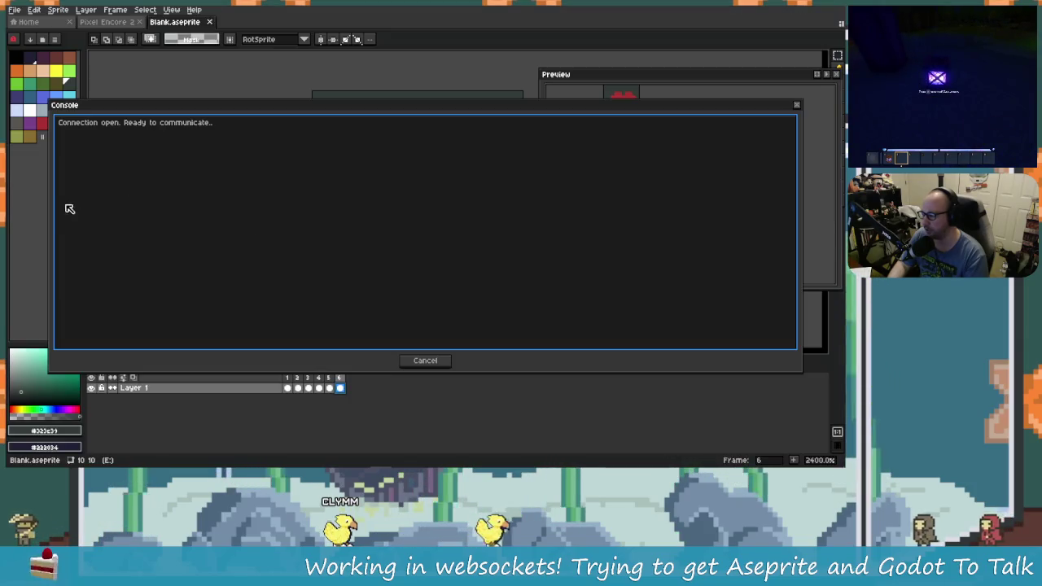
drag(51, 217, 612, 260)
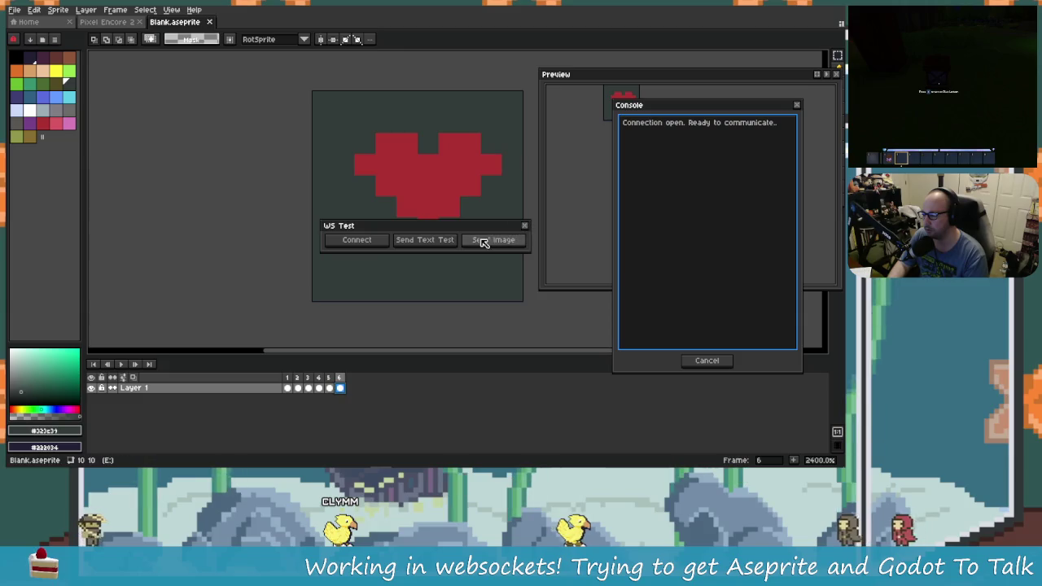
click(425, 240)
key(alt+Tab)
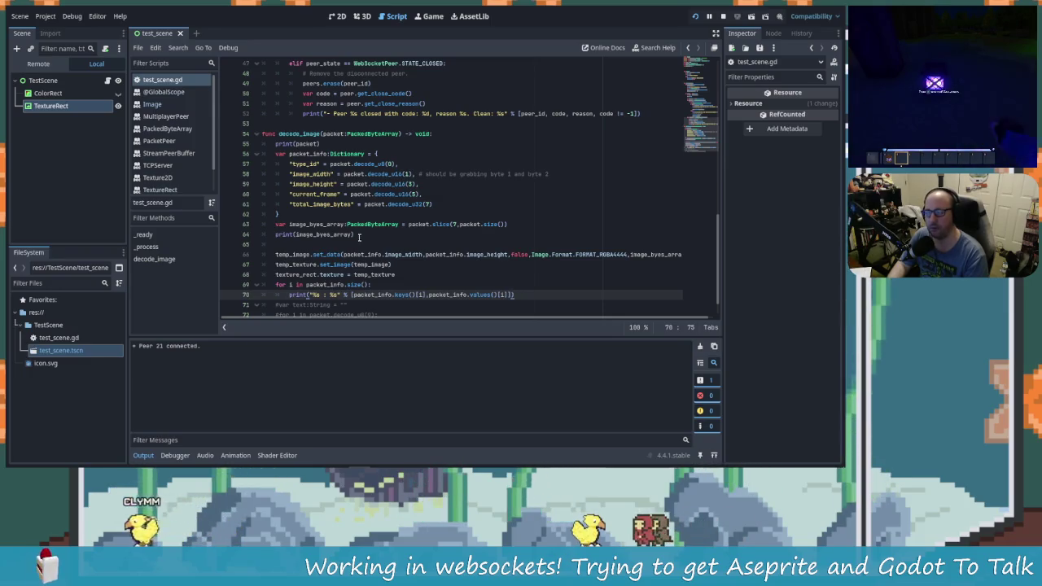
Review test_scene.gd's binary-packet handling, including the %d on line 43, then return to the Lua script.
scroll(426, 274, up, 3)
scroll(438, 265, up, 2)
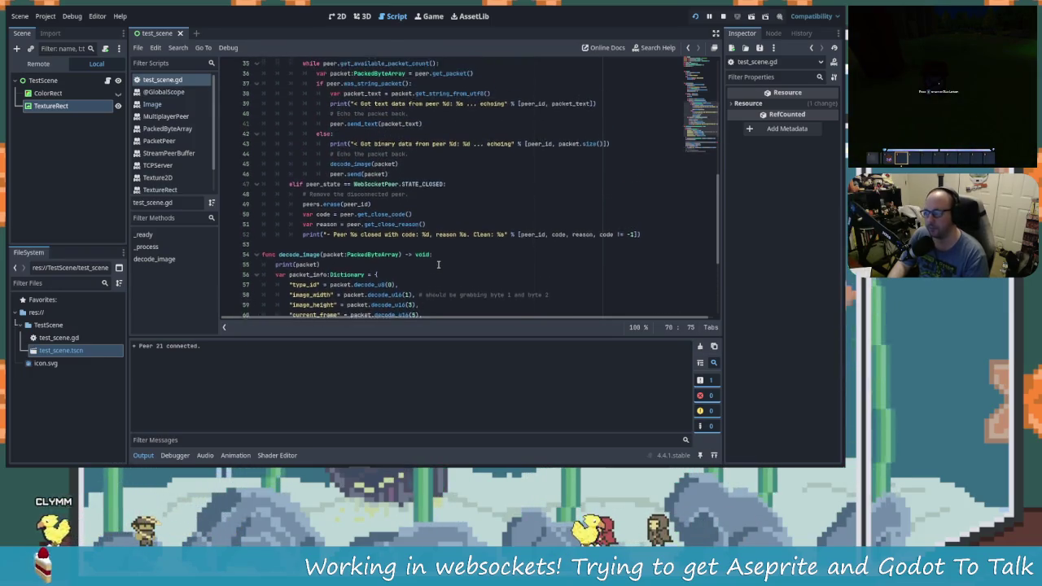
scroll(446, 240, up, 1)
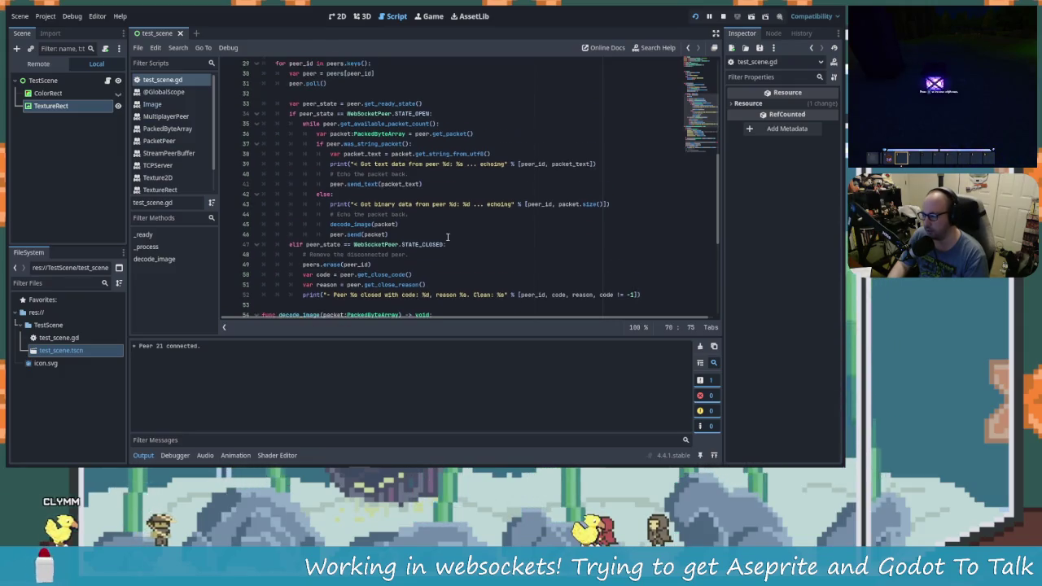
scroll(436, 164, up, 1)
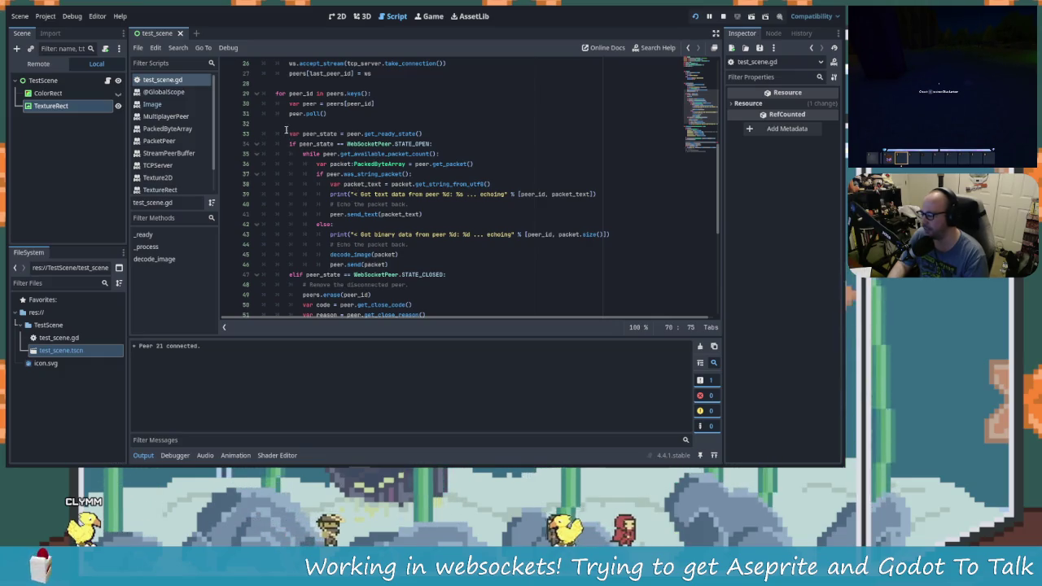
scroll(374, 157, up, 3)
scroll(374, 157, down, 3)
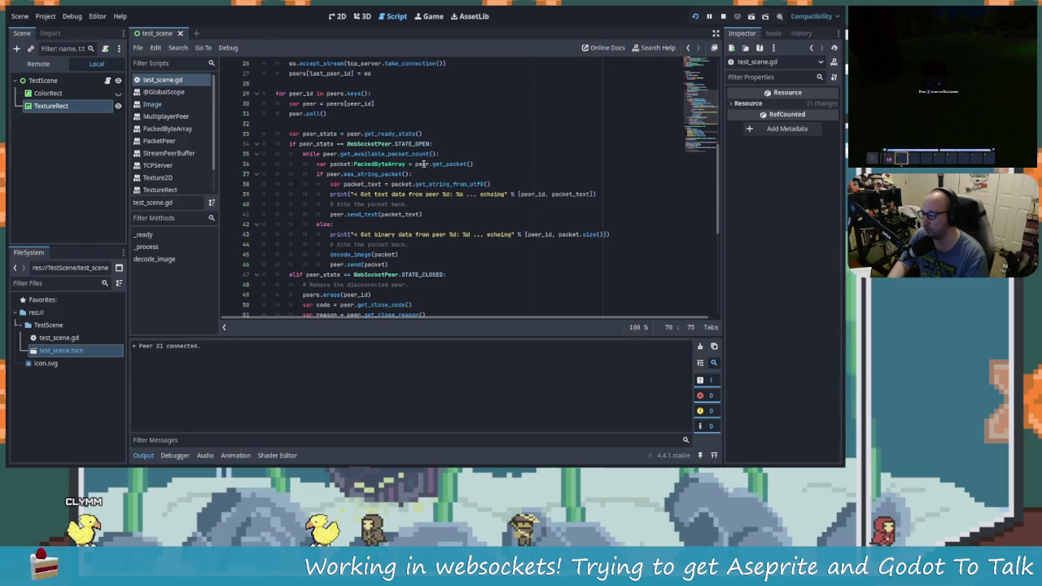
scroll(383, 244, down, 1)
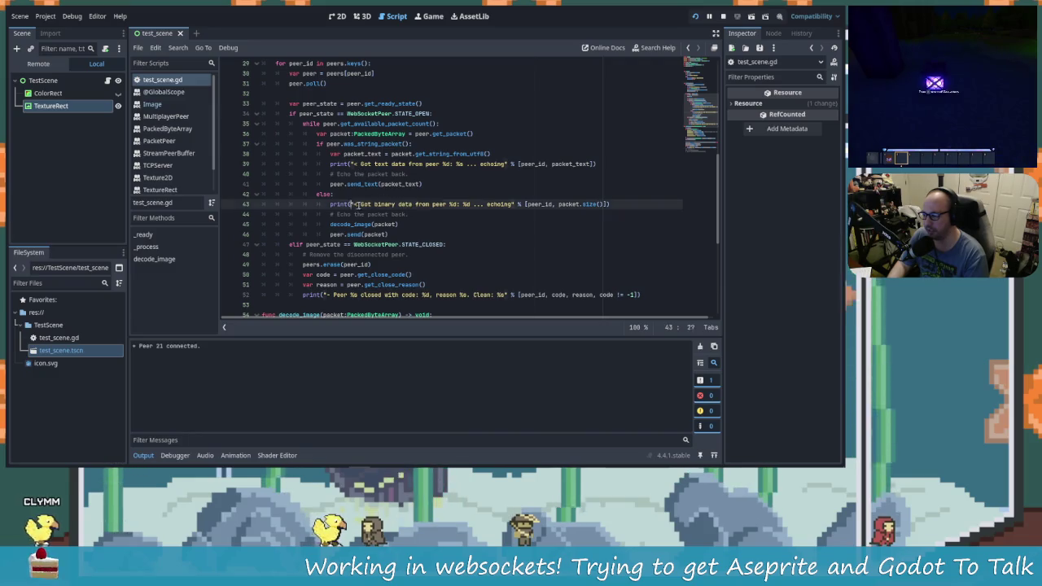
double_click(466, 204)
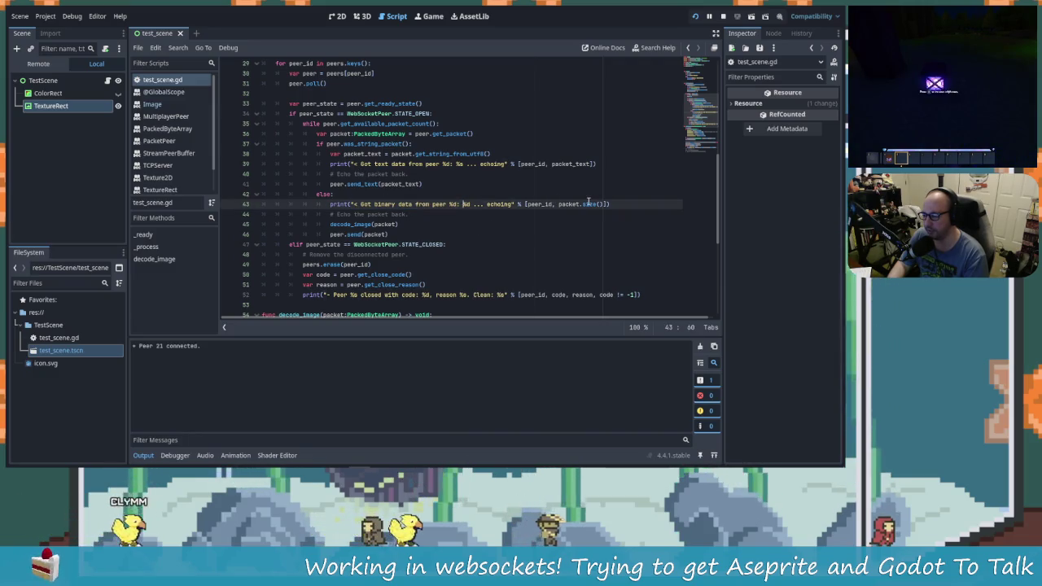
key(Left)
key(Left)
key(Left)
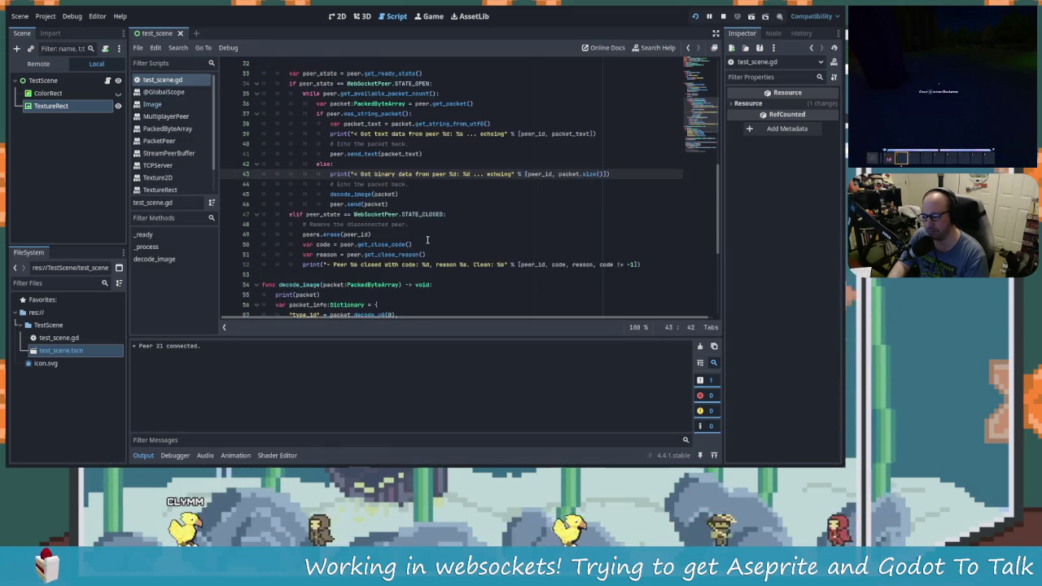
key(alt+Tab)
key(Tab)
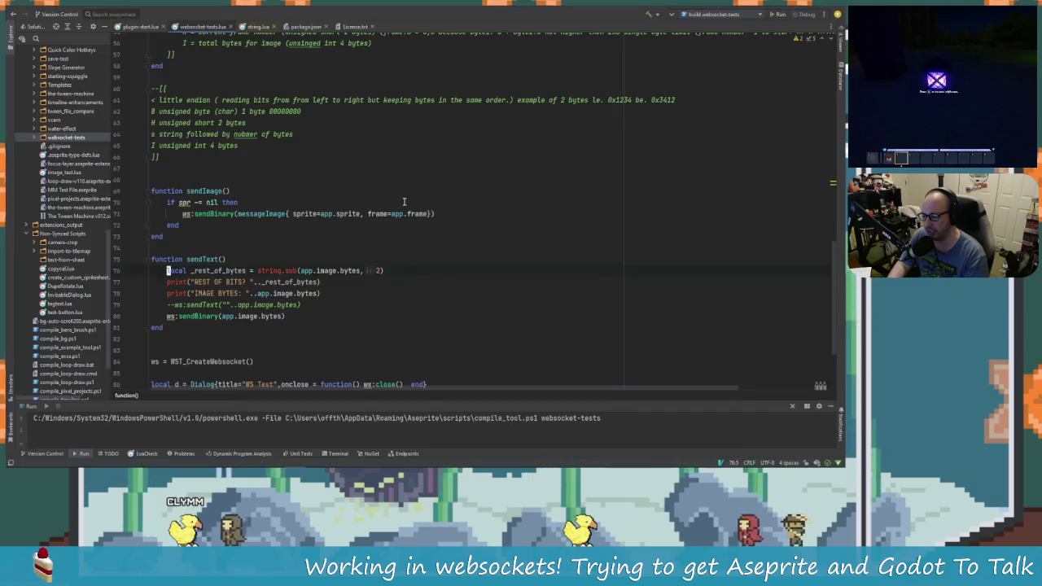
Glance at the Blank.aseprite sprite and the image API docs, then return to sendText in Rider.
key(alt+Tab)
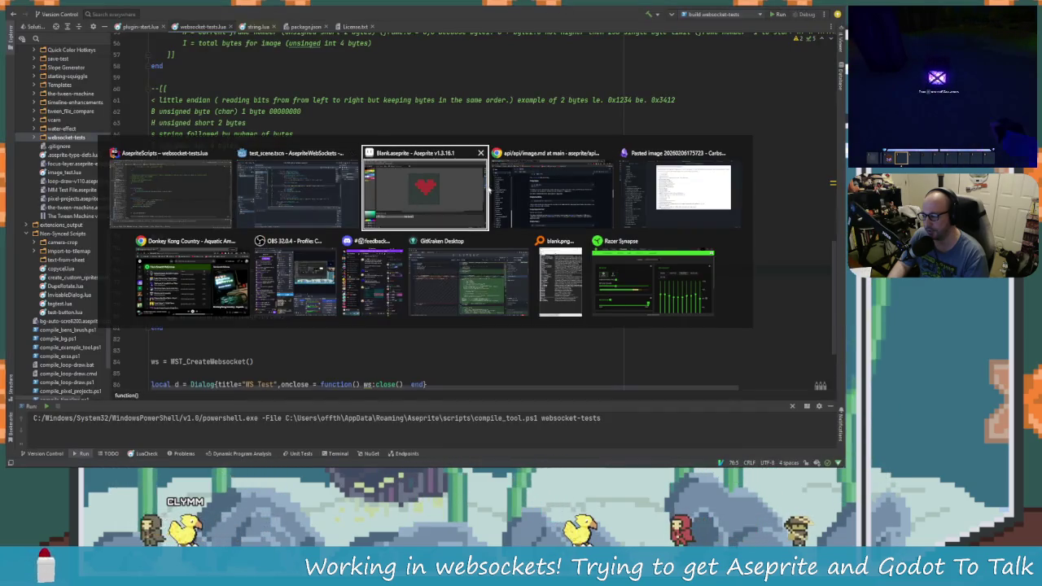
click(481, 190)
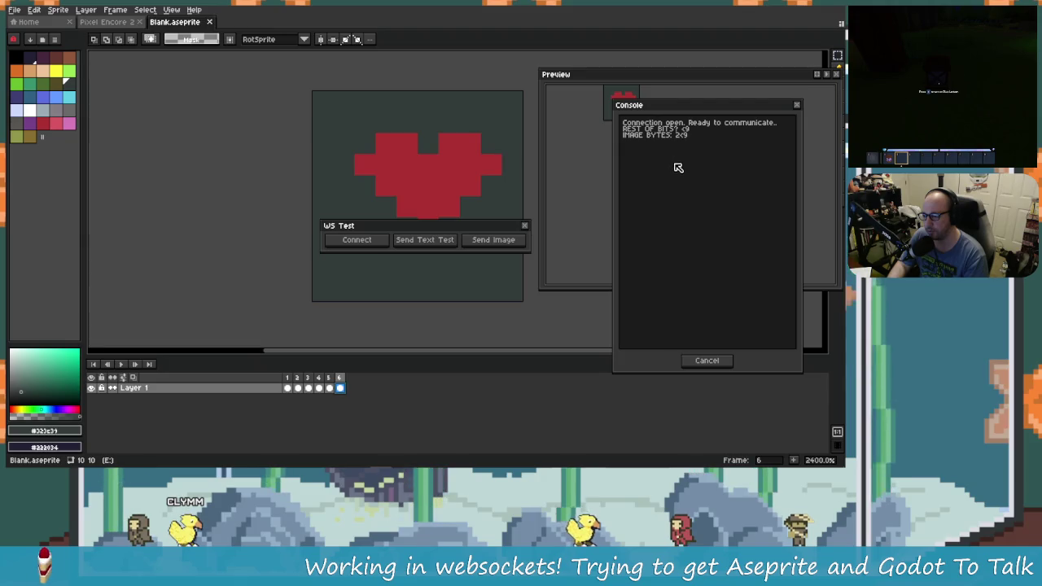
key(alt+Tab)
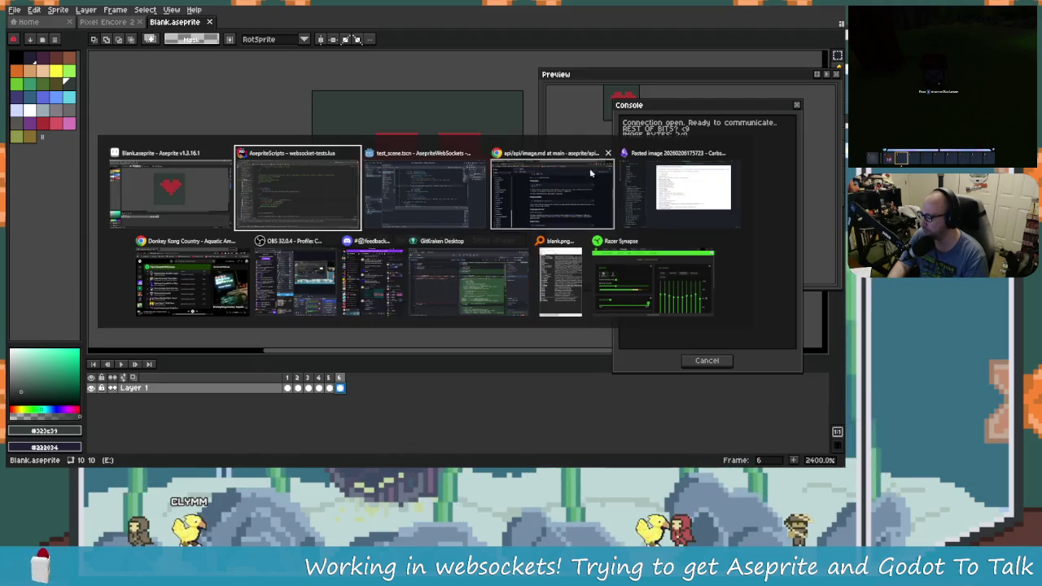
key(alt+Tab)
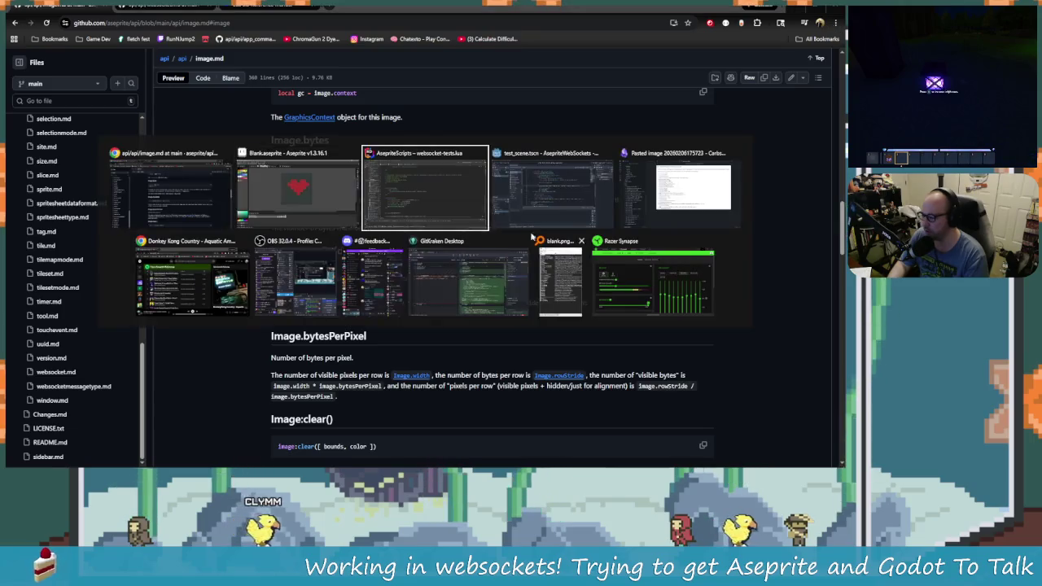
click(423, 213)
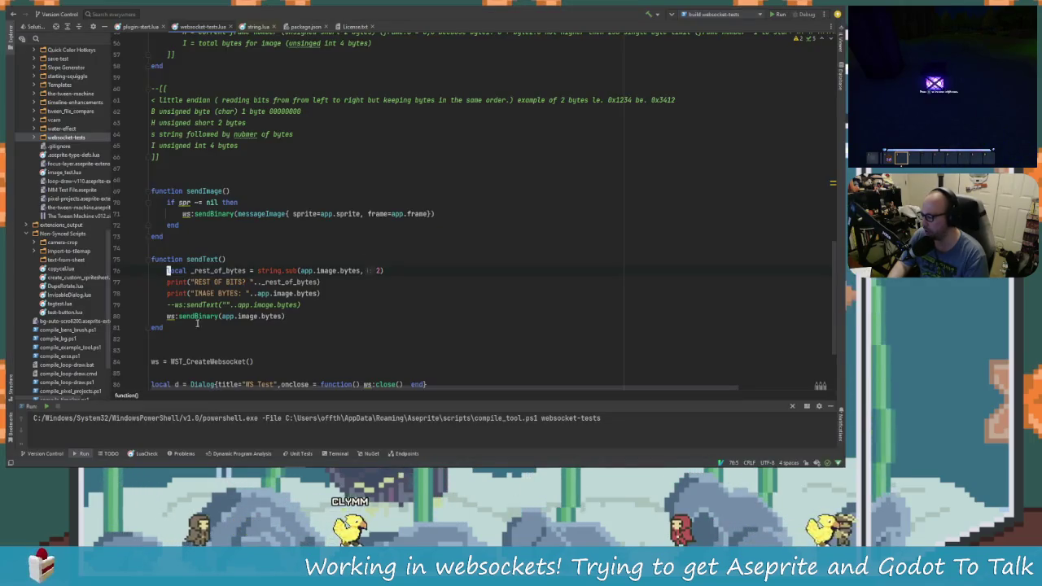
click(221, 259)
key(Left)
key(Left)
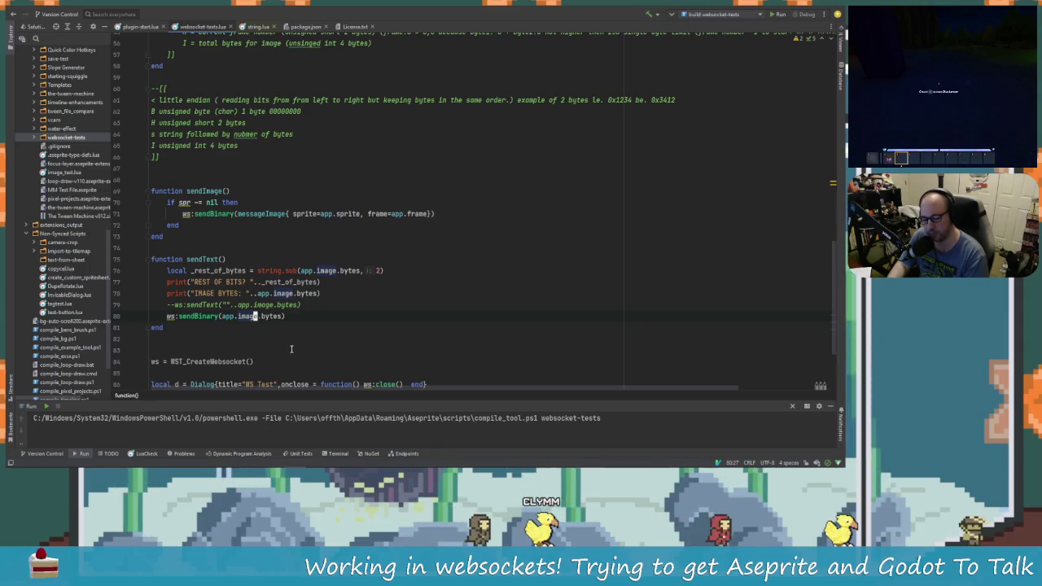
key(alt+Tab)
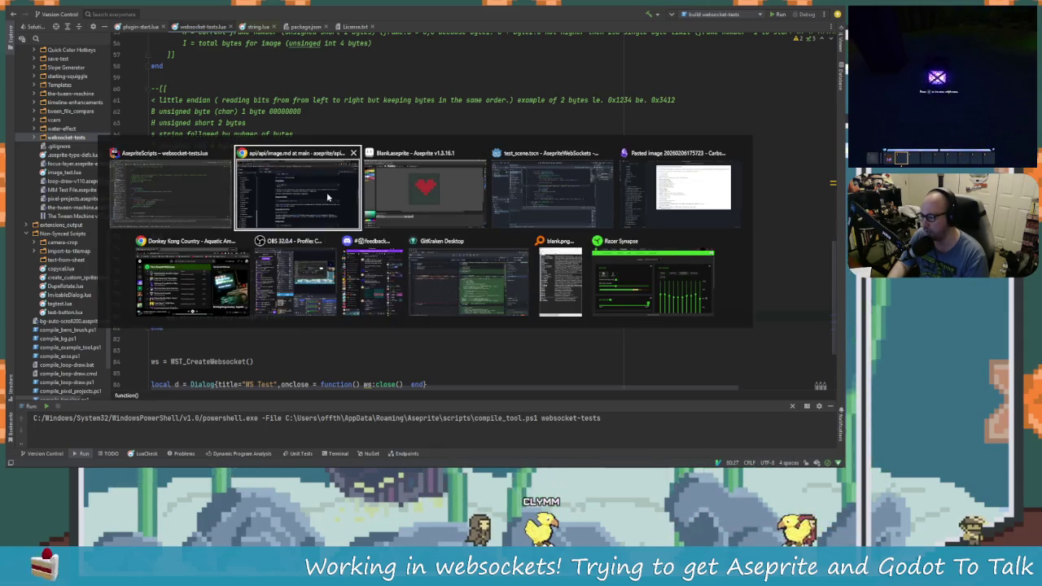
click(415, 195)
key(alt+Tab)
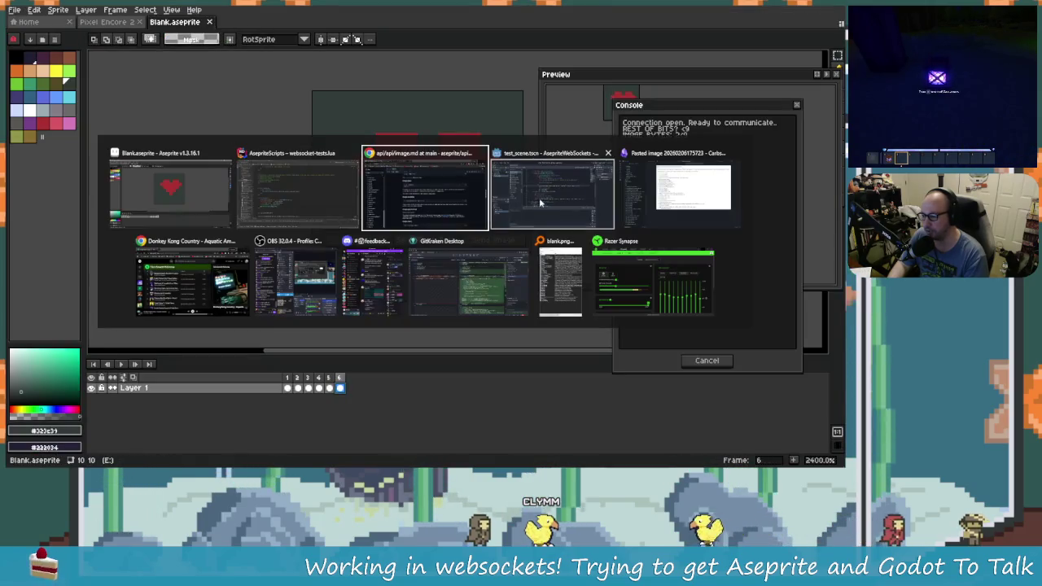
click(330, 206)
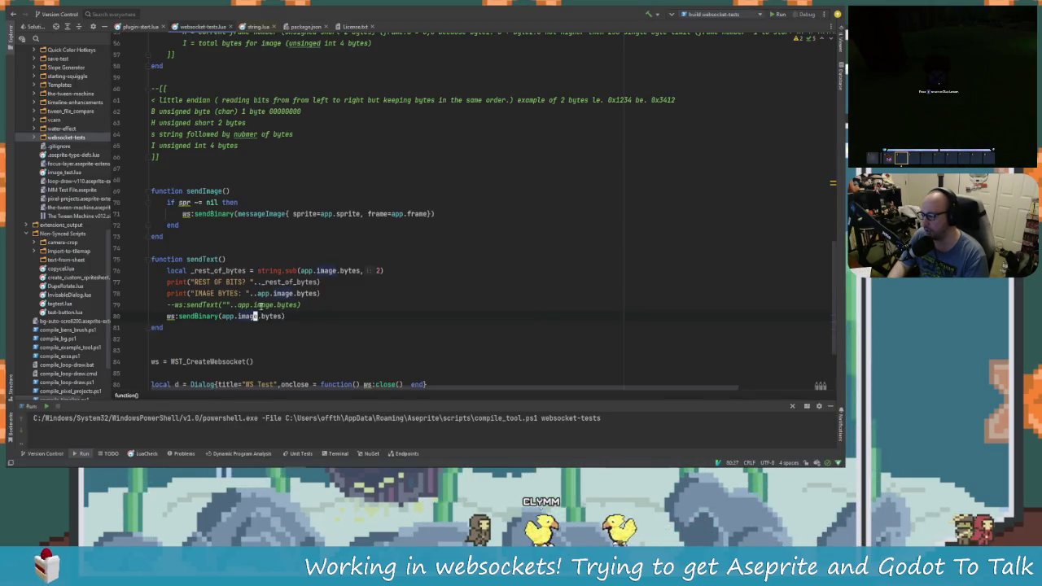
Edit line 79 so sendText sends only "Sending Stuff", removing the ..app.image.bytes concatenation.
click(171, 306)
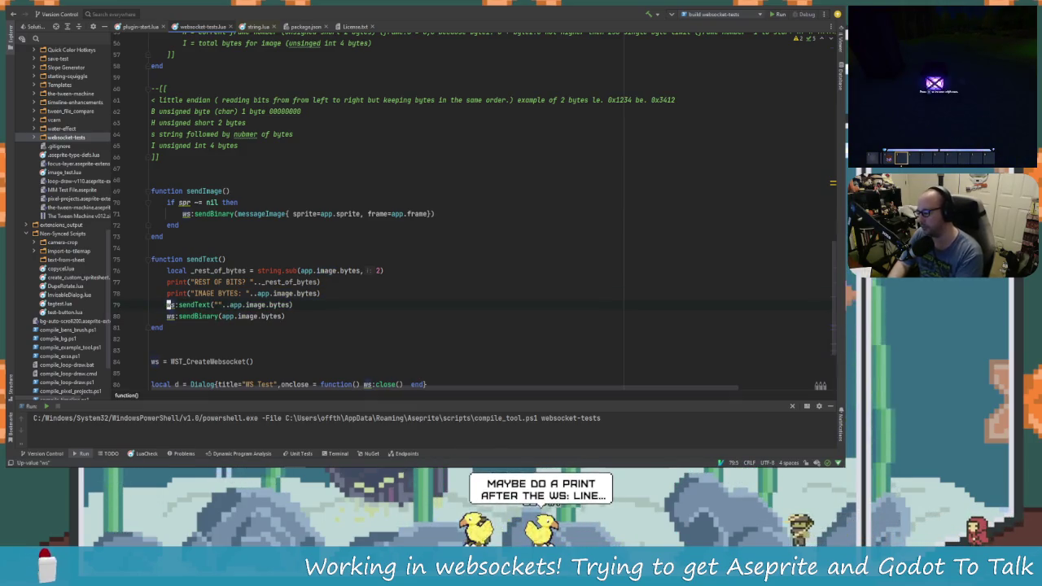
key(Right)
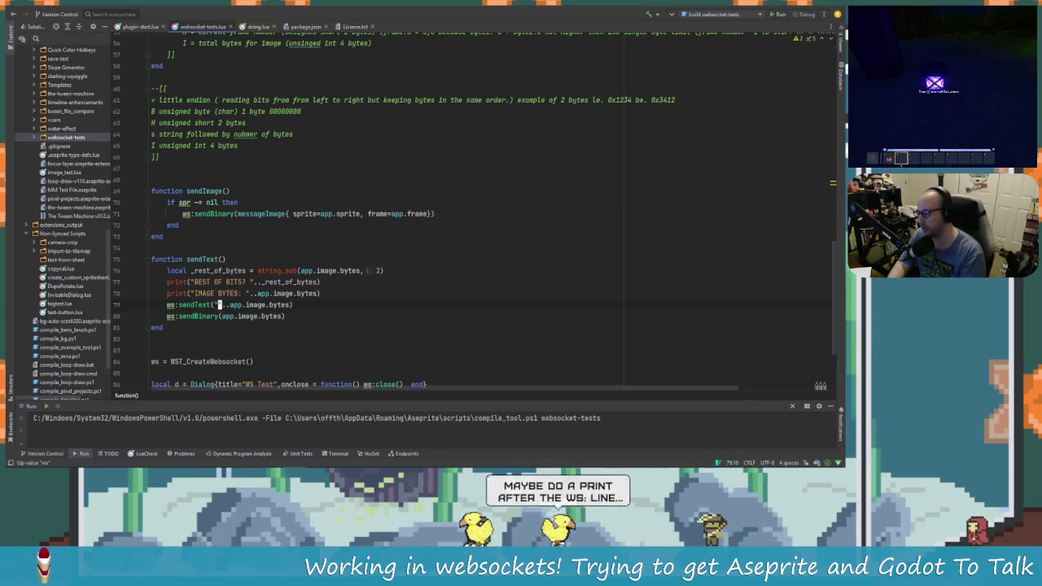
text(Sending S)
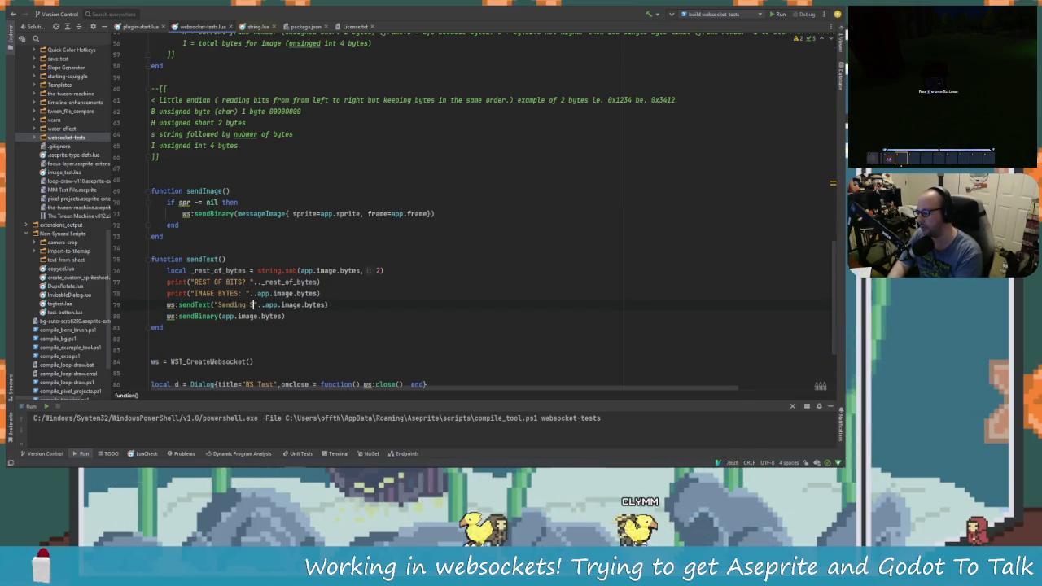
text(tuff)
click(311, 304)
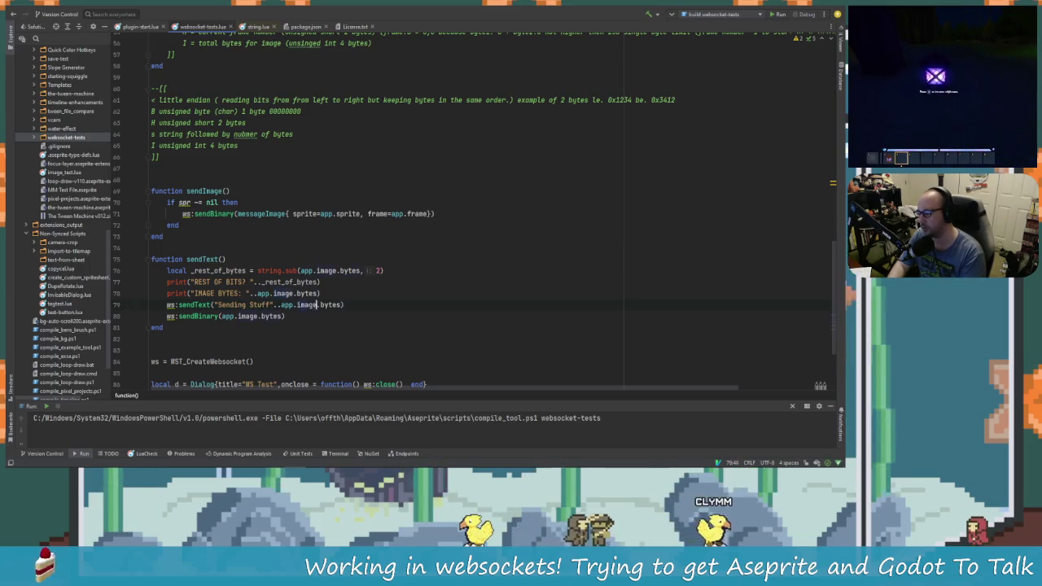
key(BackSpace)
key(BackSpace)
key(BackSpace)
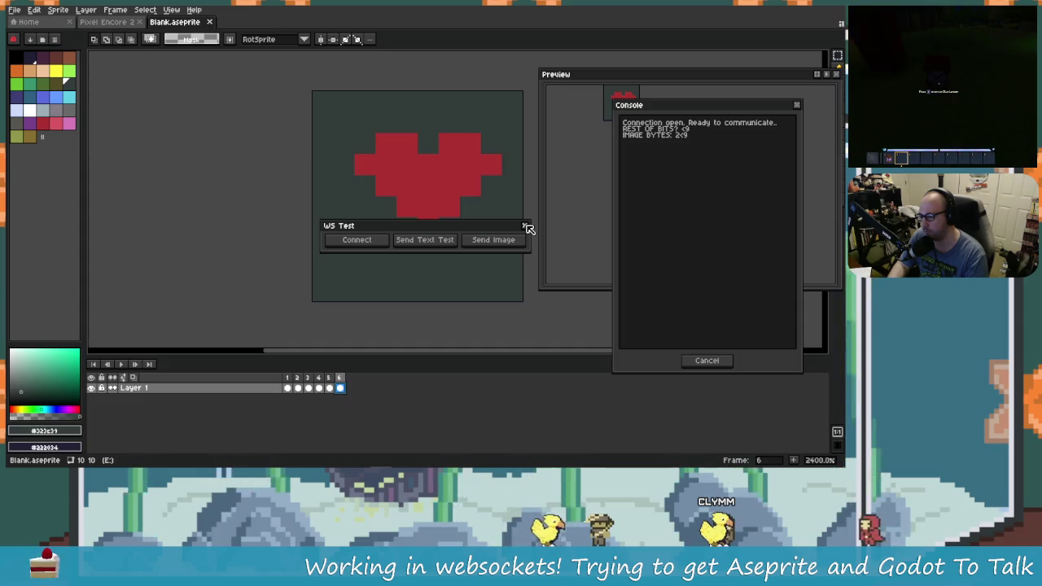
Close the WS Test dialog and Console, then confirm installing the rebuilt websocket-tests extension.
click(524, 226)
click(708, 361)
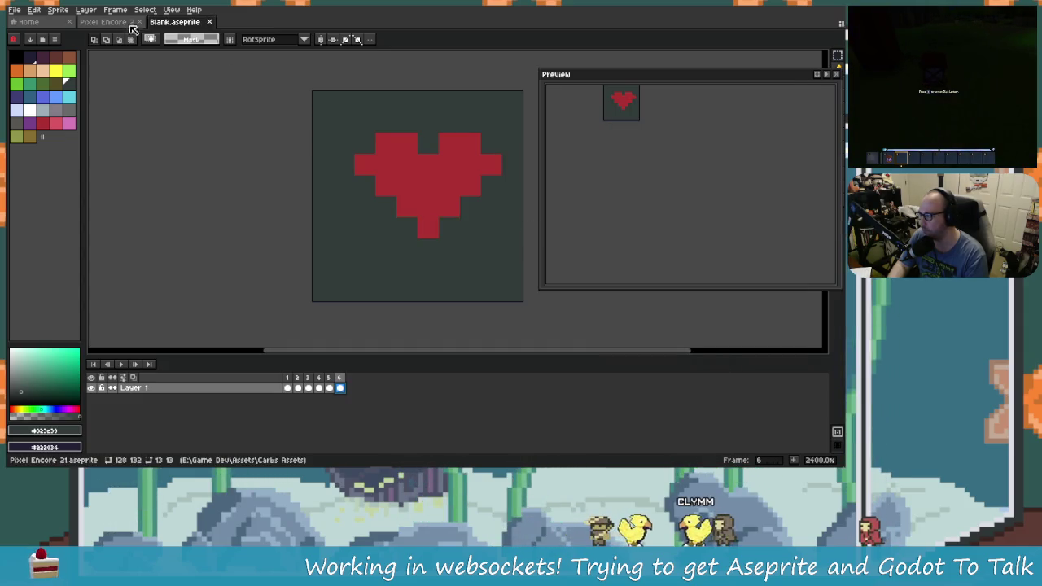
click(112, 12)
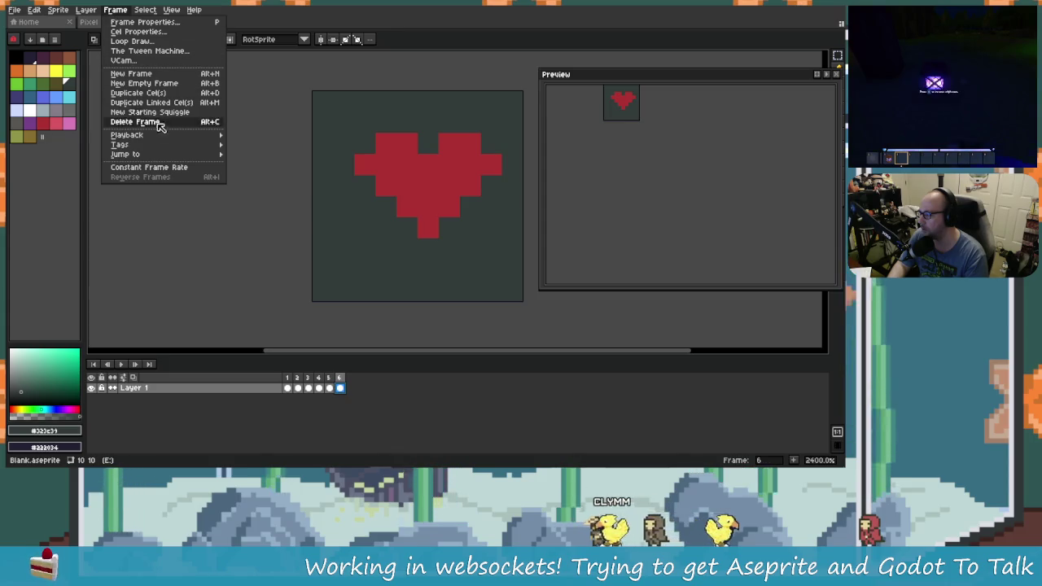
click(386, 228)
key(alt+l)
key(alt+Tab)
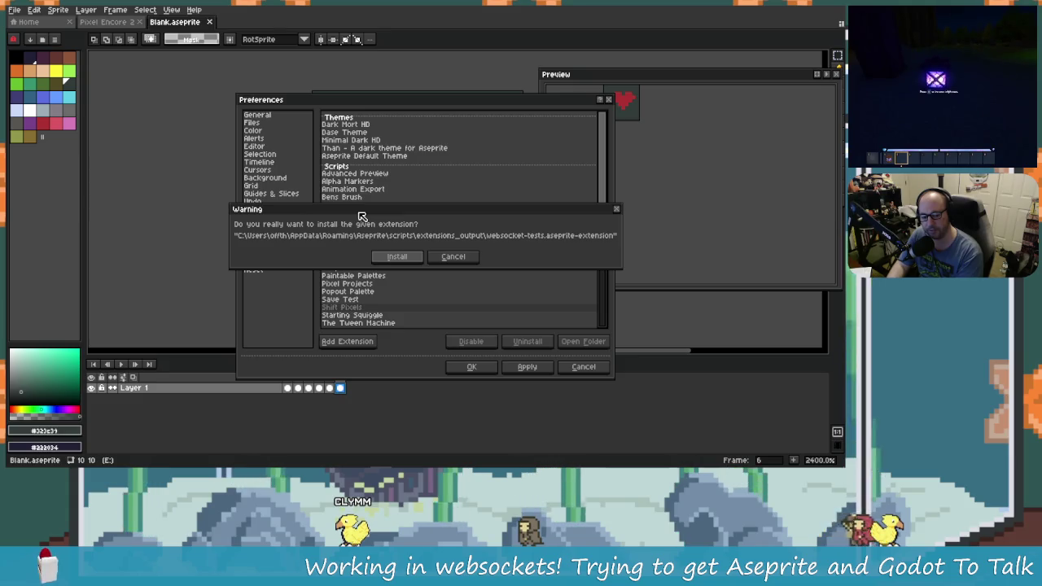
key(Return)
key(alt+Tab)
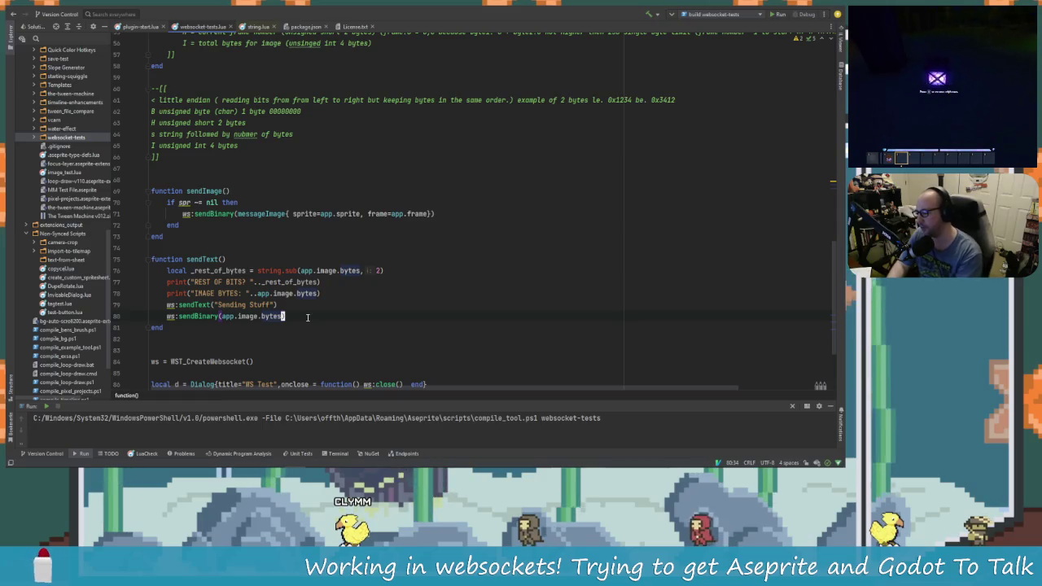
Add print("Data sent!") on a new line 81 after the sendBinary call.
key(Return)
text(print)
key(Return)
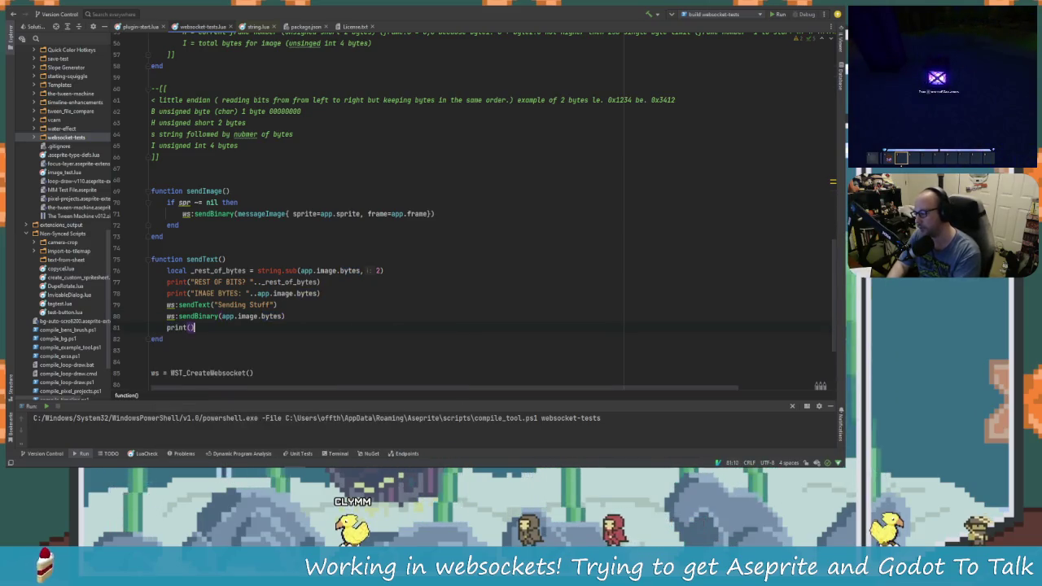
text(Data s)
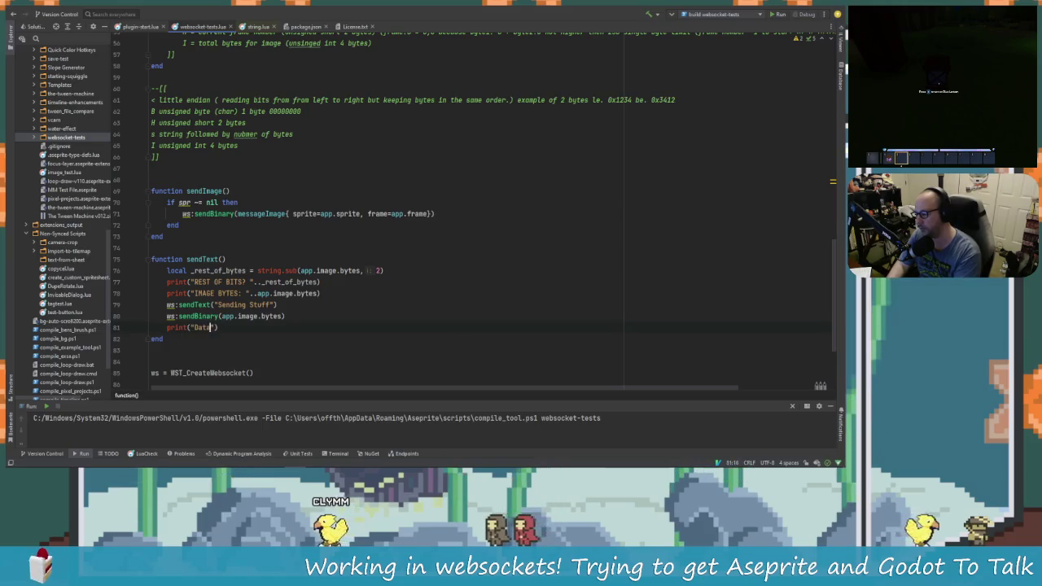
text(ent)
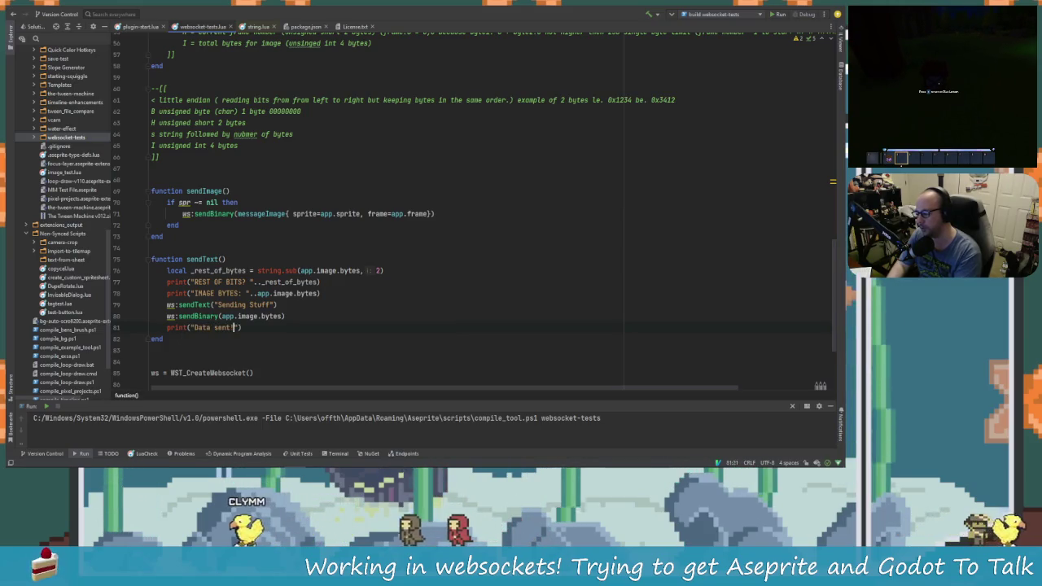
text(!)
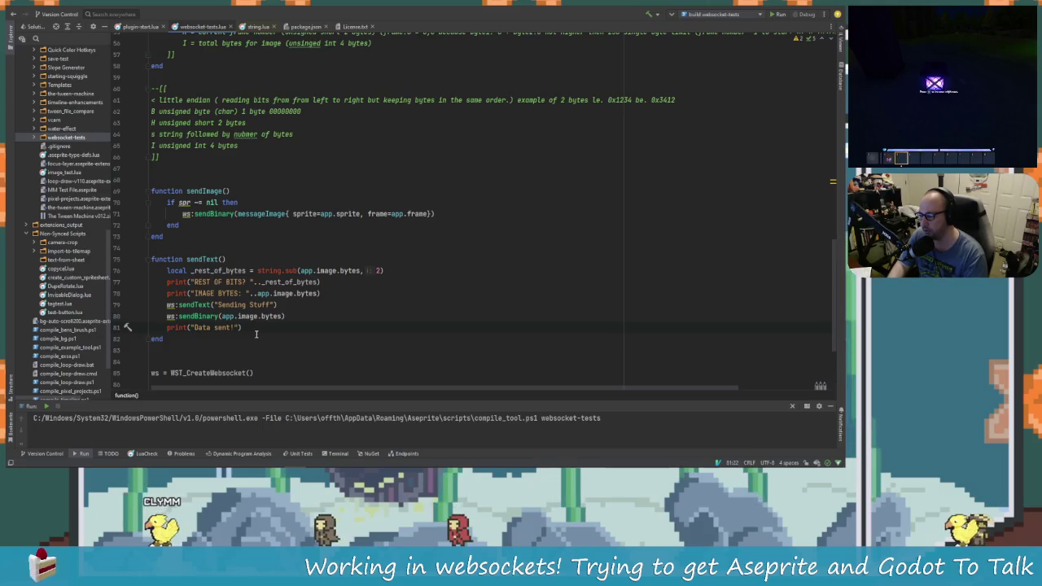
click(254, 327)
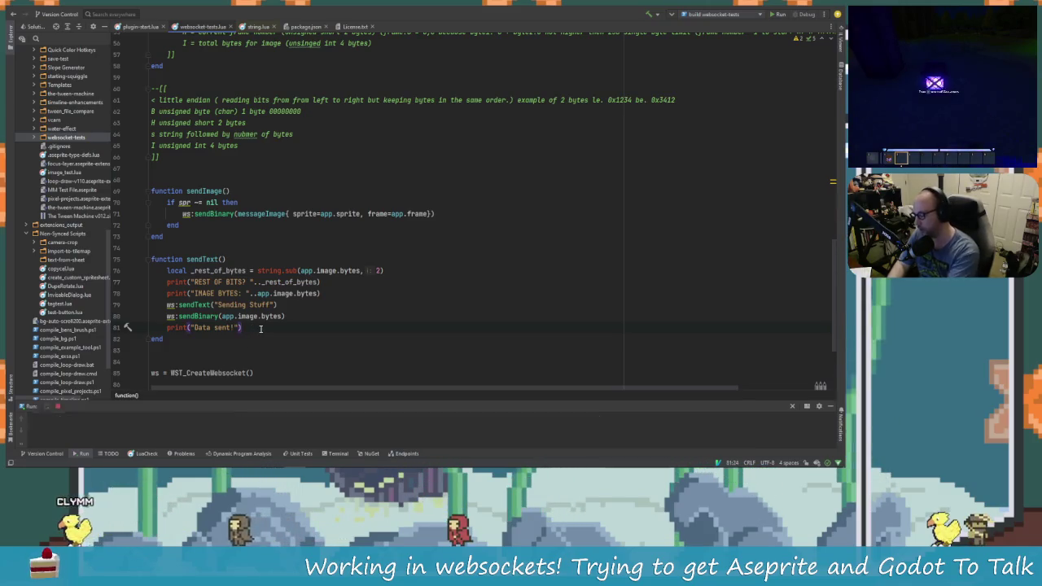
key(Return)
key(Return)
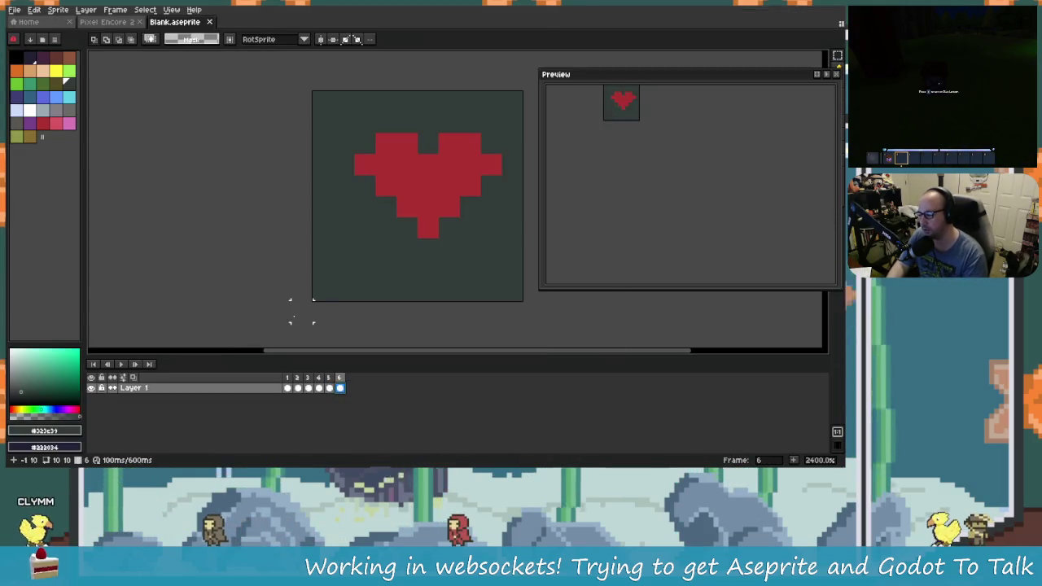
Run Layer > Websocket Tests, allow network access, connect, and send the text and image test.
click(86, 9)
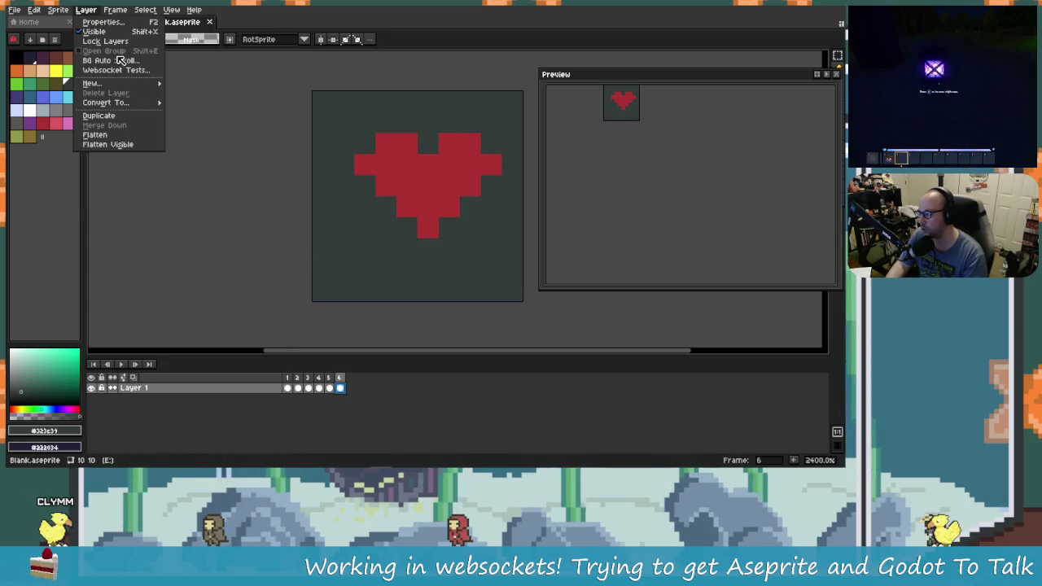
click(114, 73)
click(367, 288)
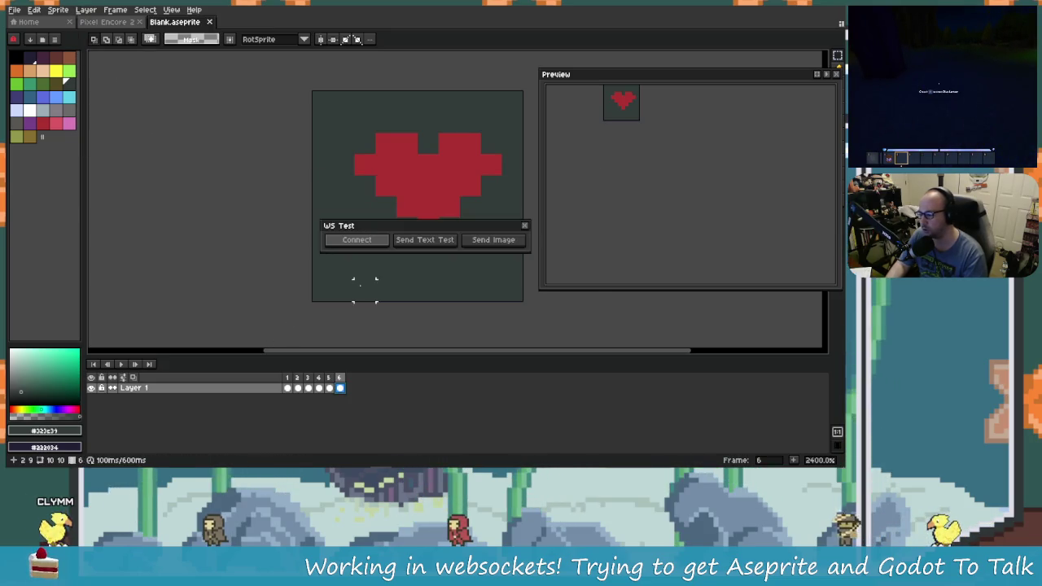
click(358, 241)
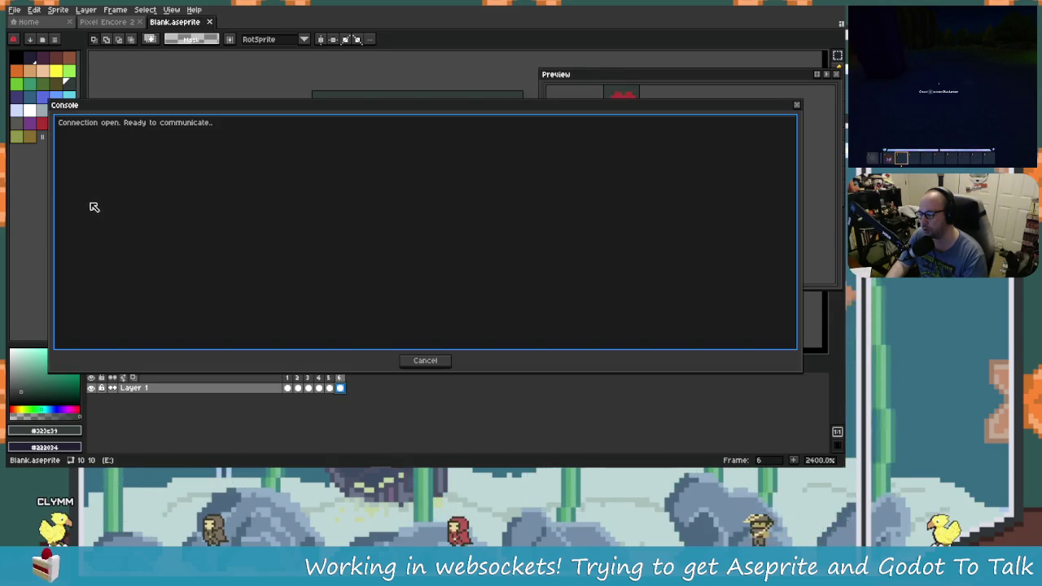
drag(50, 222, 630, 288)
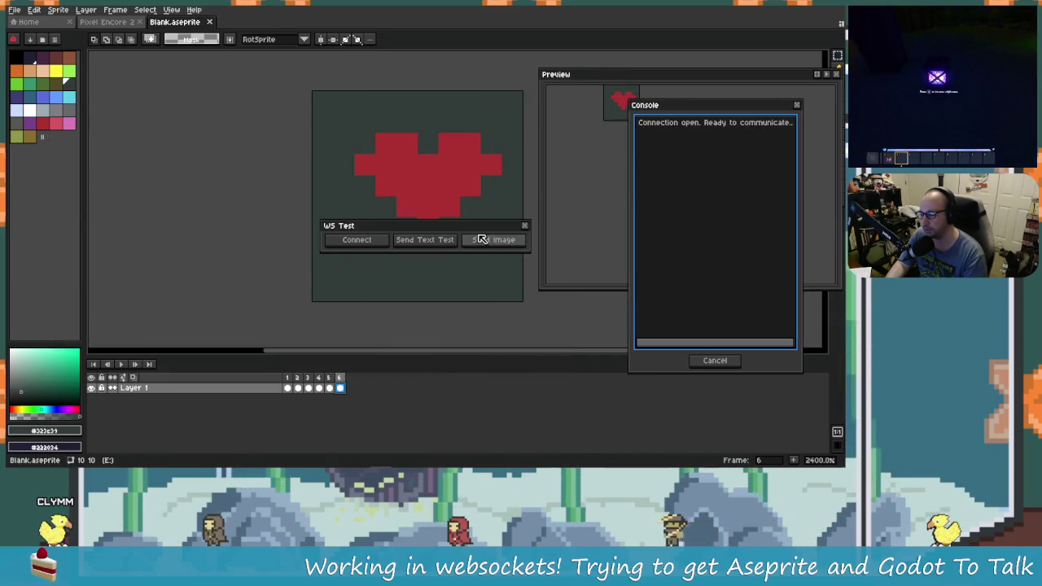
click(423, 241)
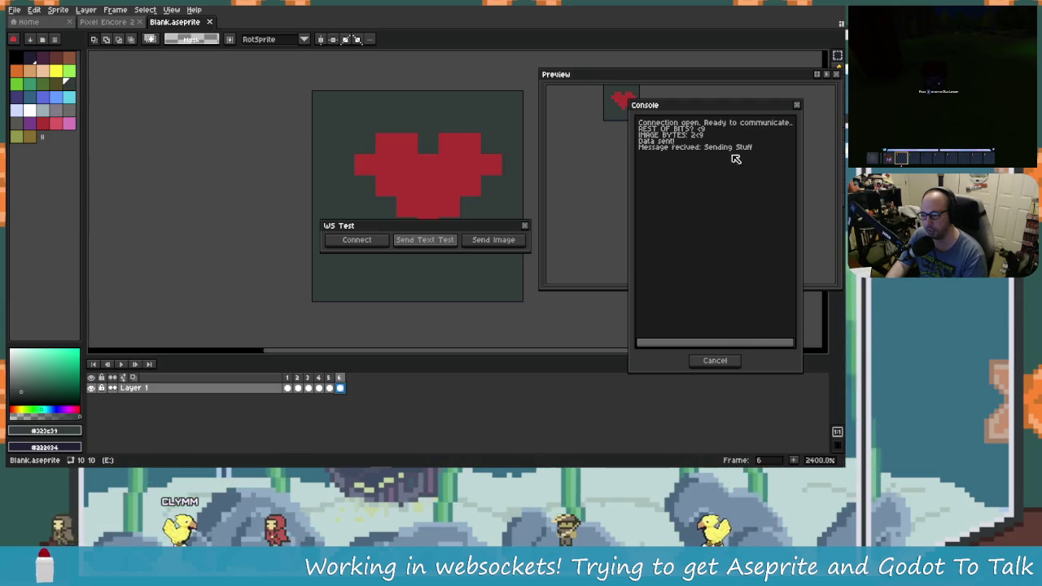
key(alt+Tab)
key(alt+Tab)
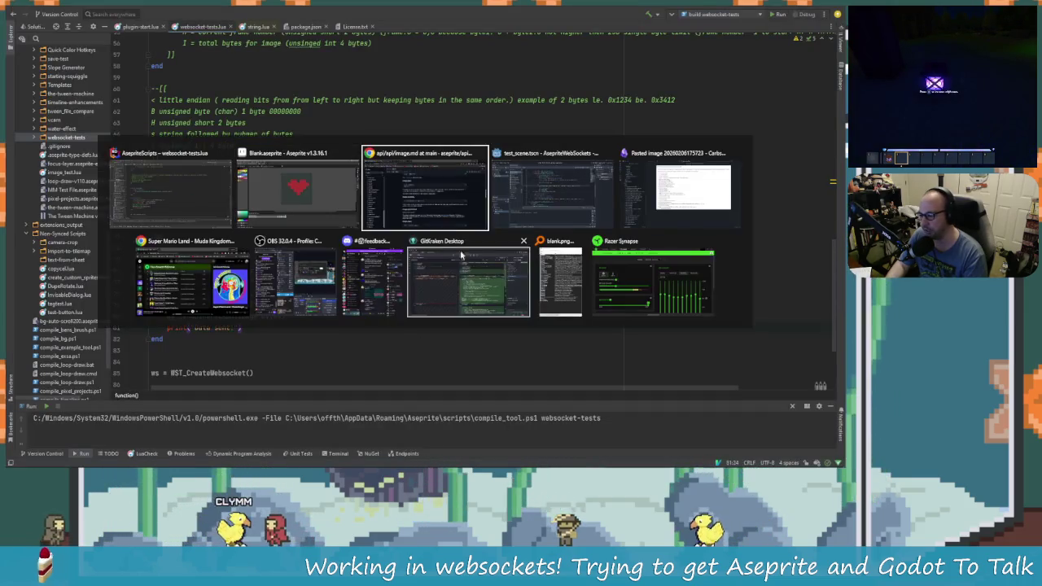
key(alt+Tab)
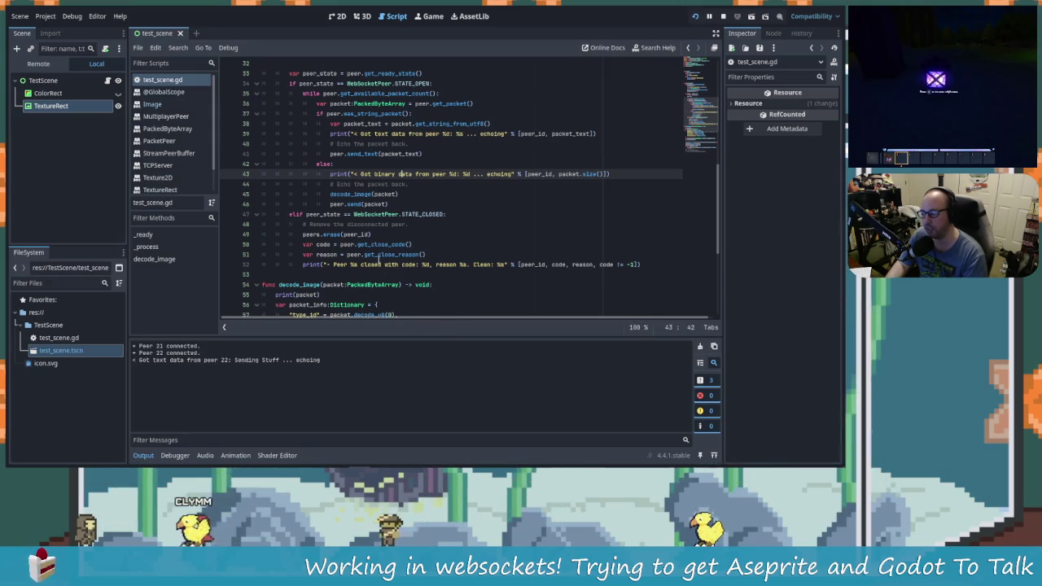
Check test_scene.gd's Output log: text 'Sending Stuff' arrived from peer 22, but no binary packet.
scroll(390, 236, up, 2)
scroll(438, 234, down, 1)
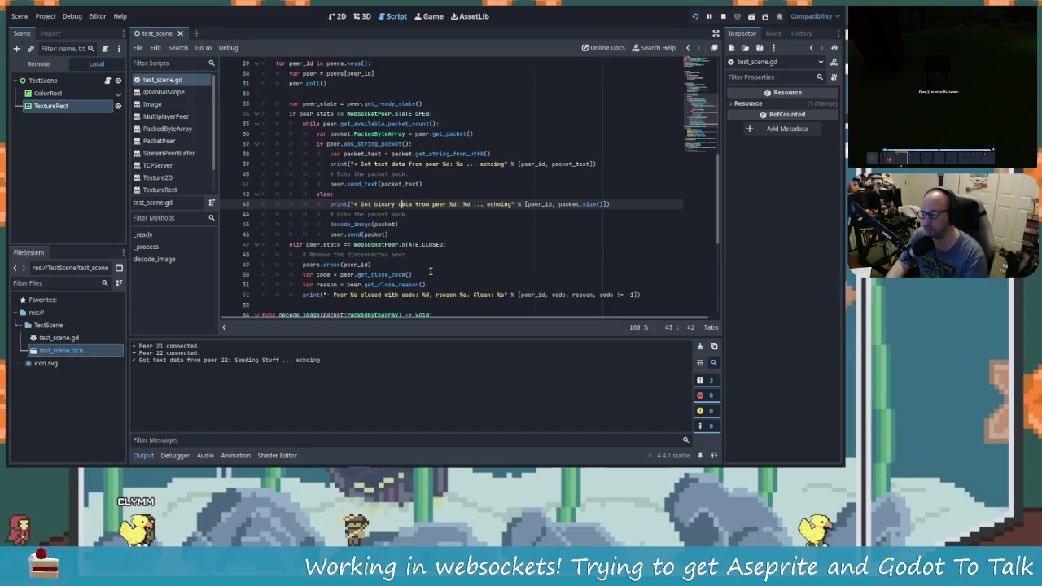
key(alt+Tab)
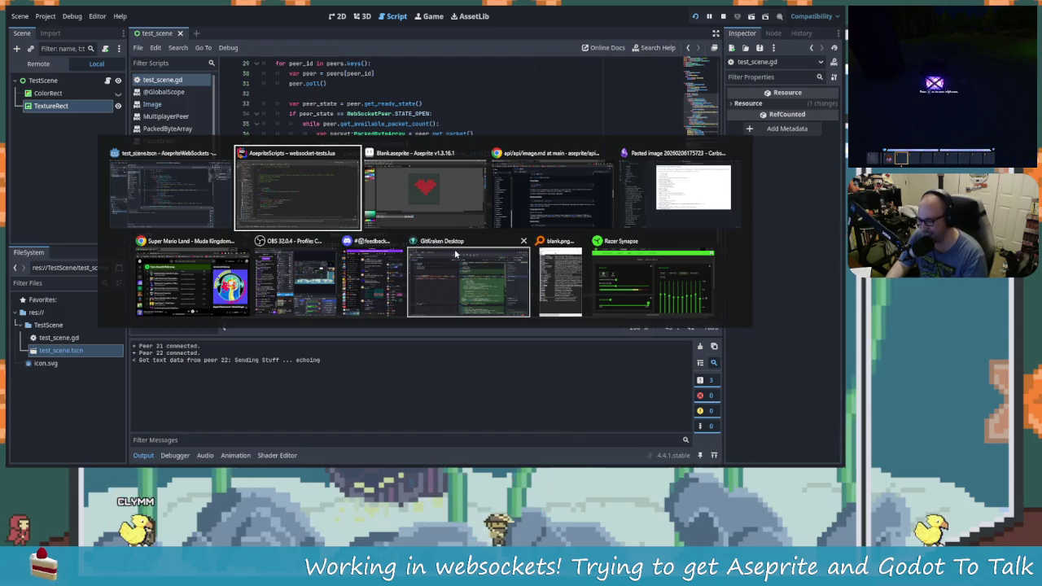
Return to websocket-tests.lua and inspect sendText's "Sending Stuff", sendBinary and print lines.
click(297, 191)
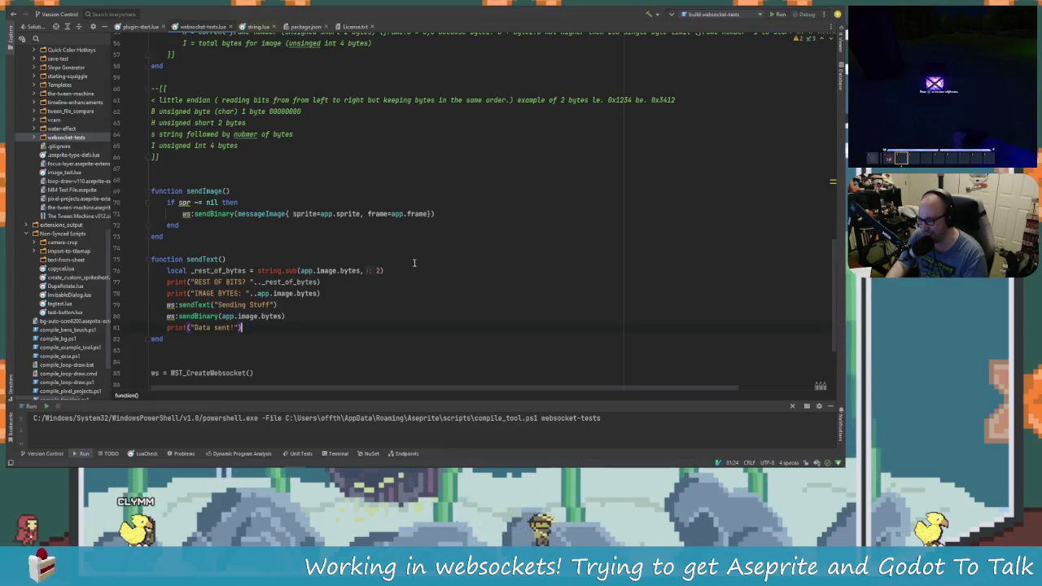
shift+click(258, 323)
click(258, 328)
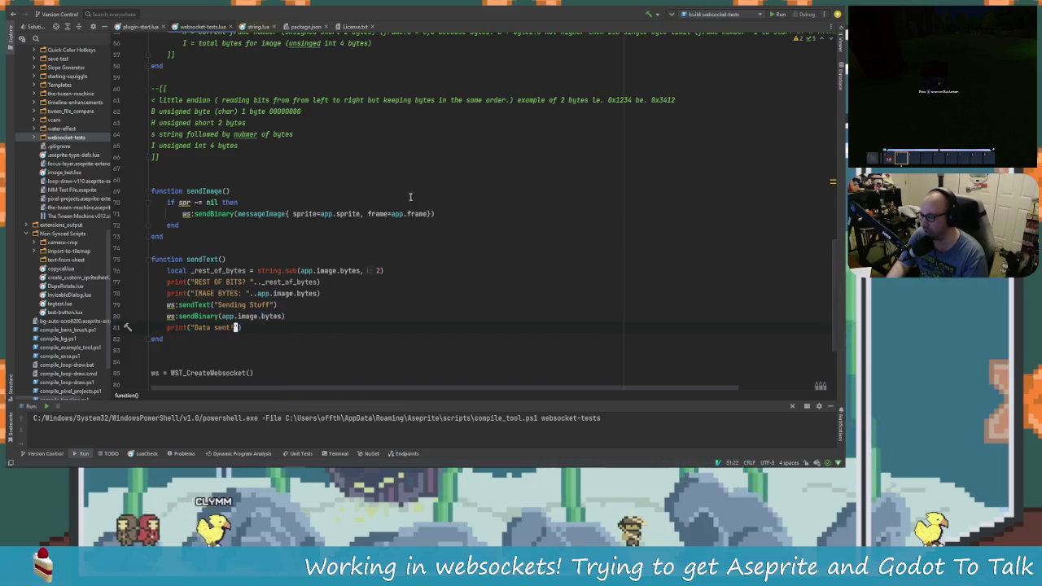
key(Up)
key(Up)
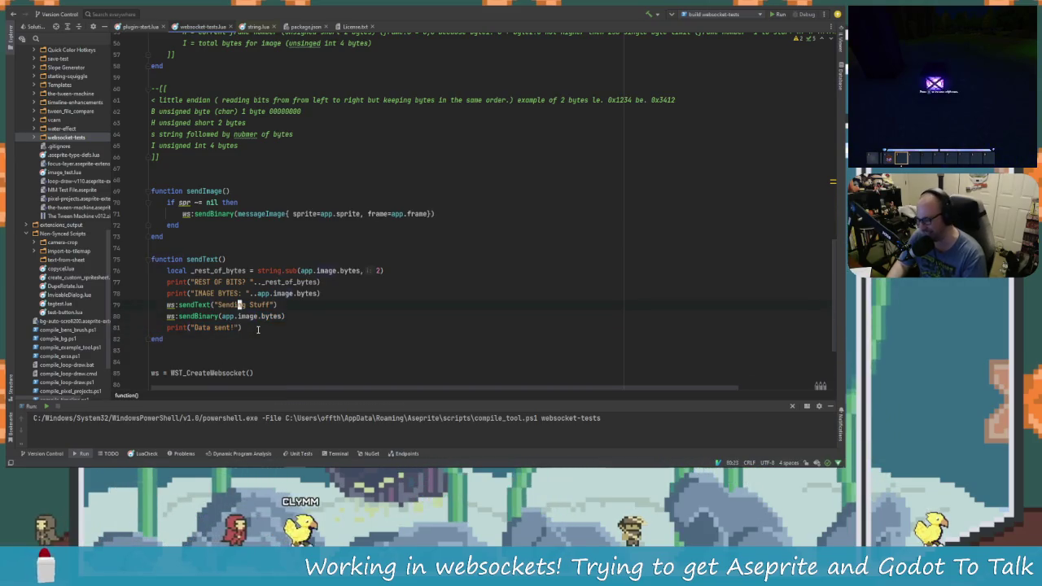
key(Down)
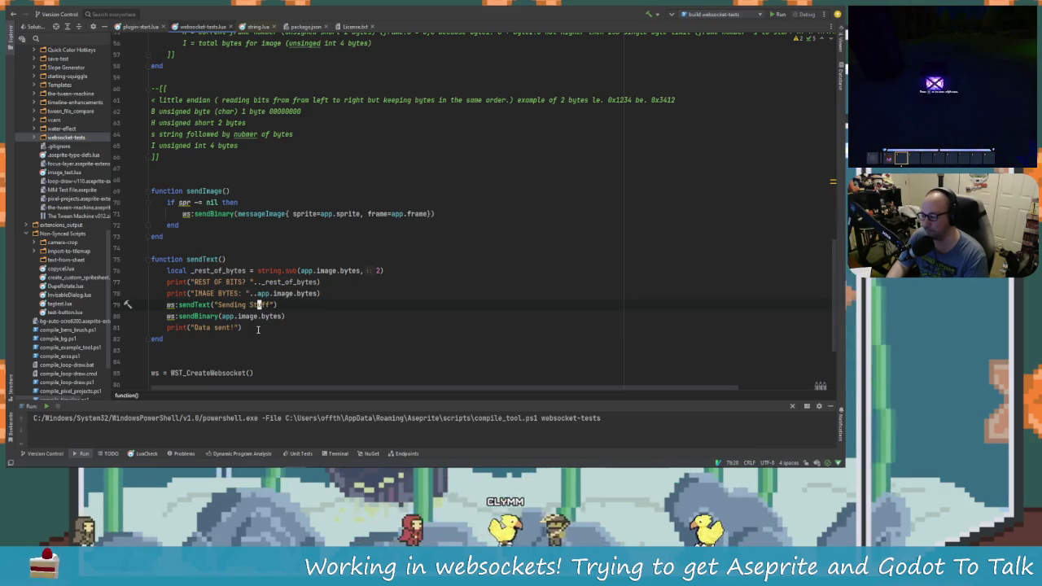
Scroll through the script reviewing messageImage's string.pack return and the sendImage/sendText functions.
scroll(258, 328, up, 10)
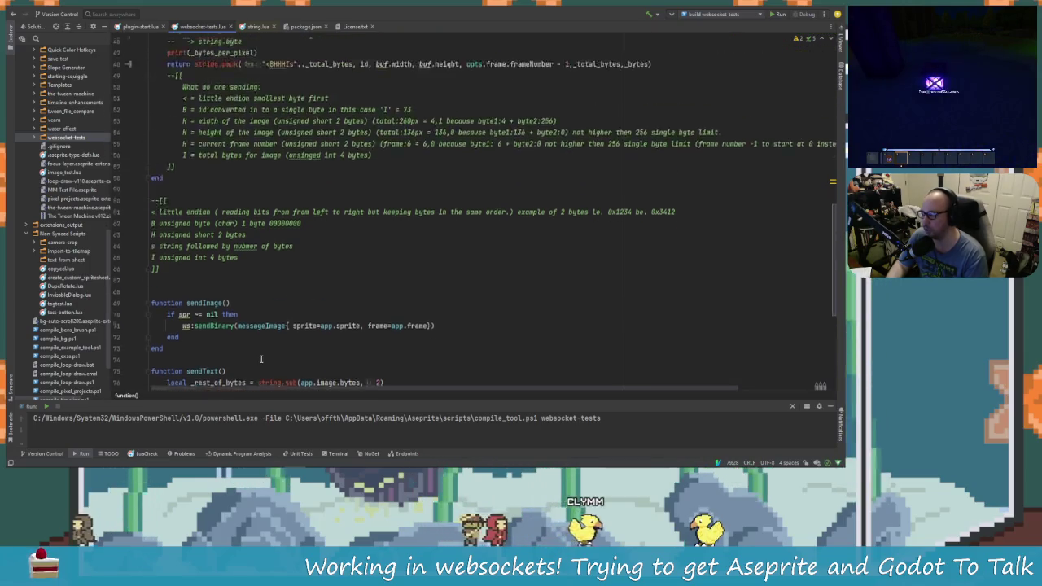
scroll(281, 352, up, 1)
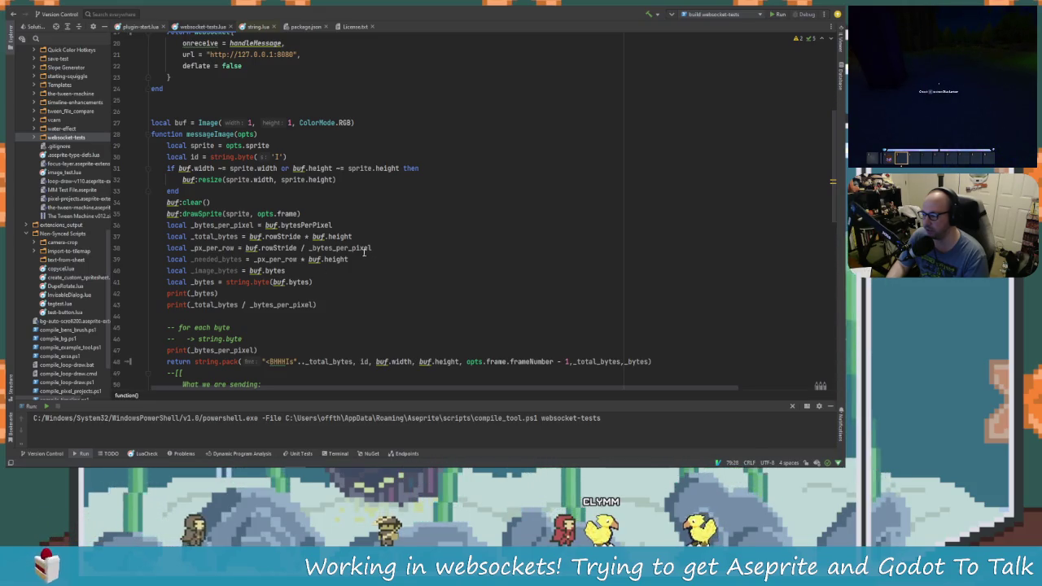
scroll(356, 251, down, 4)
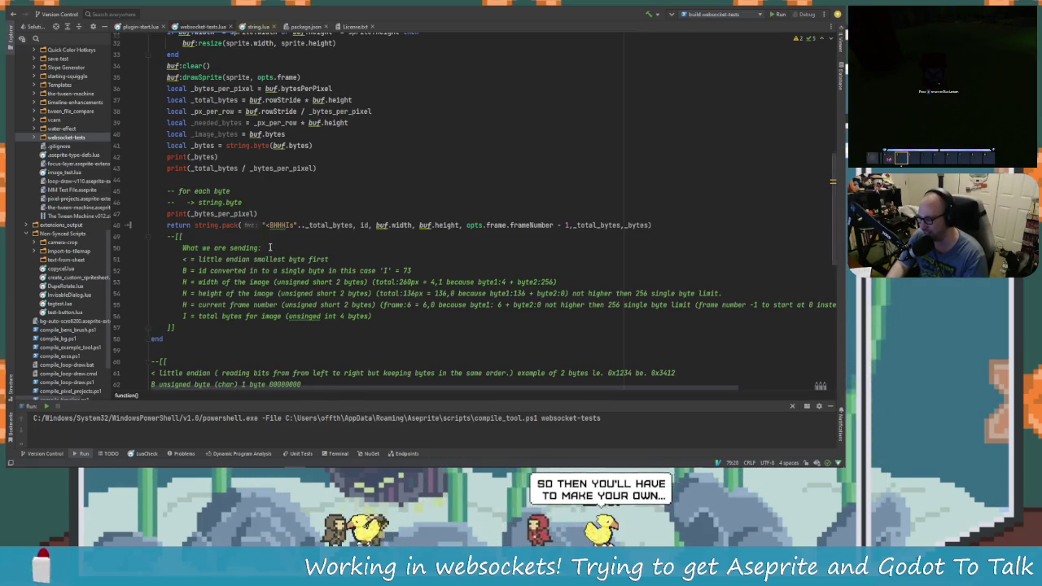
scroll(269, 247, up, 2)
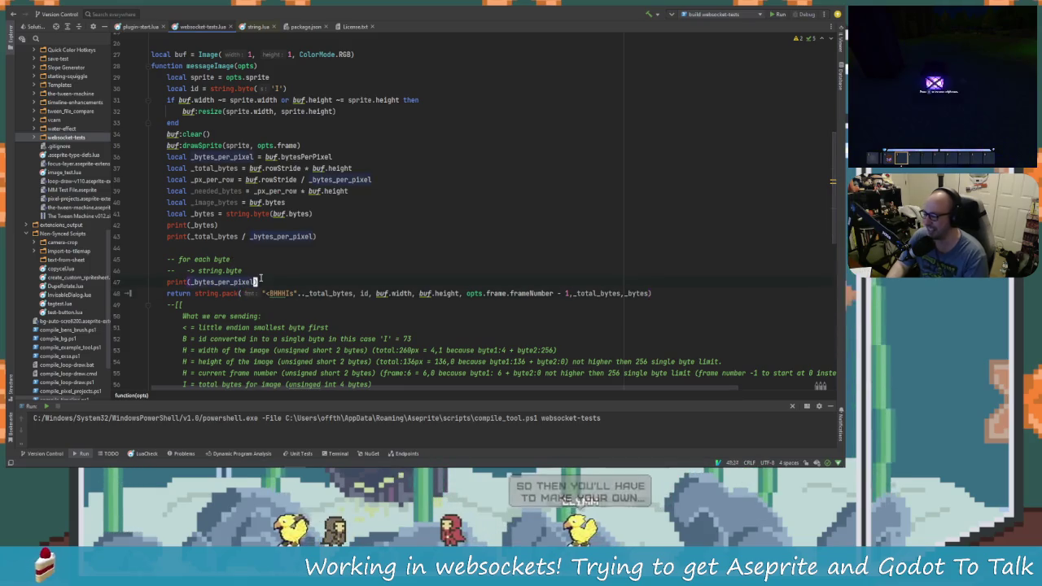
click(628, 294)
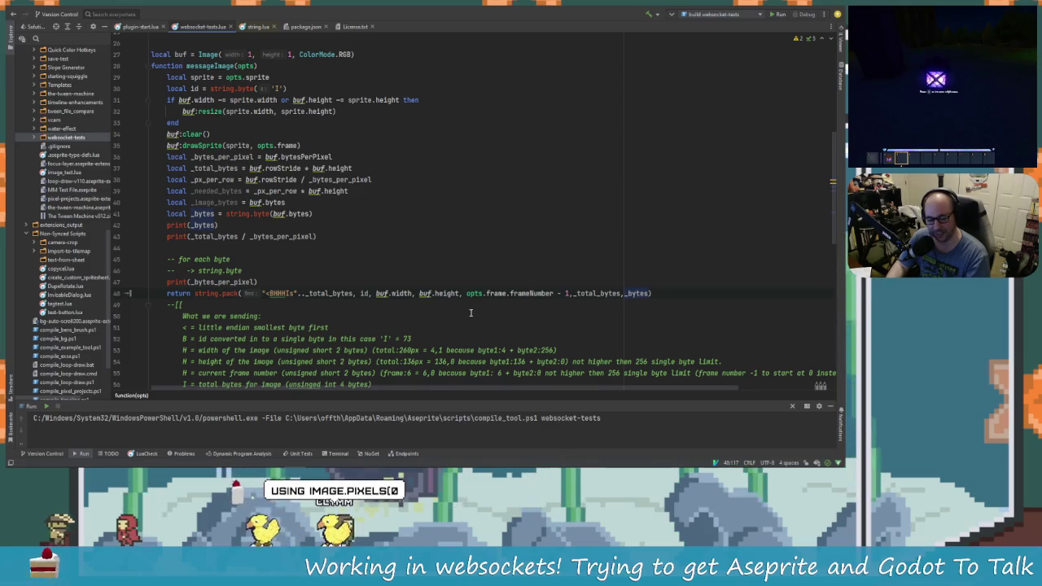
scroll(407, 307, down, 3)
scroll(339, 301, up, 3)
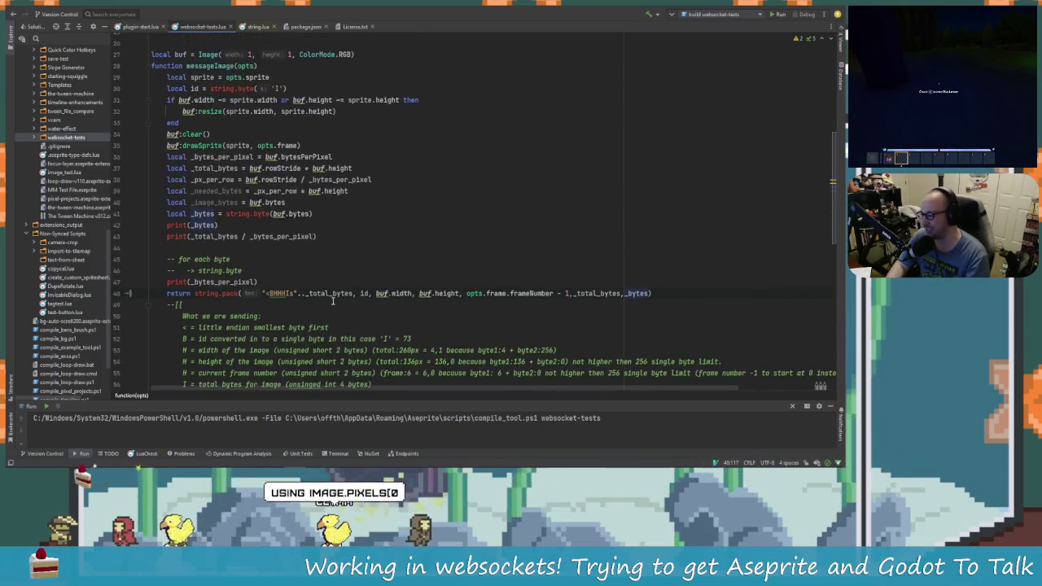
scroll(340, 303, up, 1)
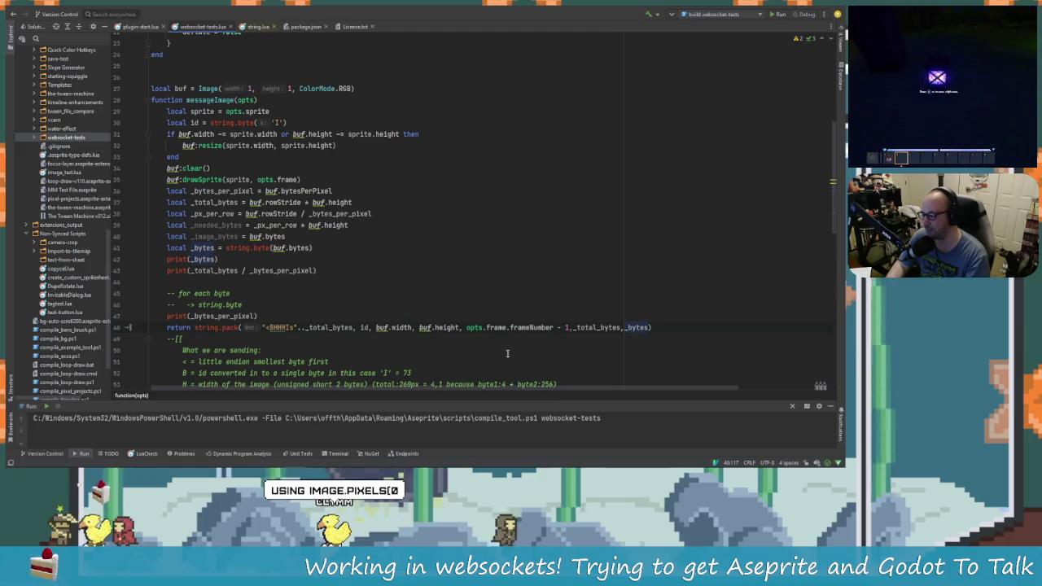
scroll(471, 309, down, 4)
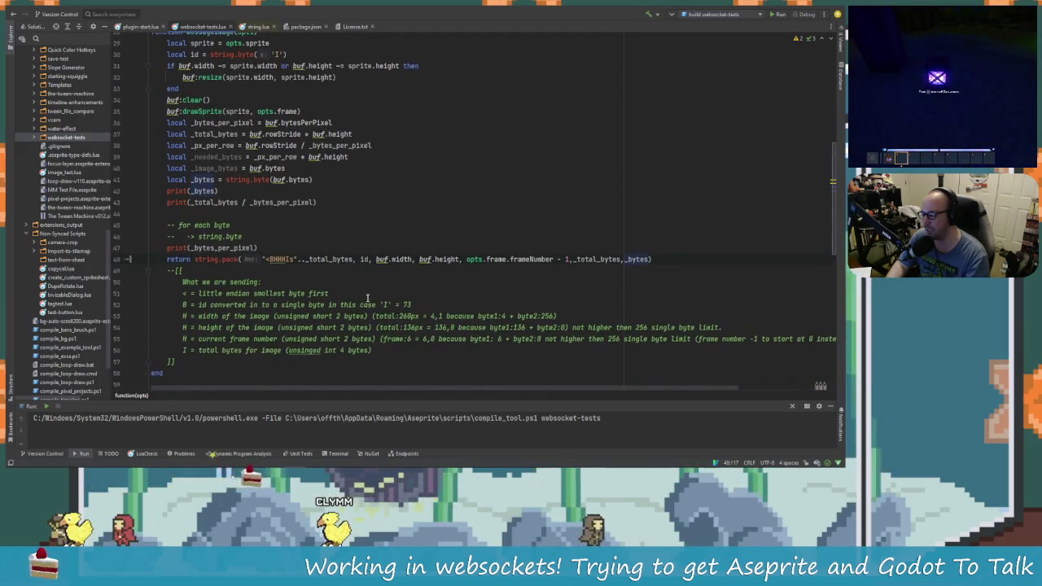
scroll(367, 298, up, 2)
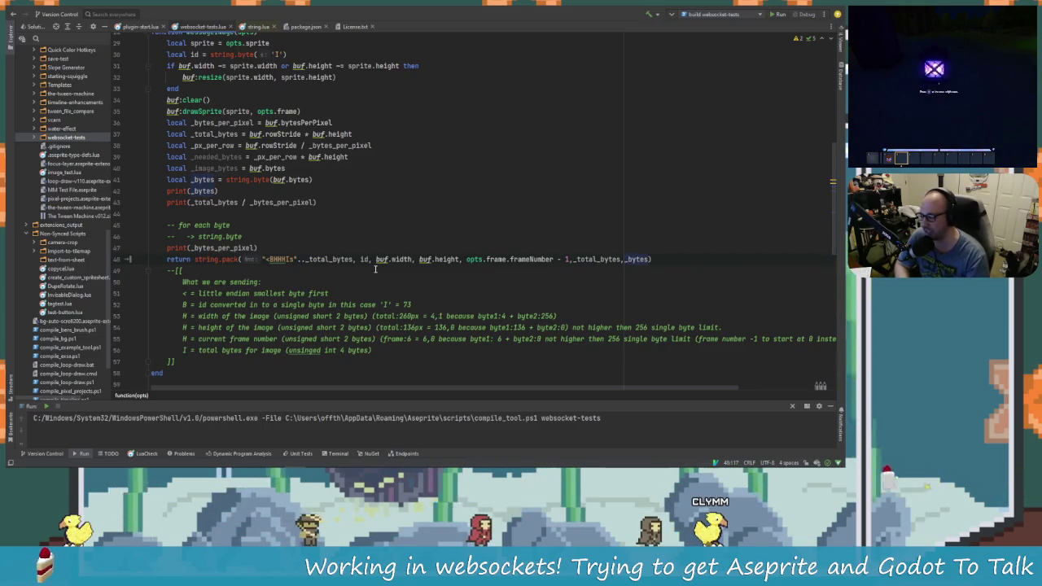
scroll(286, 327, down, 10)
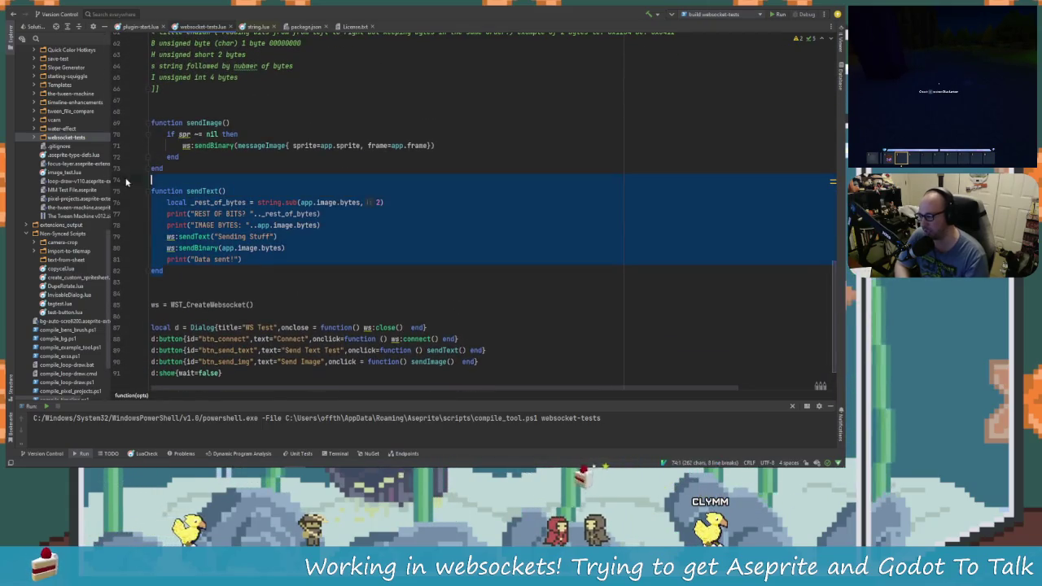
click(265, 236)
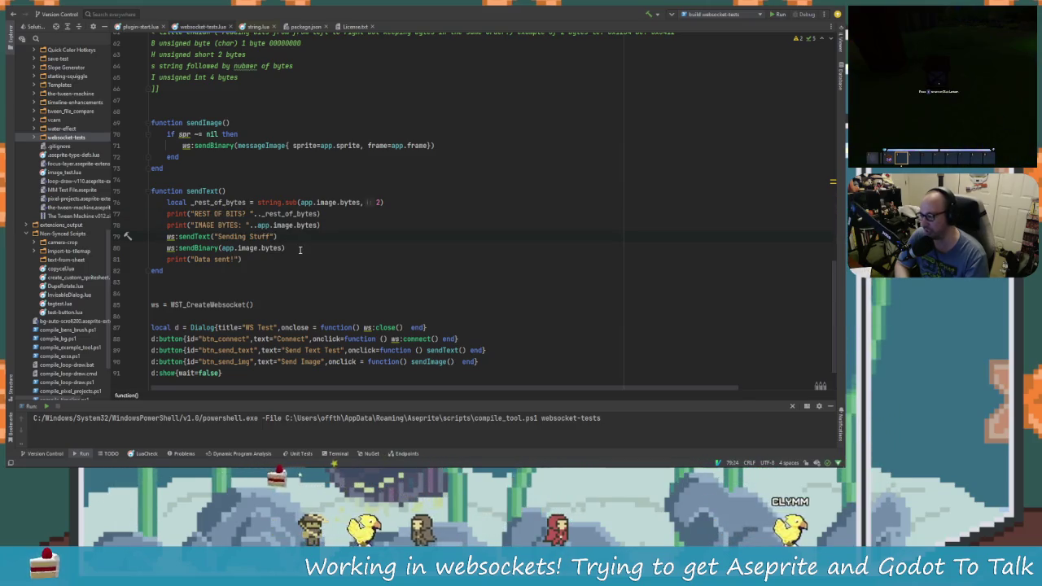
scroll(277, 298, up, 3)
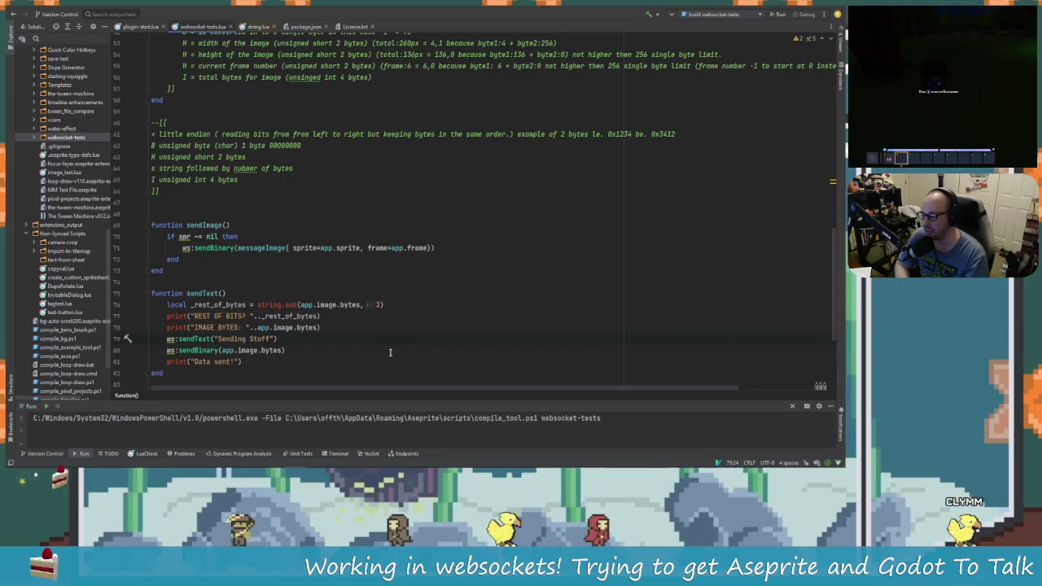
scroll(386, 356, down, 1)
scroll(386, 355, down, 1)
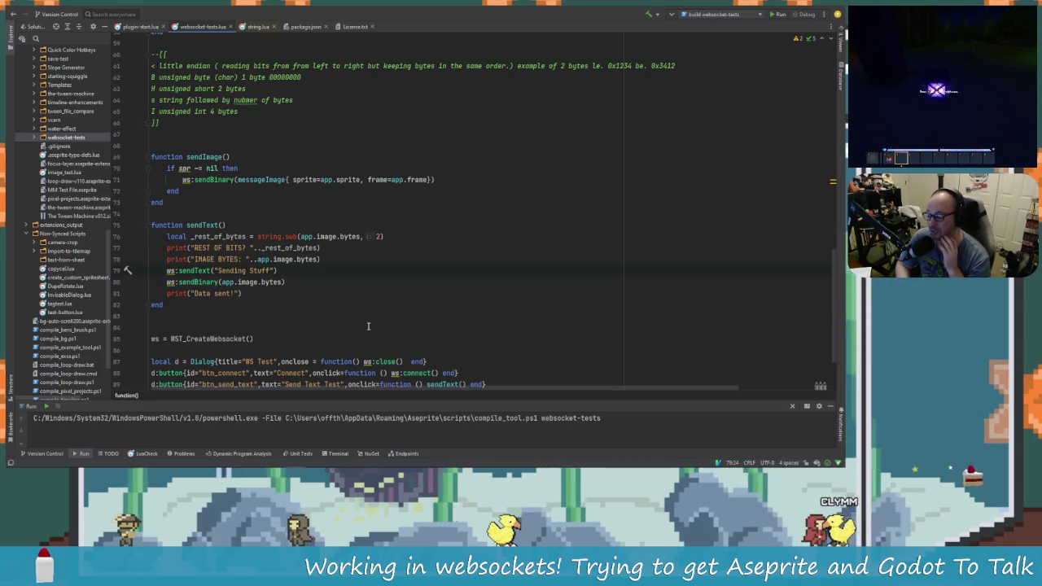
key(alt+Tab)
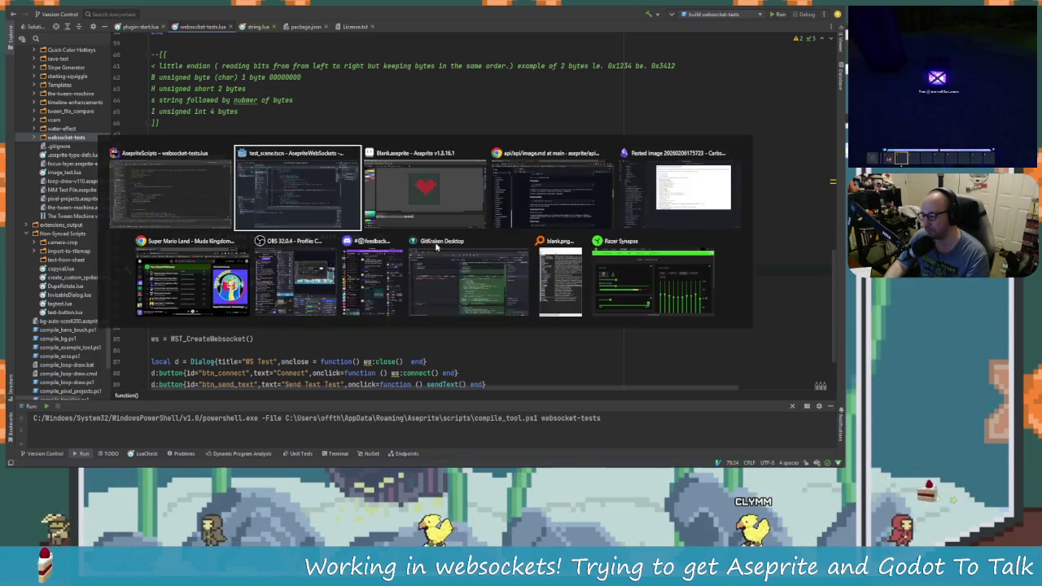
Launch Apply Alpha Markers, show map settings, refresh the base image, and set saturation to 62.
key(alt+Tab)
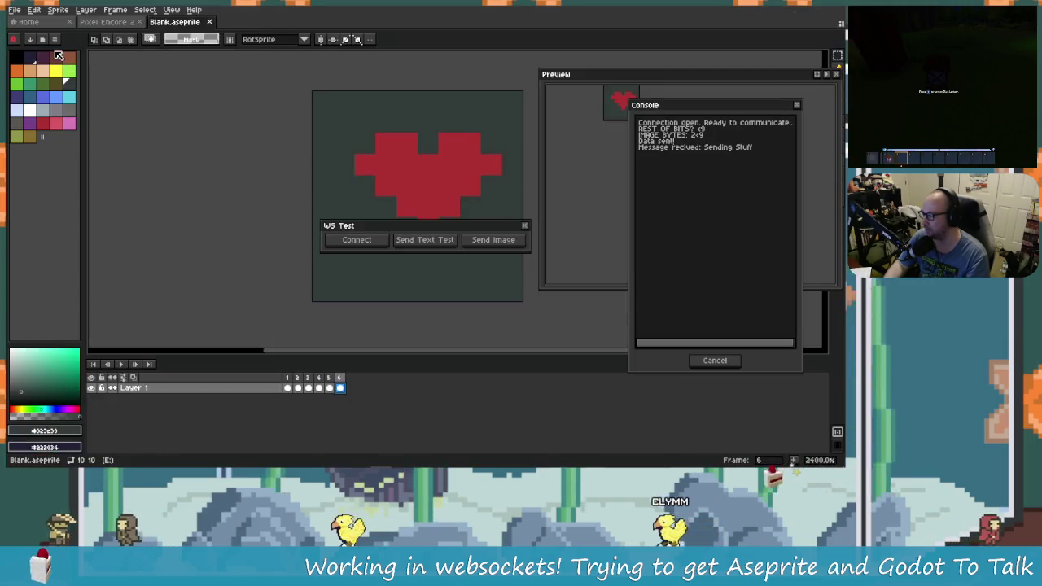
click(56, 40)
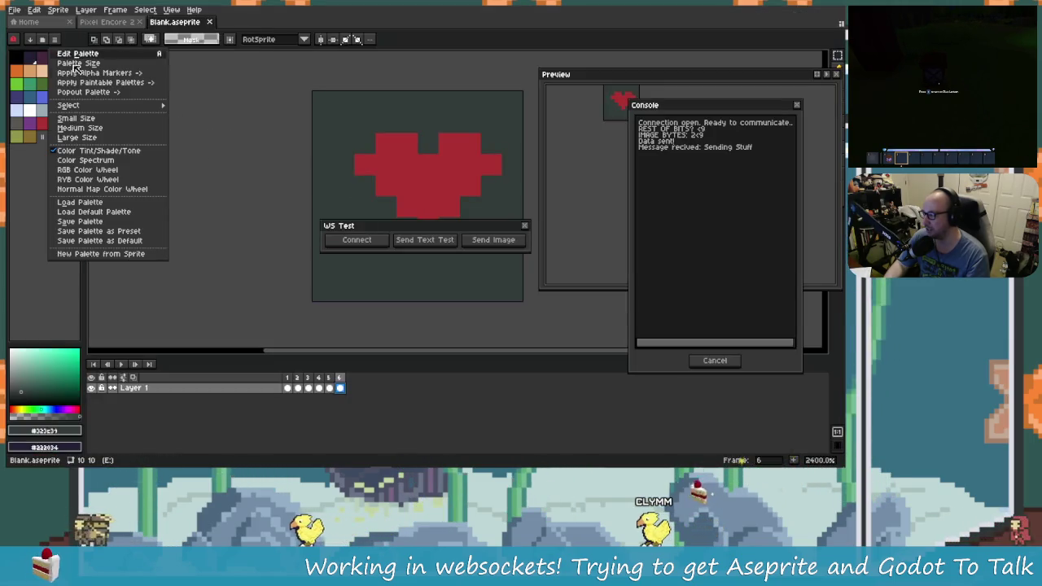
click(143, 80)
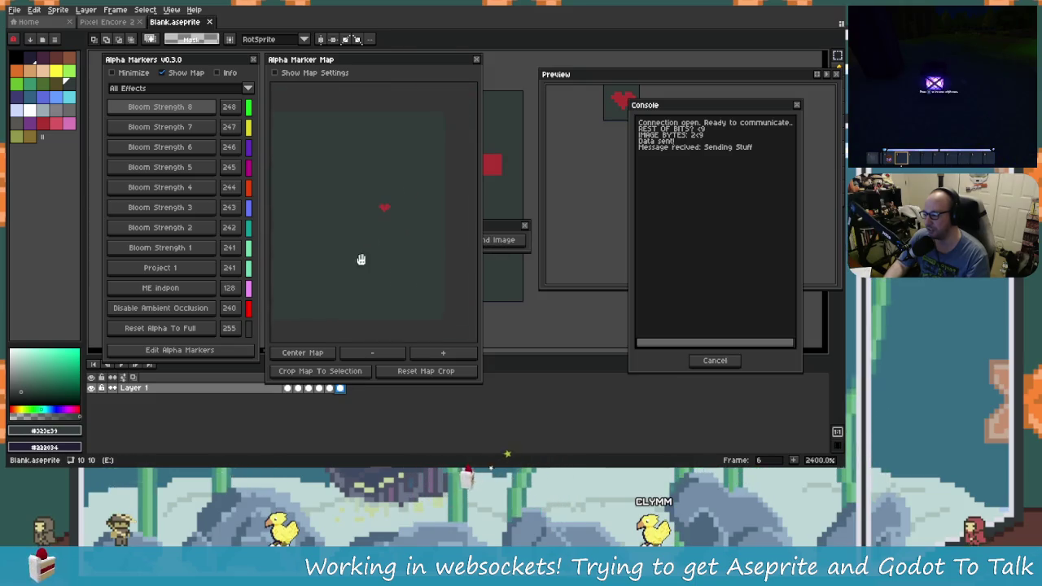
click(318, 72)
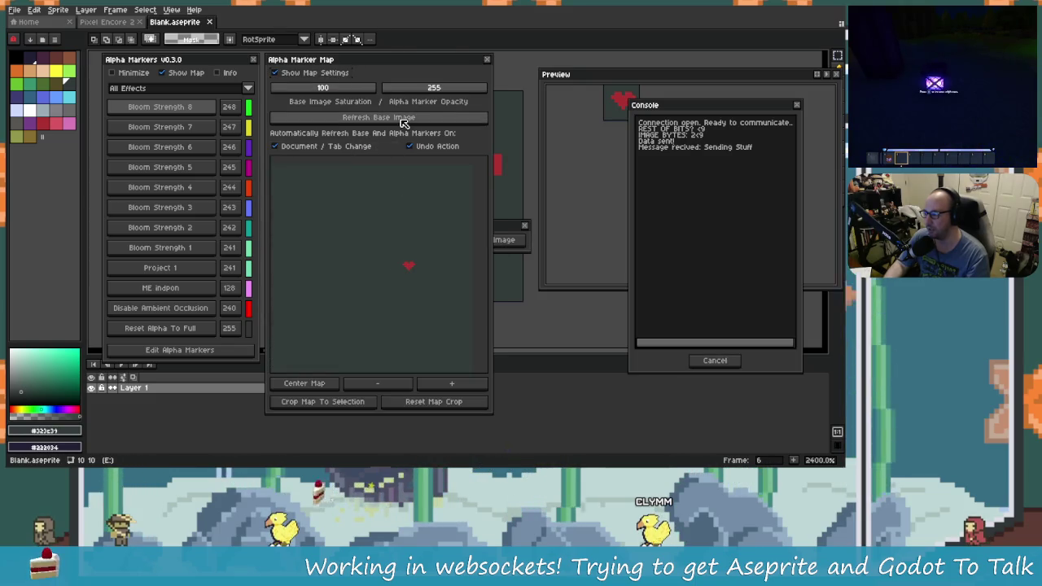
click(405, 118)
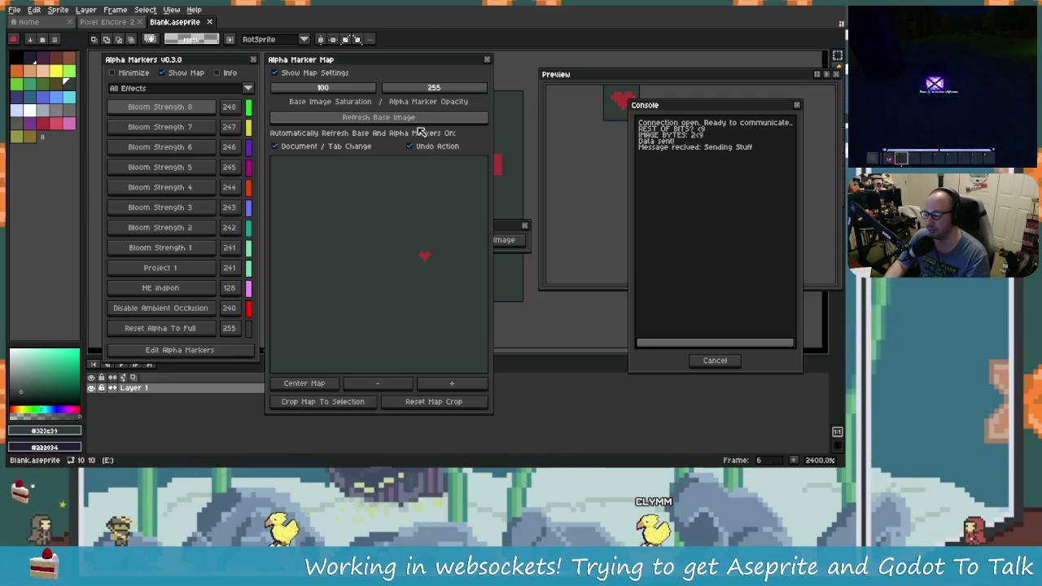
click(421, 120)
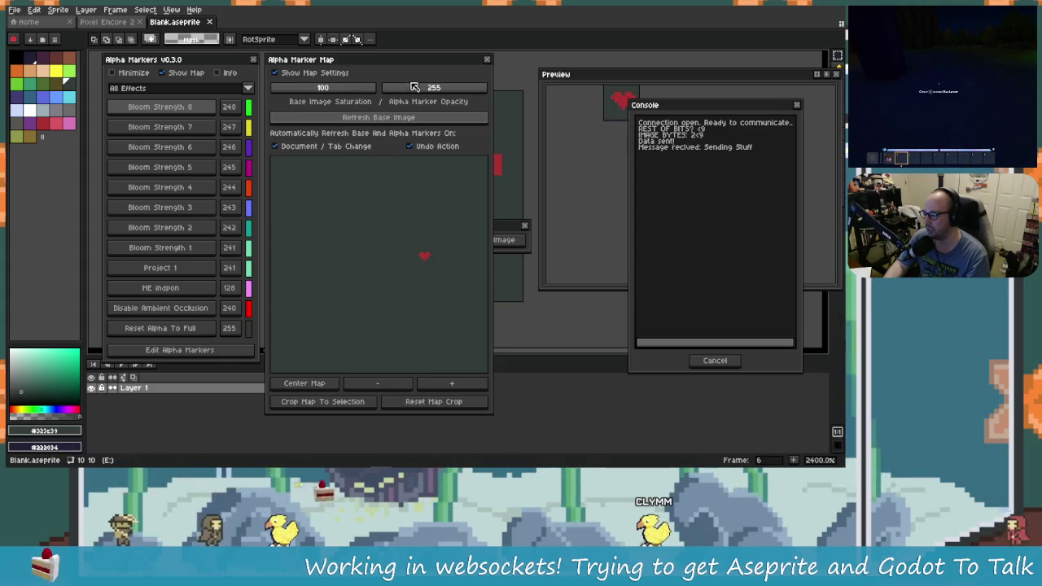
click(409, 88)
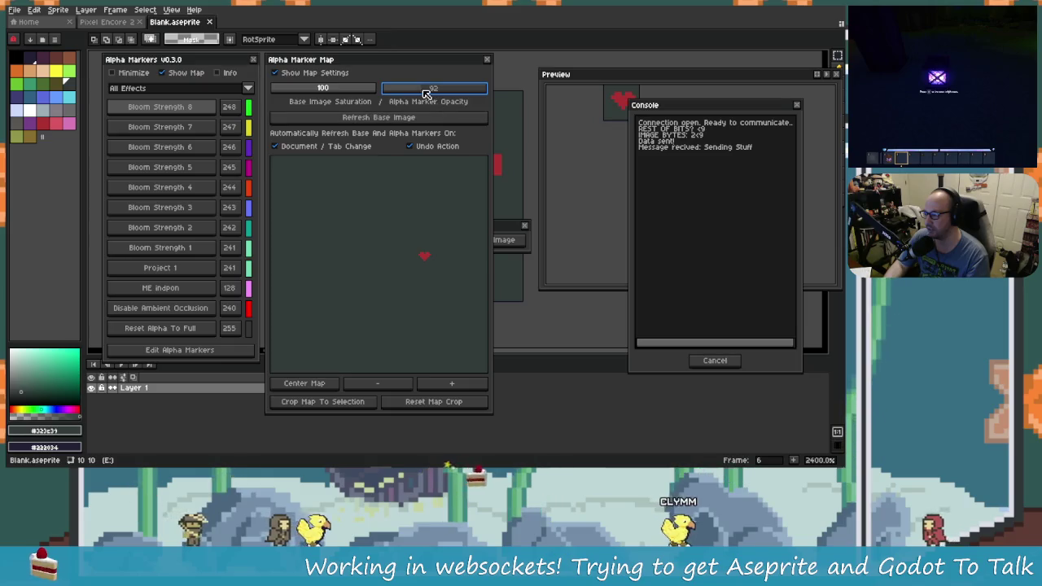
click(338, 90)
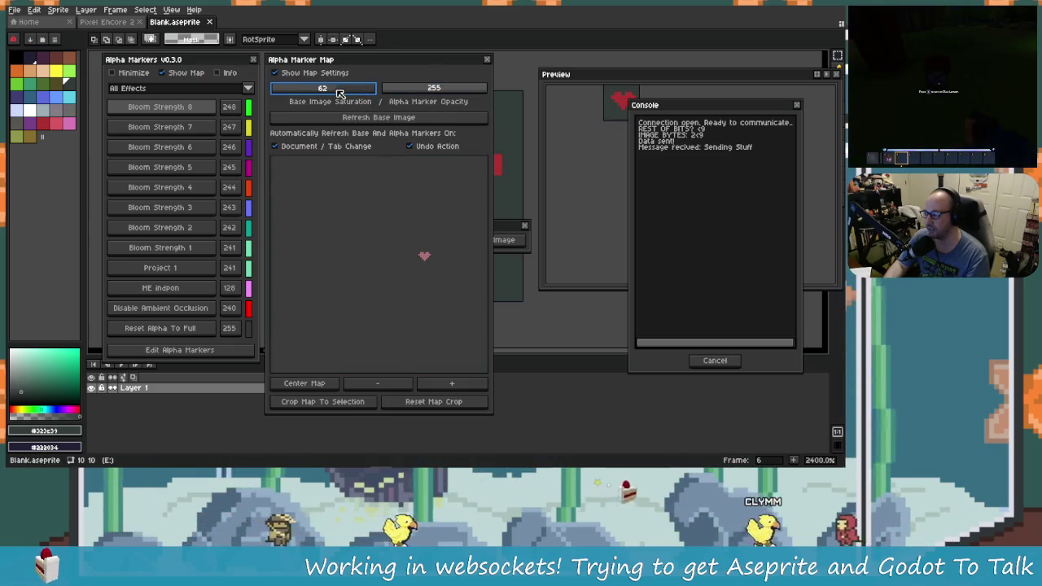
key(alt+Tab)
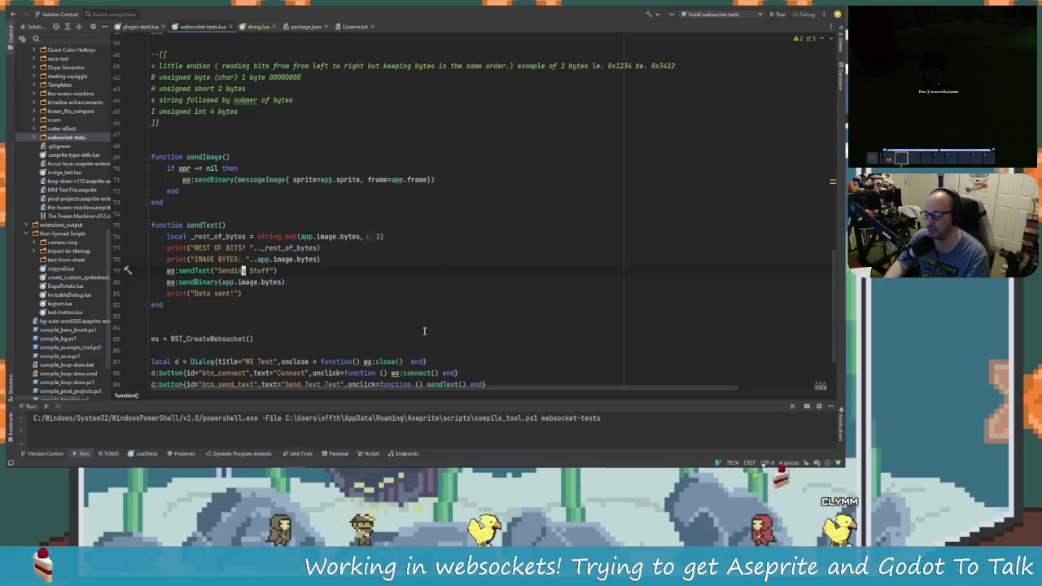
Move the Alpha Marker Map aside, then draw and undo a red pencil test stroke near the heart.
scroll(317, 293, down, 2)
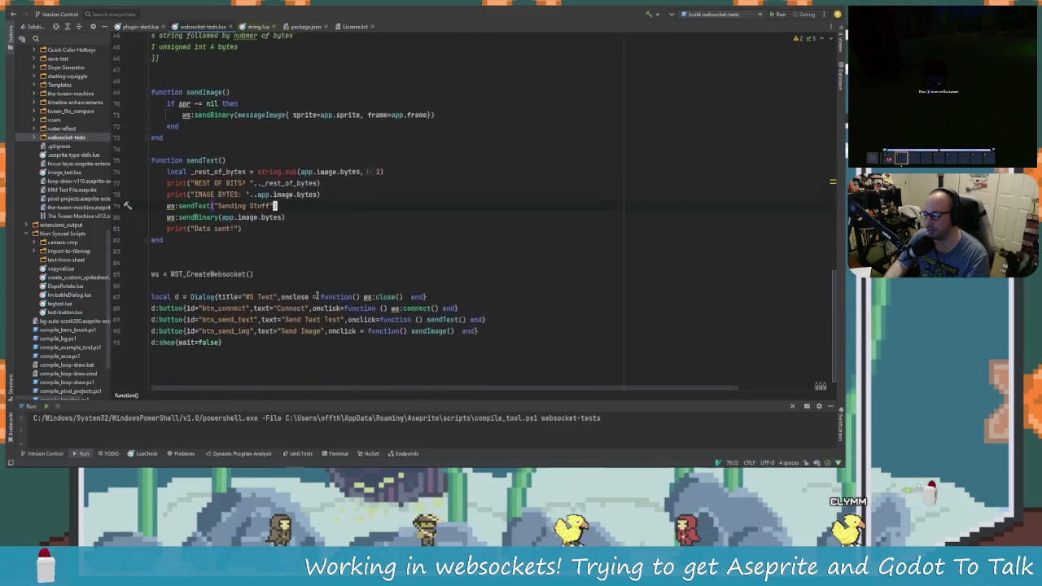
key(alt+Tab)
drag(342, 60, 623, 69)
click(838, 69)
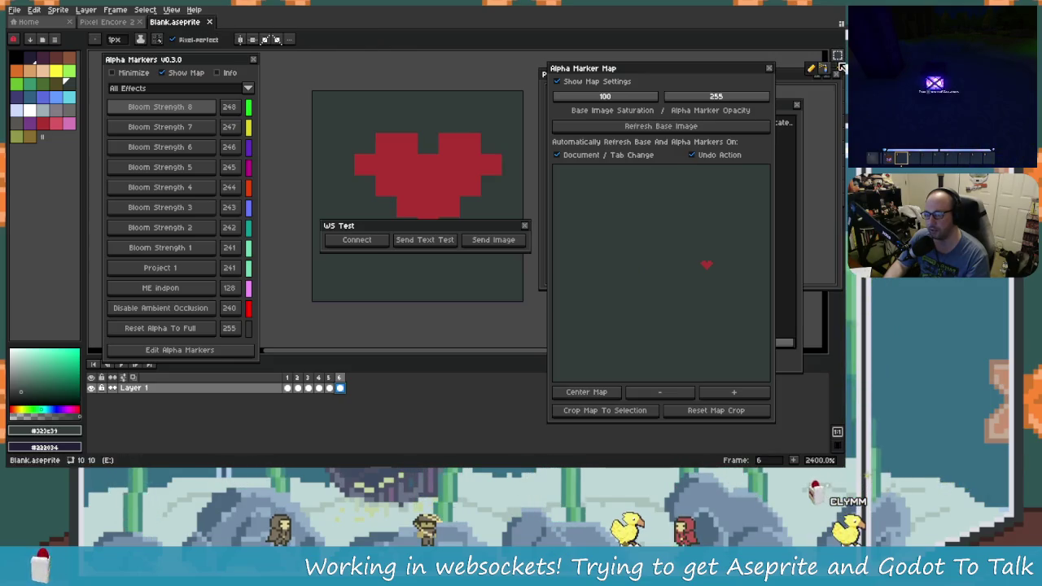
alt+click(411, 183)
drag(344, 290, 386, 123)
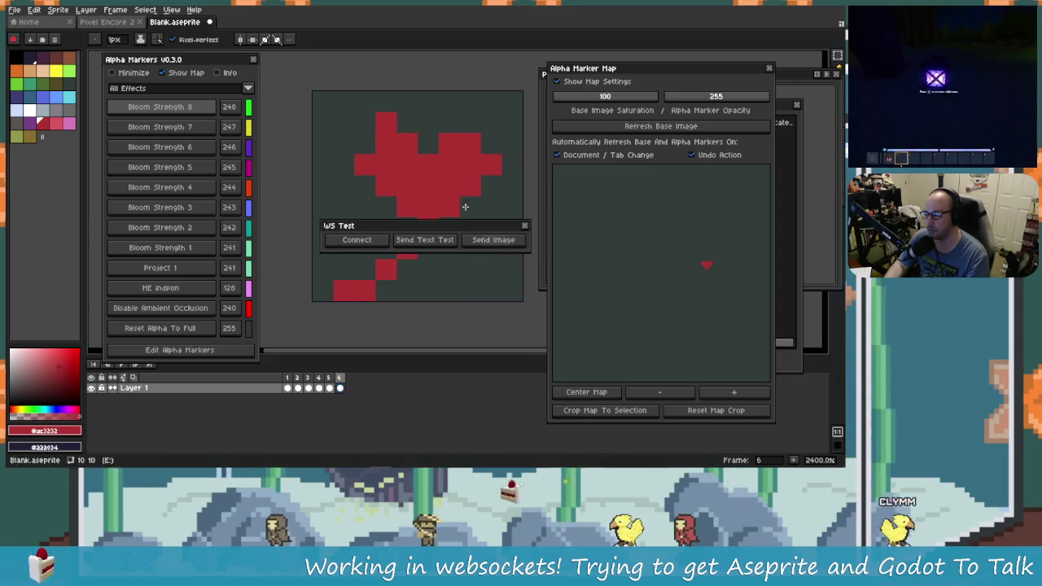
key(ctrl+y)
key(ctrl+z)
key(ctrl+z)
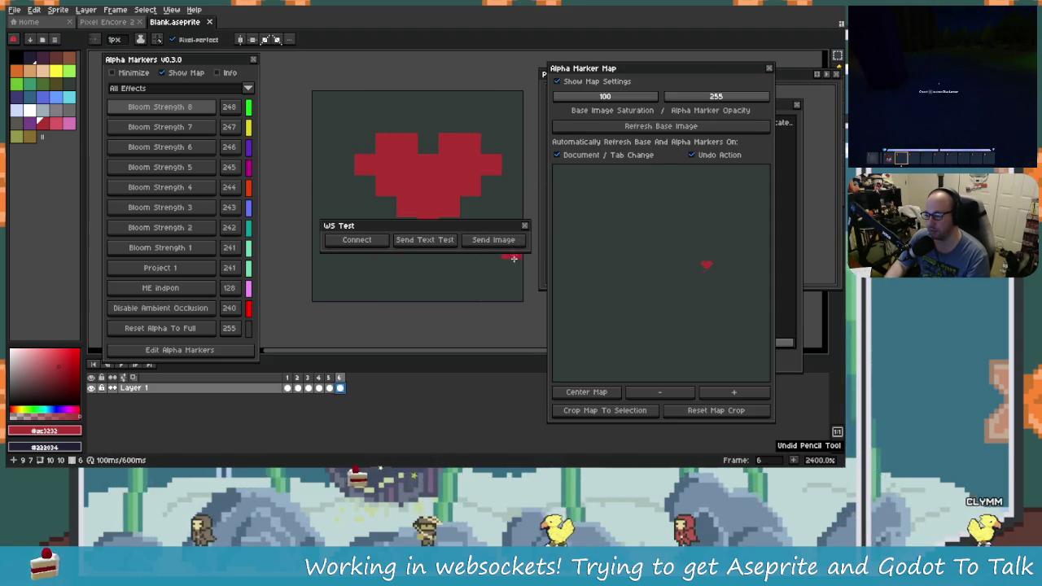
Draw a red bar below the heart, refresh the map, undo the bar, and close the map.
drag(470, 269, 365, 269)
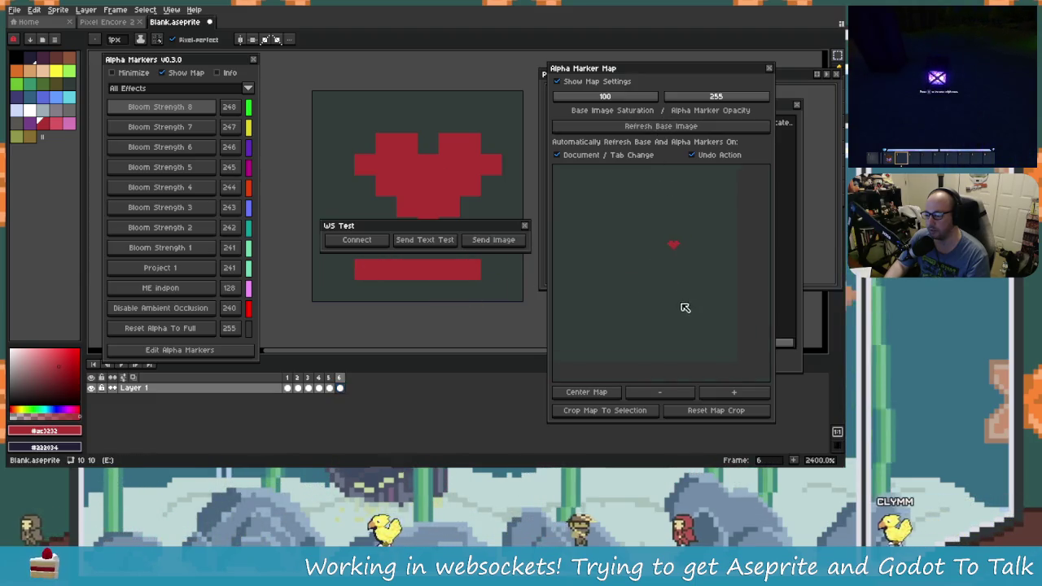
click(639, 127)
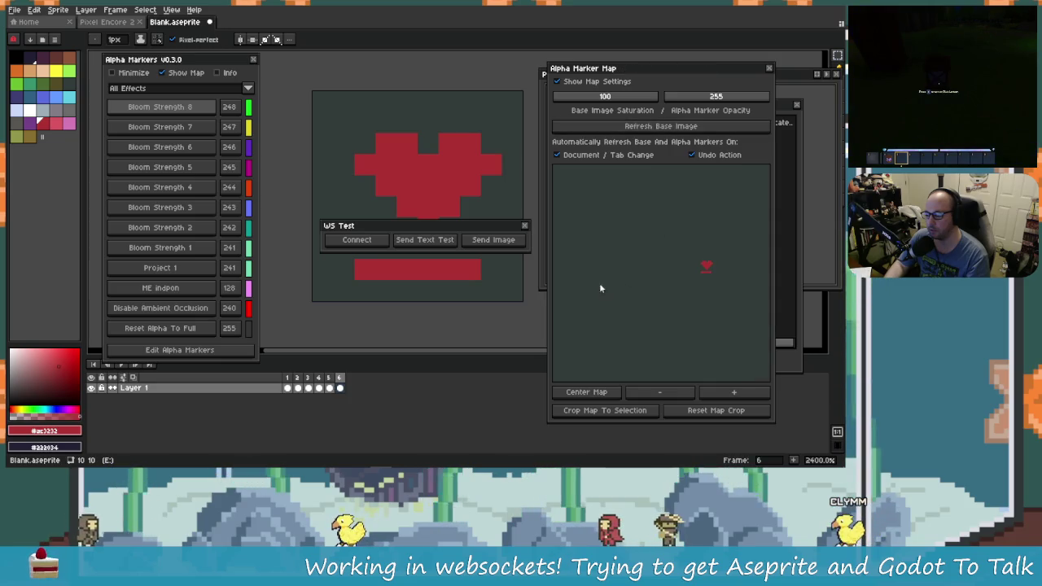
key(ctrl+z)
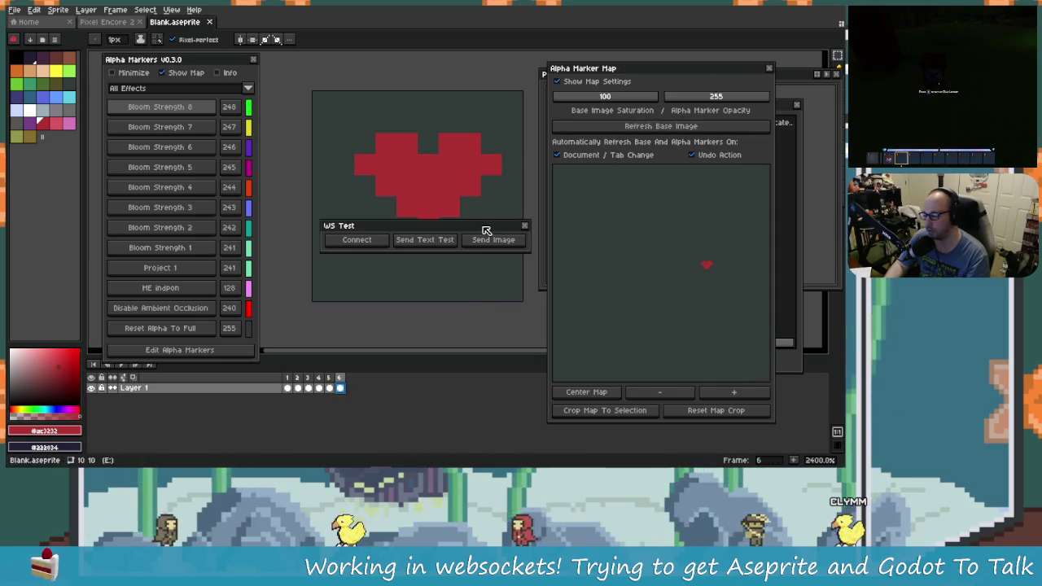
click(769, 70)
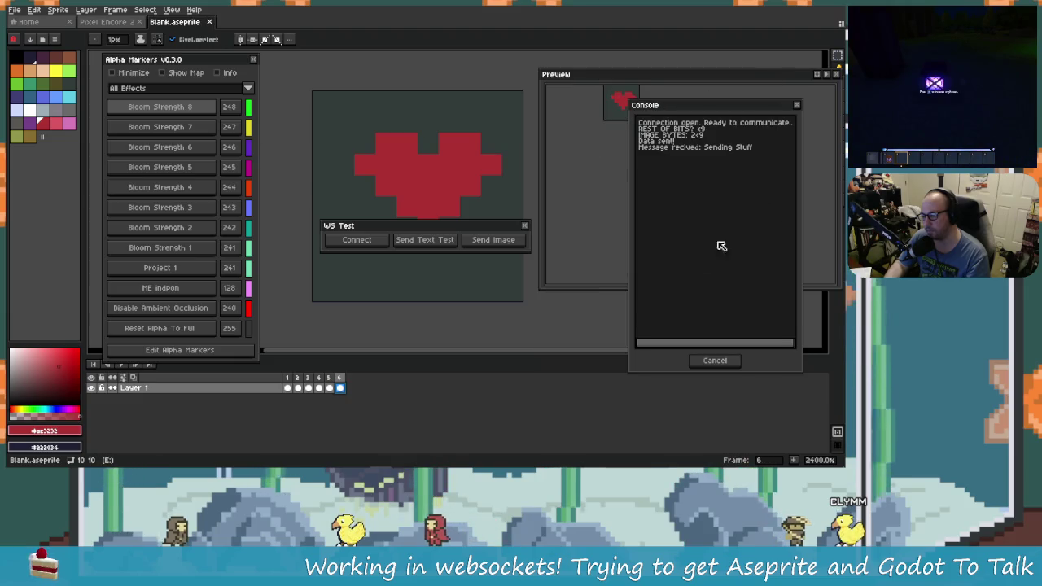
click(706, 269)
key(alt+Tab)
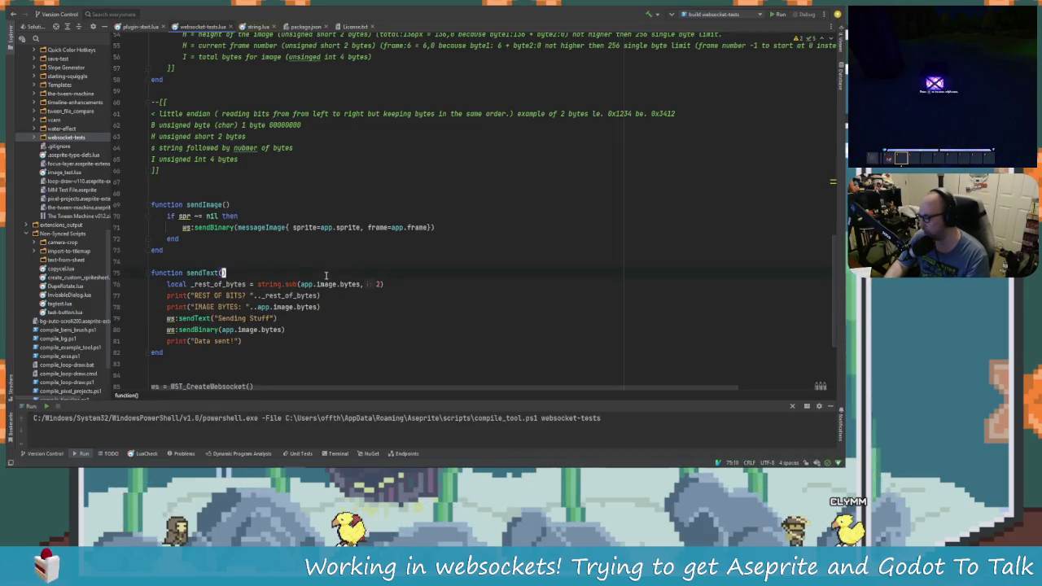
scroll(311, 271, down, 3)
scroll(311, 271, up, 14)
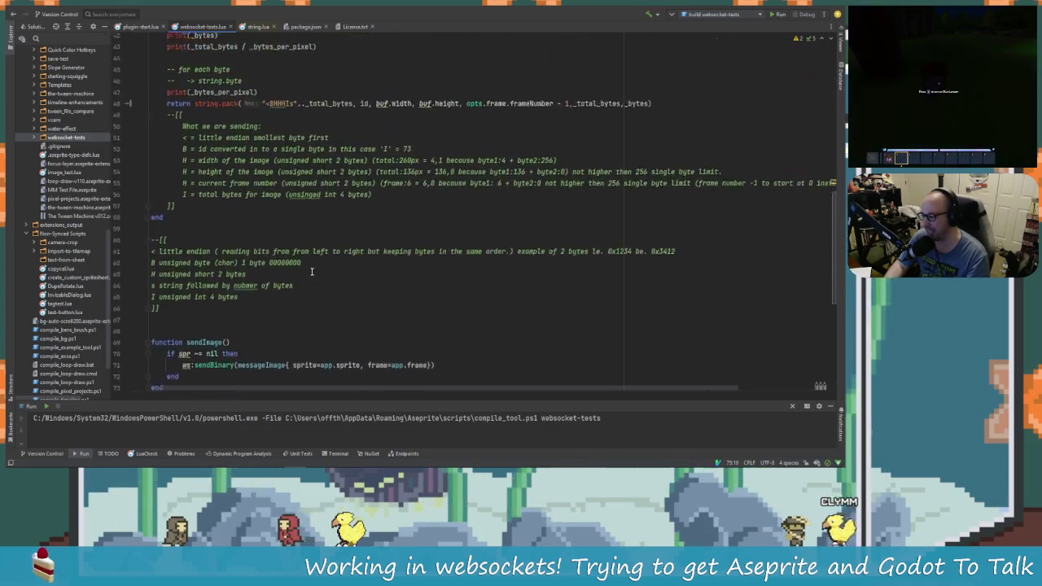
scroll(419, 313, down, 2)
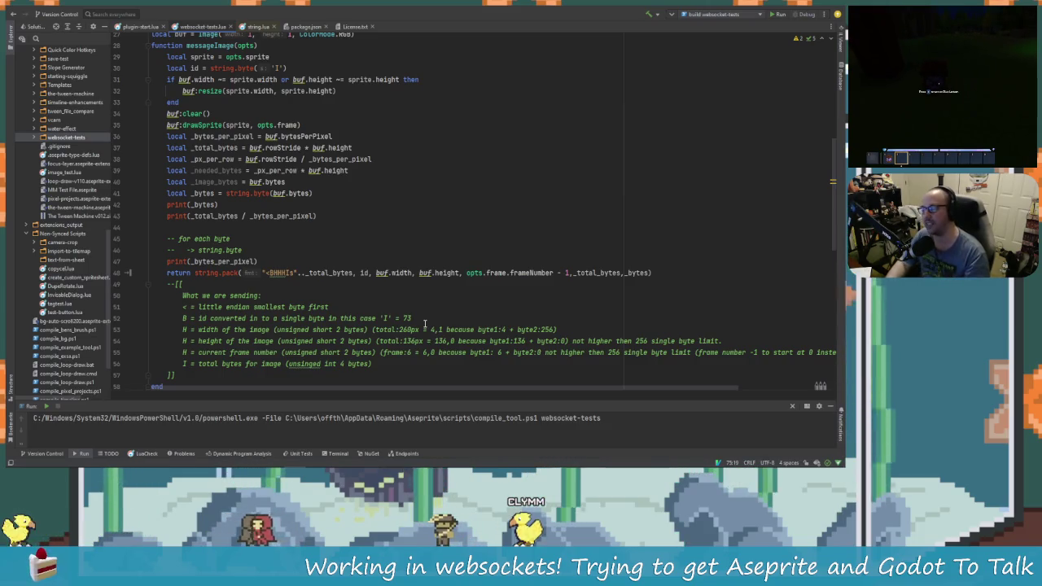
key(Up)
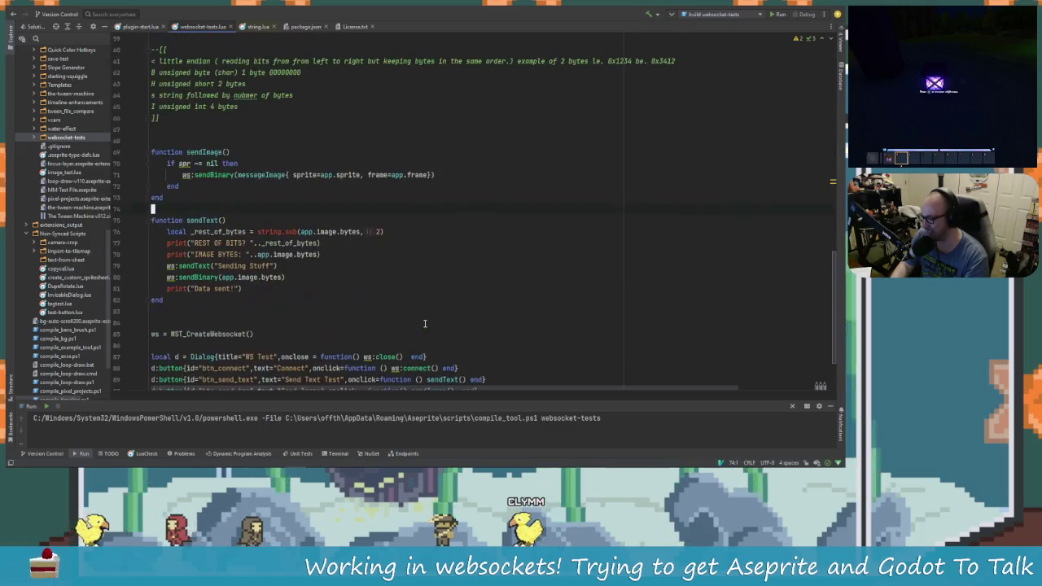
scroll(424, 323, up, 10)
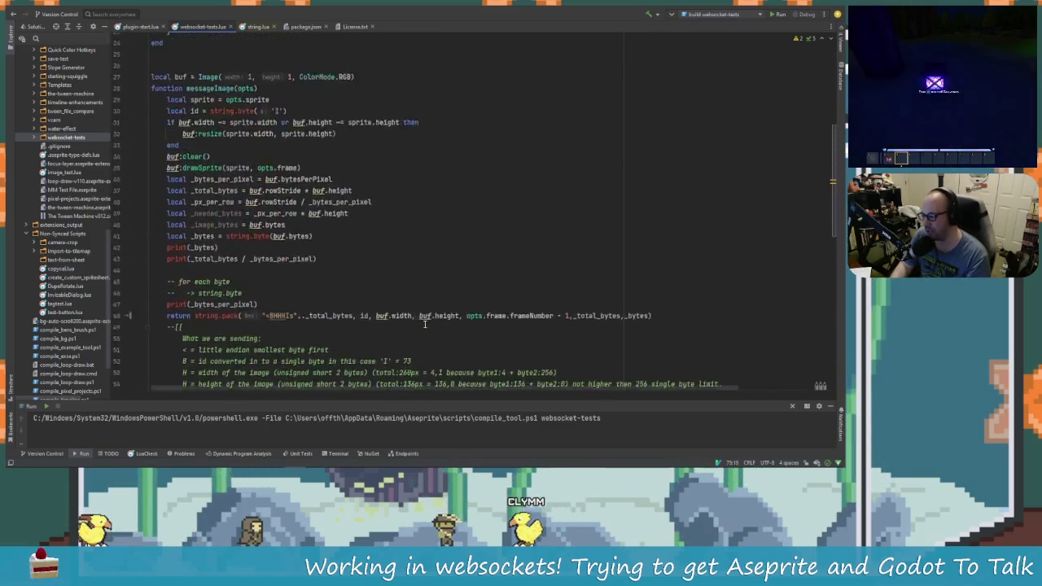
scroll(252, 262, down, 1)
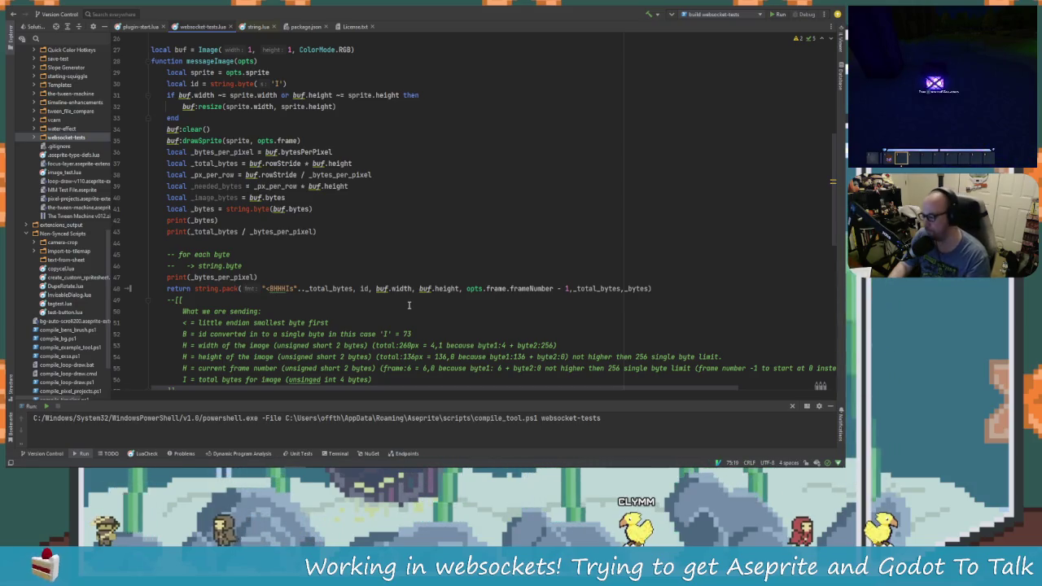
click(289, 288)
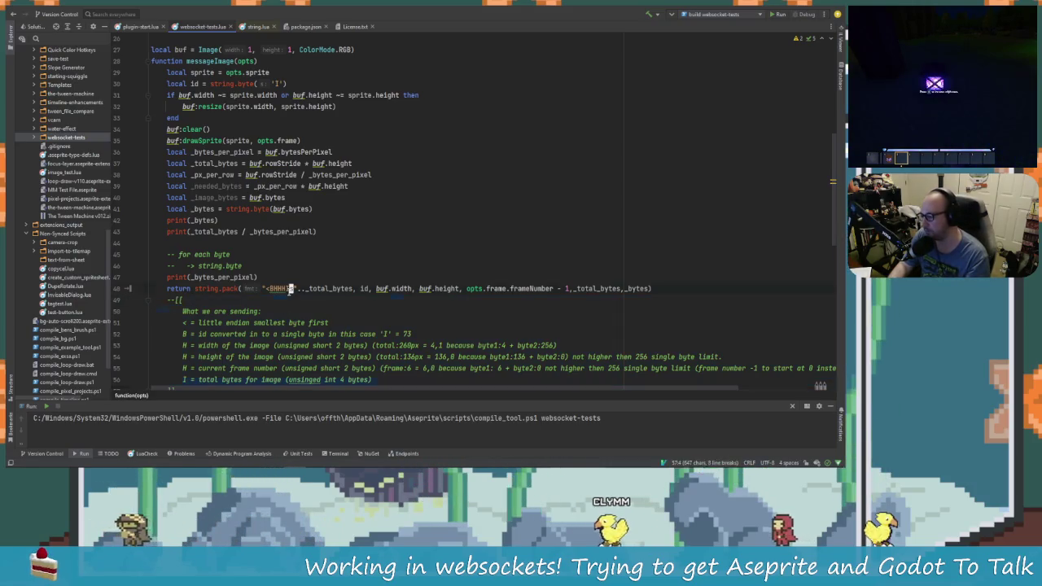
scroll(289, 288, down, 2)
scroll(344, 345, up, 2)
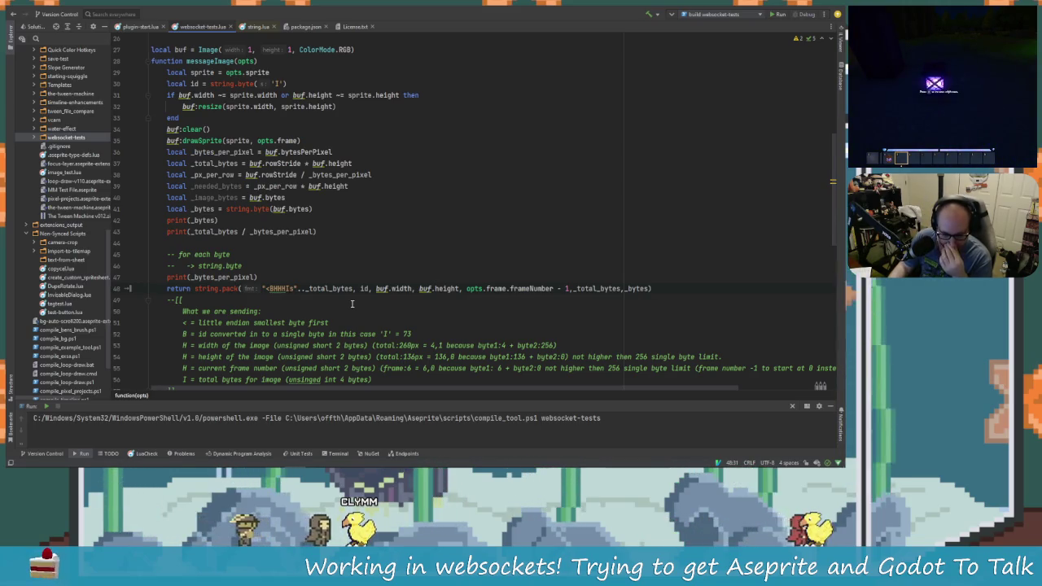
key(Up)
key(Up)
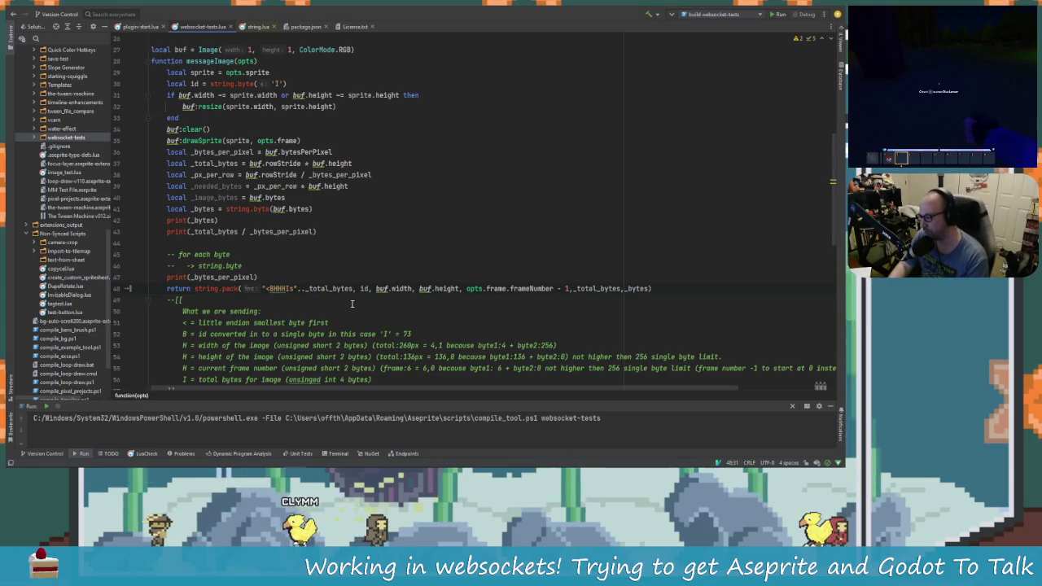
key(Up)
key(Up)
key(Up)
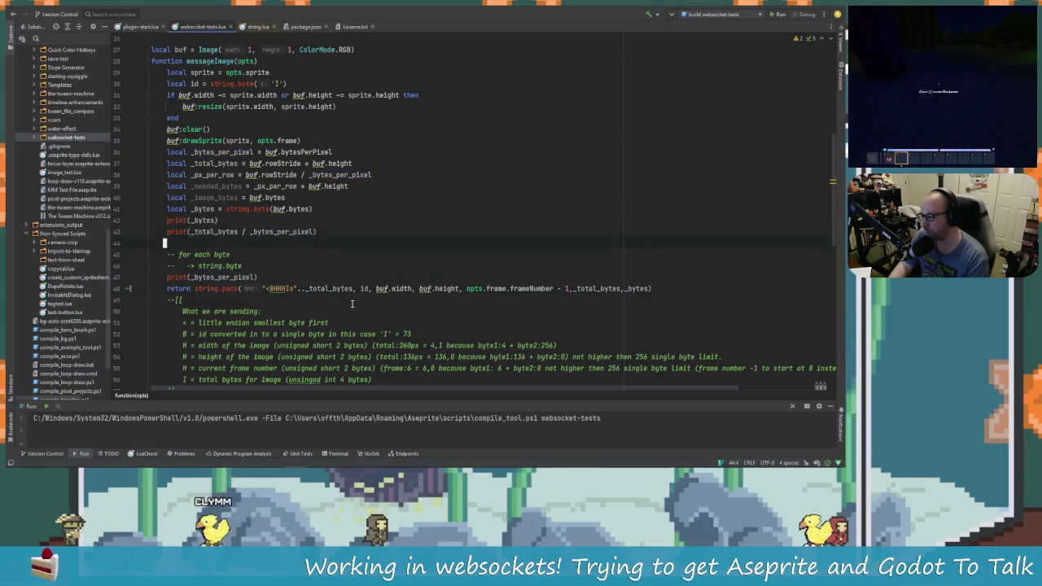
key(Up)
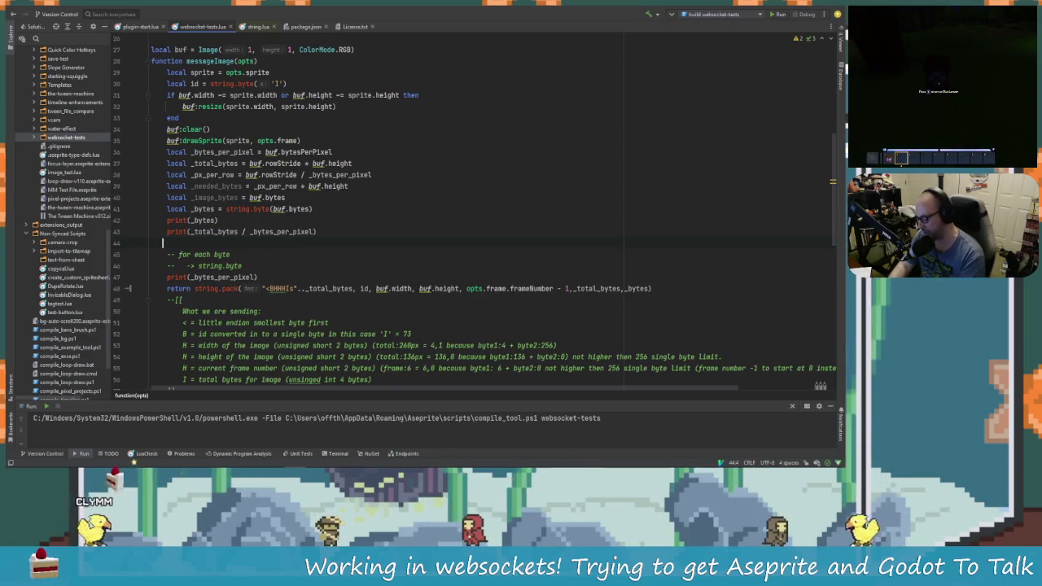
Type string.pack on empty line 44 and browse the string function suggestions.
text(t)
key(BackSpace)
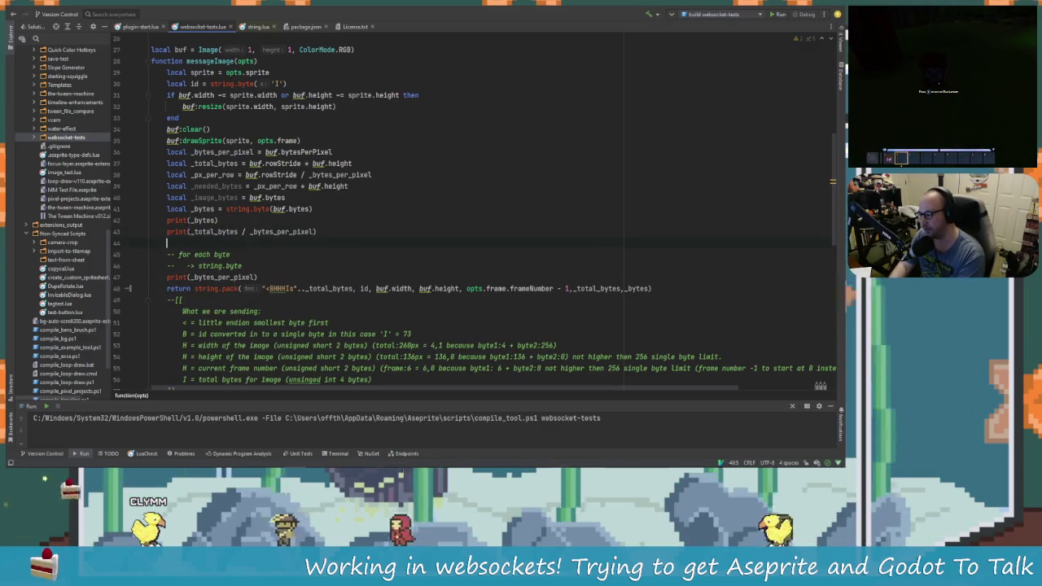
text(string.)
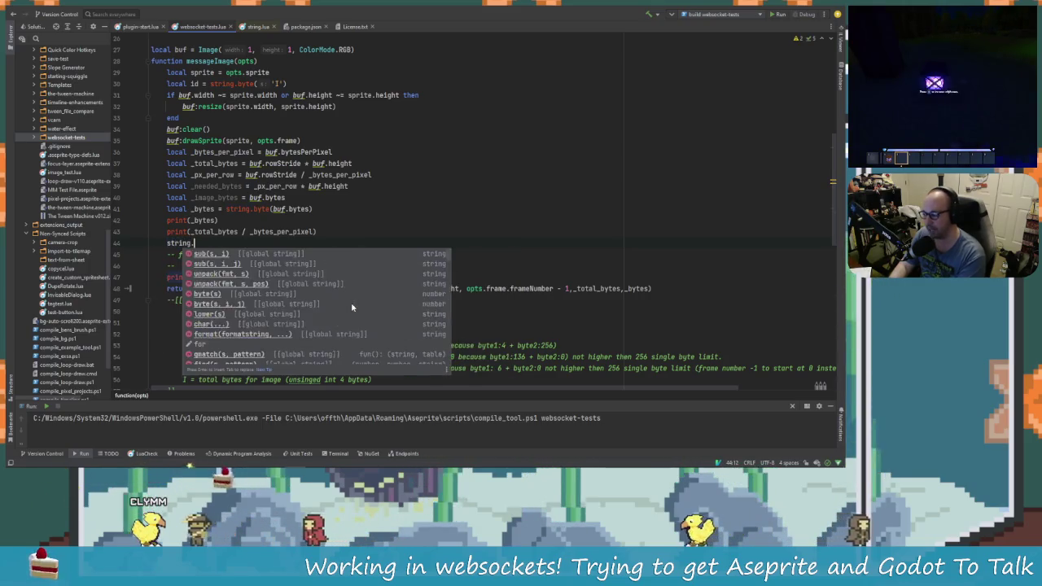
text(pack)
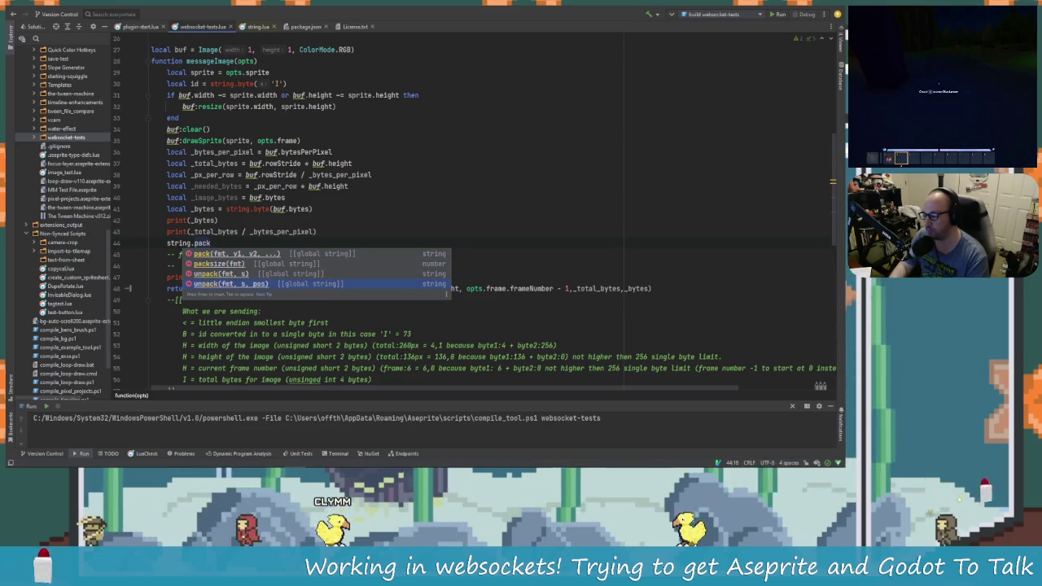
key(Up)
key(Up)
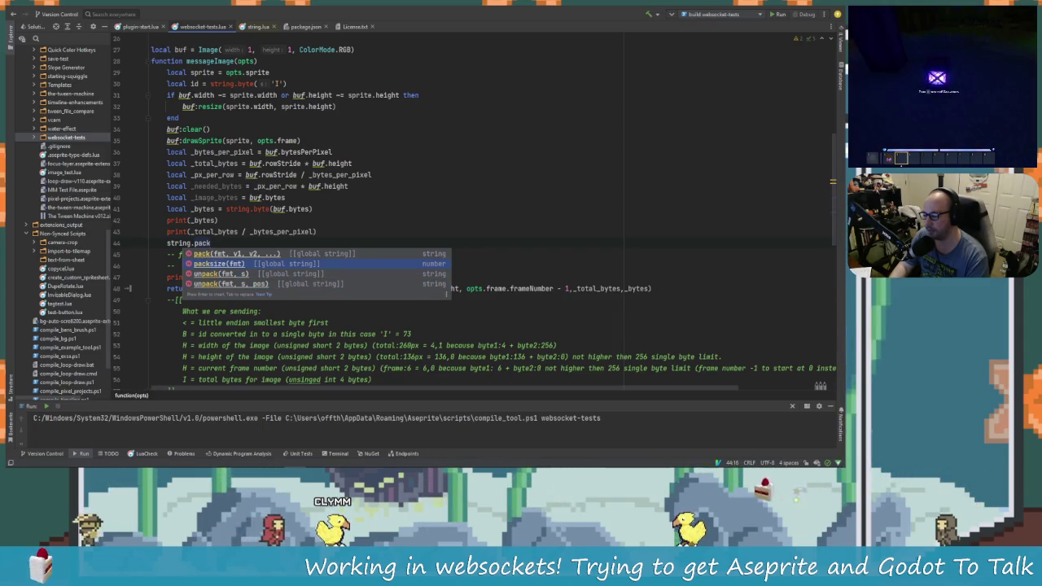
key(Up)
Delete 'pack' to leave 'string.', then open the string.lua library definitions.
click(193, 243)
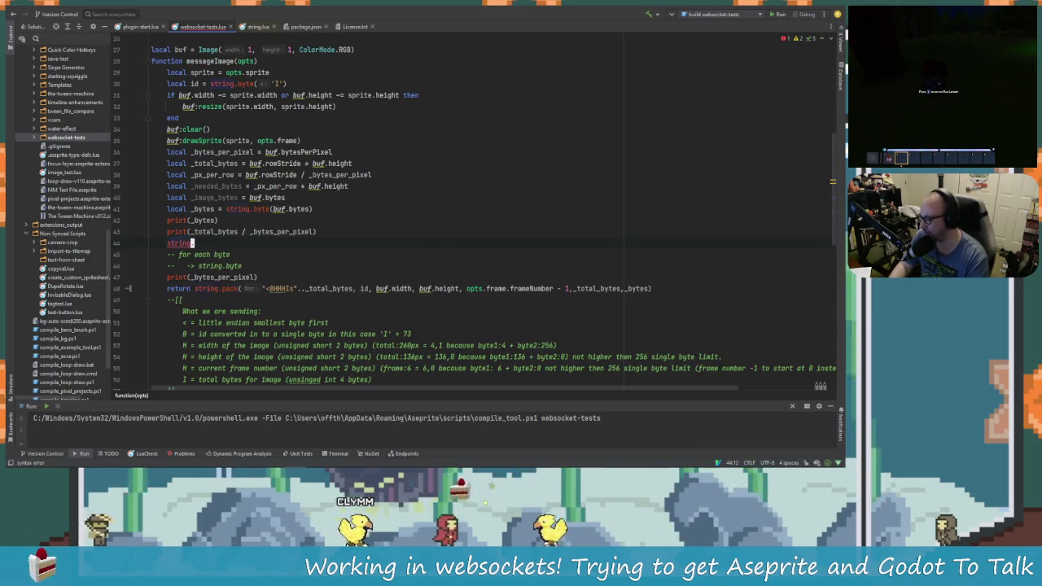
key(ctrl+Delete)
key(ctrl+space)
key(Escape)
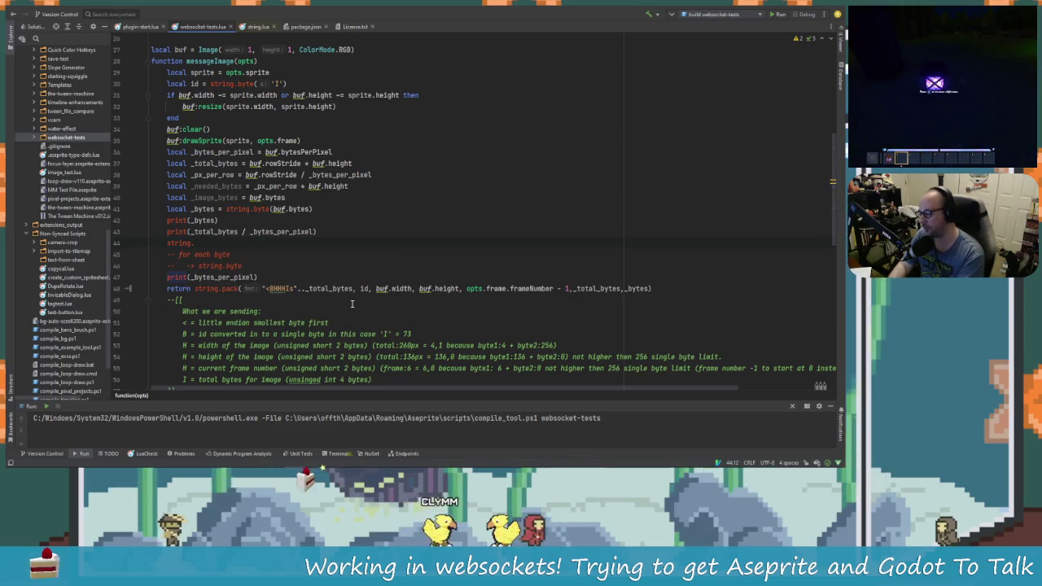
key(ctrl+space)
key(Escape)
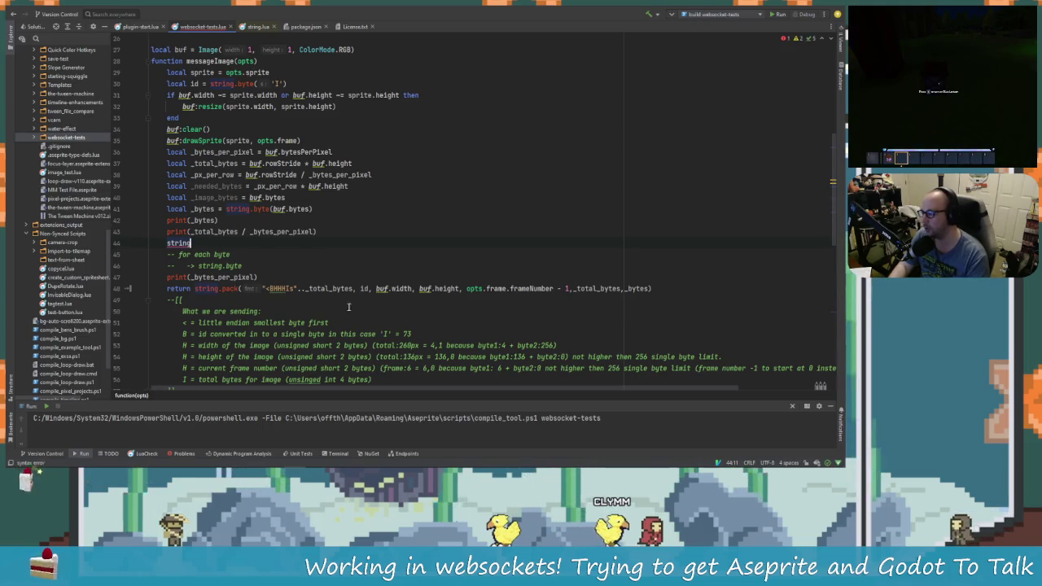
click(254, 27)
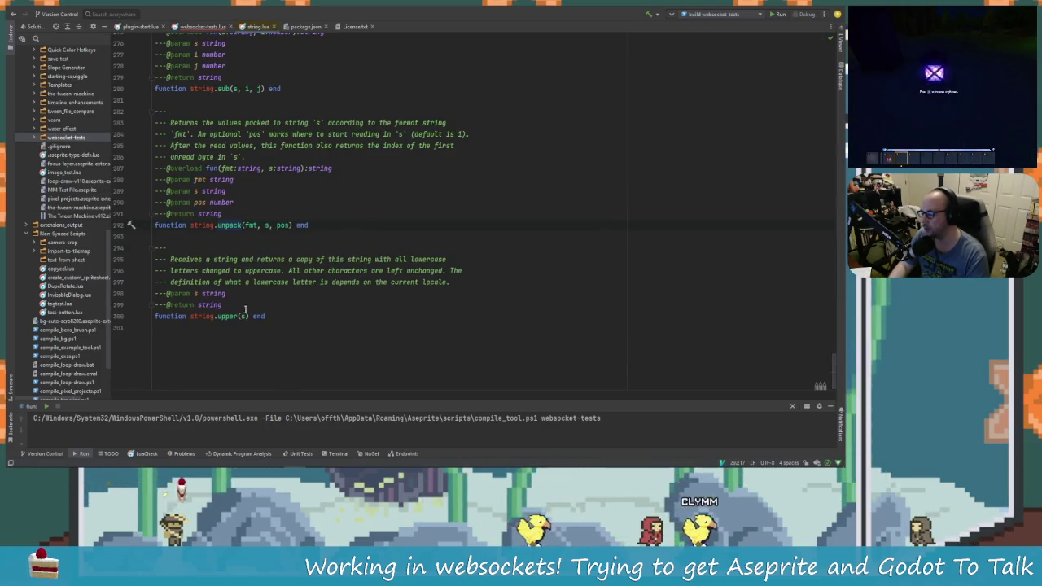
scroll(326, 354, up, 4)
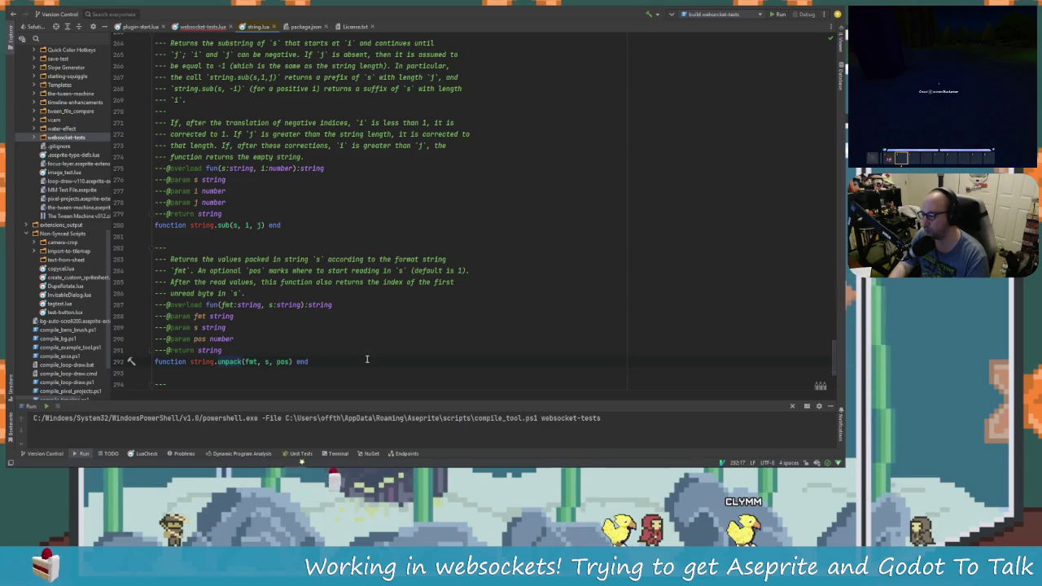
scroll(367, 359, up, 9)
scroll(340, 364, up, 6)
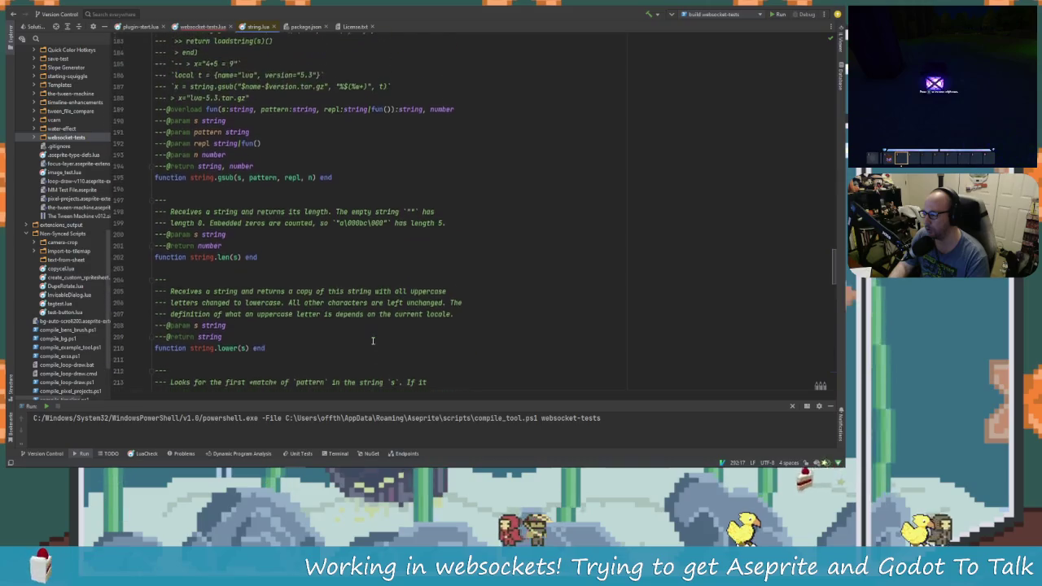
scroll(262, 313, up, 15)
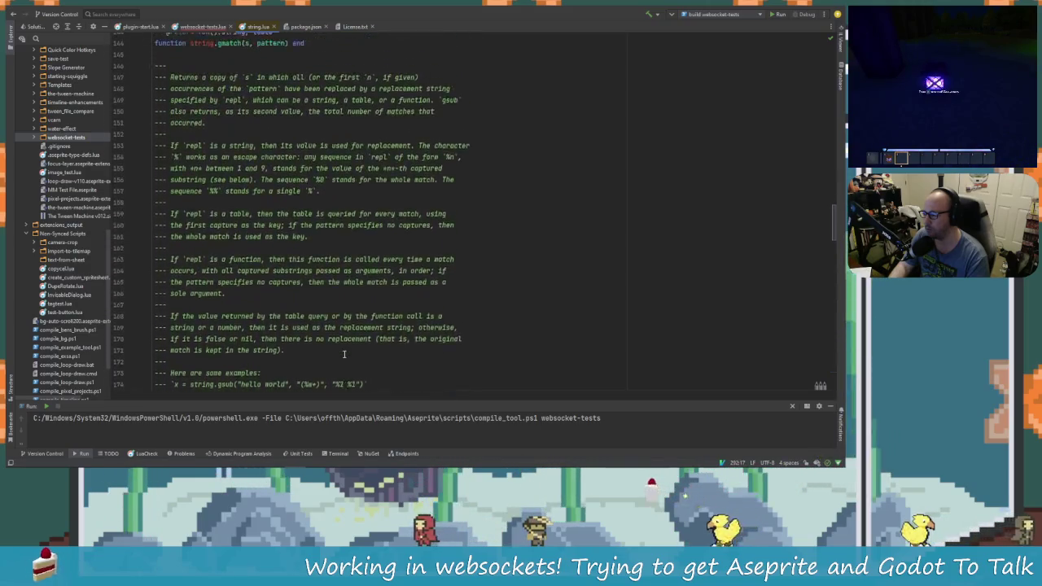
scroll(344, 354, up, 3)
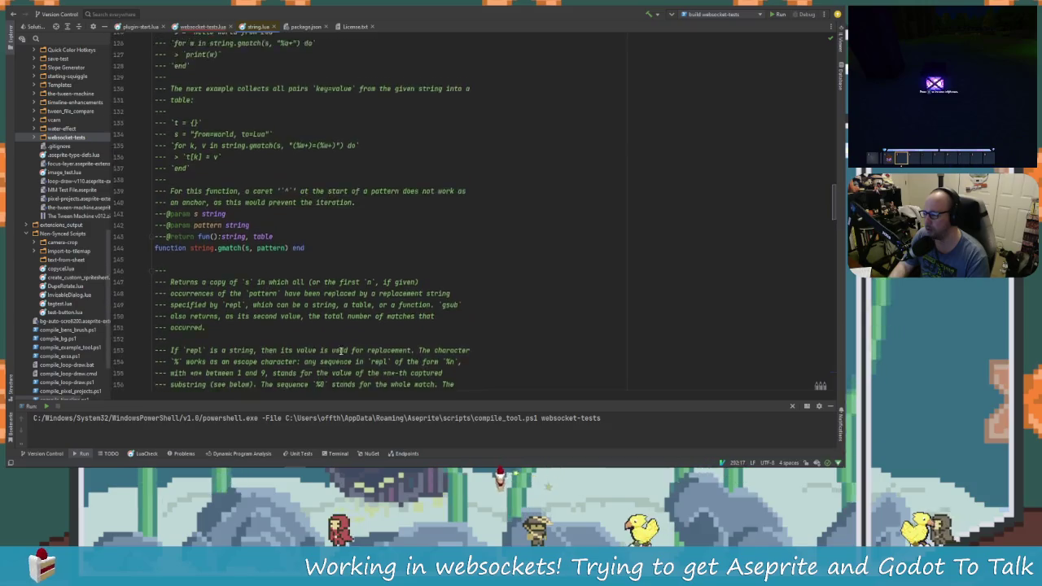
scroll(333, 333, up, 9)
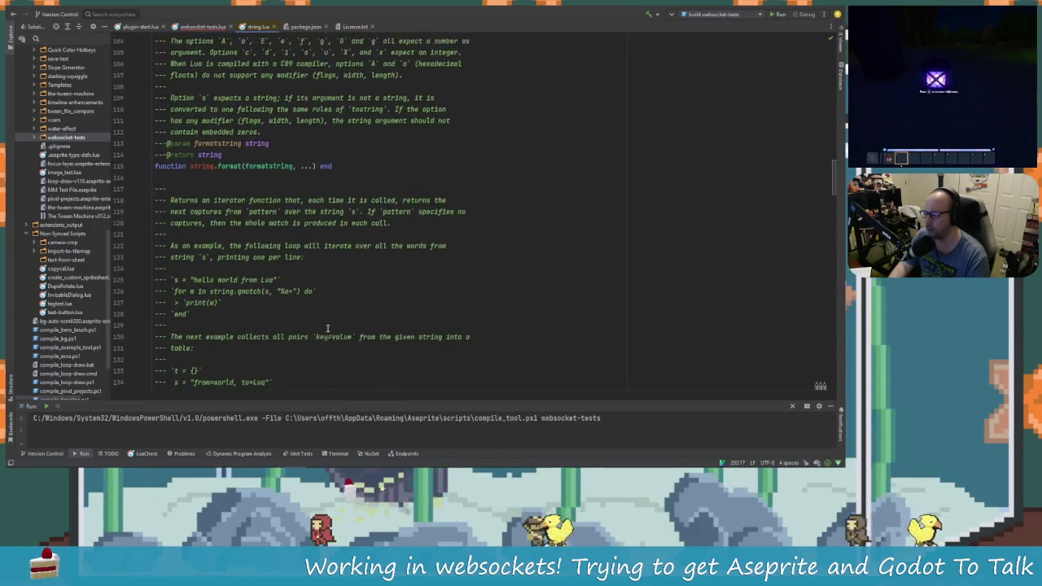
scroll(319, 325, up, 10)
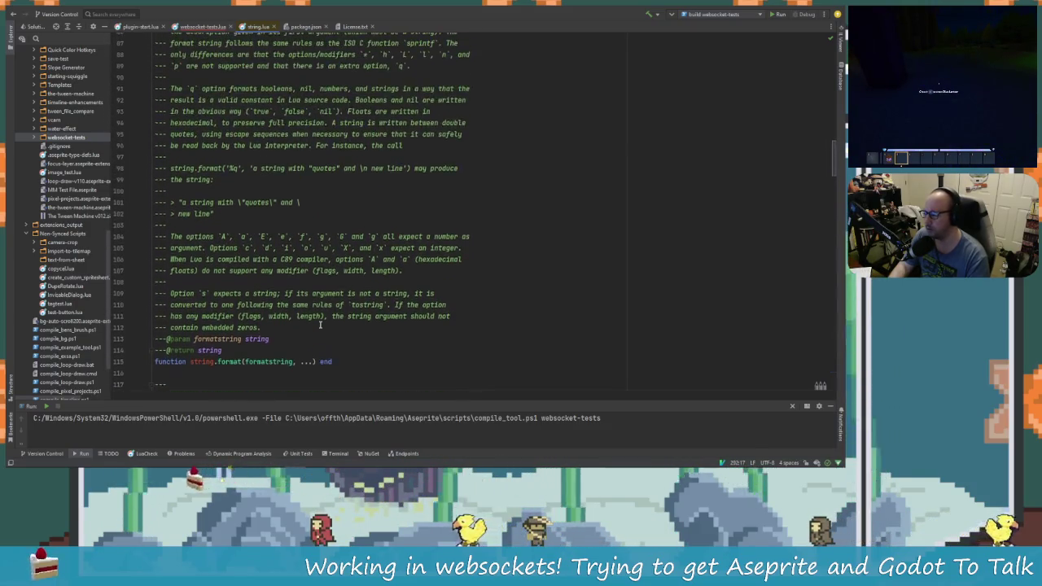
scroll(319, 318, up, 10)
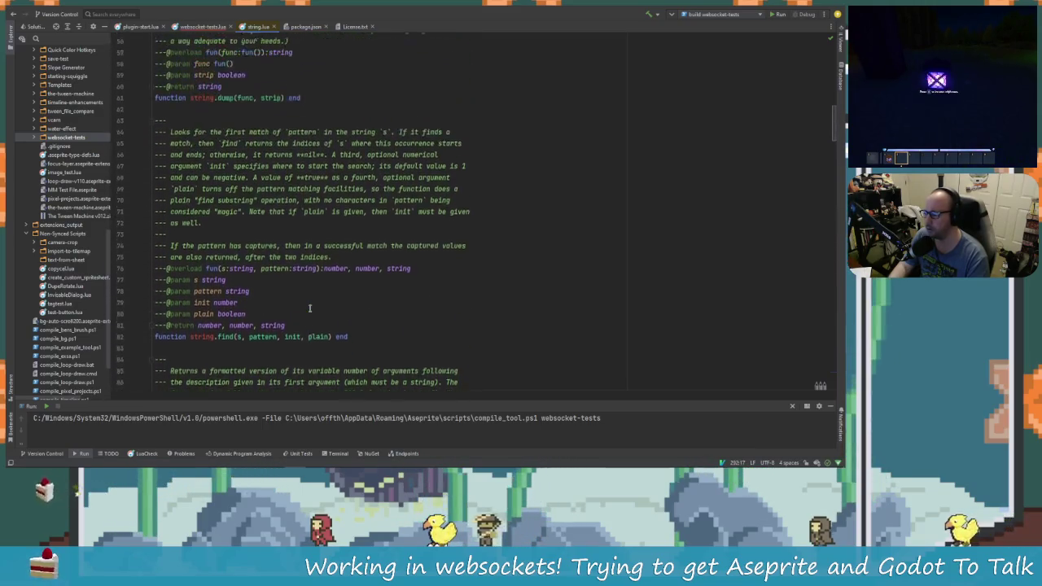
scroll(456, 342, down, 3)
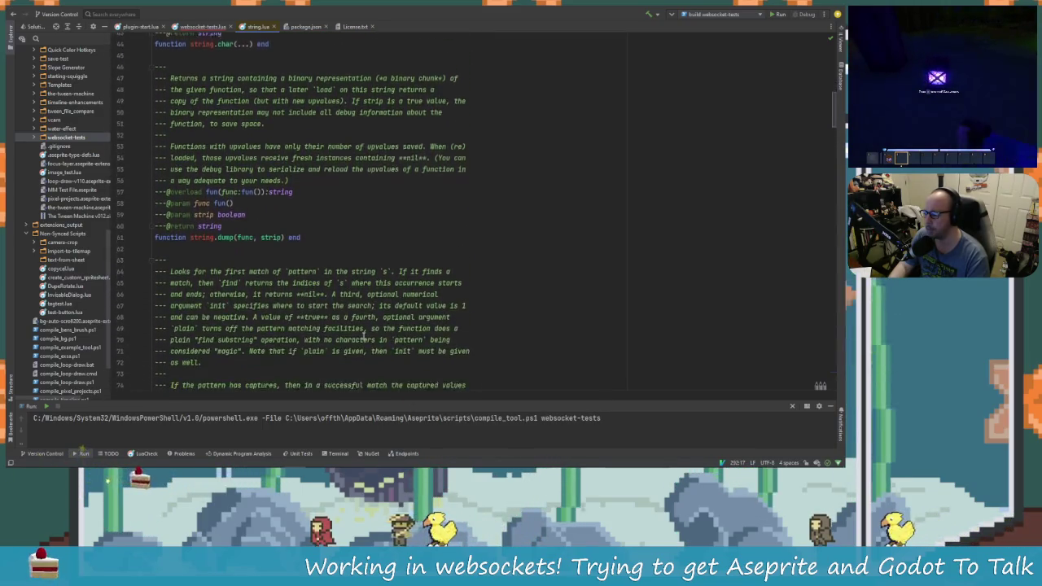
scroll(488, 323, up, 4)
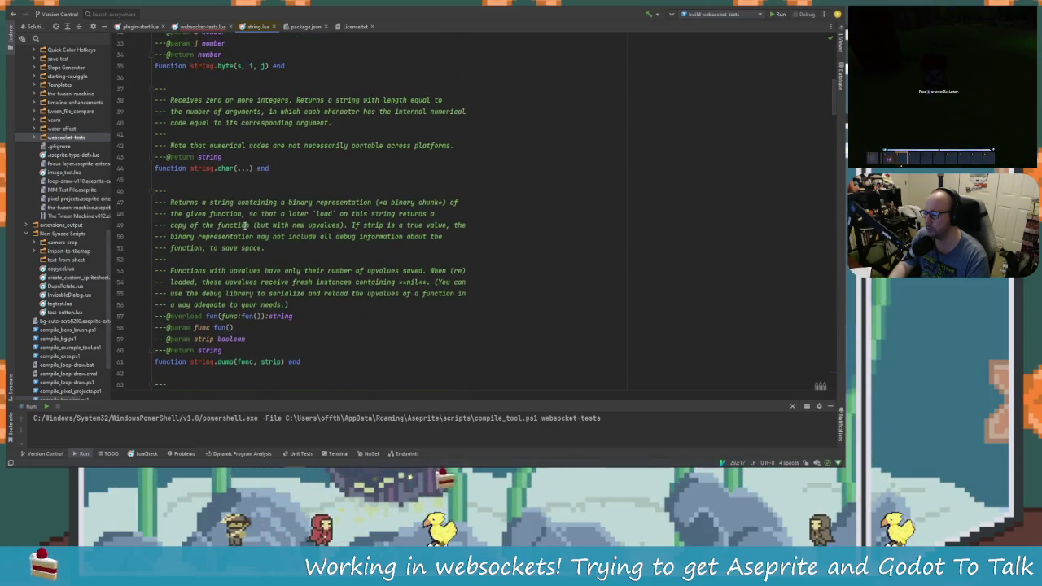
scroll(216, 167, down, 1)
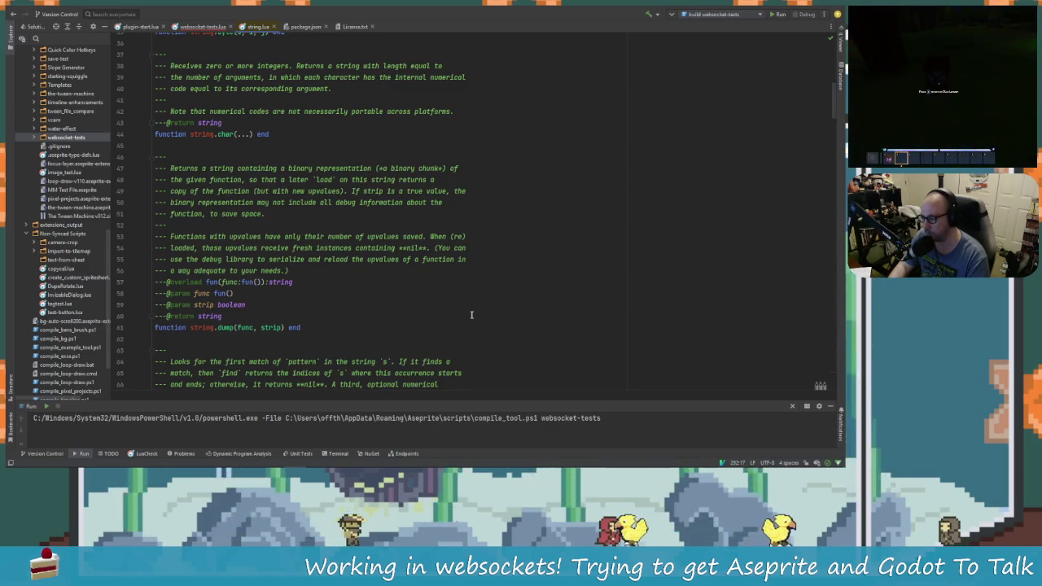
scroll(471, 315, up, 3)
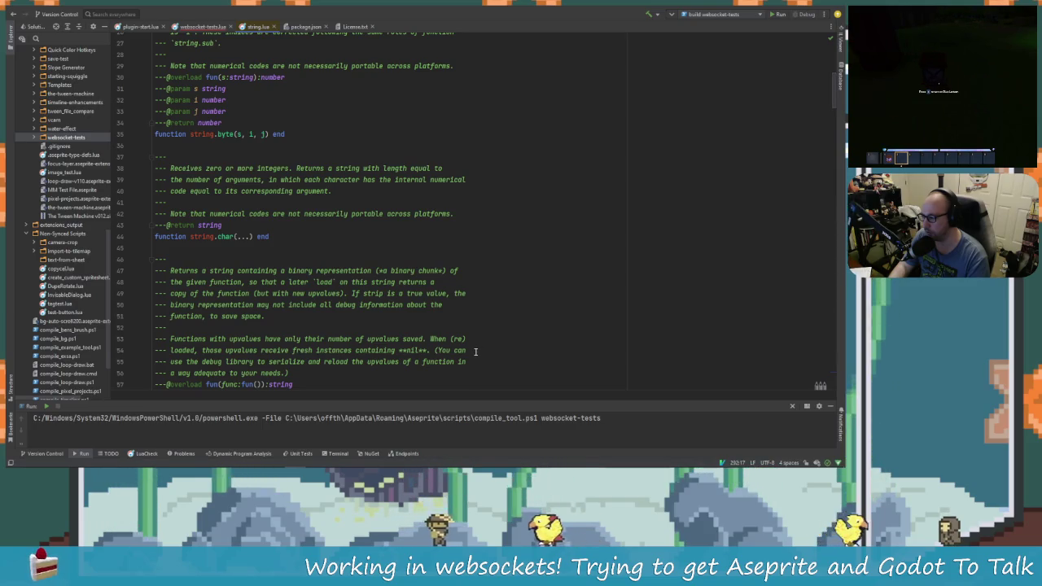
scroll(475, 352, up, 1)
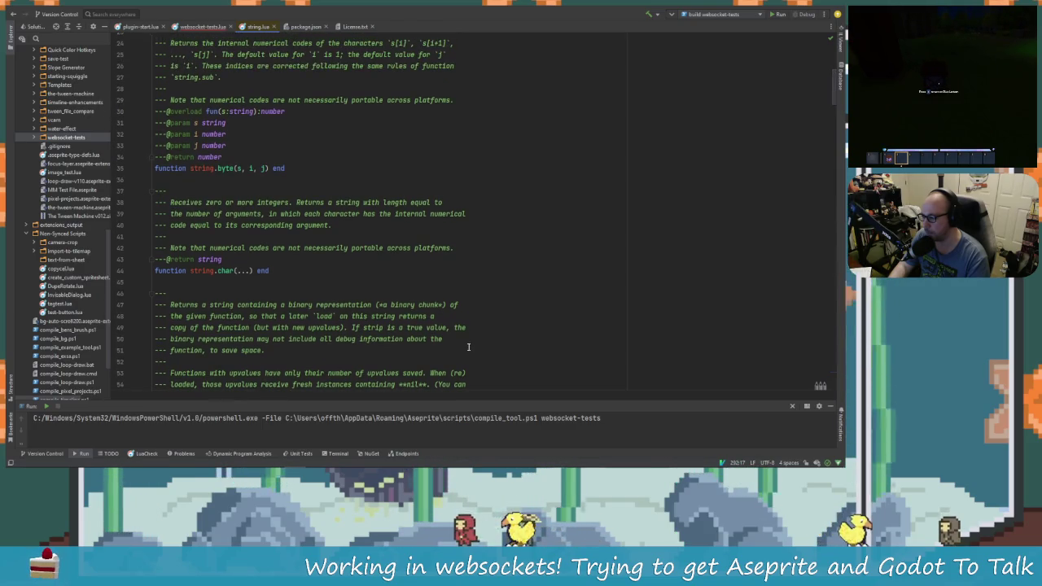
scroll(467, 346, up, 2)
scroll(467, 345, up, 1)
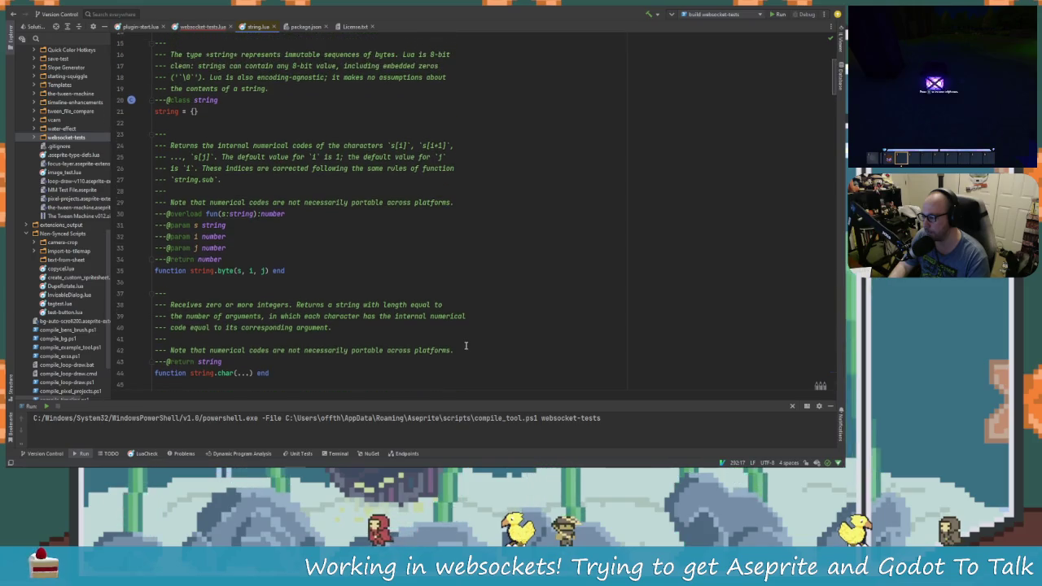
scroll(464, 344, up, 1)
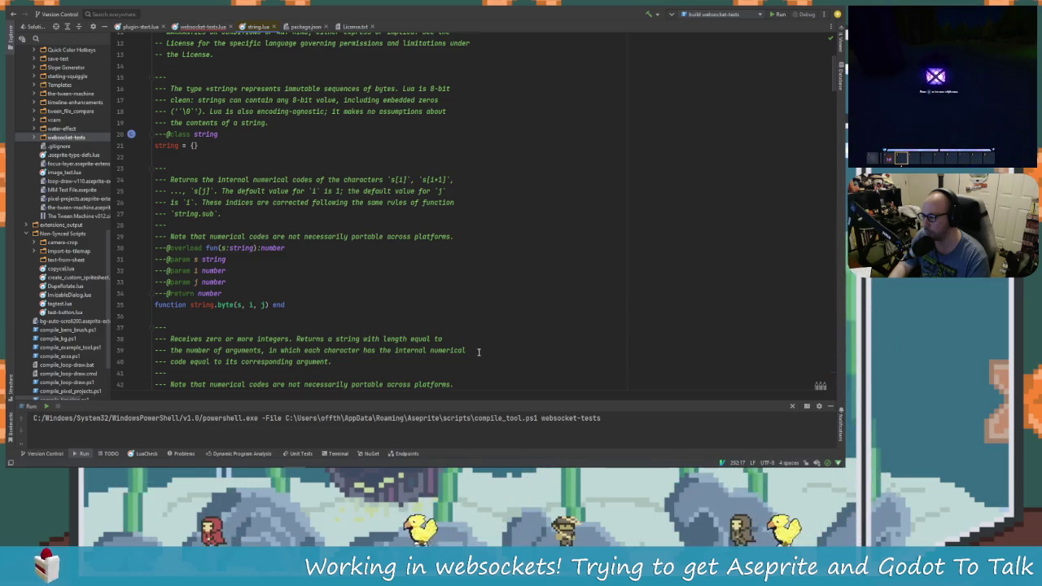
scroll(479, 351, up, 1)
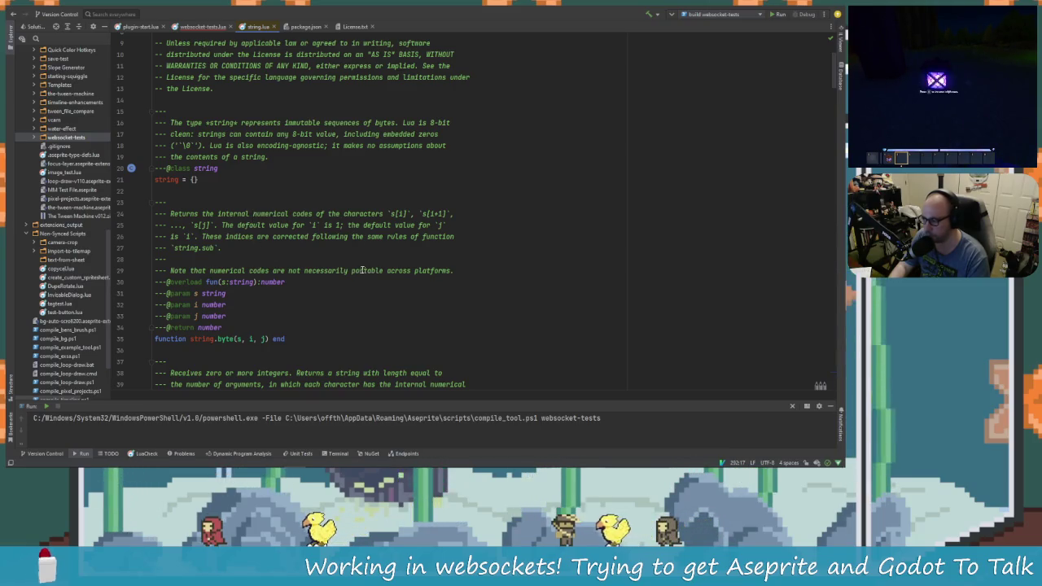
scroll(355, 283, up, 3)
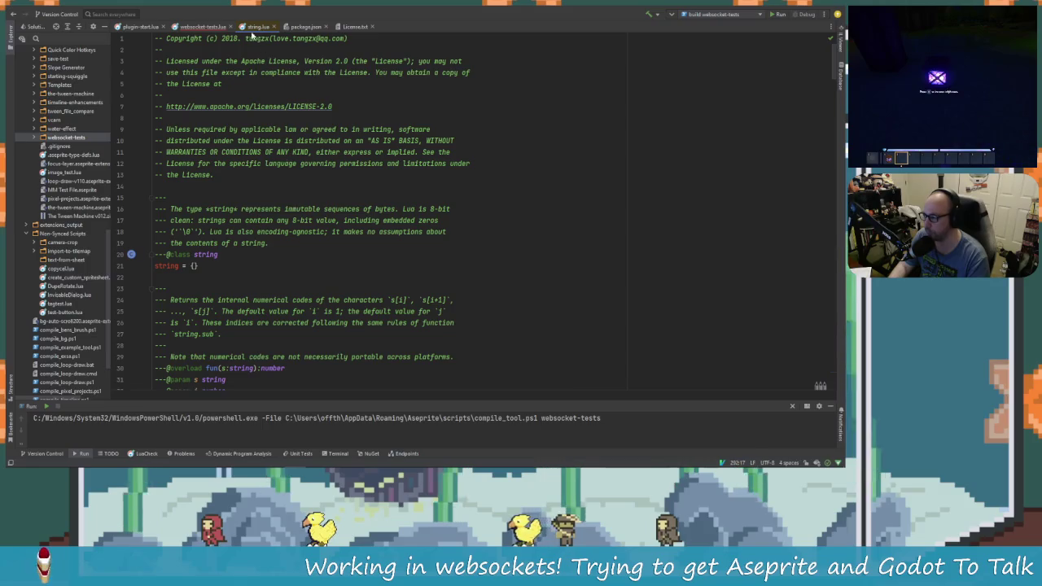
Close string.lua, delete the unfinished 'string' line 44, and place the cursor in line 47's string.pack format.
click(274, 26)
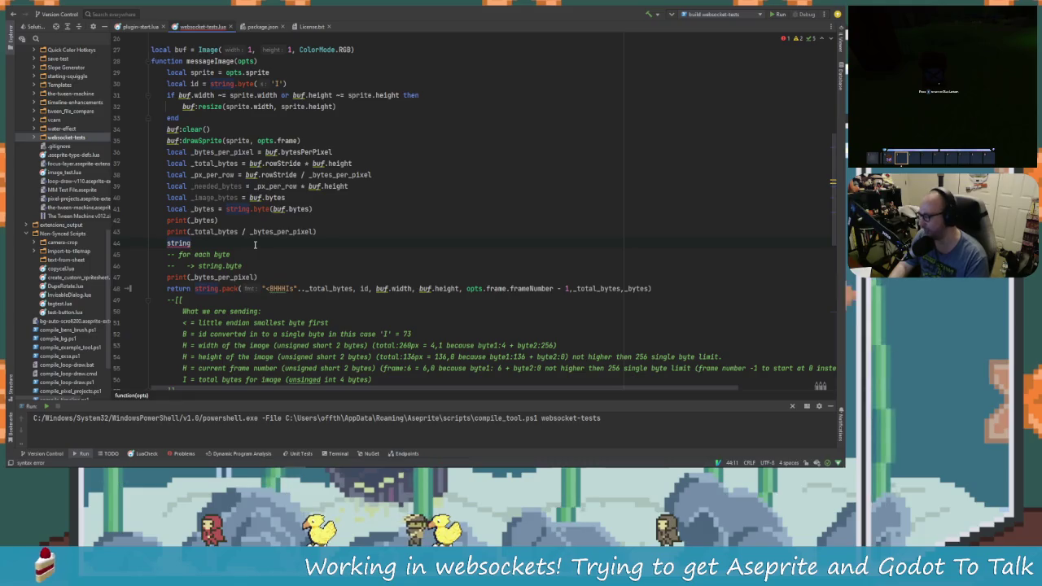
key(BackSpace)
key(BackSpace)
key(BackSpace)
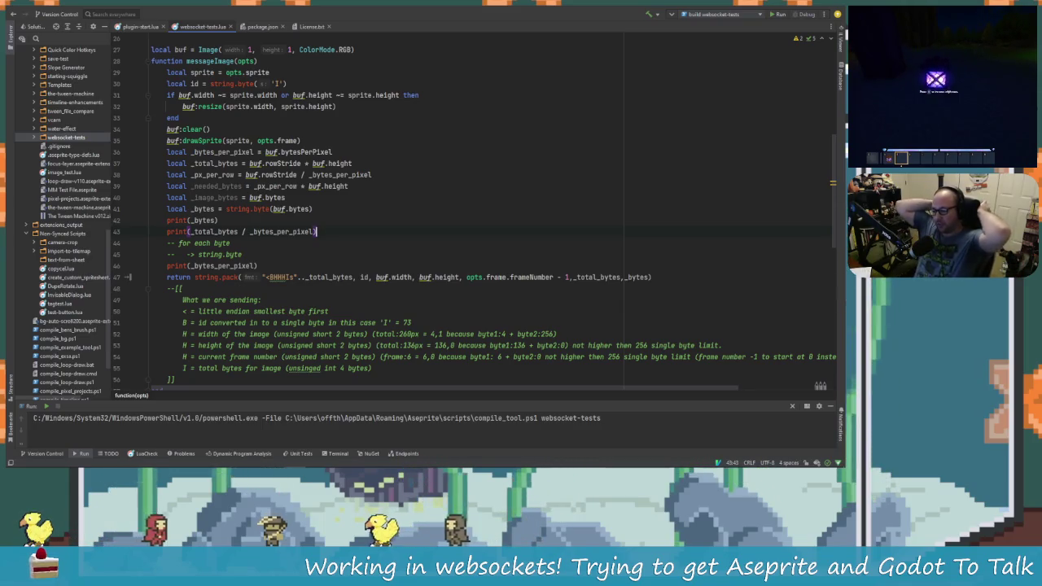
click(298, 277)
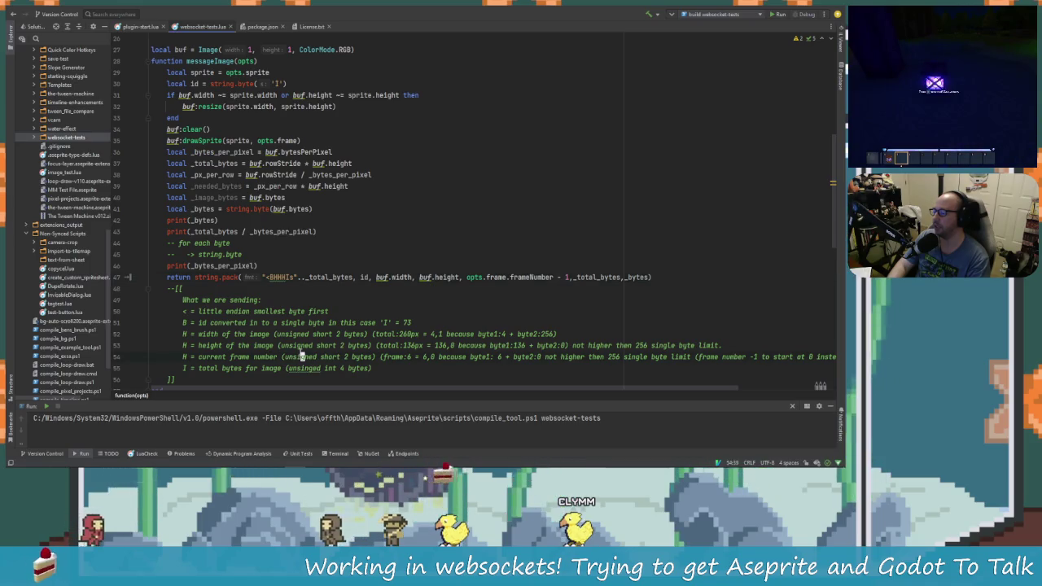
Replace app.image.bytes with 65 in line 79's ws:sendBinary call and rebuild the extension.
scroll(301, 356, down, 12)
scroll(280, 295, down, 1)
scroll(277, 296, up, 1)
scroll(276, 297, down, 1)
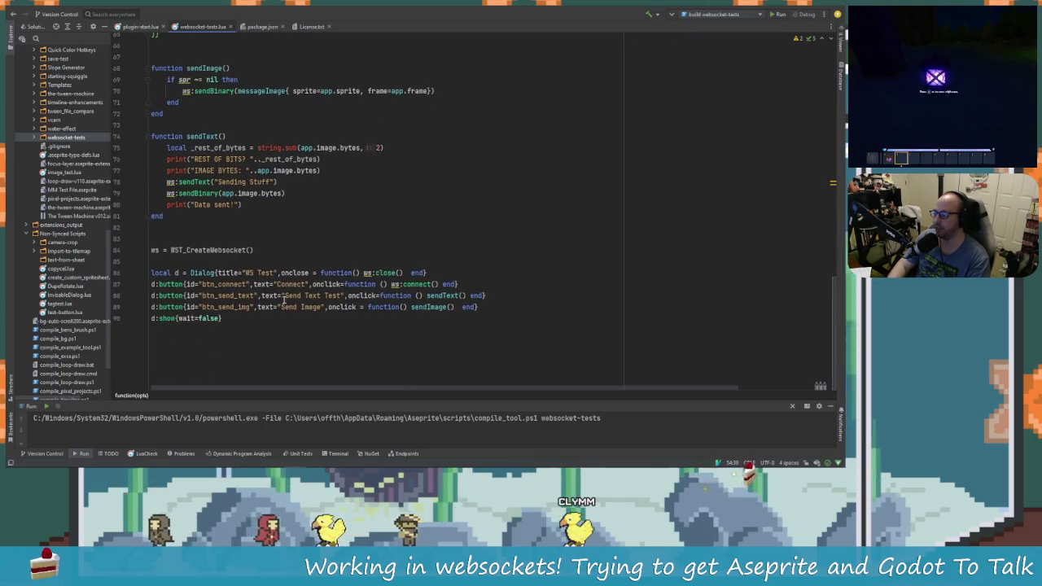
scroll(275, 298, up, 1)
click(283, 227)
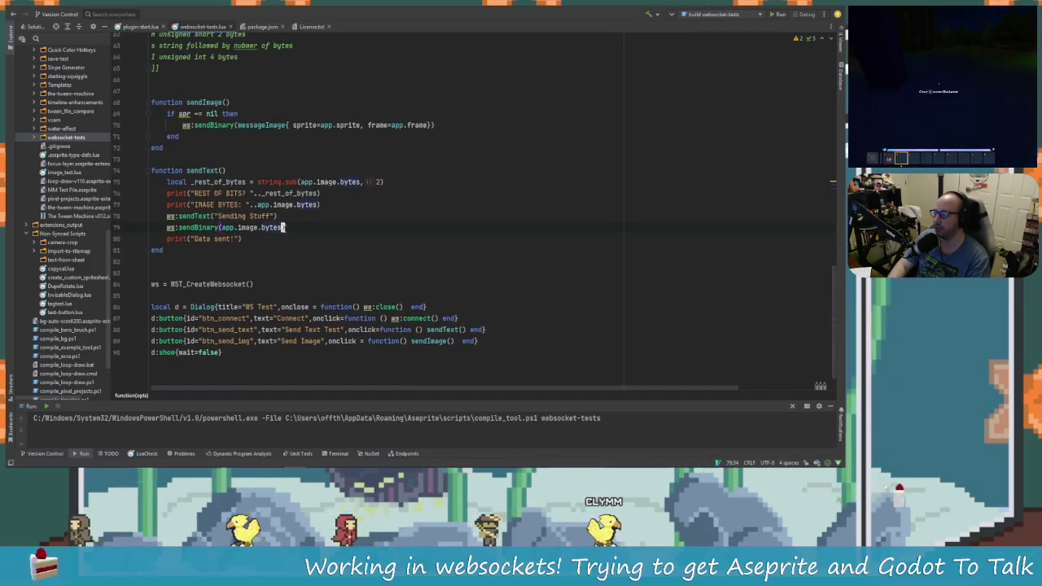
click(222, 227)
key(ctrl+shift+Right)
key(ctrl+shift+Right)
key(ctrl+shift+Right)
key(Delete)
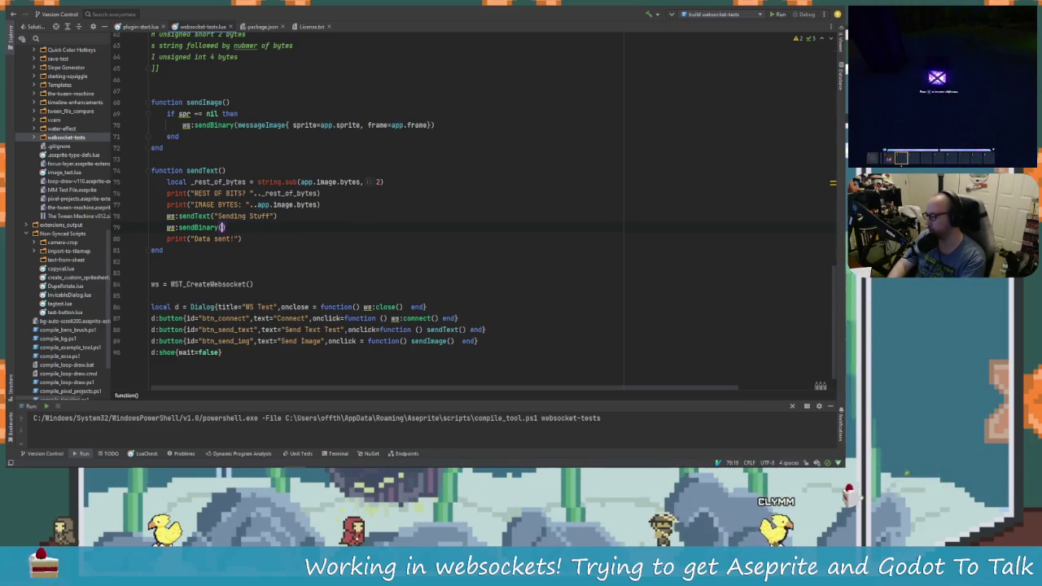
text((65)
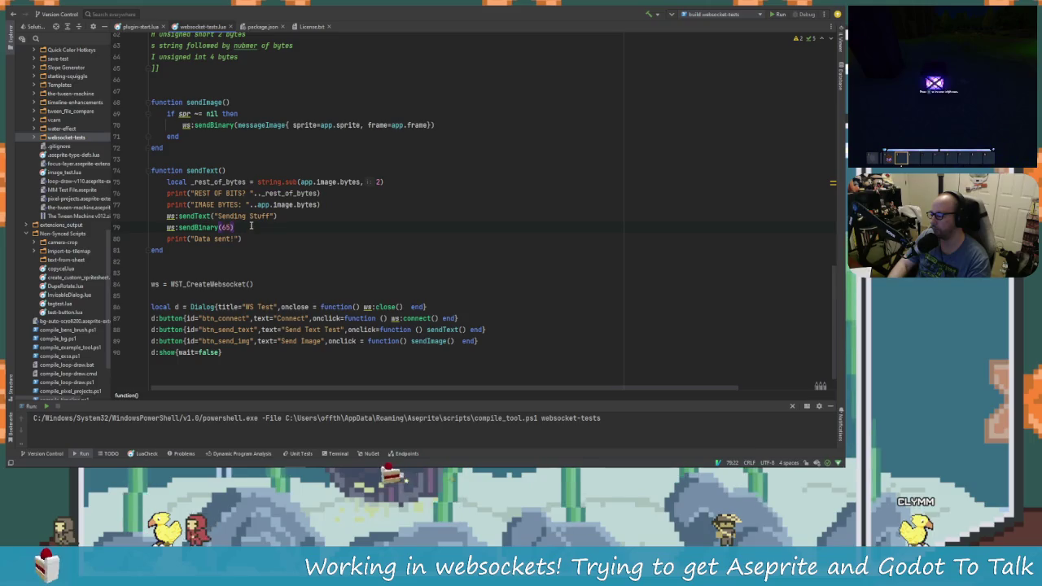
key(ctrl+F5)
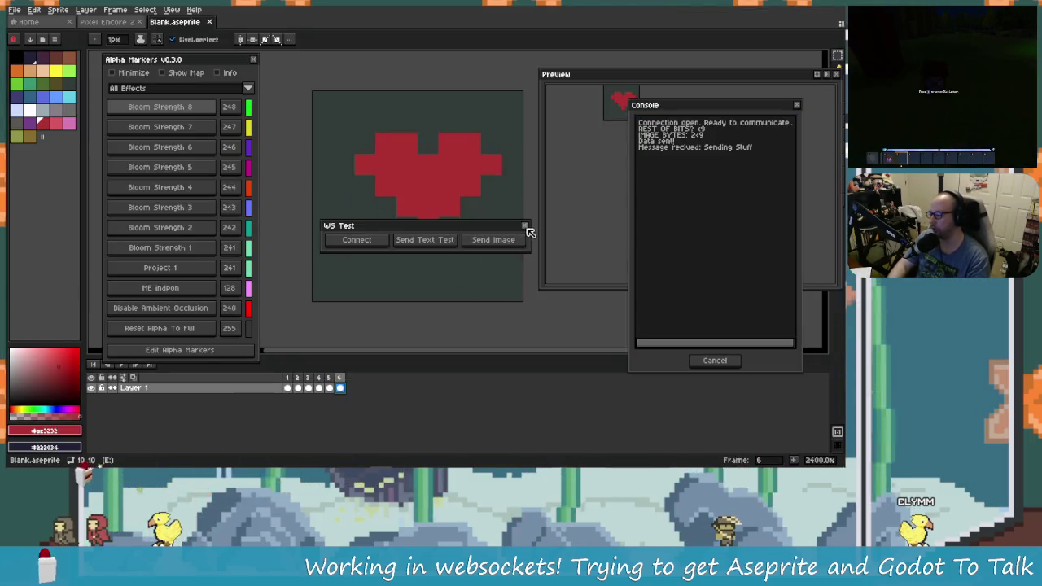
Close the WS Test dialog, Alpha Markers panel and console, then rerun the websocket test script.
click(525, 227)
click(252, 60)
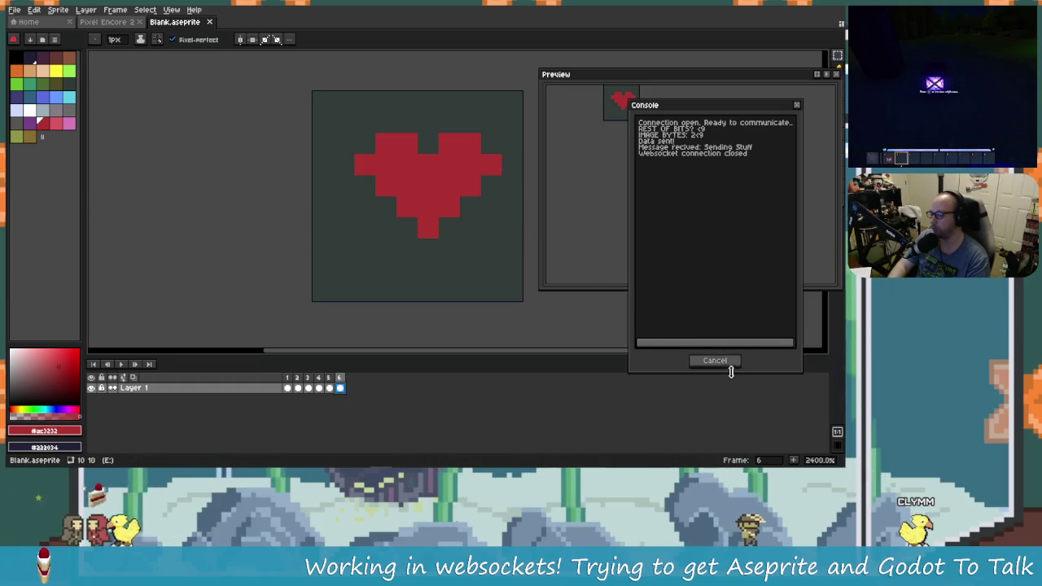
click(728, 362)
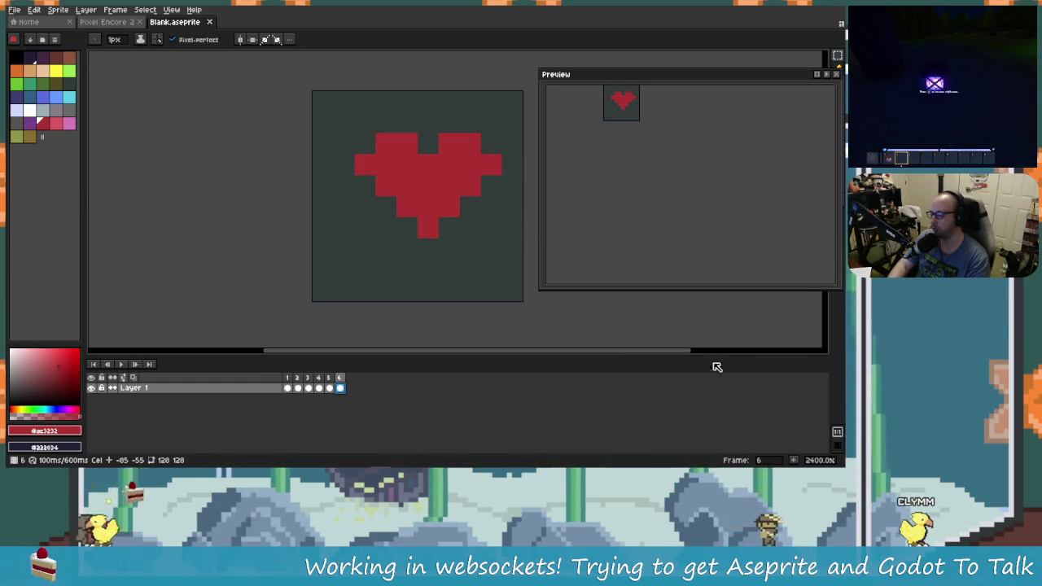
click(94, 10)
click(151, 79)
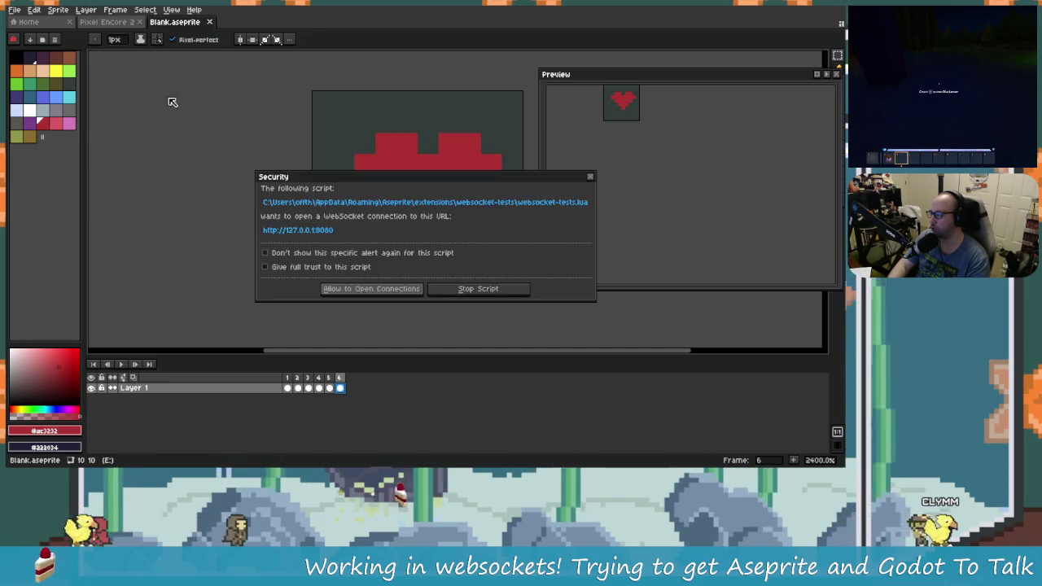
Allow connections, connect to the Godot server, send the text test, and switch to Godot.
click(381, 290)
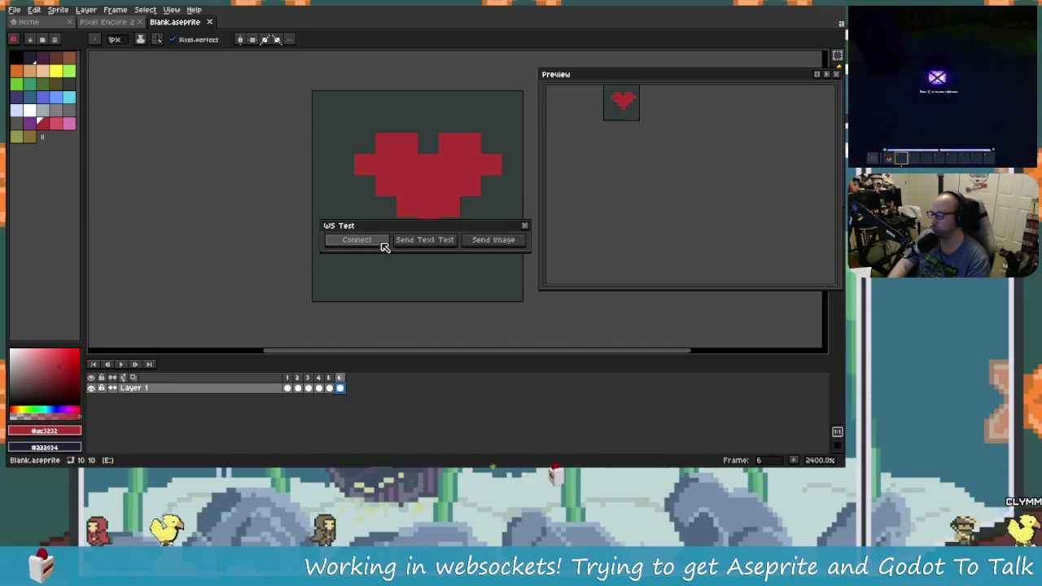
click(381, 243)
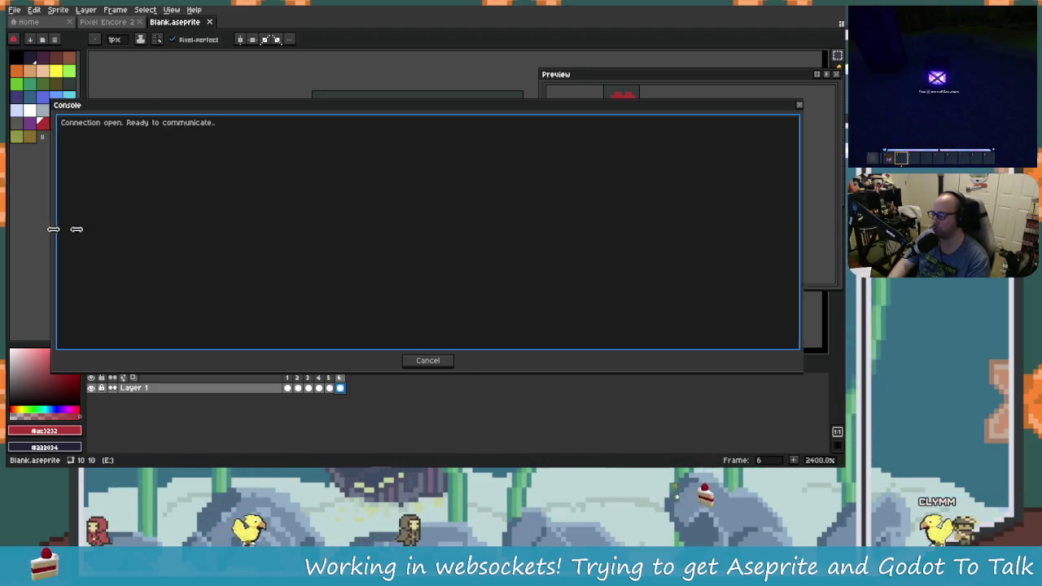
drag(57, 228, 639, 229)
click(429, 239)
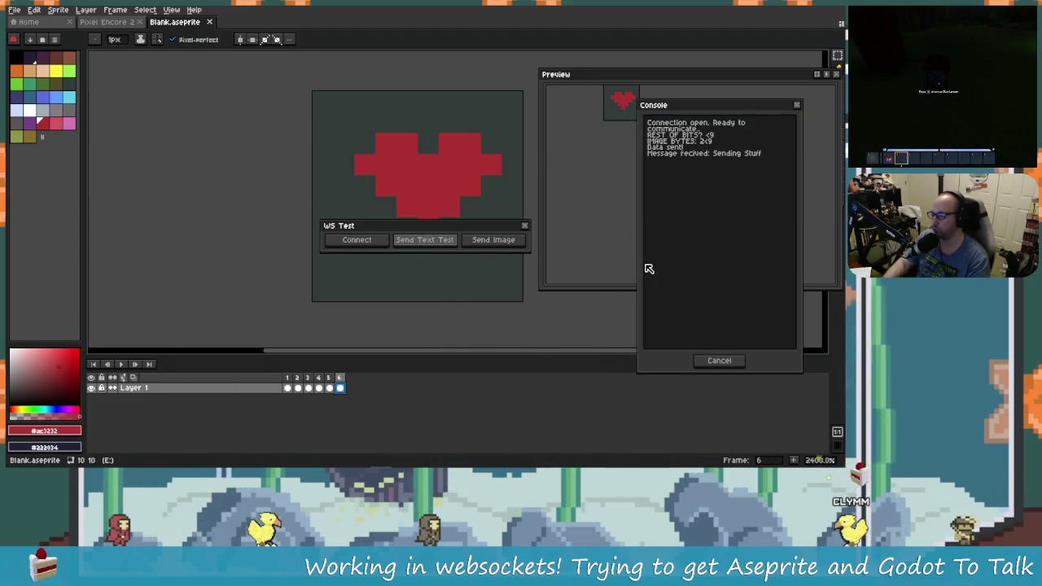
key(alt+Tab)
key(Tab)
key(Tab)
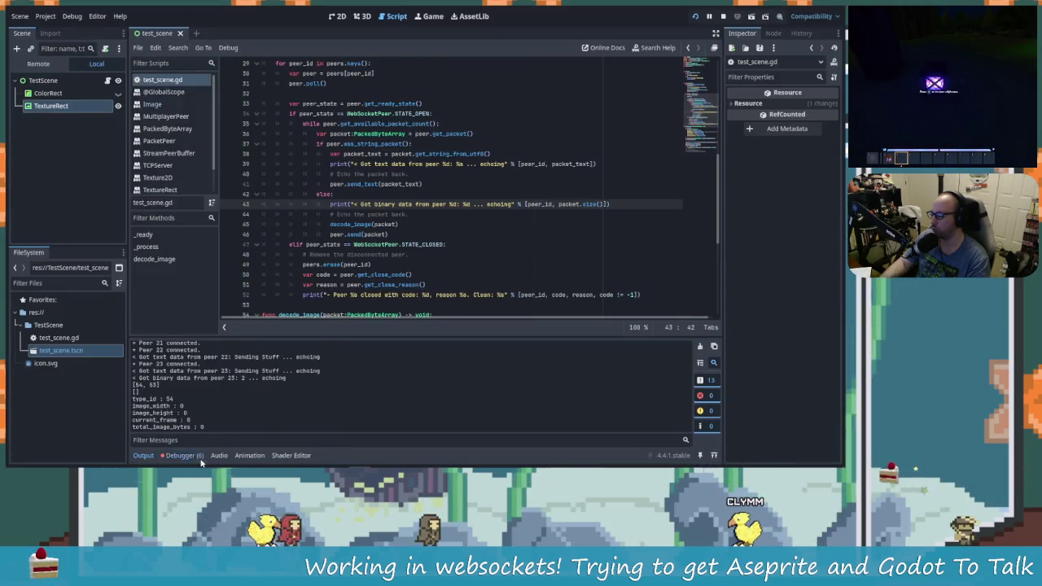
click(193, 456)
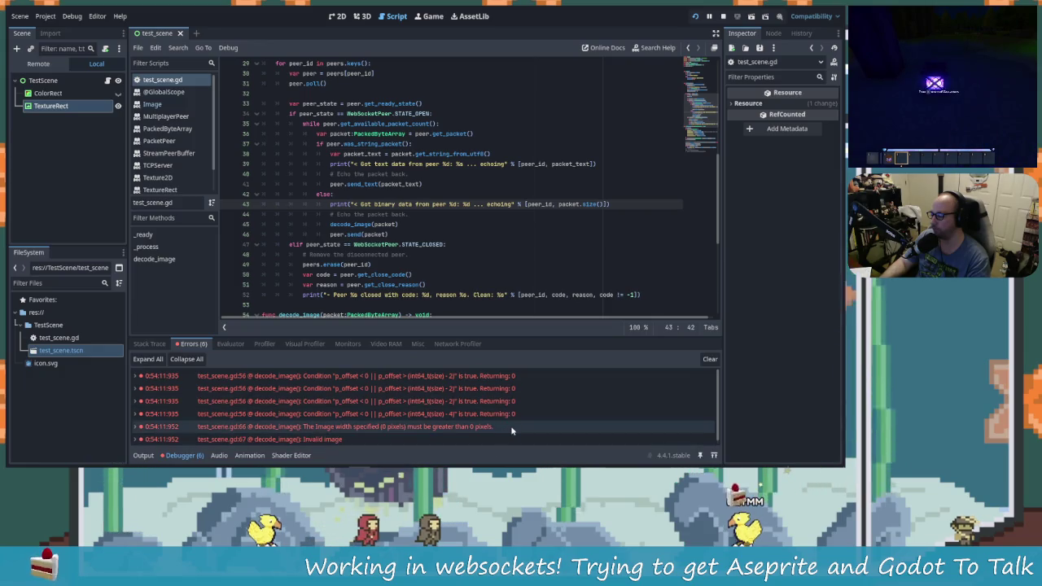
click(144, 455)
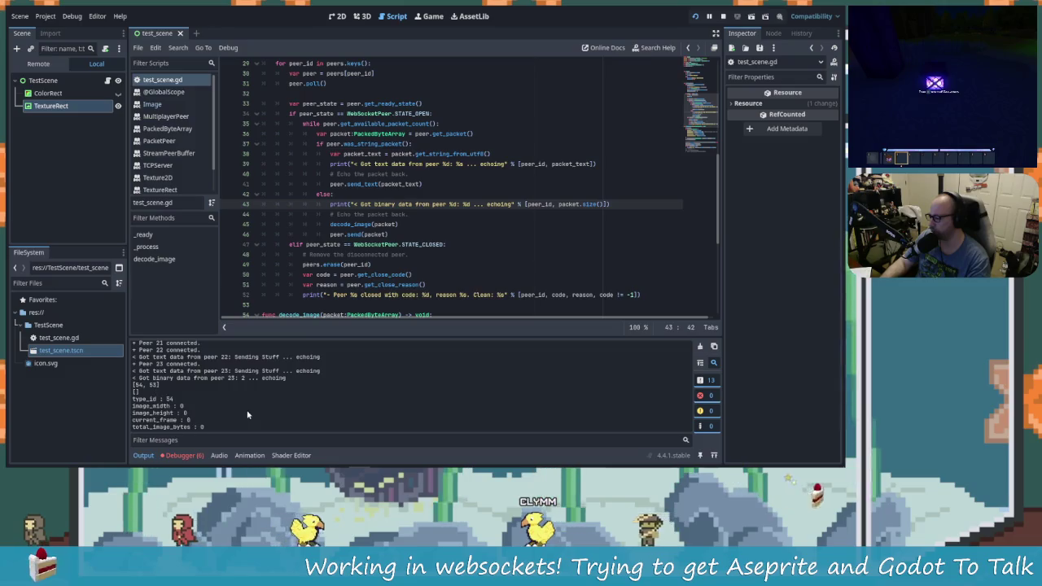
key(alt+Tab)
key(alt+Tab)
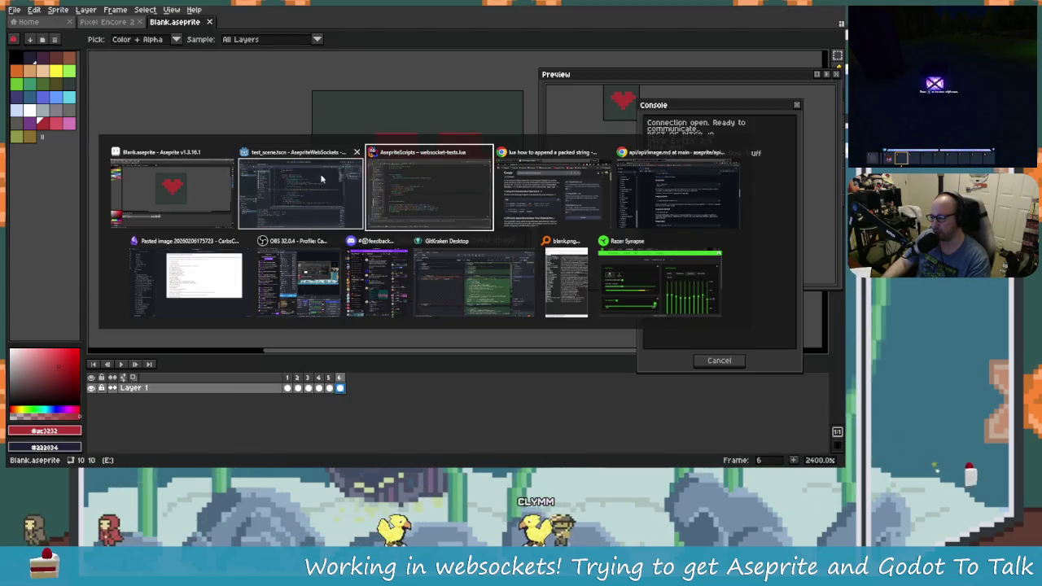
click(194, 204)
key(alt+Tab)
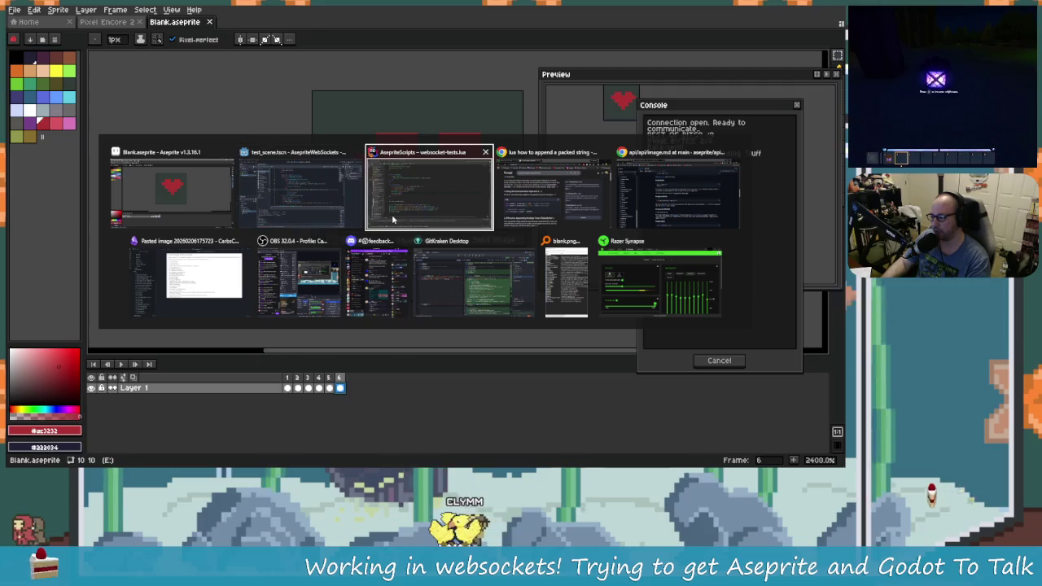
click(392, 214)
key(alt+Tab)
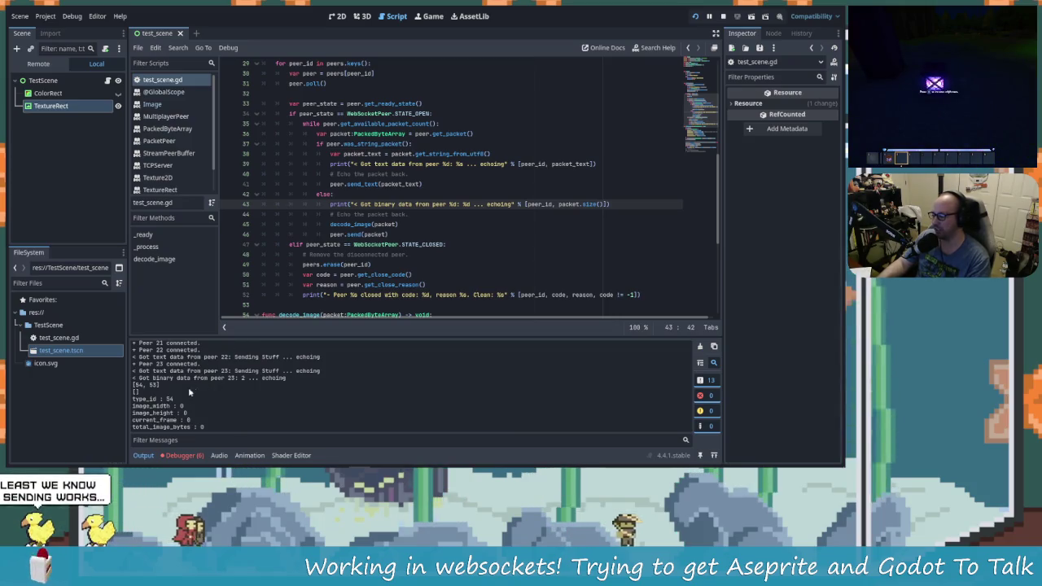
In sendText, delete the sendBinary(65) test line and the 'Data sent' print line.
key(alt+Tab)
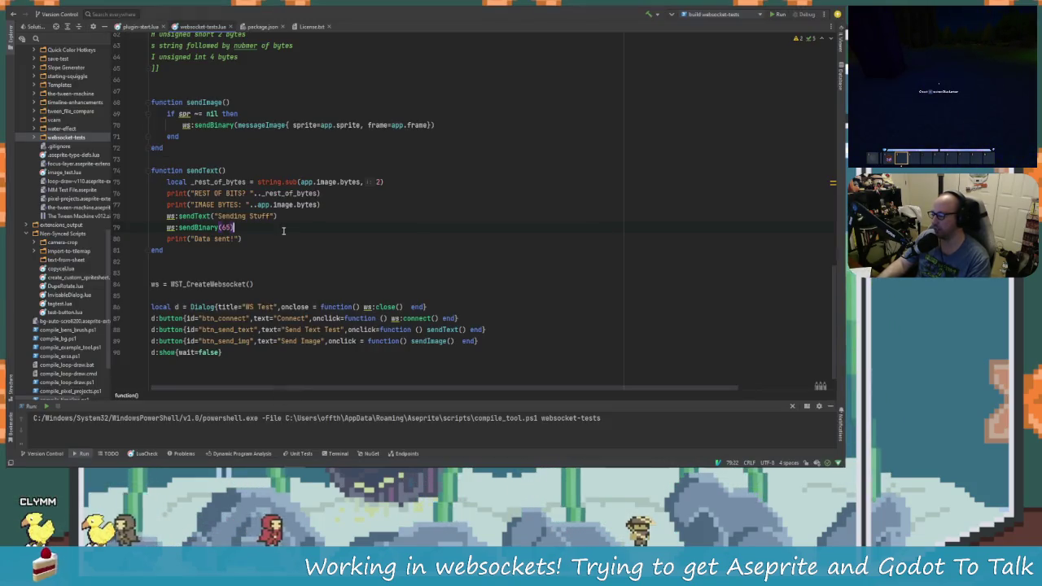
key(ctrl+shift+Left)
key(ctrl+shift+Left)
key(ctrl+shift+Left)
key(shift+Up)
key(shift+End)
key(Delete)
key(shift+Down)
key(Delete)
Delete the REST OF BITS and IMAGE BYTES print lines and the local _rest_of_bytes line.
key(Up)
key(Home)
key(shift+Down)
key(Delete)
key(shift+Down)
key(Delete)
key(Down)
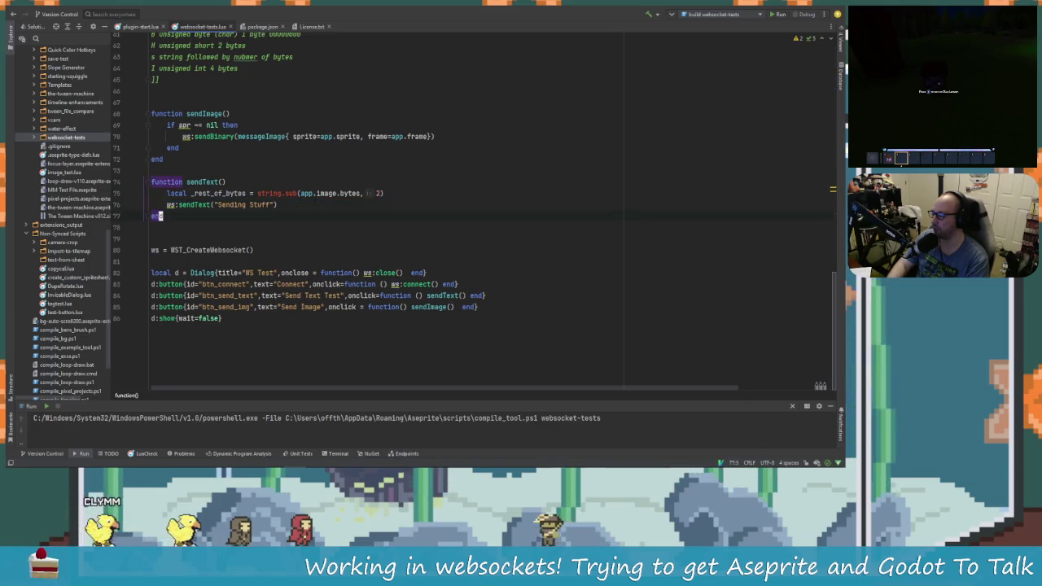
key(shift+Down)
key(Delete)
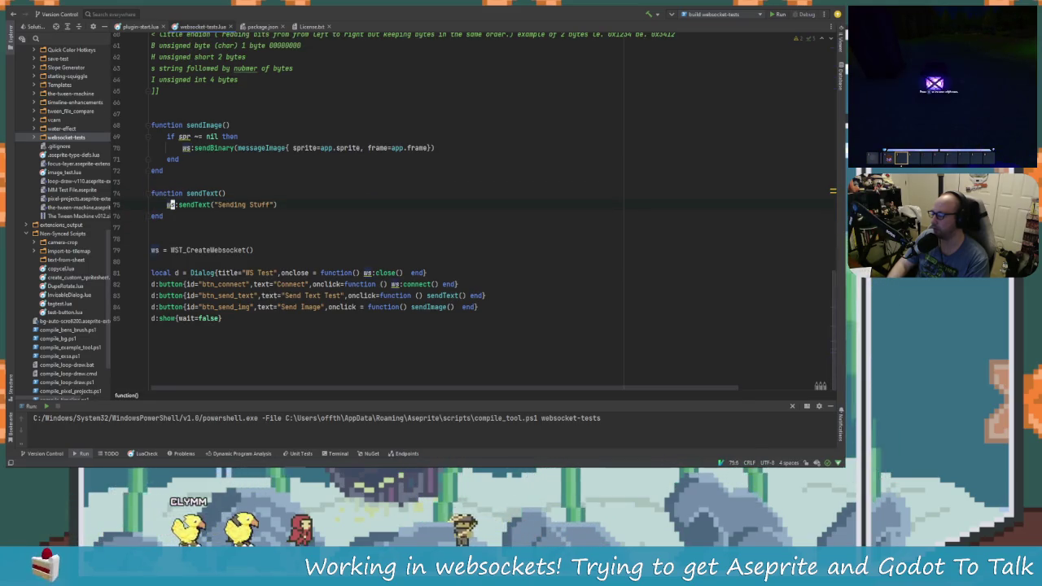
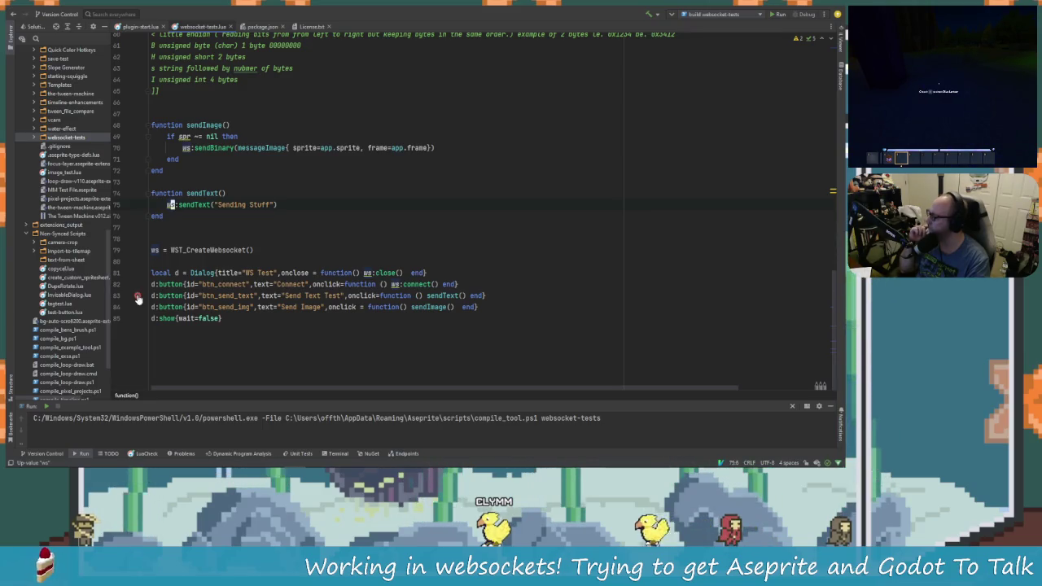
In messageImage, declare local _buffer = {} after print(_bytes_per_pixel) and start a table.insert( call below it.
scroll(266, 255, up, 9)
scroll(265, 256, up, 3)
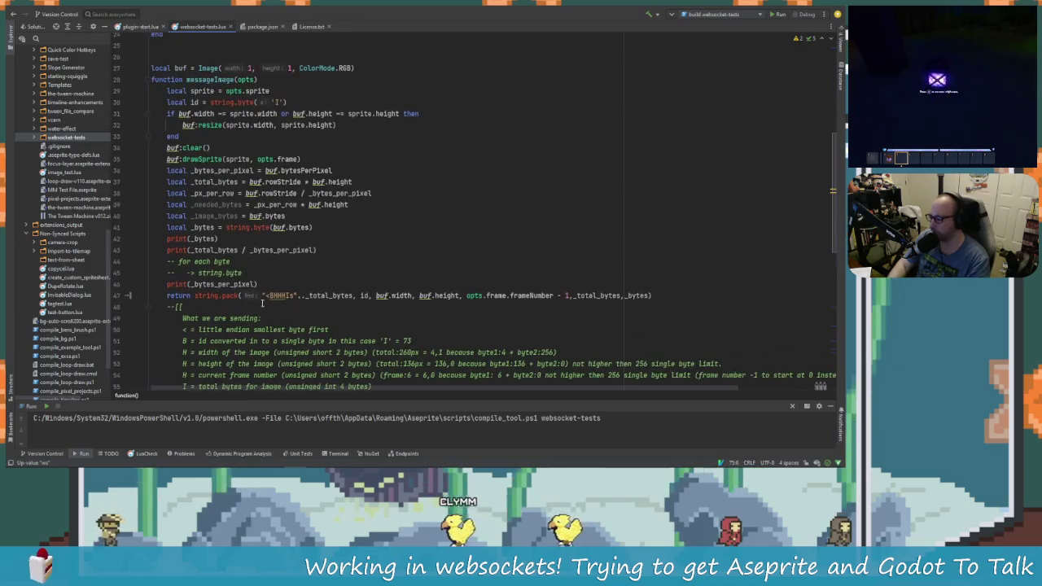
click(255, 284)
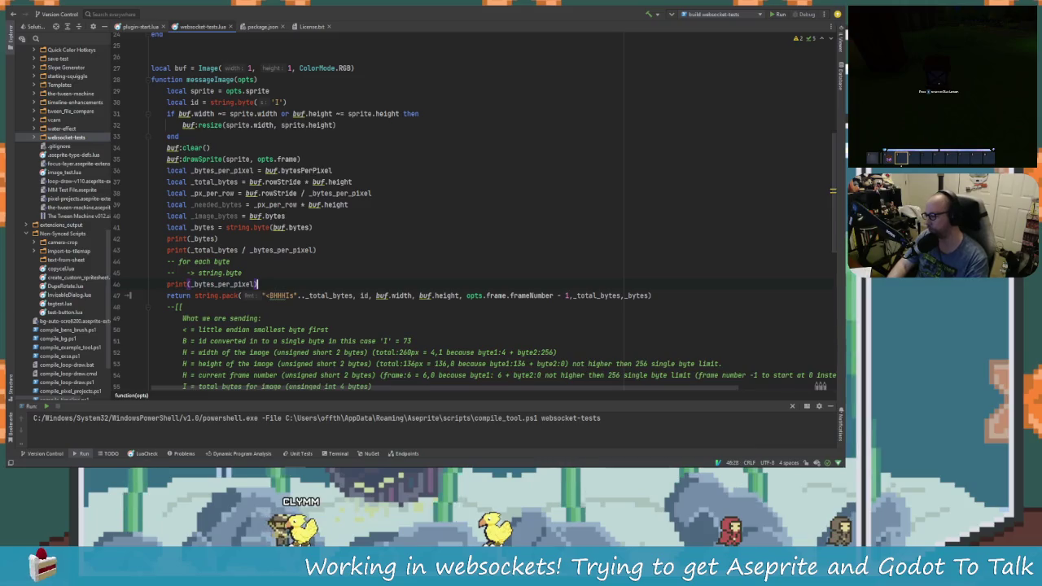
key(Return)
text(local )
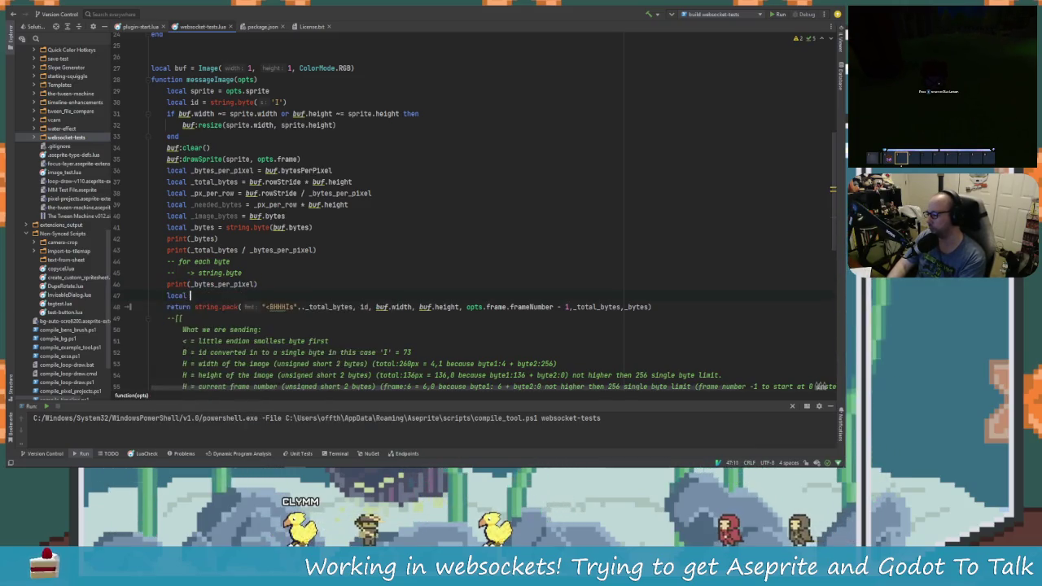
text(_buffer = {)
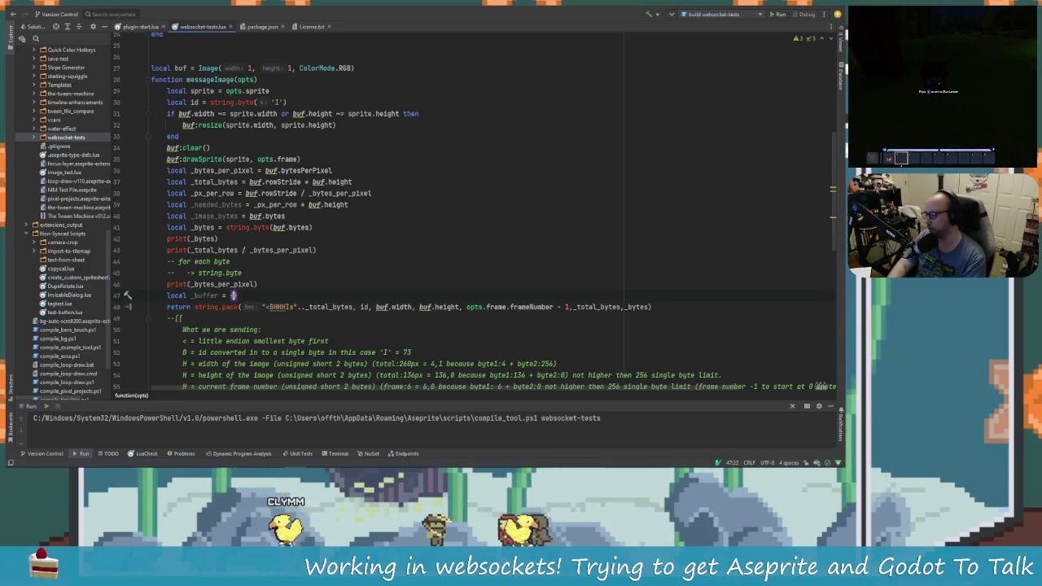
key(Return)
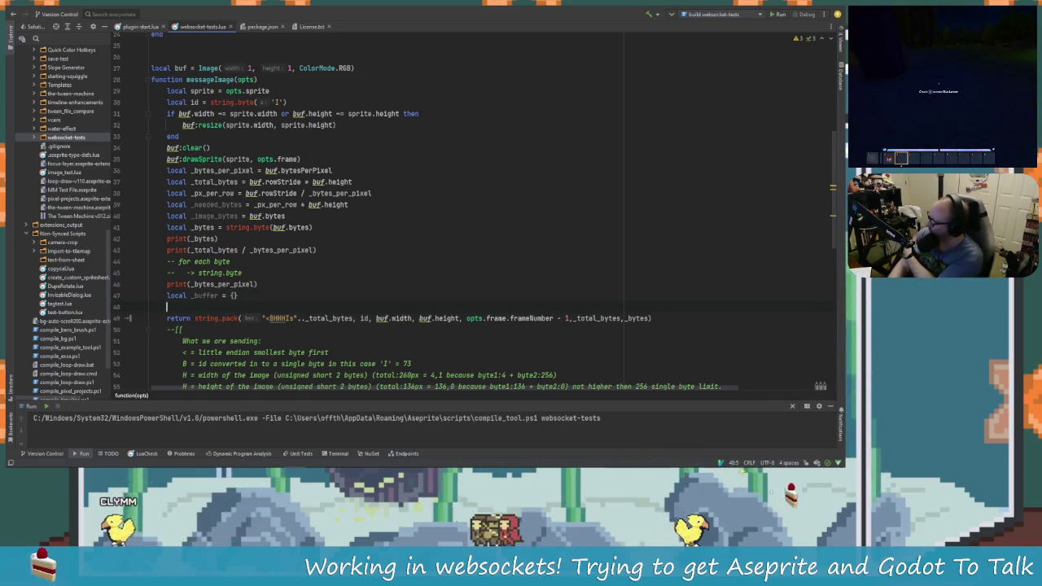
text(table.in)
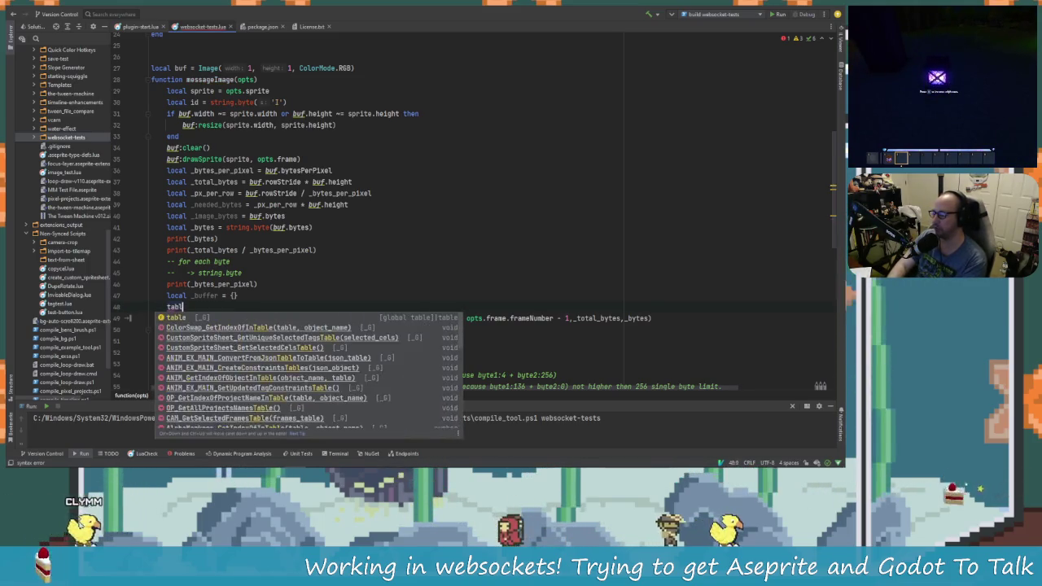
key(Return)
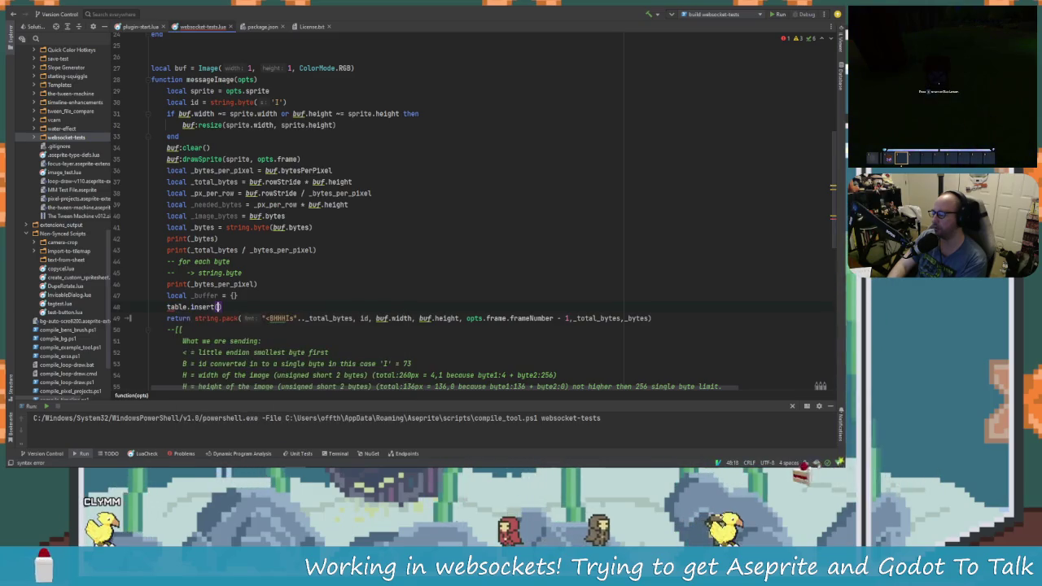
Make the call table.insert(_buffer,string.pack()) and open an empty line above it.
text(_buffer)
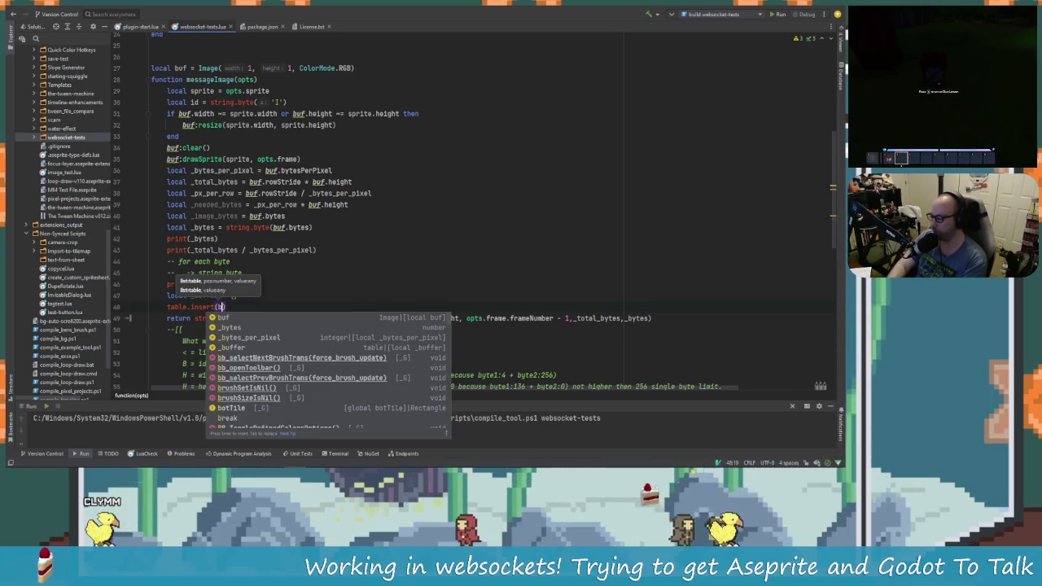
text(,)
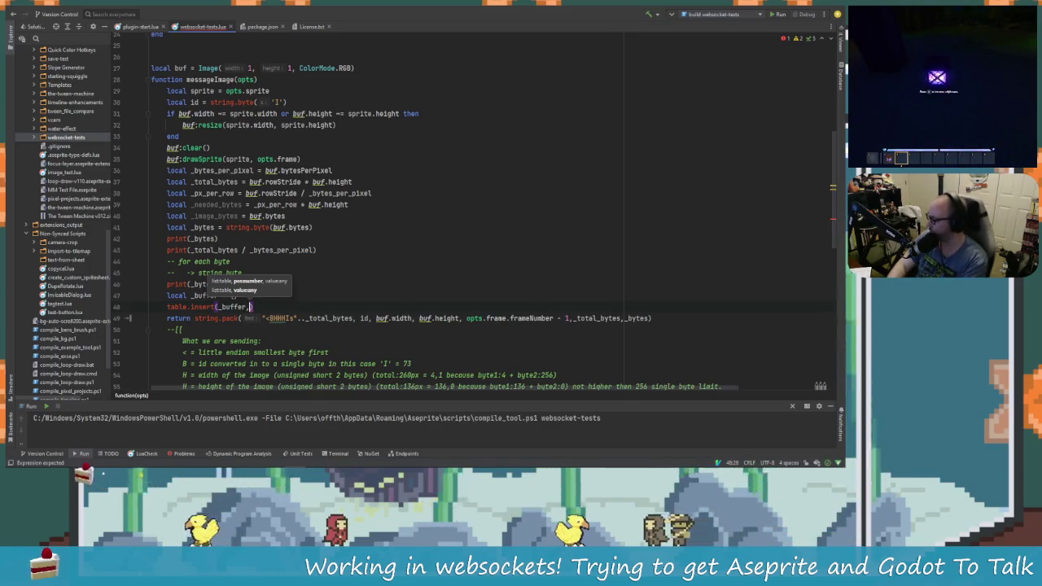
text(string.pack()
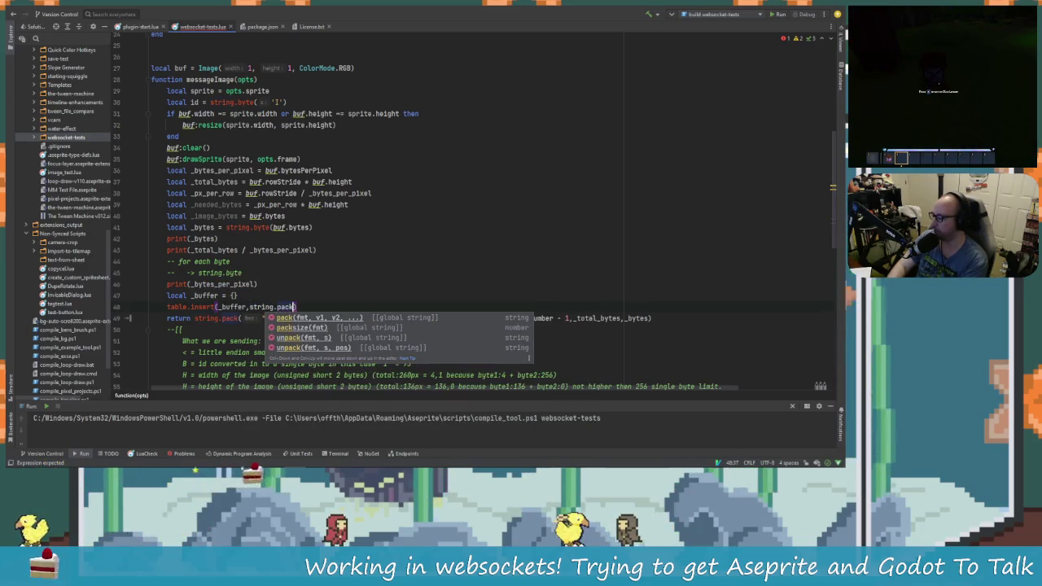
key(Return)
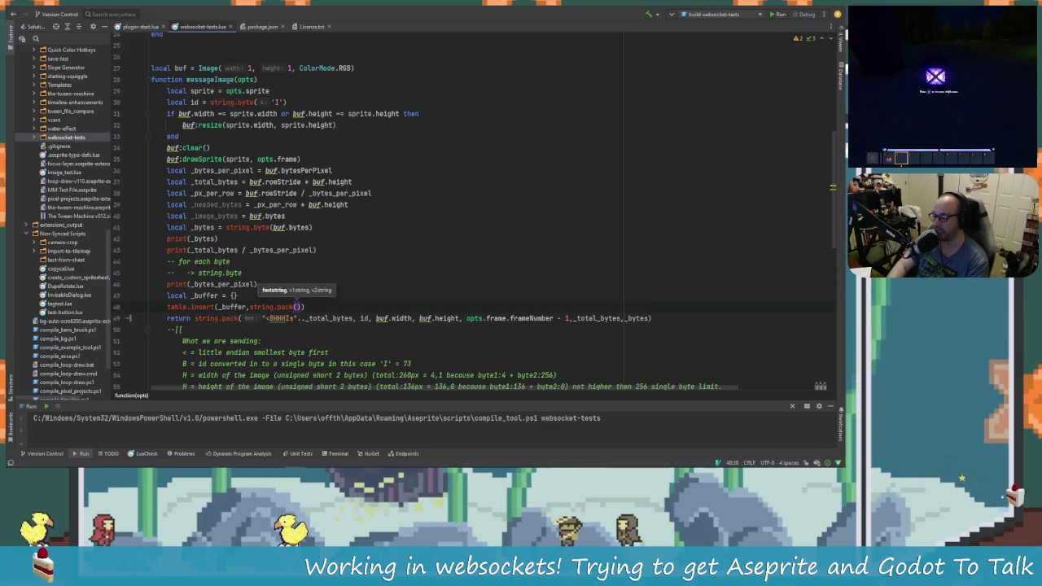
key(Escape)
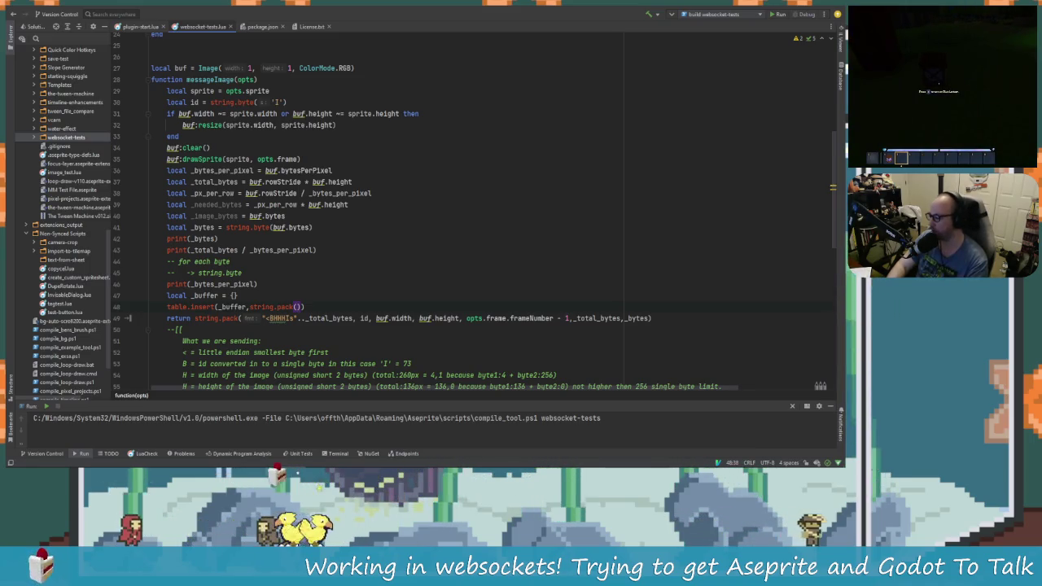
key(ctrl+alt+Return)
Wrap the table.insert line in an indented for i=1, 10 do … end loop.
text(for )
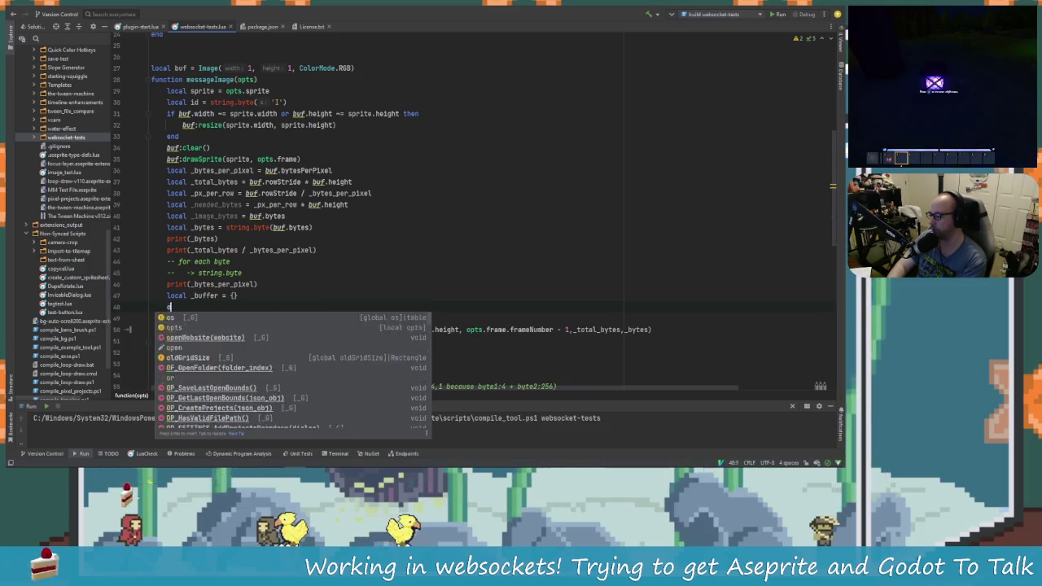
text(i)
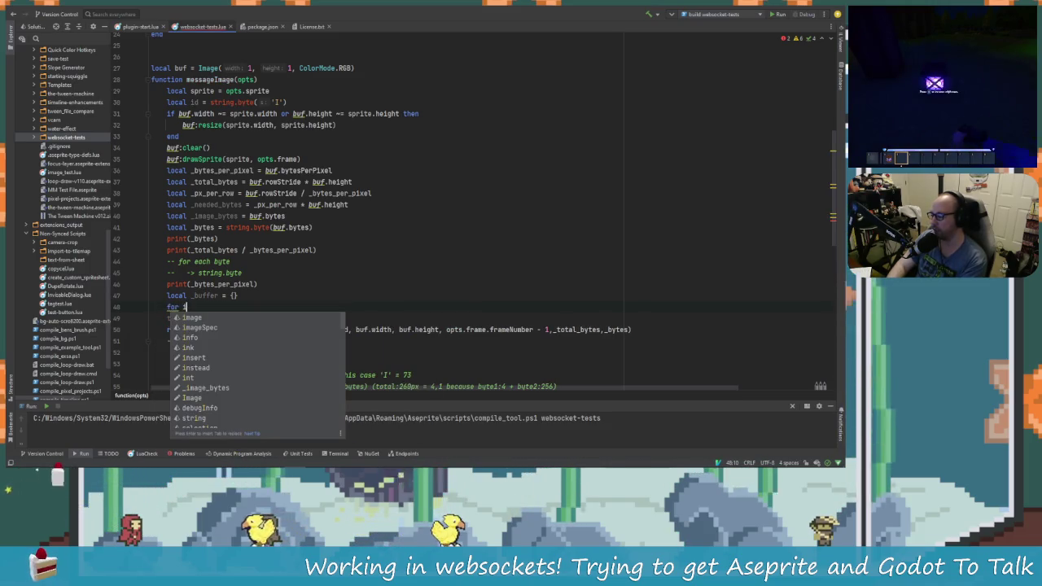
text(=1,,)
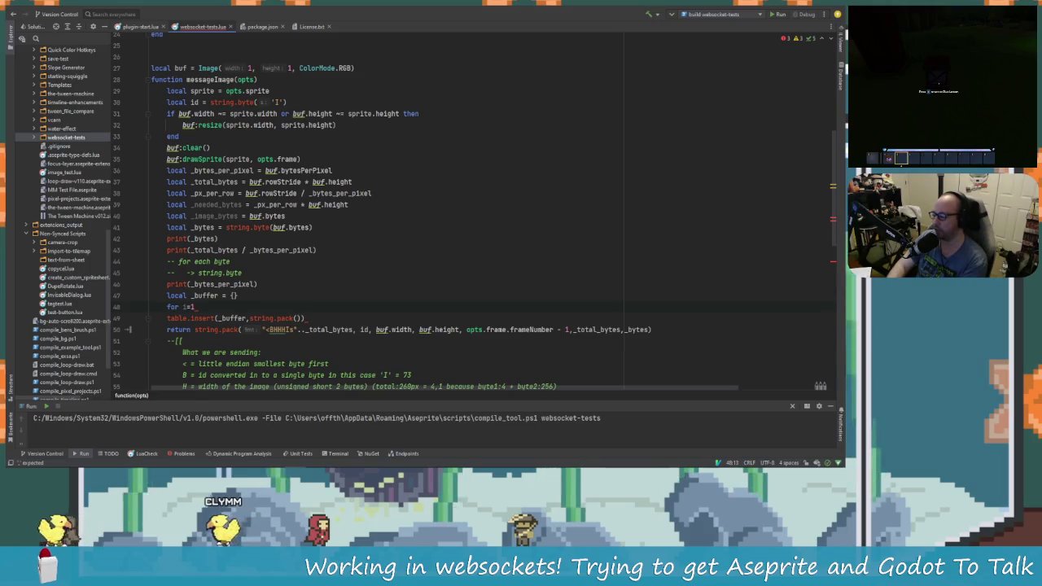
text(,)
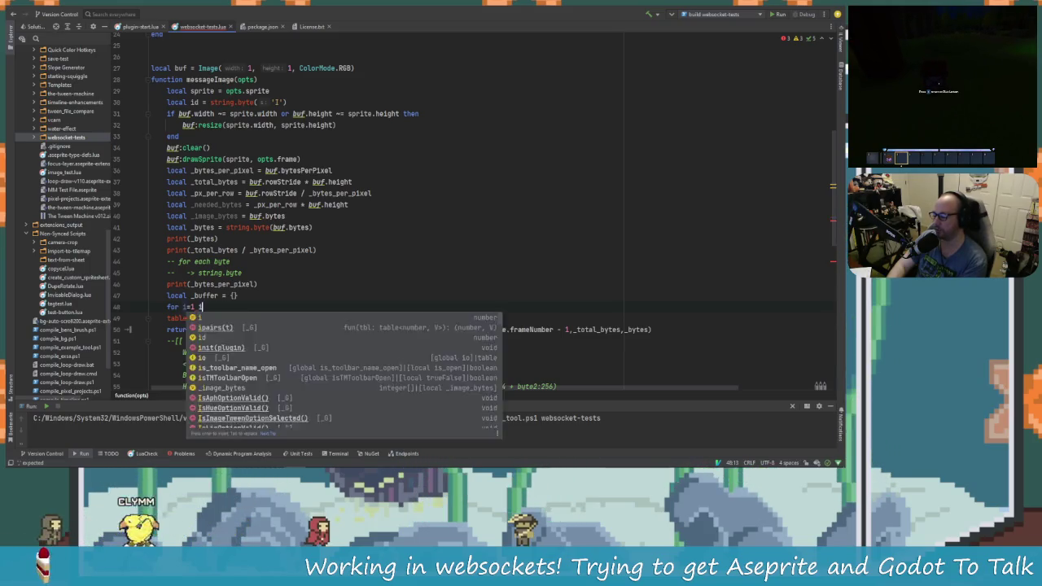
key(BackSpace)
text(10)
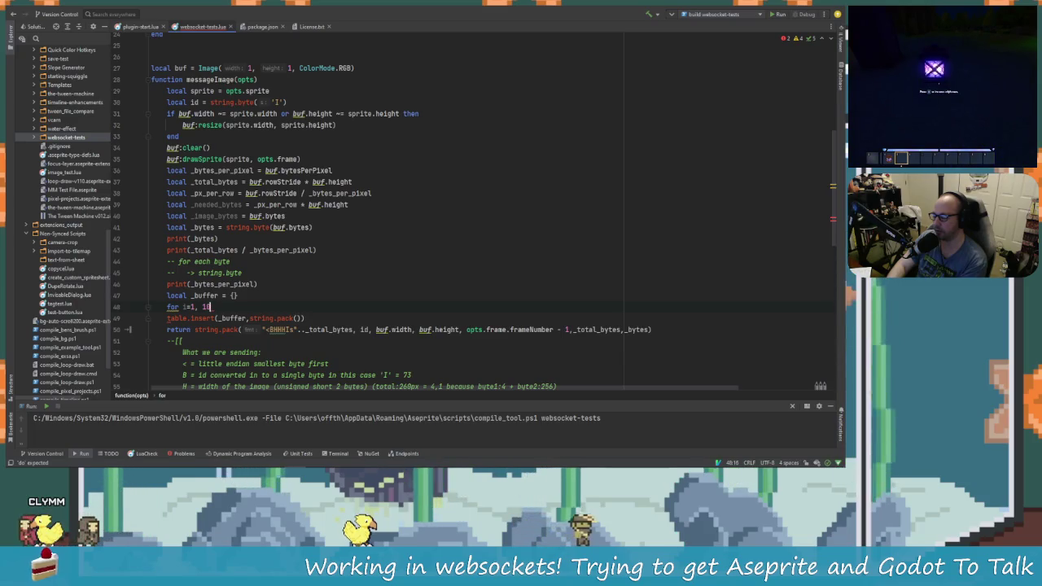
text( do)
click(193, 318)
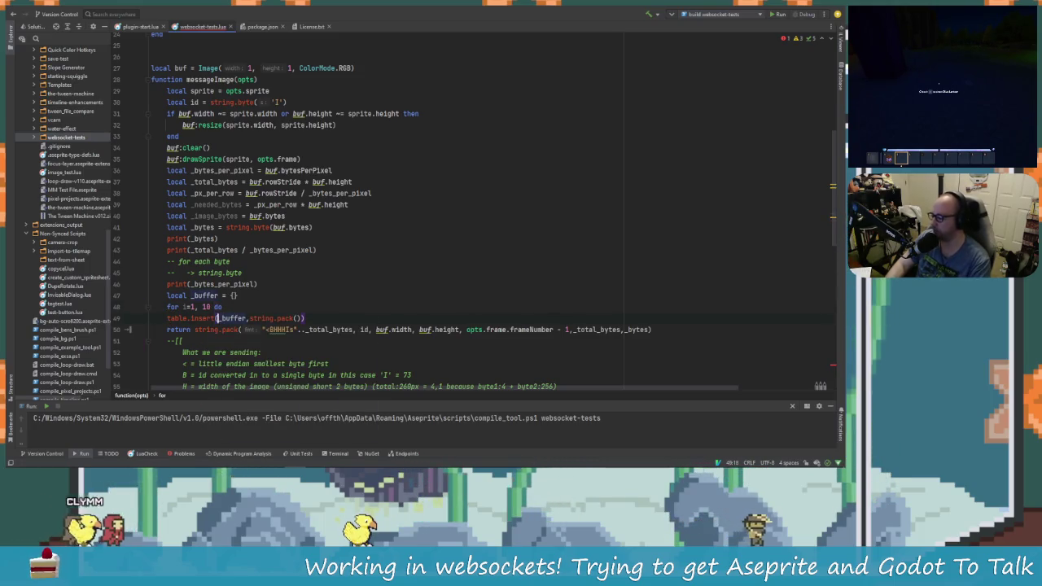
key(Home)
key(Tab)
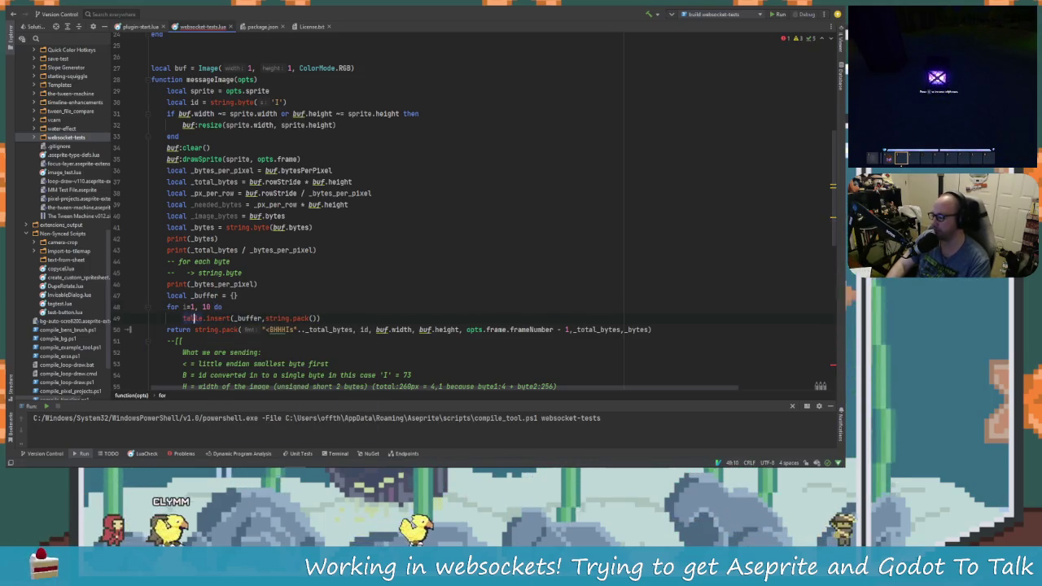
key(End)
key(Return)
key(BackSpace)
Fill the packing call as string.pack("B",string.byte("I")).
key(Left)
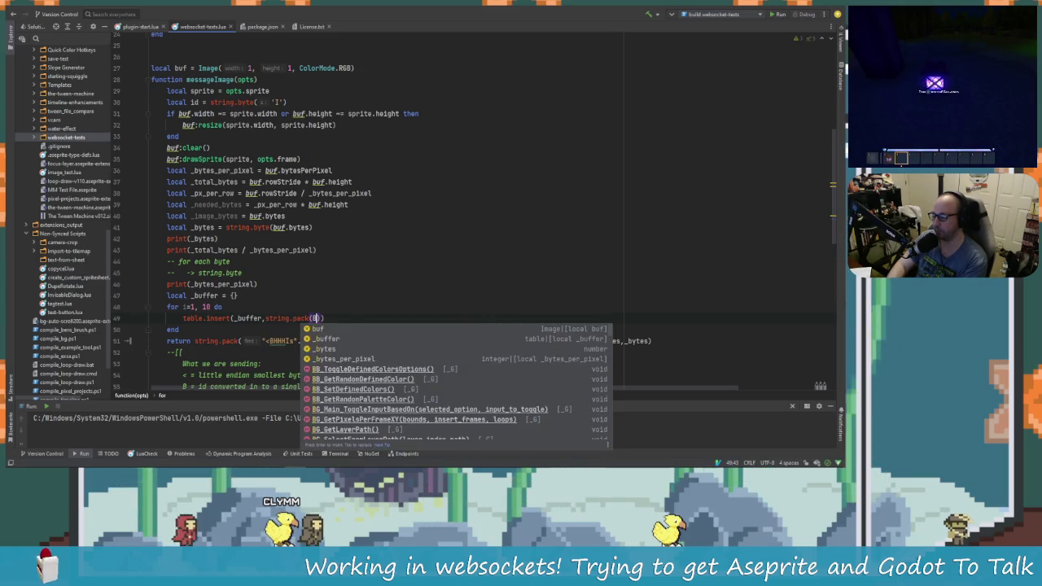
text('B)
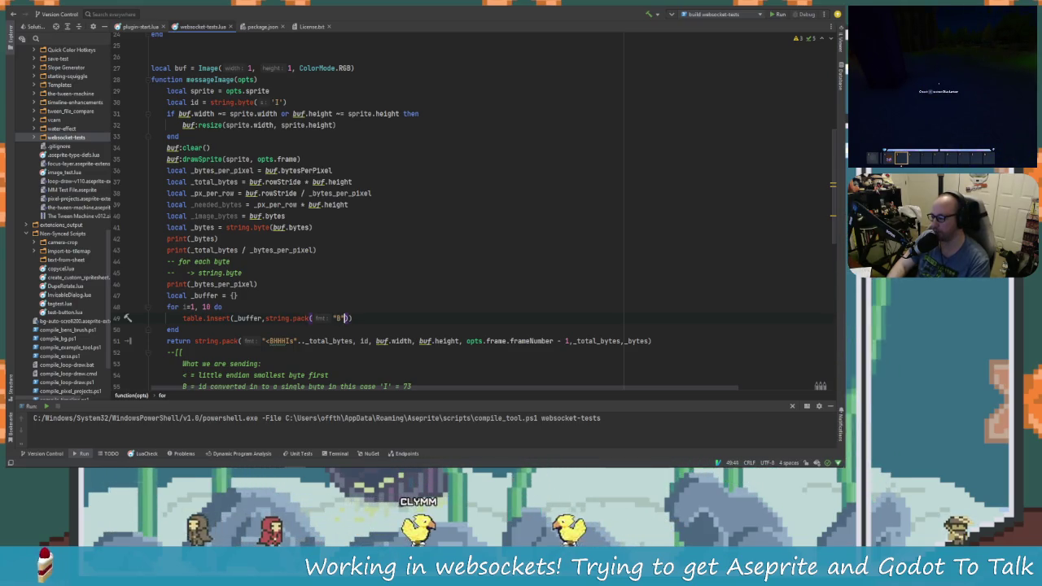
text(",)
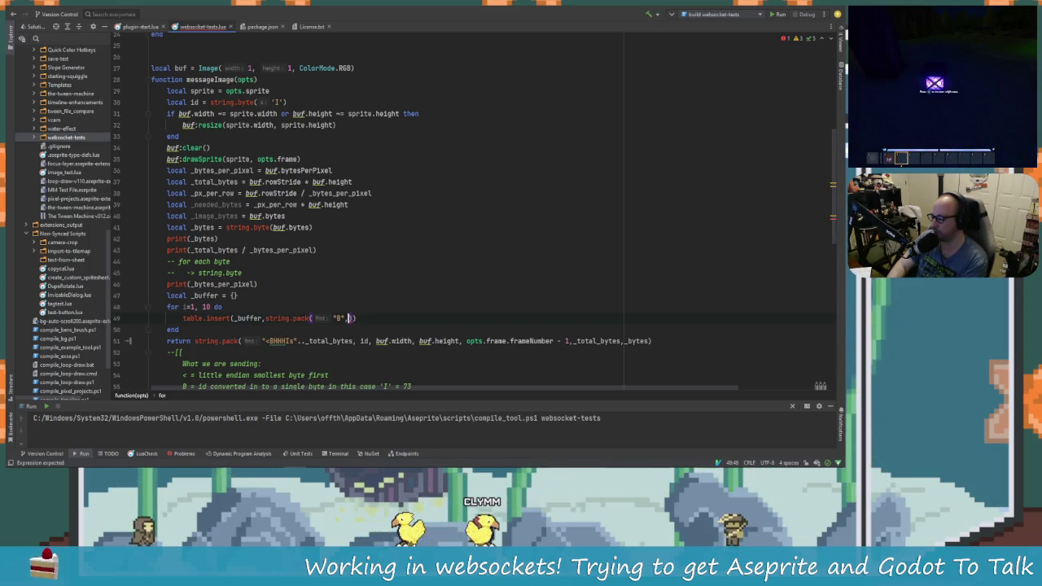
text(St)
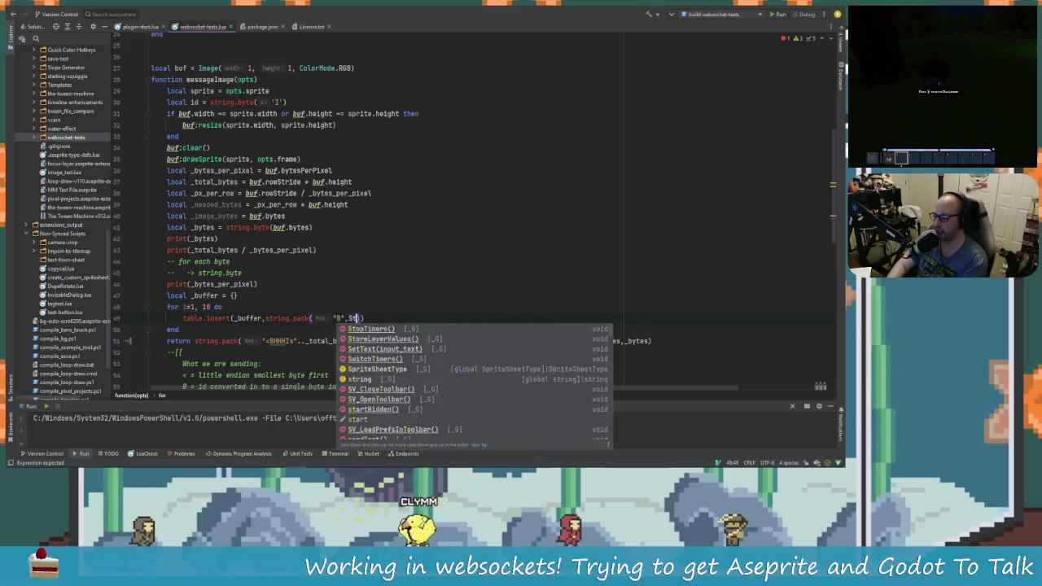
key(BackSpace)
key(BackSpace)
text(string.)
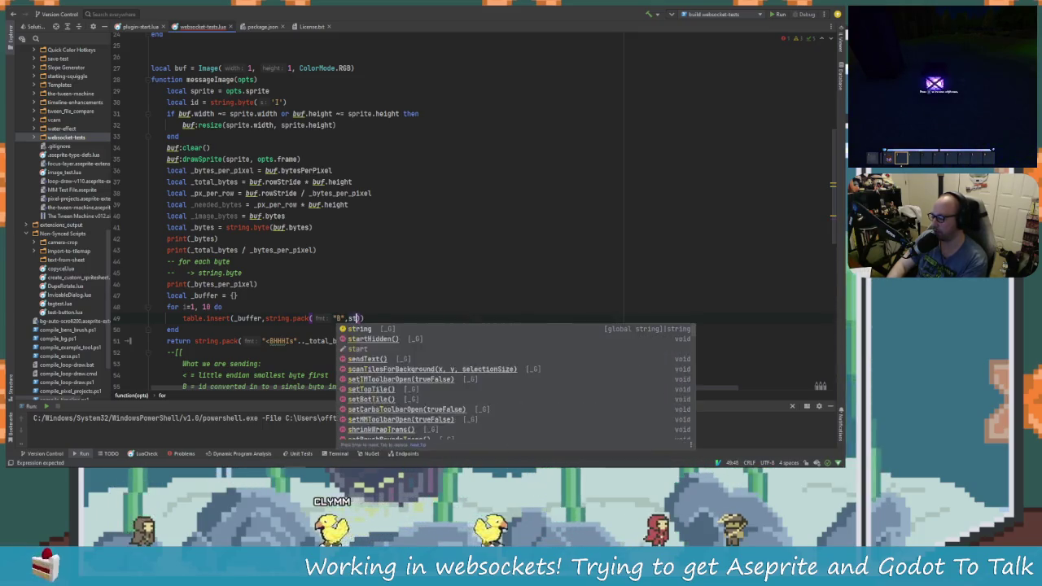
text(byte)
key(Return)
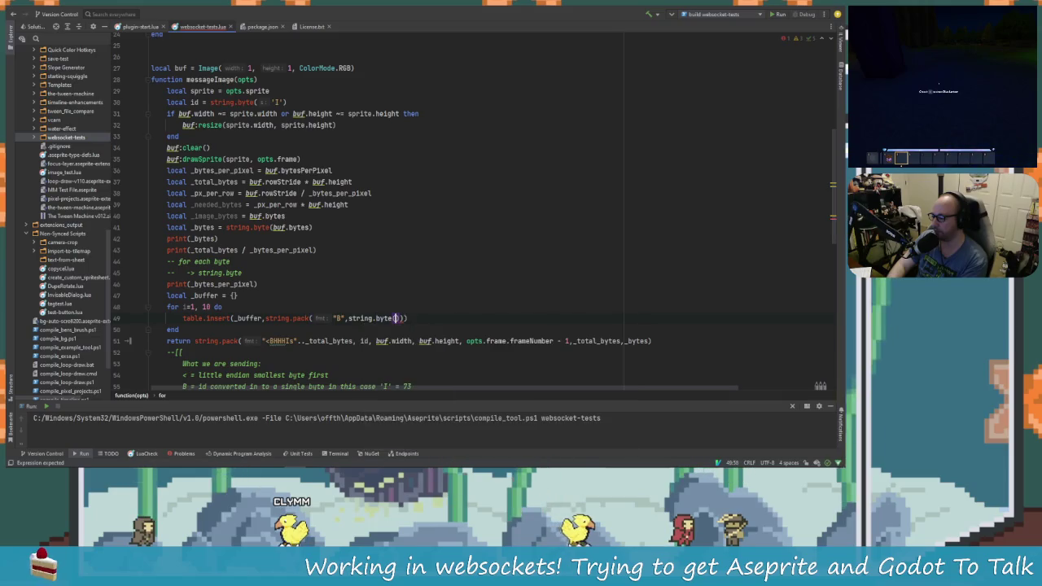
text(')
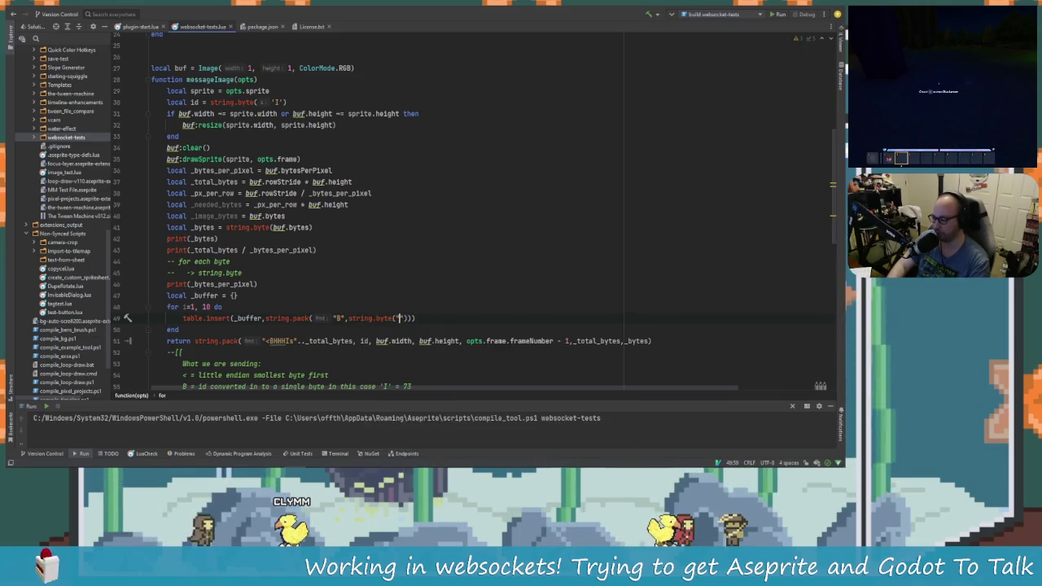
text(I)
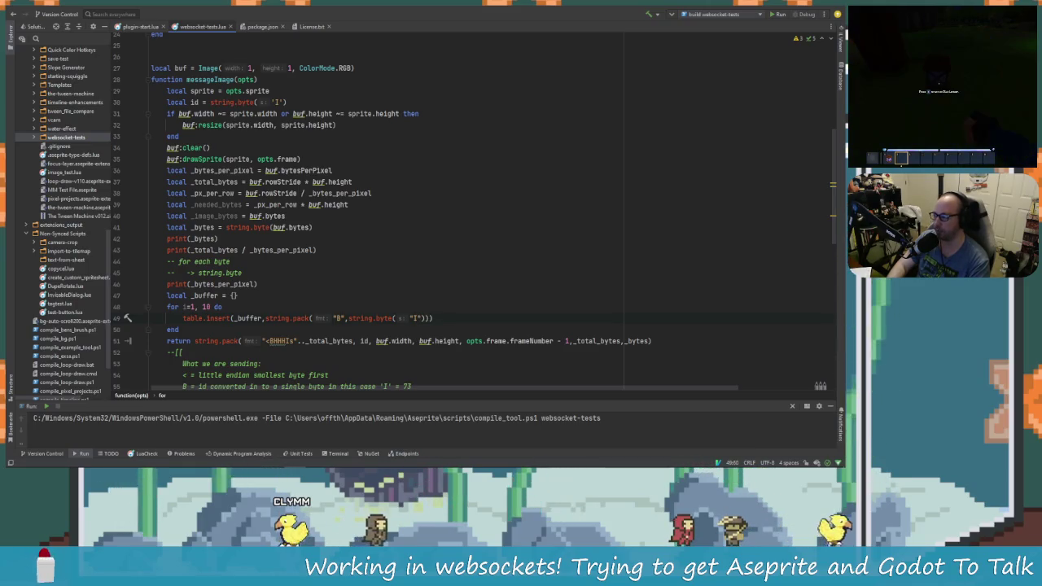
click(409, 318)
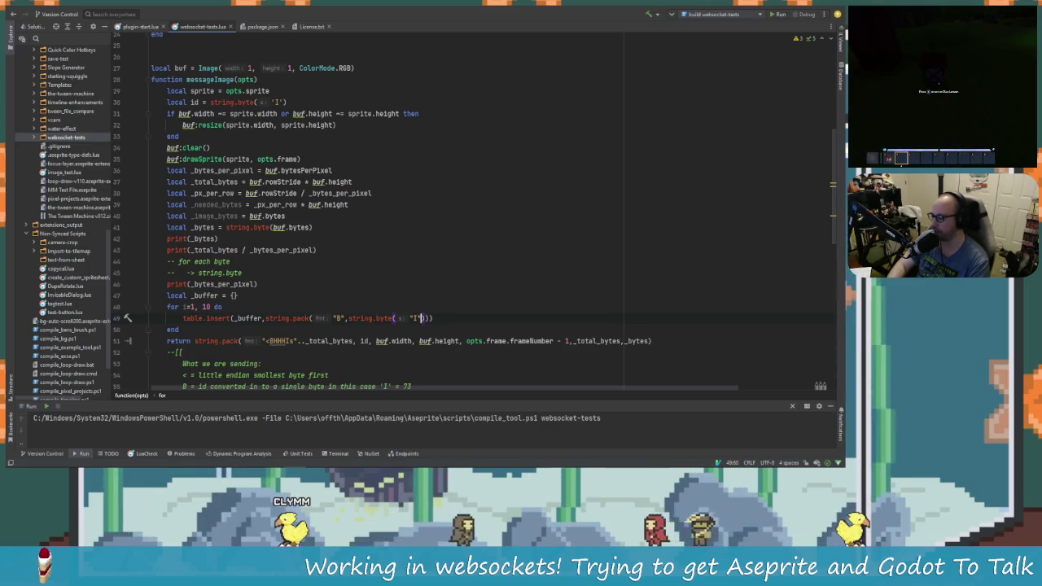
click(262, 318)
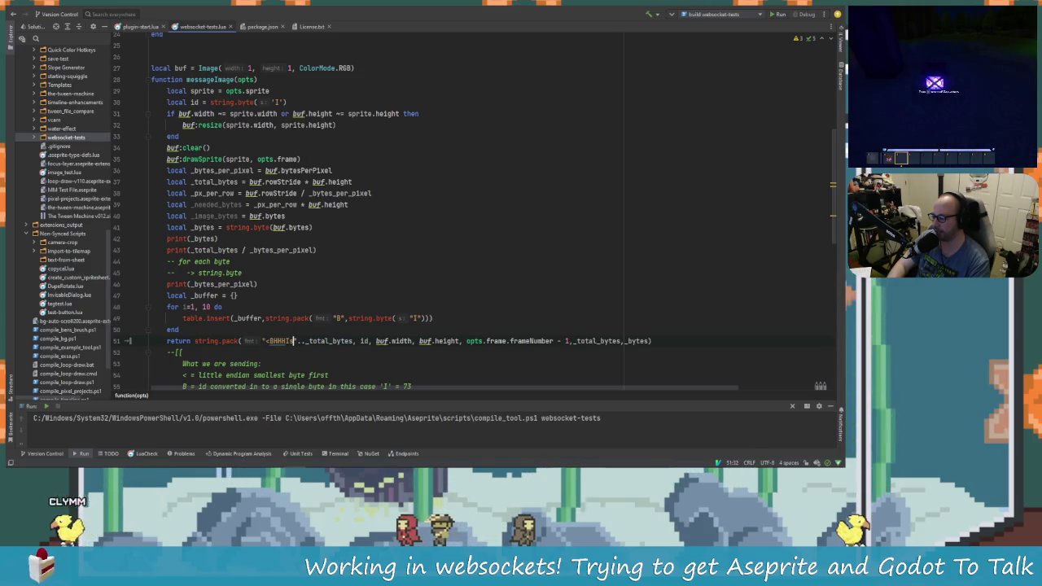
On line 51, remove the ,_bytes argument and the trailing s from the '<BHHHIs' format.
click(296, 318)
click(368, 318)
click(178, 329)
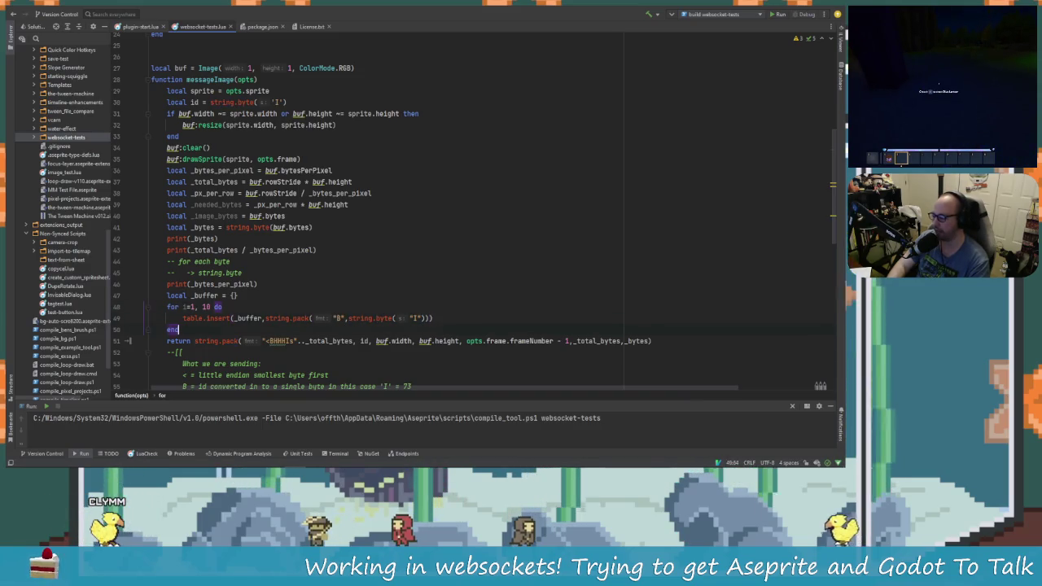
click(434, 318)
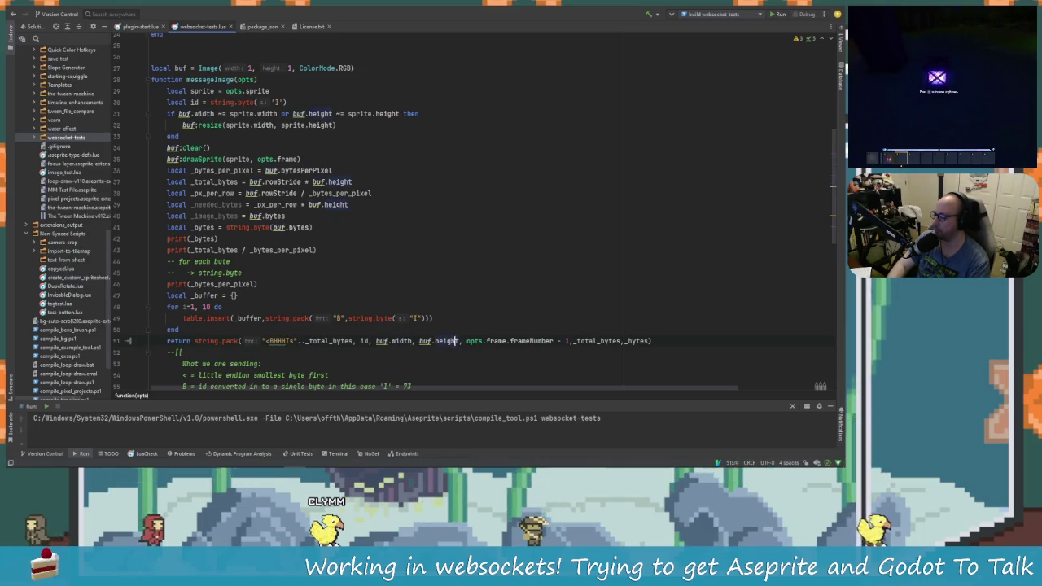
key(BackSpace)
key(BackSpace)
key(BackSpace)
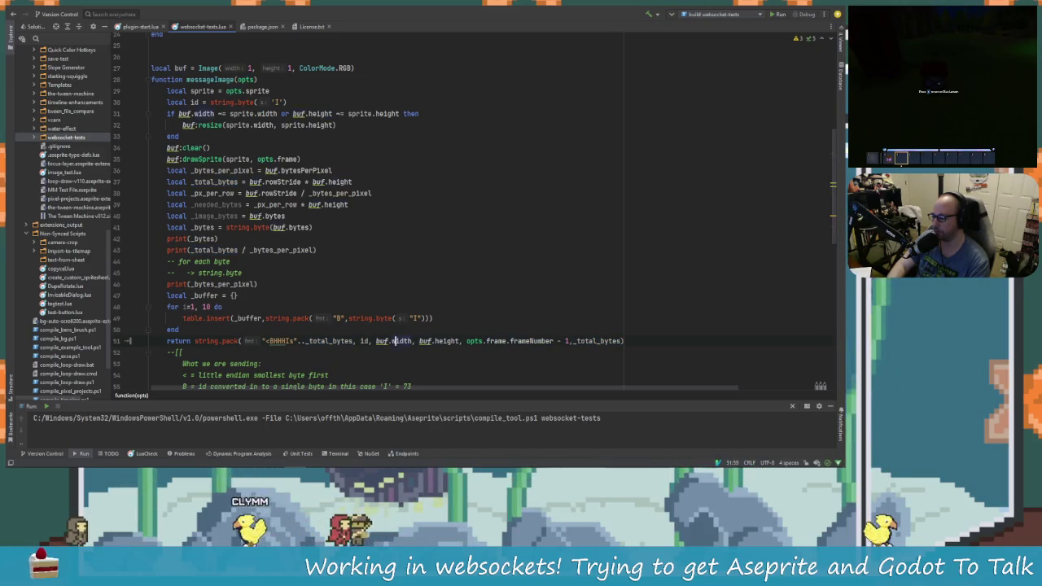
click(297, 341)
key(BackSpace)
Review the header arguments and begin wrapping string.pack in table.concat(.
click(289, 317)
click(291, 340)
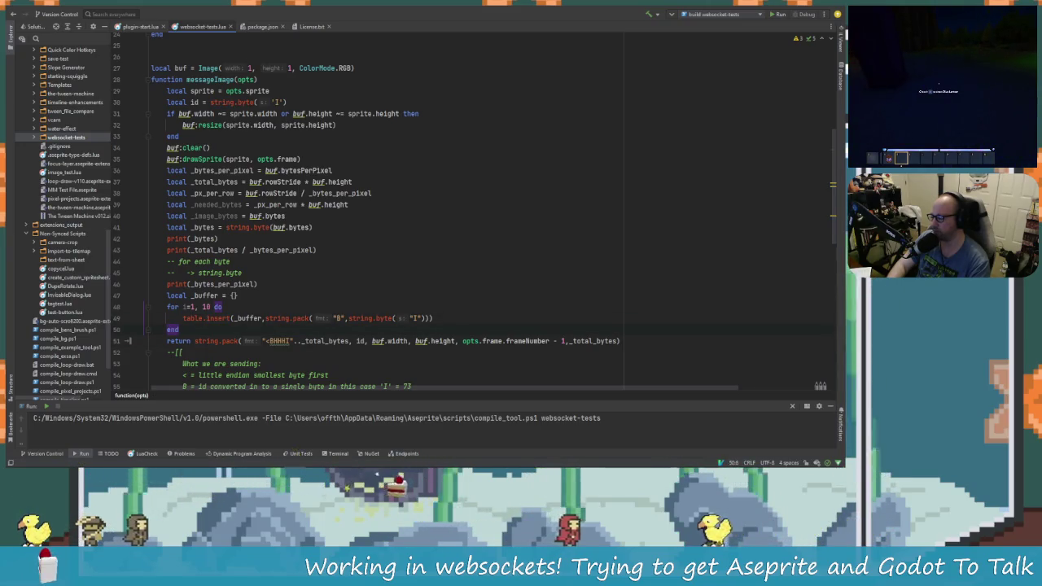
click(350, 341)
click(416, 340)
click(463, 341)
click(519, 341)
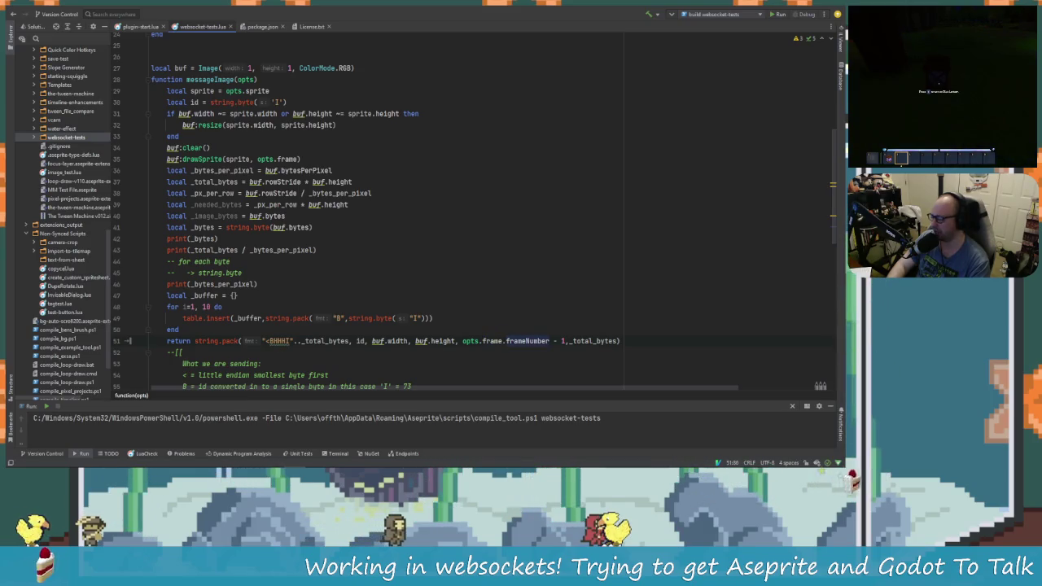
click(599, 341)
click(374, 341)
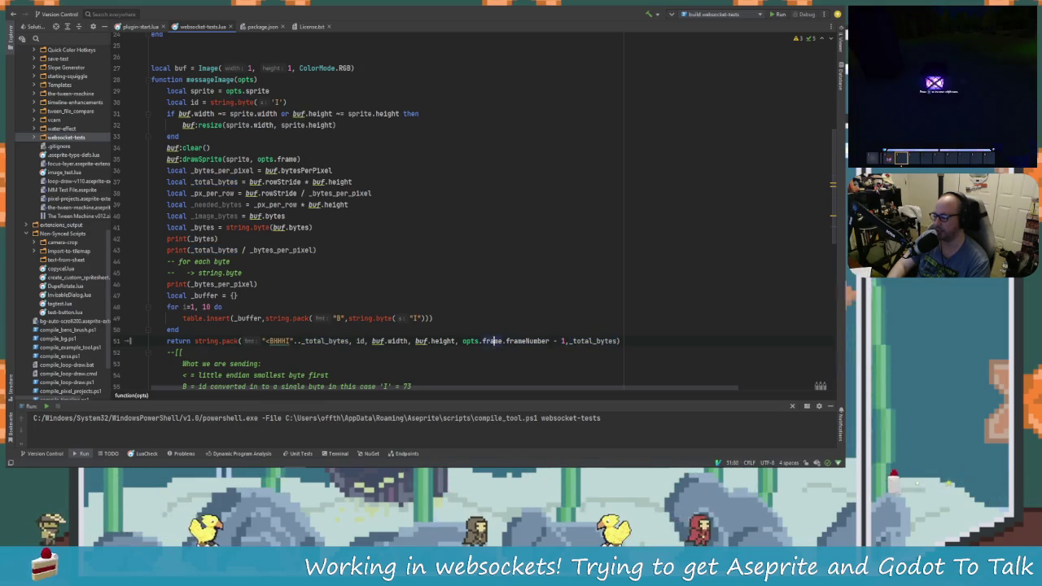
click(194, 341)
text(table.con)
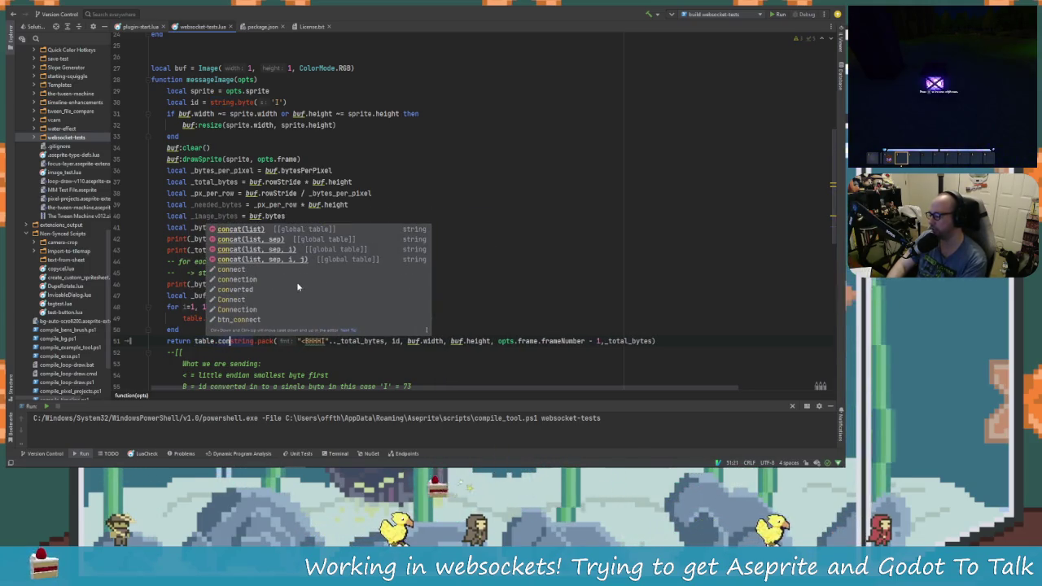
text(cat()
Complete the return as table.concat of the string.pack header followed by _buffer.
click(266, 341)
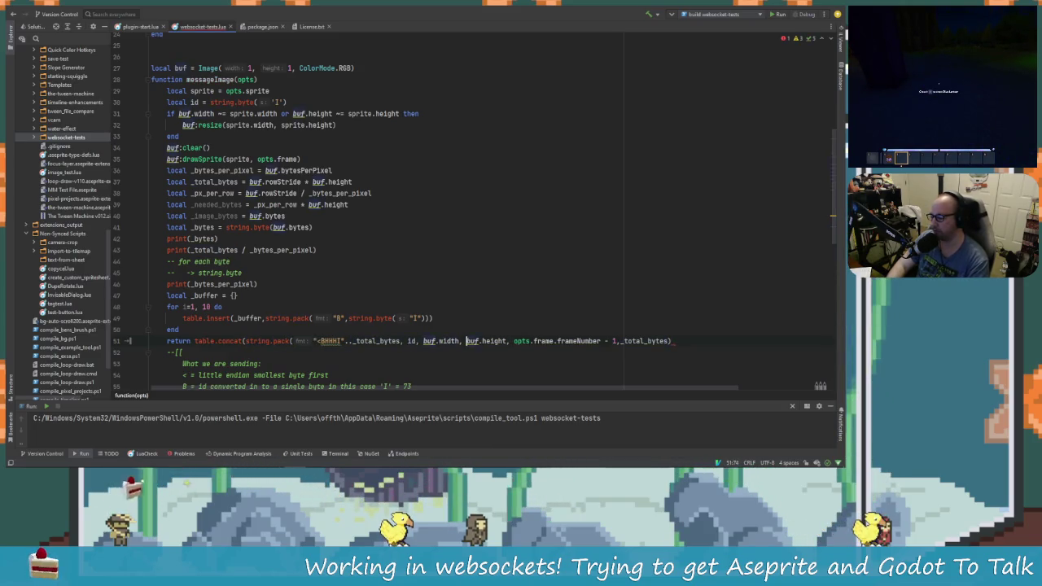
click(672, 341)
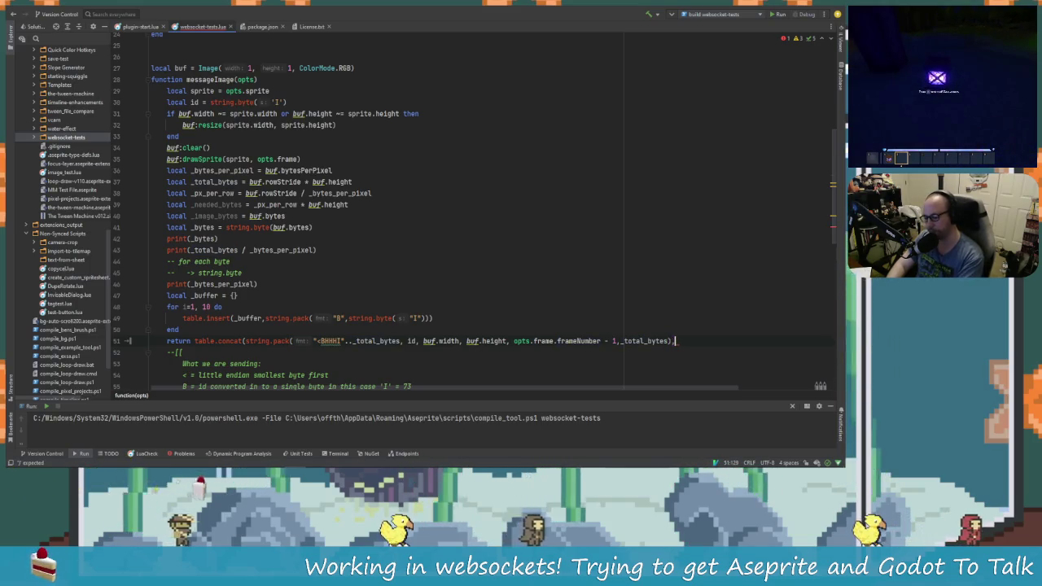
text(, )
text(buffer)
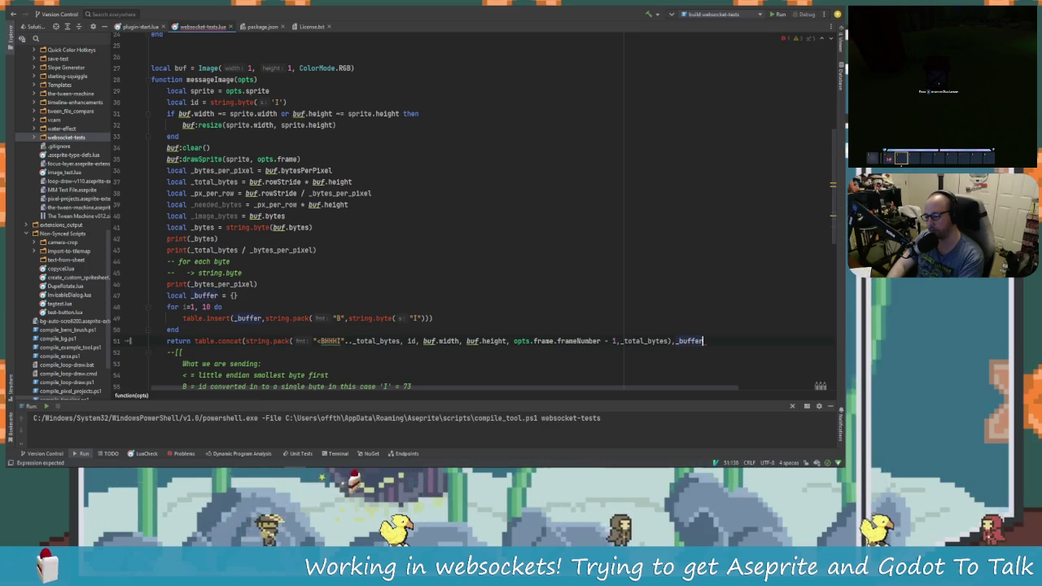
text())
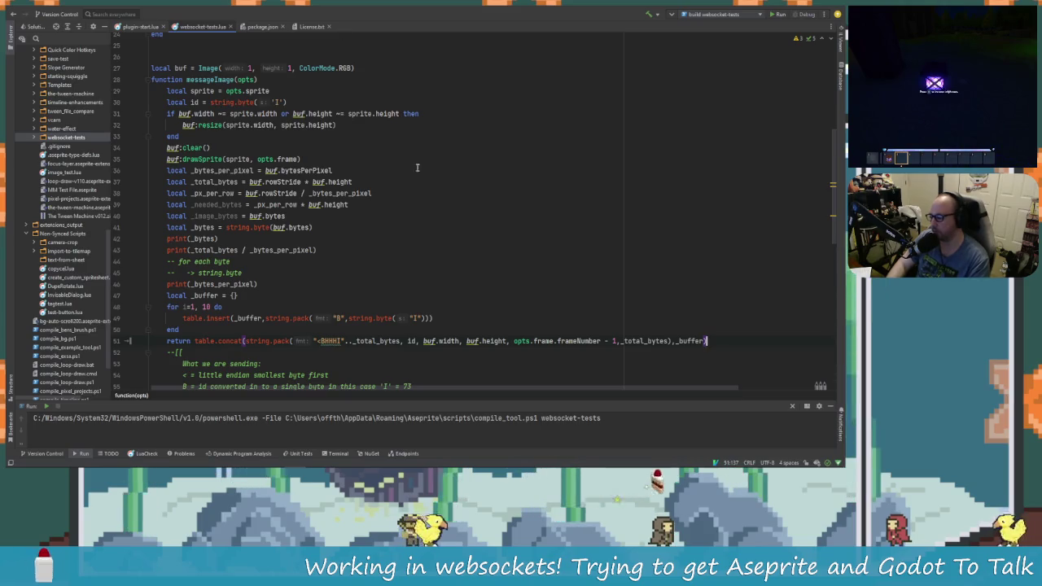
mouse_move(260, 342)
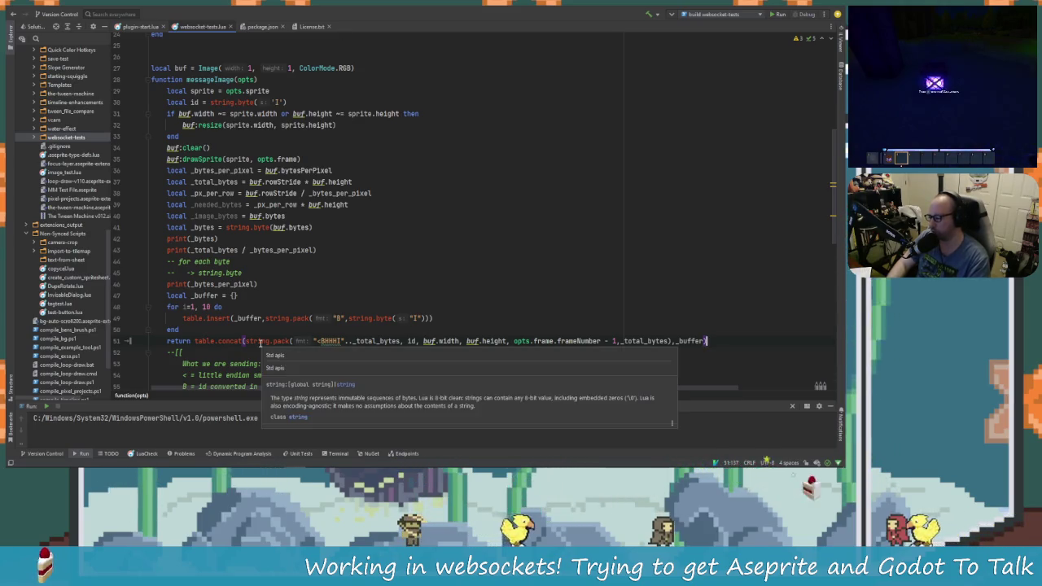
mouse_move(222, 341)
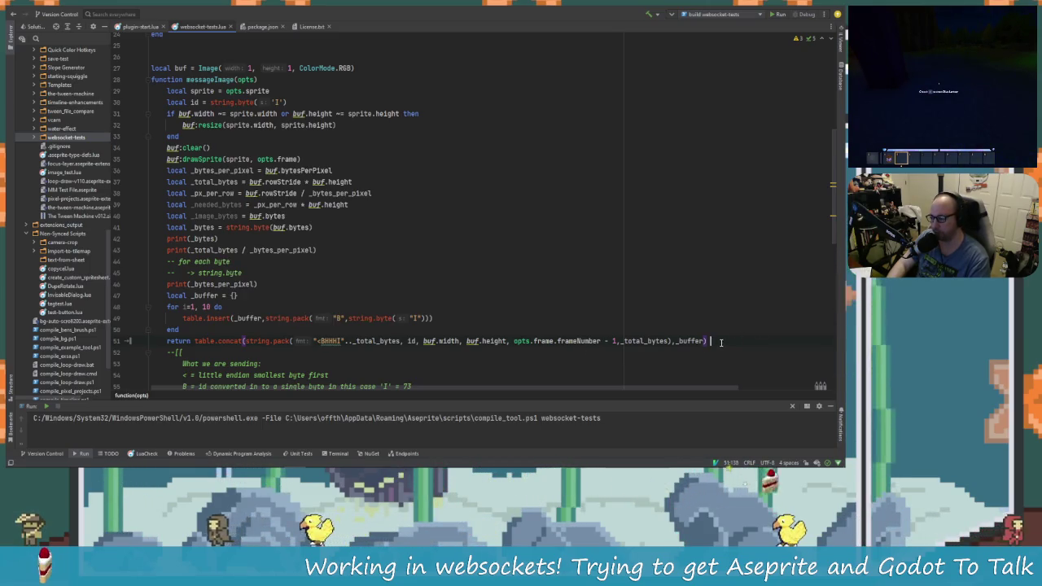
scroll(438, 326, down, 1)
In Aseprite, close the old Console and WS Test dialog and rerun the websocket test script.
click(341, 307)
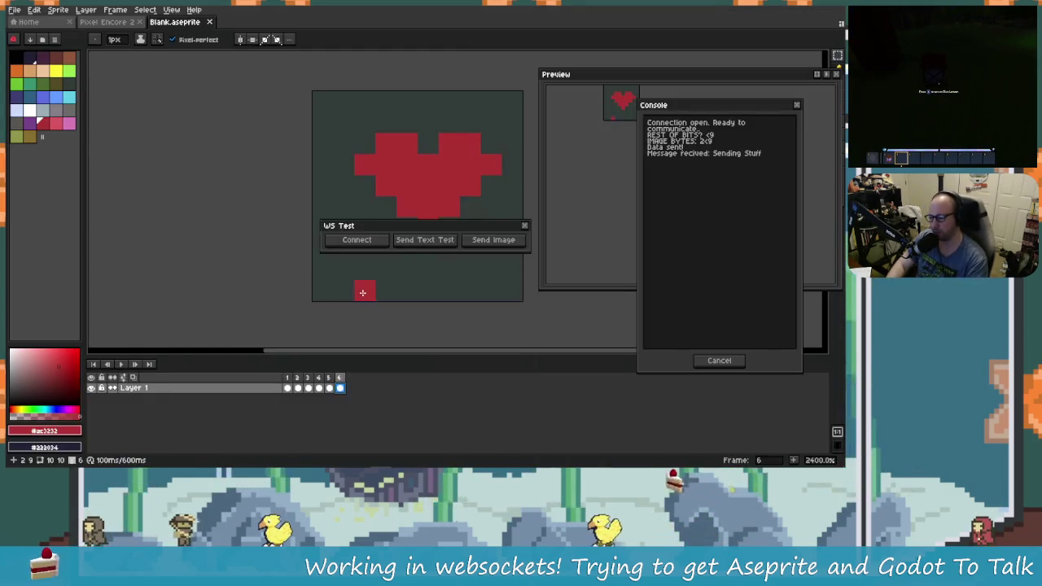
click(706, 362)
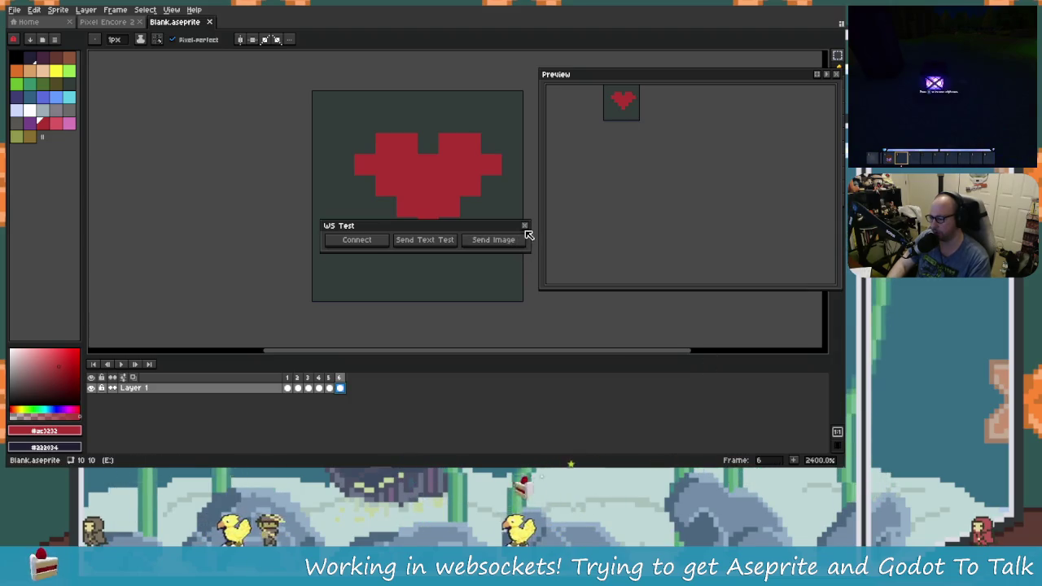
click(524, 226)
click(423, 359)
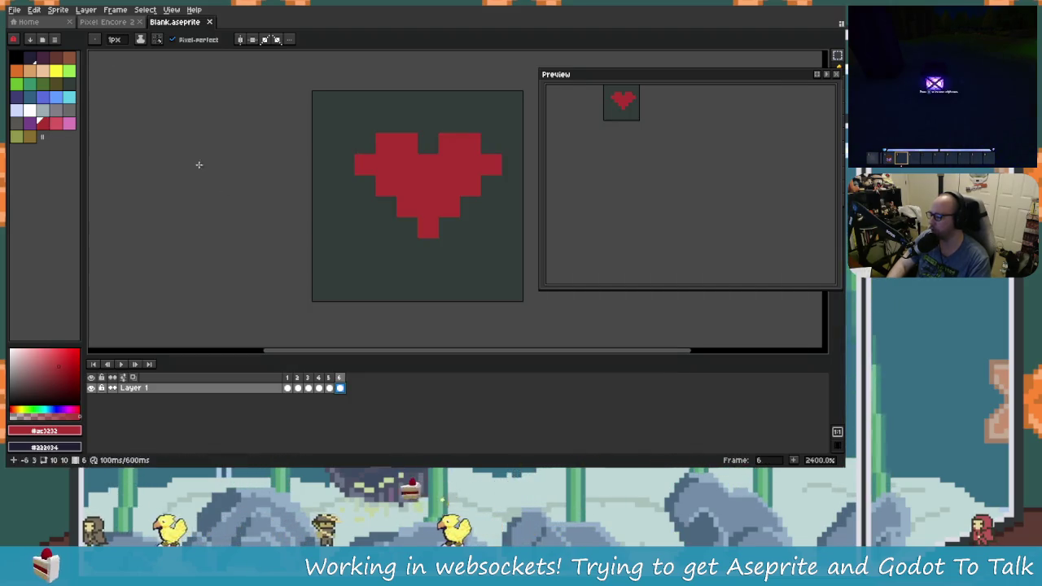
click(85, 9)
click(122, 74)
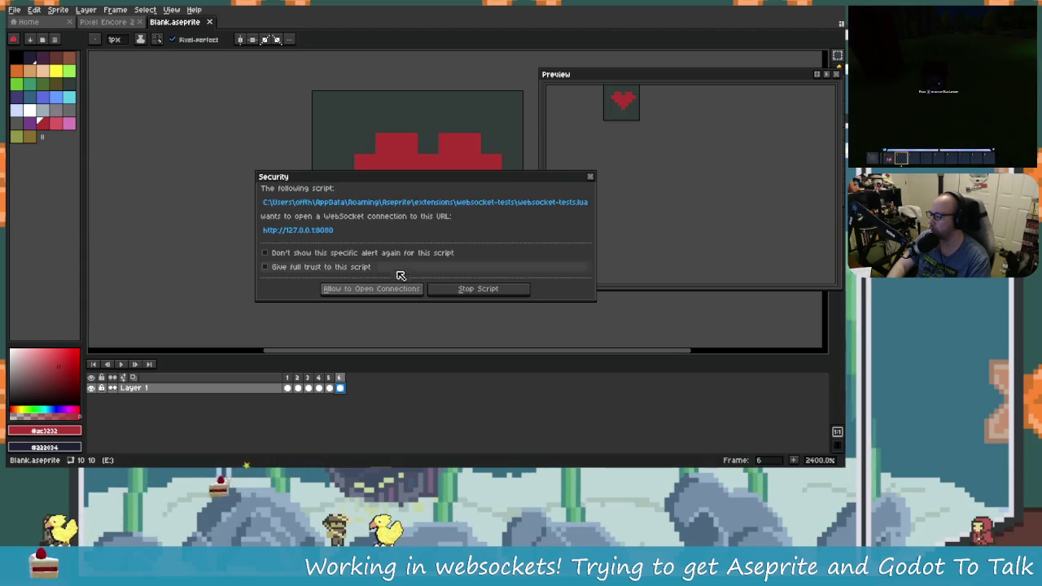
Allow and open the connection, then send the heart image, producing 'integral size (400) out of limits [1,16]'.
click(400, 288)
click(360, 237)
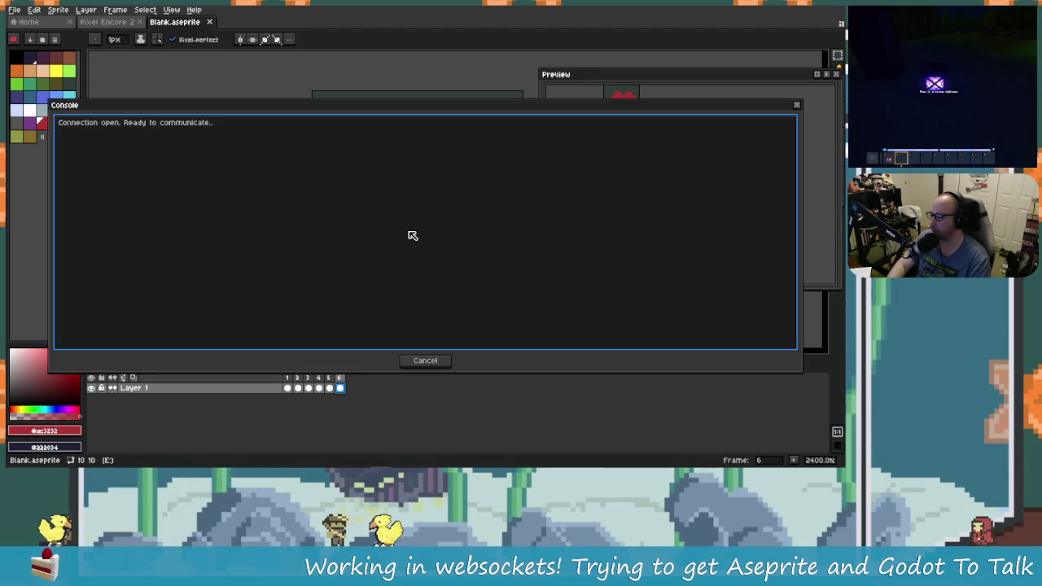
drag(47, 236, 573, 262)
mouse_move(478, 227)
mouse_down()
mouse_move(239, 76)
mouse_move(261, 90)
mouse_up()
click(275, 102)
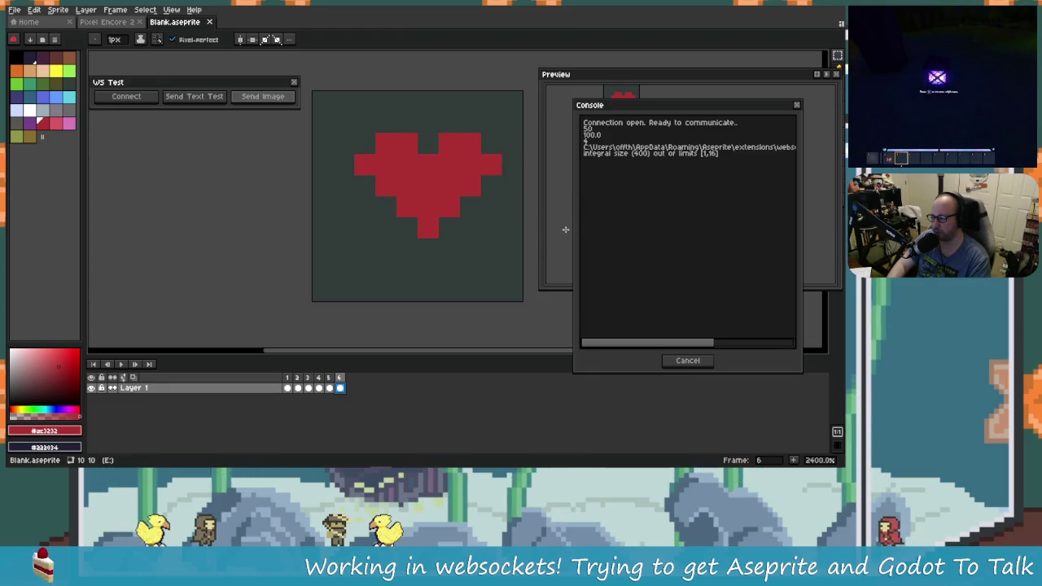
key(alt+Tab)
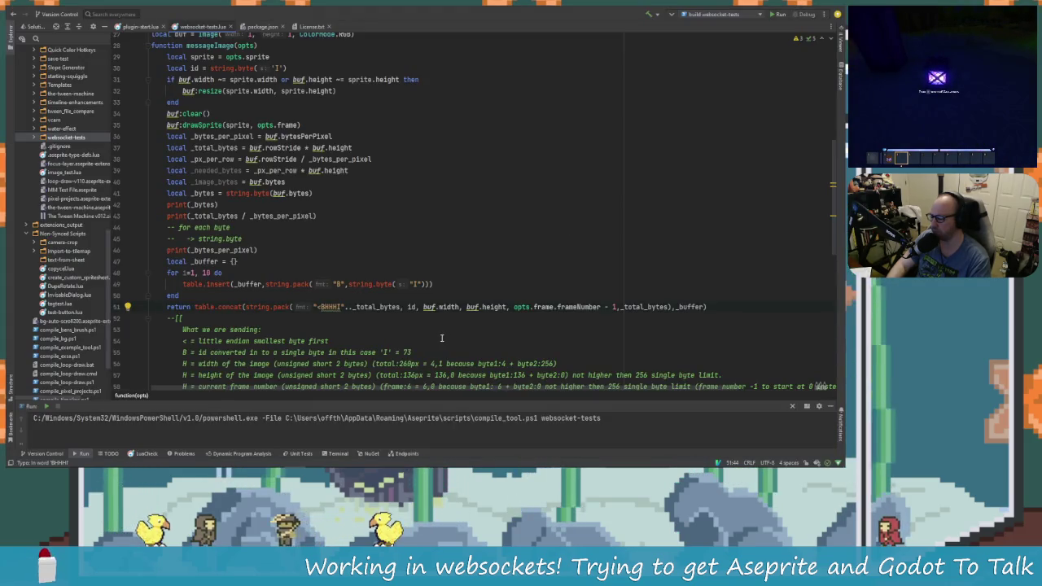
Widen Aseprite's Console to read the full error and compare it against the code.
key(alt+Tab)
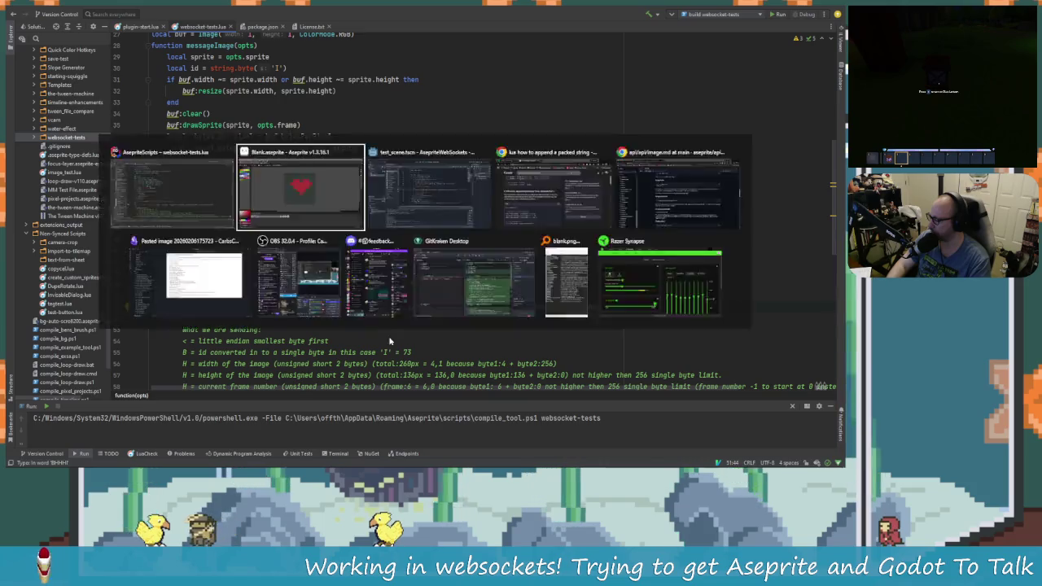
drag(575, 247, 397, 252)
key(alt+Tab)
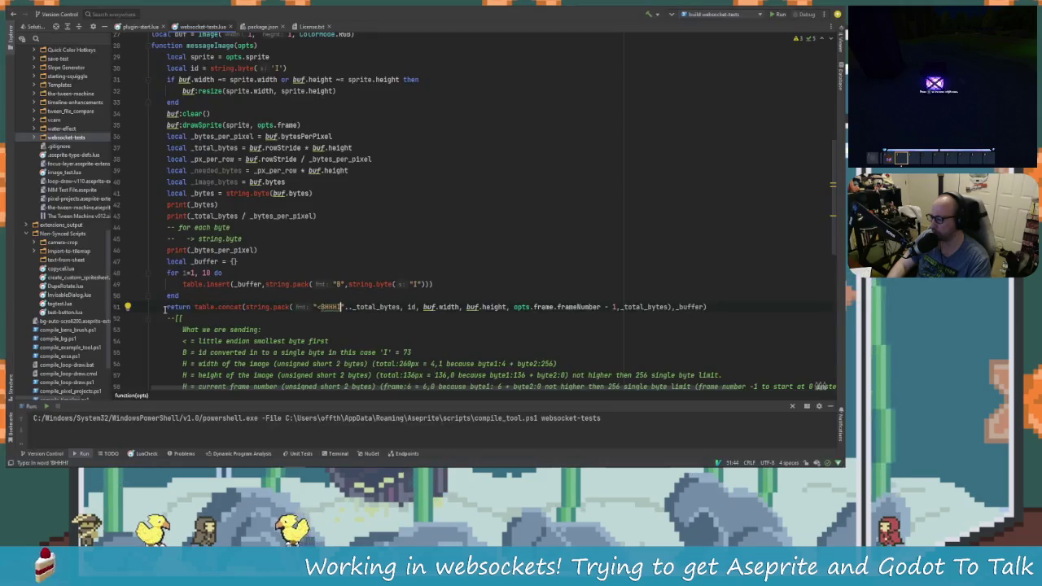
key(alt+Tab)
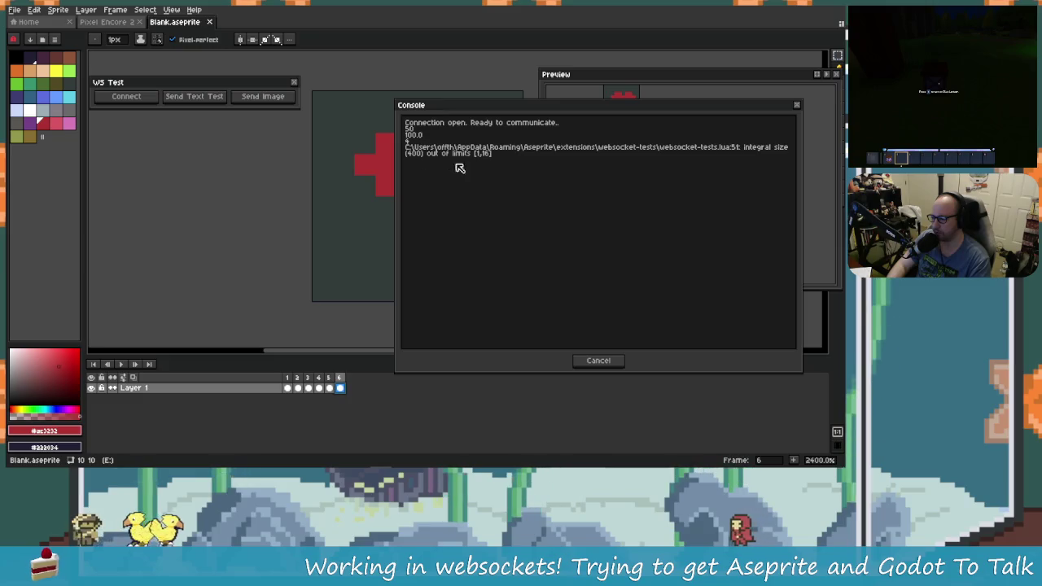
key(alt+Tab)
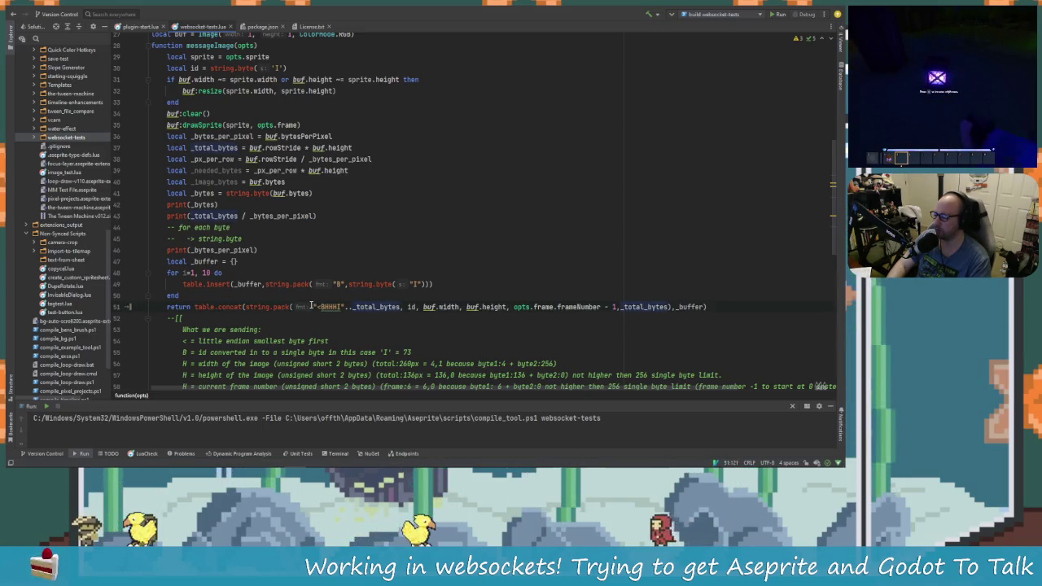
key(alt+Tab)
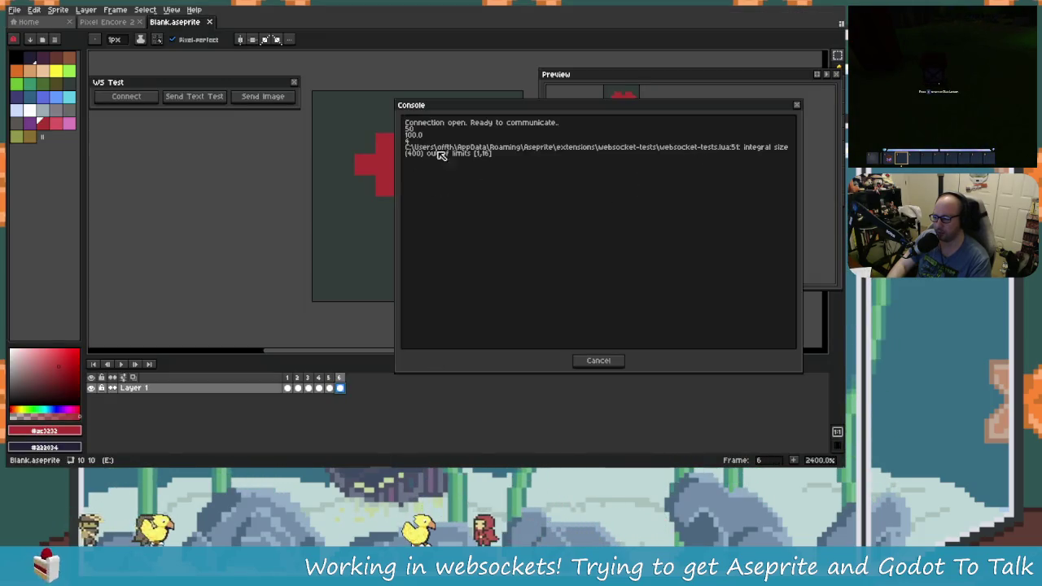
key(alt+Tab)
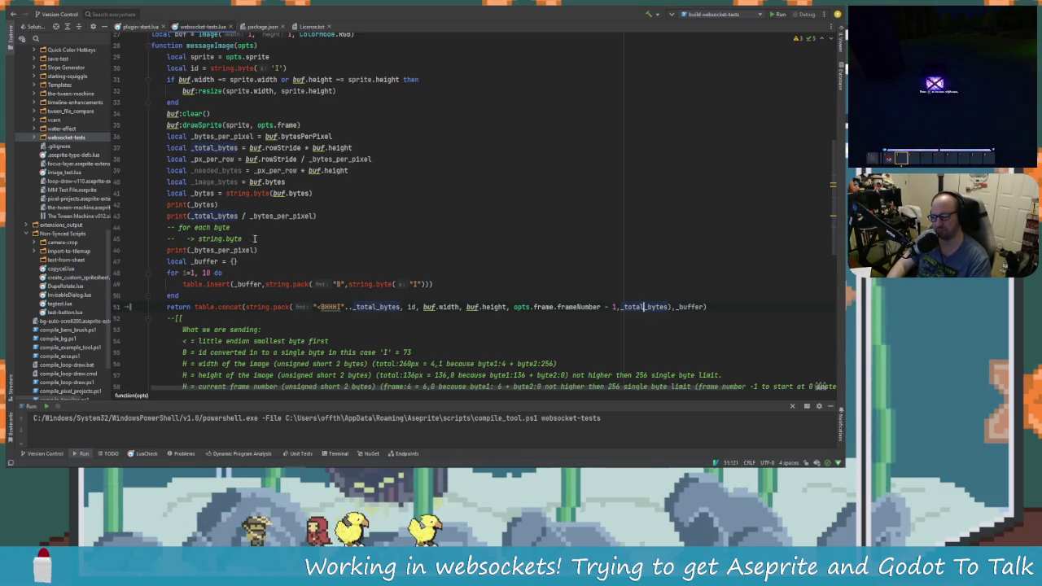
Remove '.._total_bytes' from the '<BHHHI' format string on line 51.
click(358, 307)
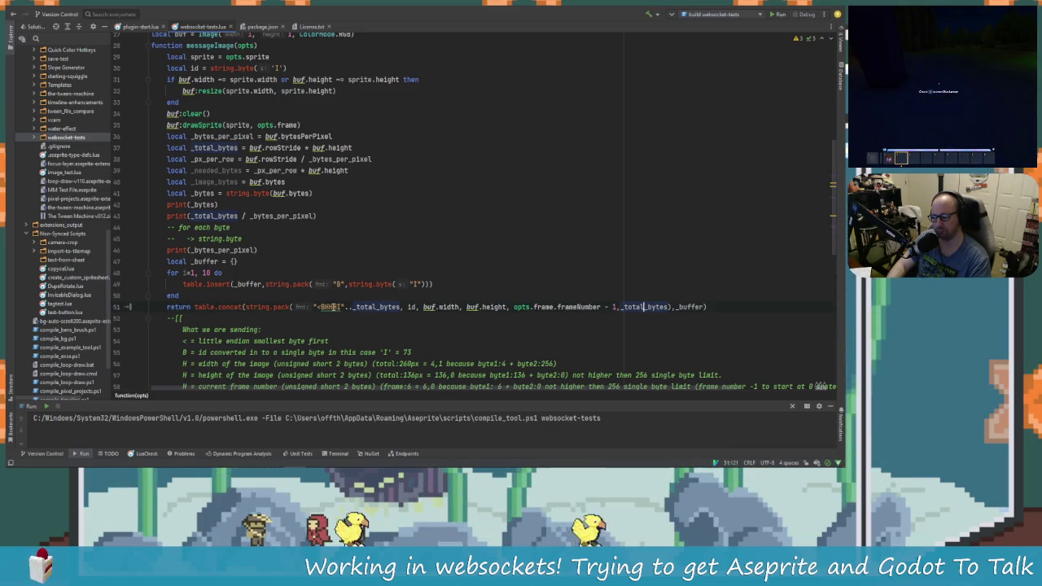
click(397, 307)
key(BackSpace)
key(BackSpace)
key(BackSpace)
key(Right)
key(Right)
key(Right)
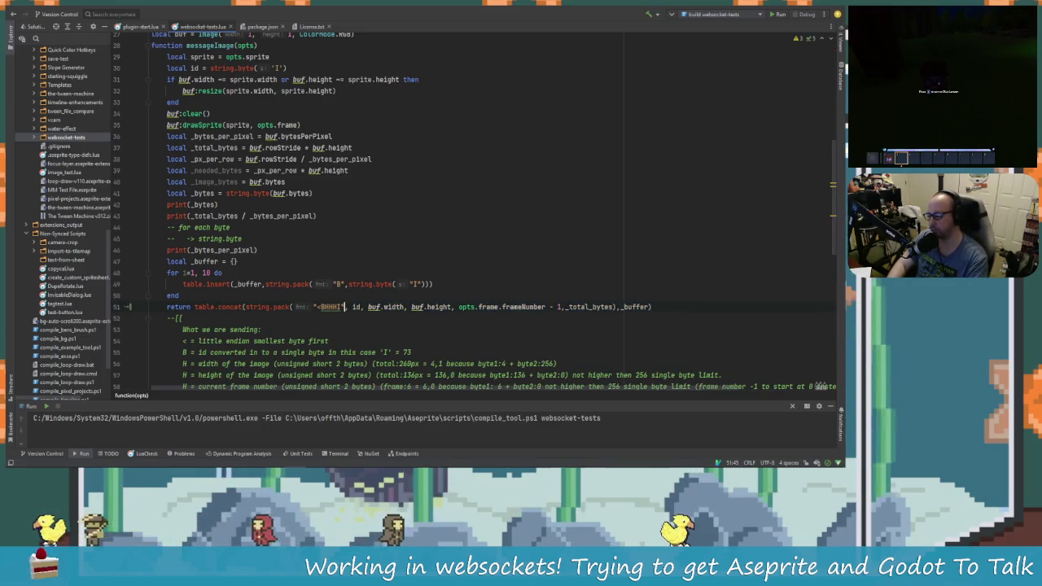
key(Return)
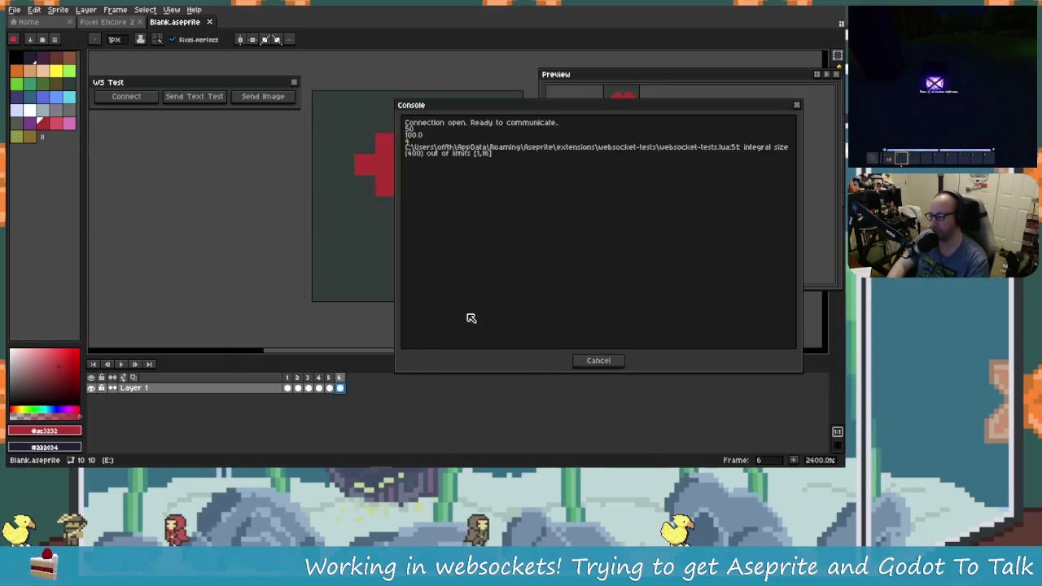
Close Aseprite's error consoles and check the Godot server scene before returning.
click(610, 362)
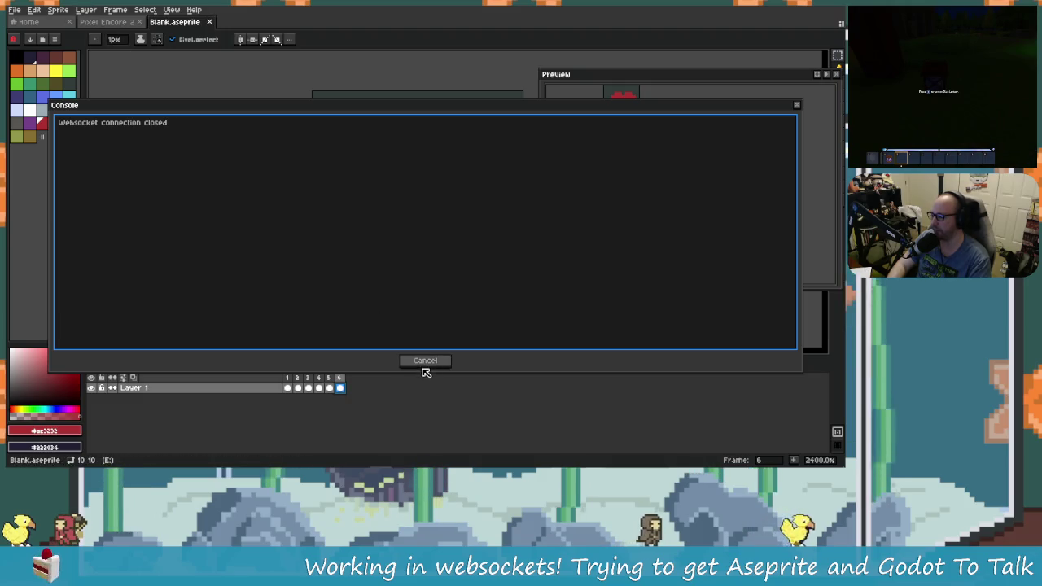
click(425, 362)
key(alt+Tab)
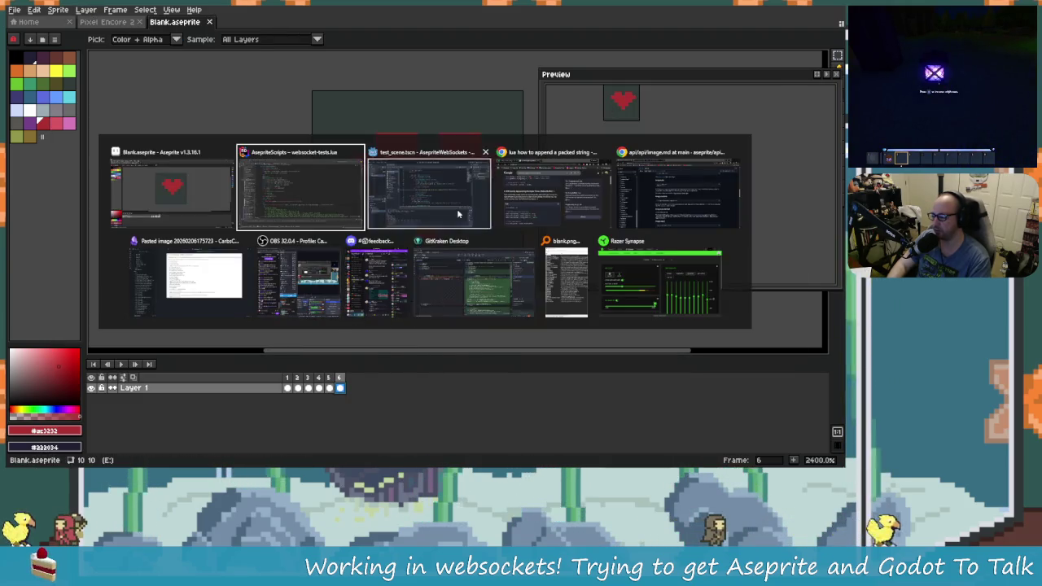
click(458, 214)
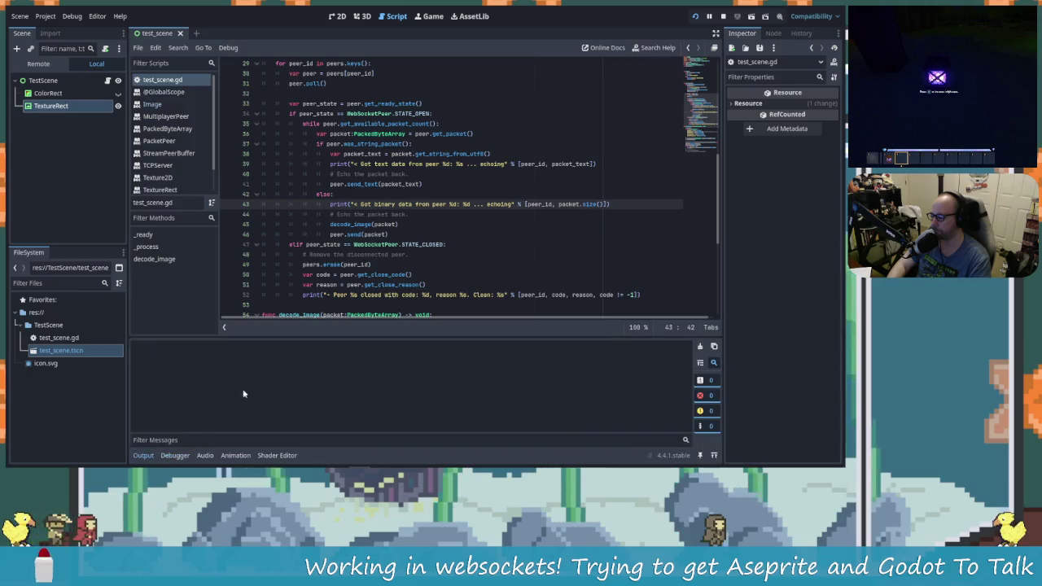
key(alt+Tab)
Rerun Websocket Tests, connect, send the image, and read the 'bad argument #1 to concat' error.
click(86, 10)
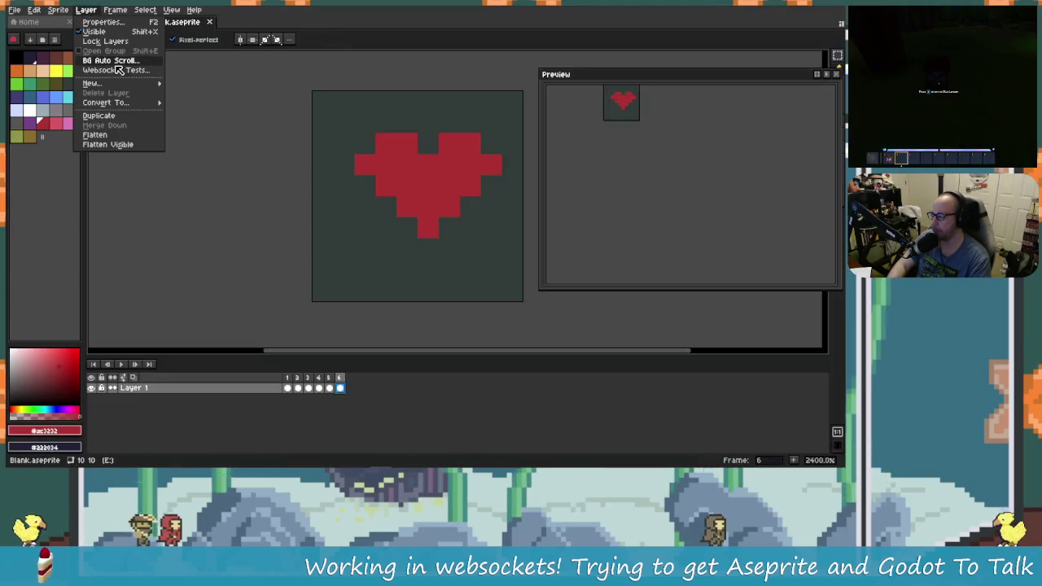
click(116, 71)
click(399, 288)
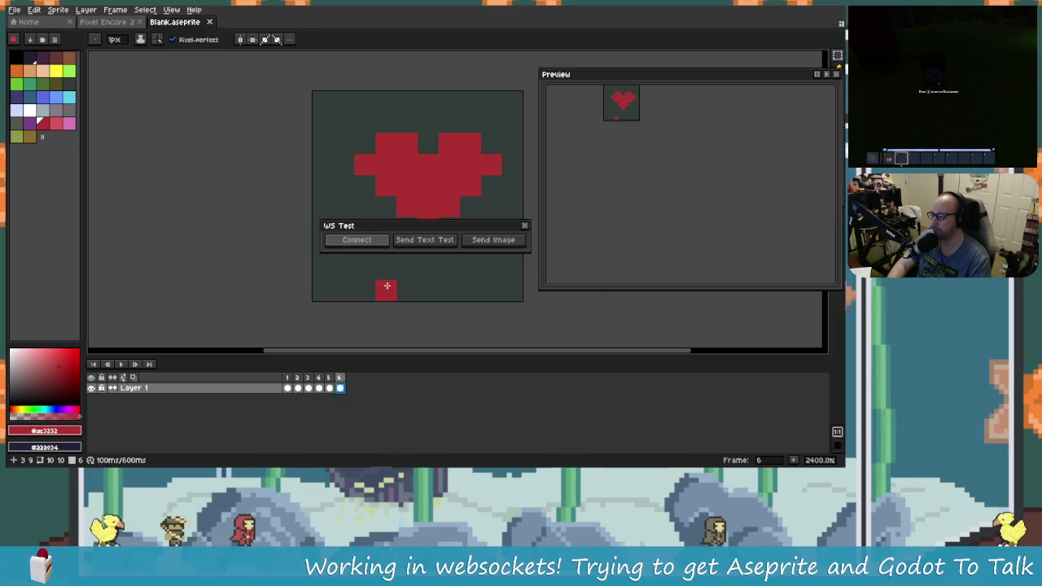
click(382, 243)
drag(49, 274, 644, 274)
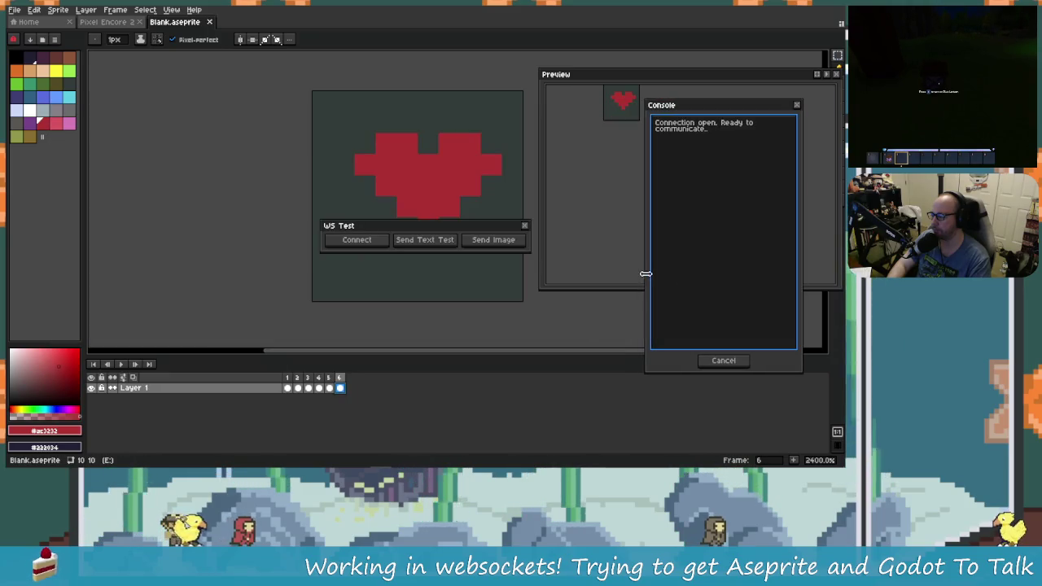
click(500, 242)
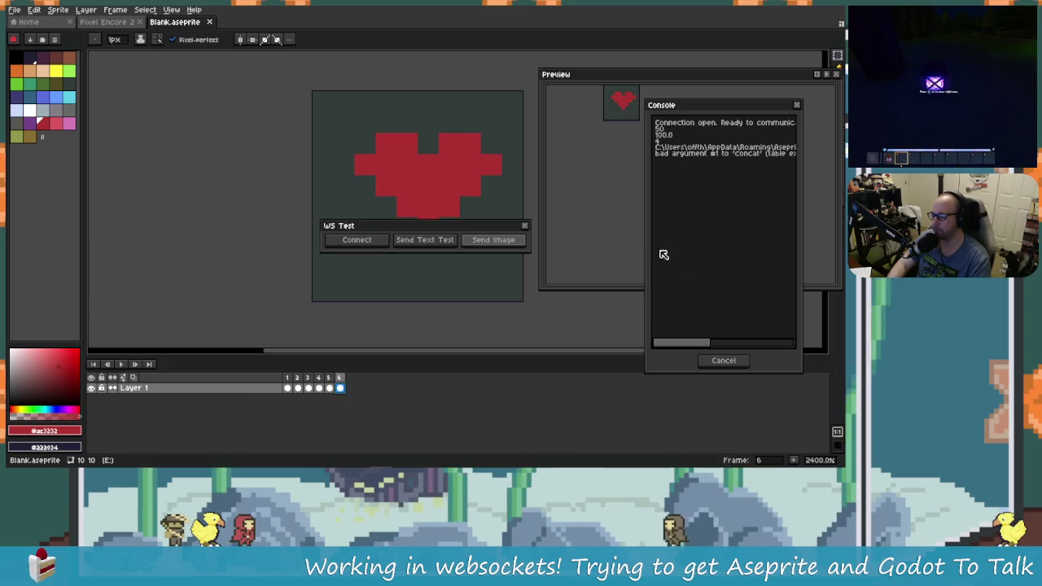
drag(645, 242, 386, 241)
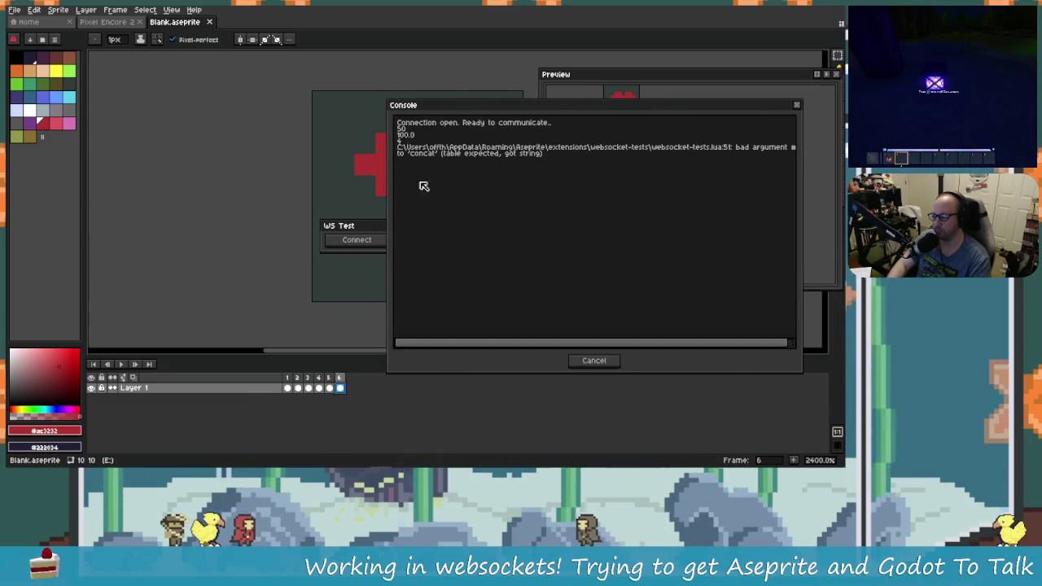
key(alt+Tab)
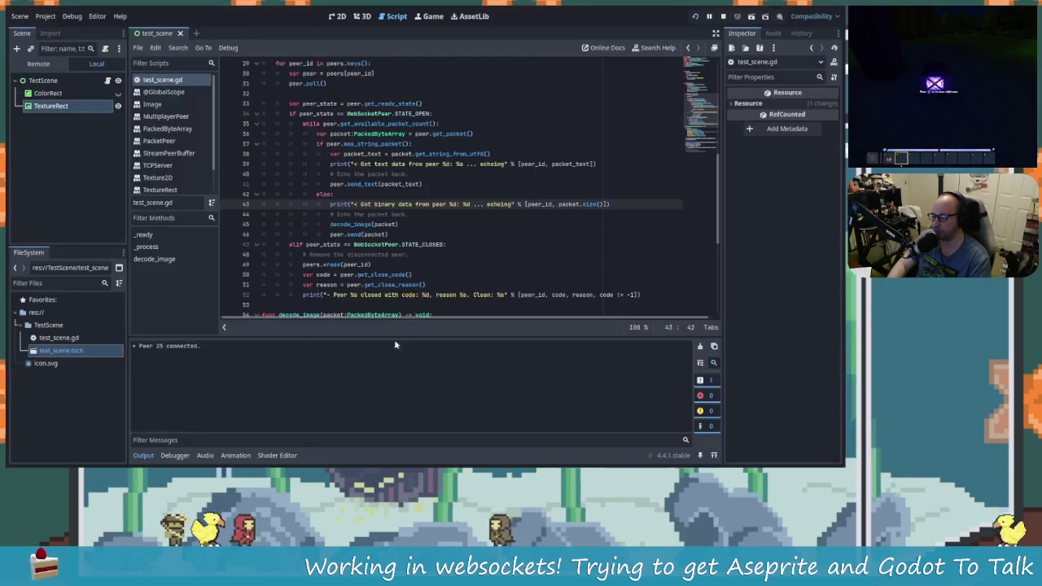
key(alt+Tab)
click(253, 306)
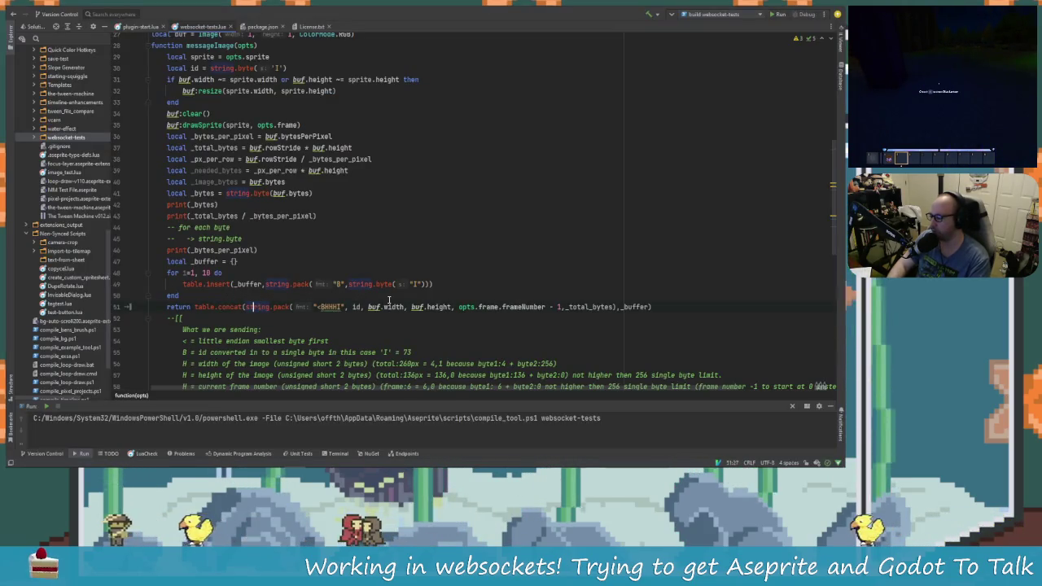
Add a table.insert( line above the byte loop and select the header string.pack call.
key(Left)
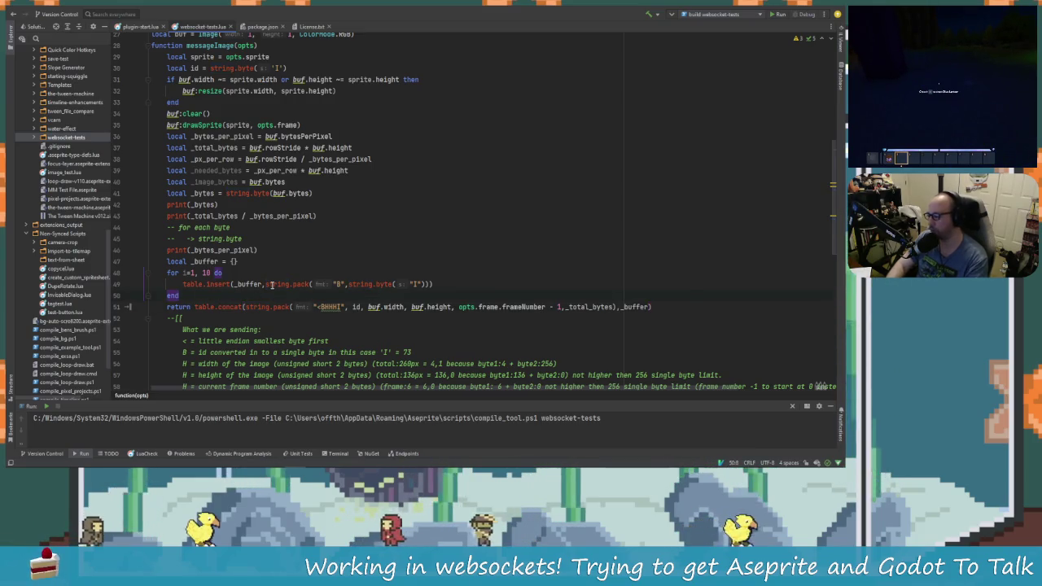
key(Return)
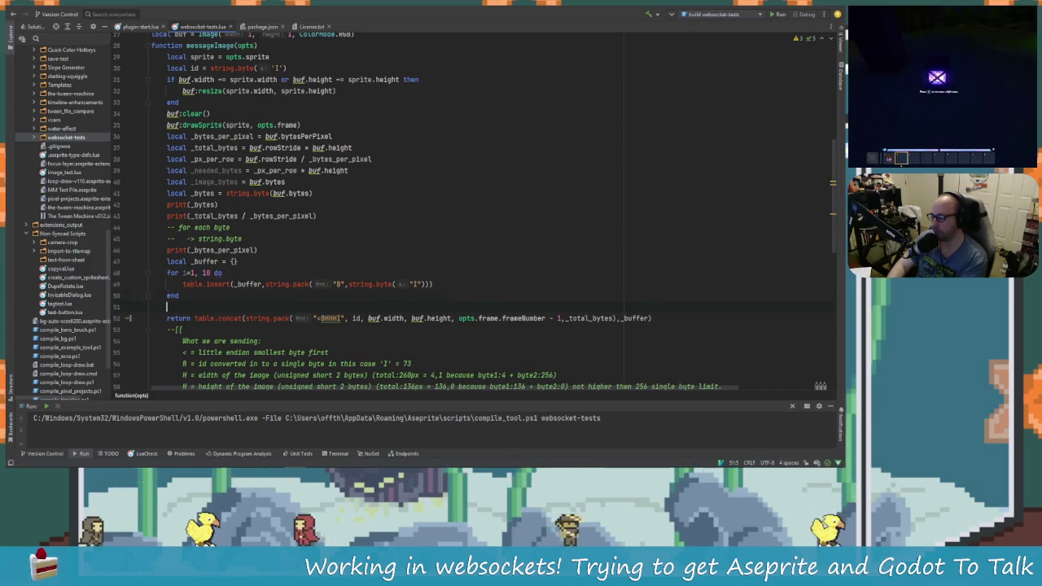
key(BackSpace)
key(Up)
key(Up)
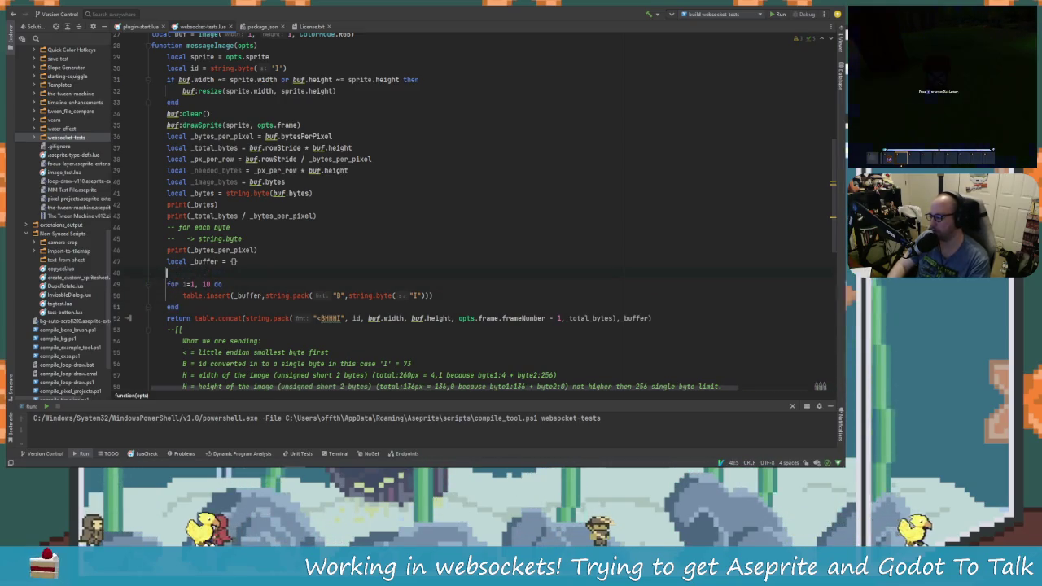
key(Return)
key(Up)
text(ta)
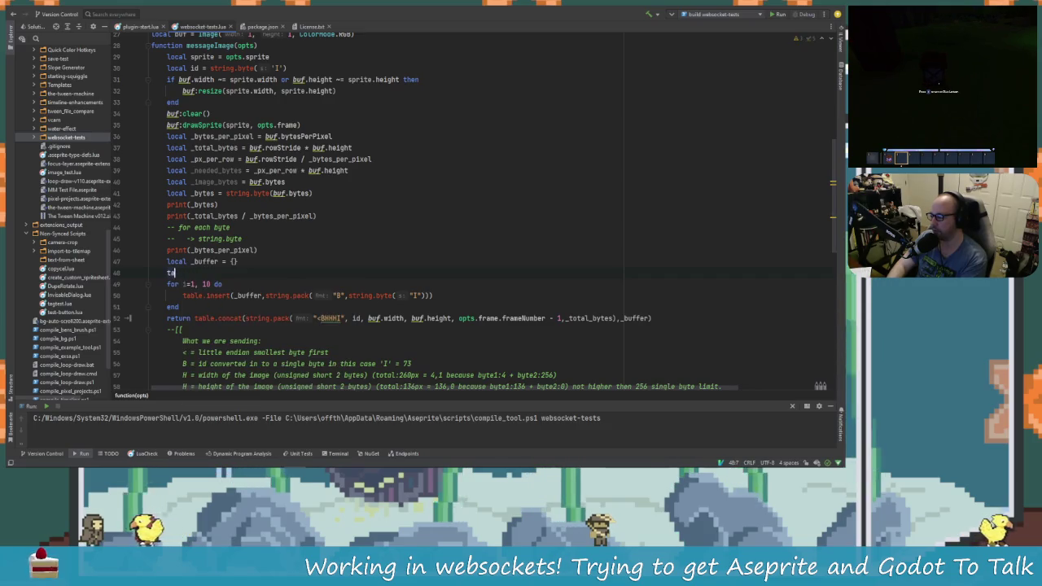
text(gbleble.ins)
key(Return)
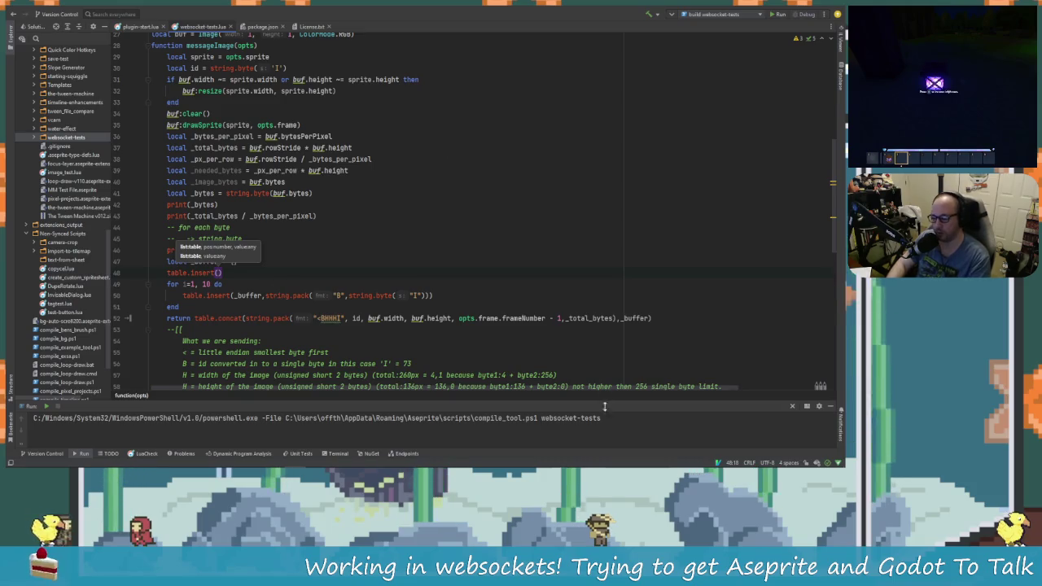
drag(616, 318, 249, 318)
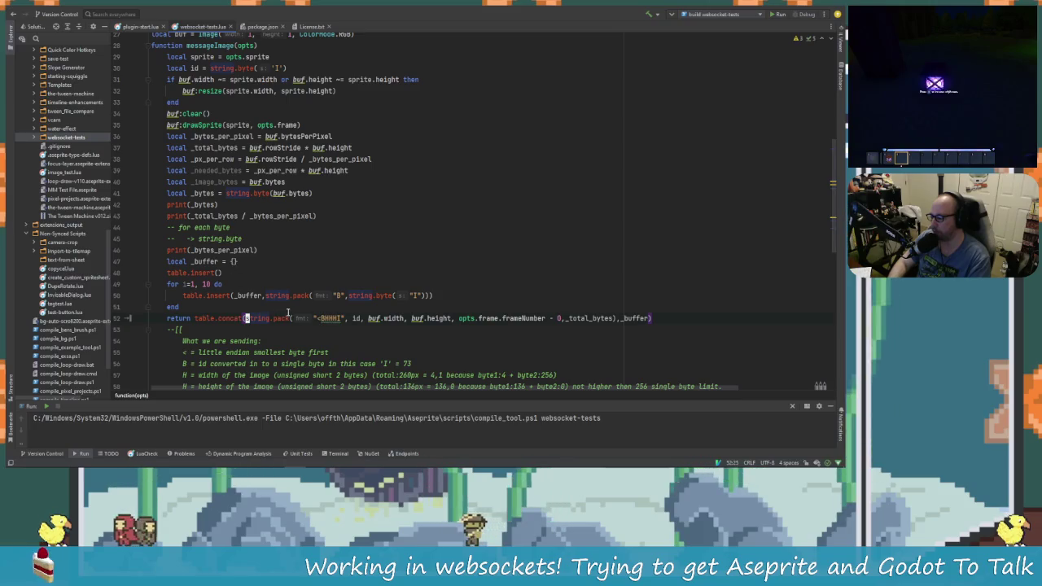
mouse_move(621, 318)
mouse_down()
mouse_move(241, 318)
mouse_move(237, 262)
mouse_move(222, 272)
mouse_up()
Move the header string.pack into table.insert on line 48, leaving return table.concat(_buffer).
click(250, 273)
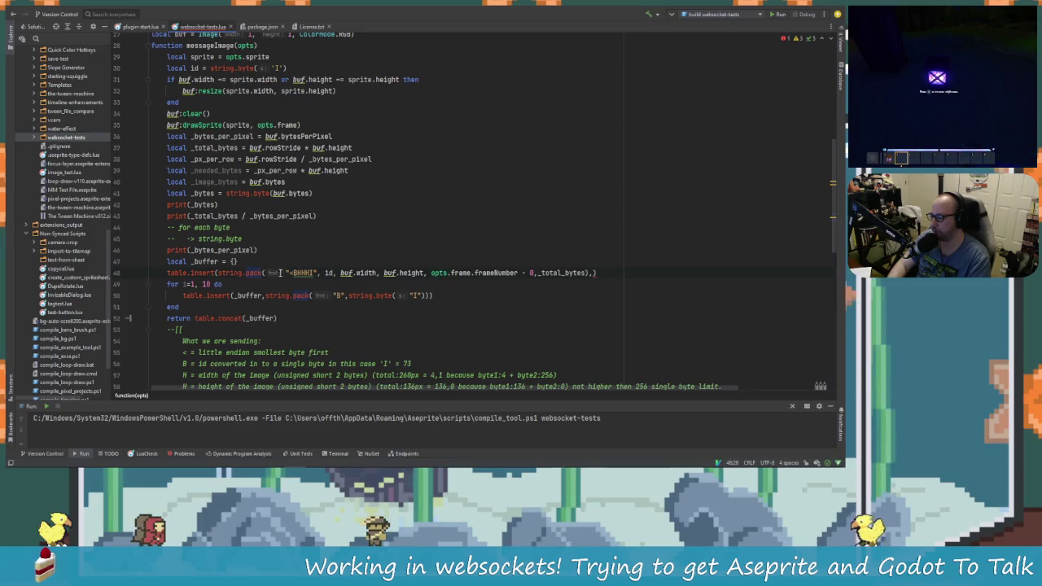
mouse_move(226, 269)
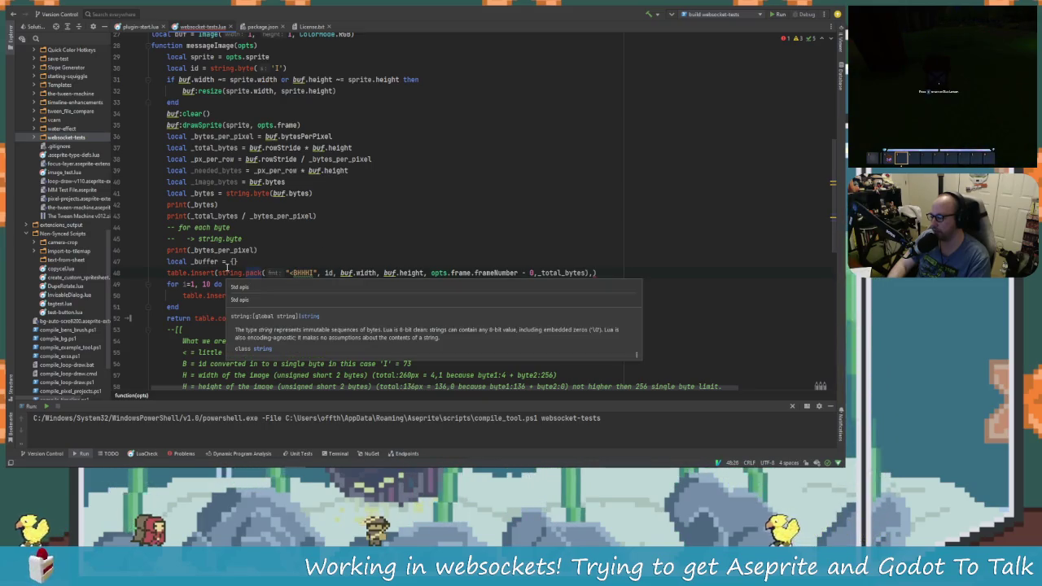
key(BackSpace)
key(BackSpace)
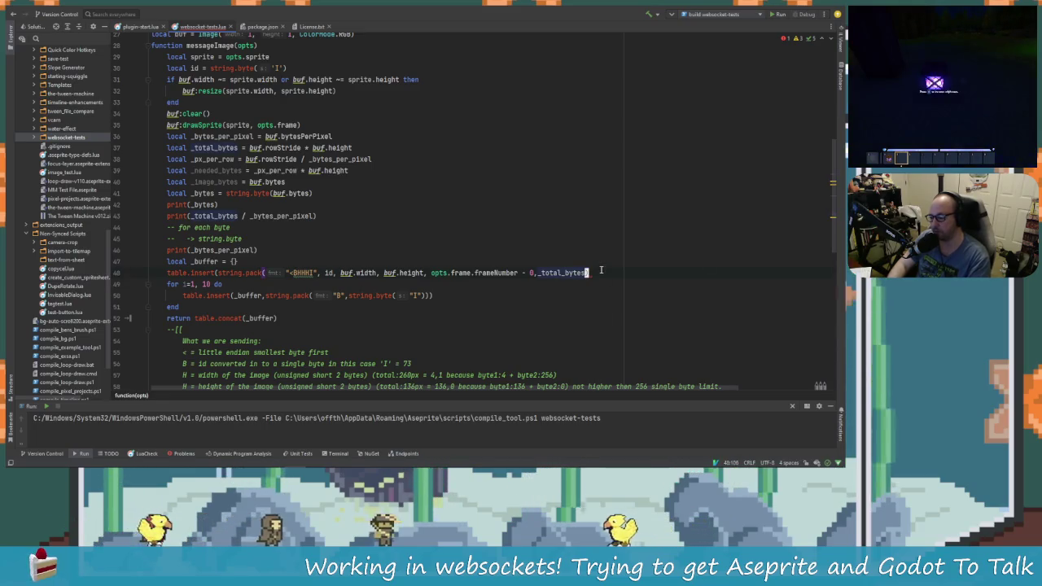
key(BackSpace)
text())
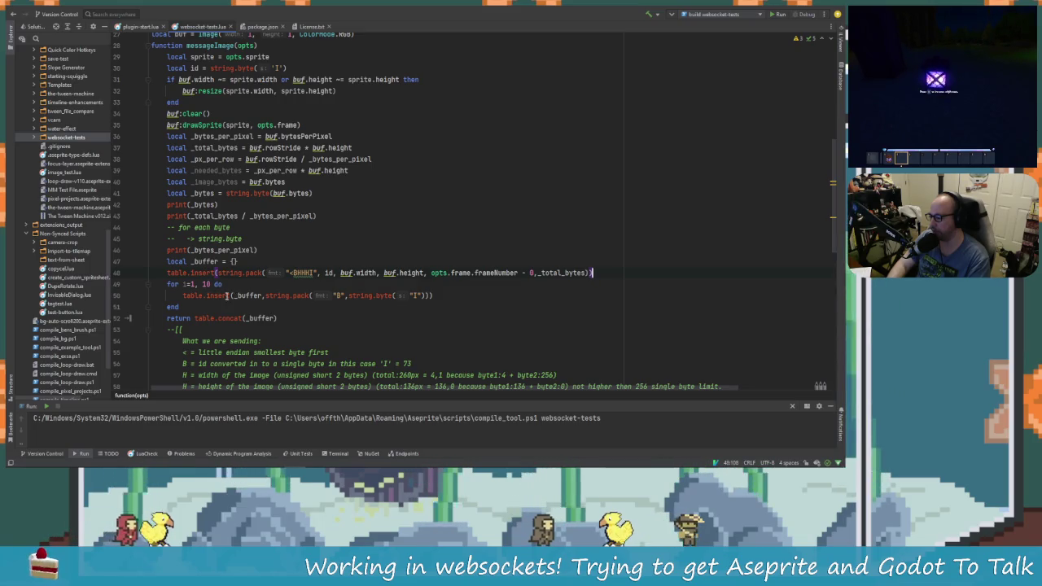
click(250, 295)
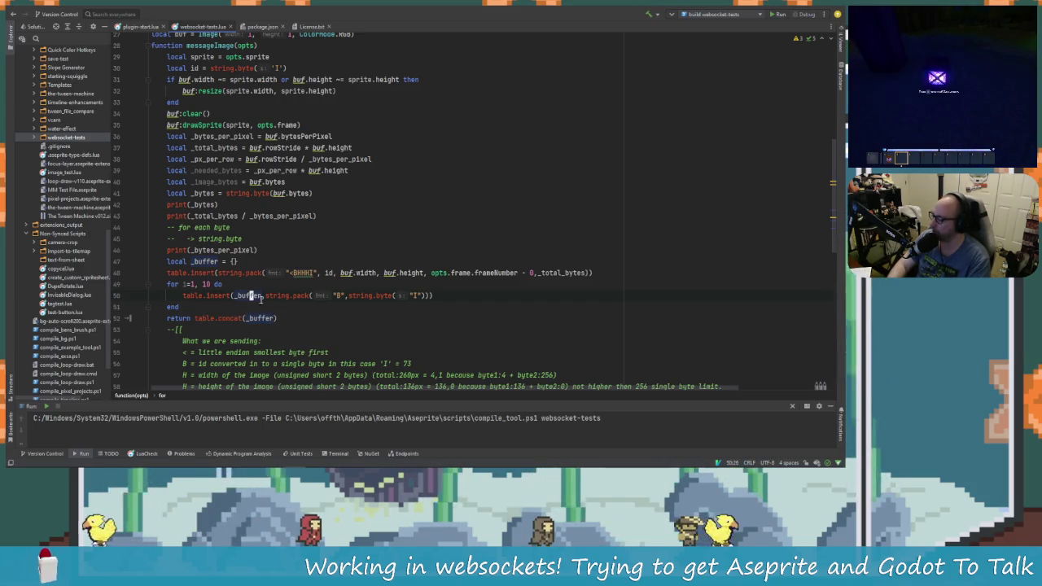
key(Right)
key(Right)
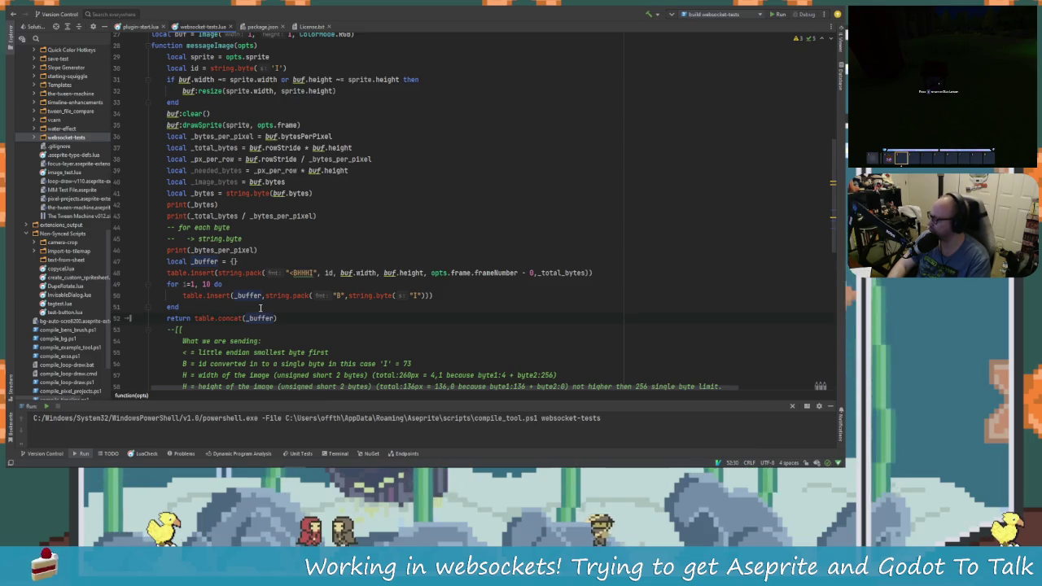
mouse_move(232, 319)
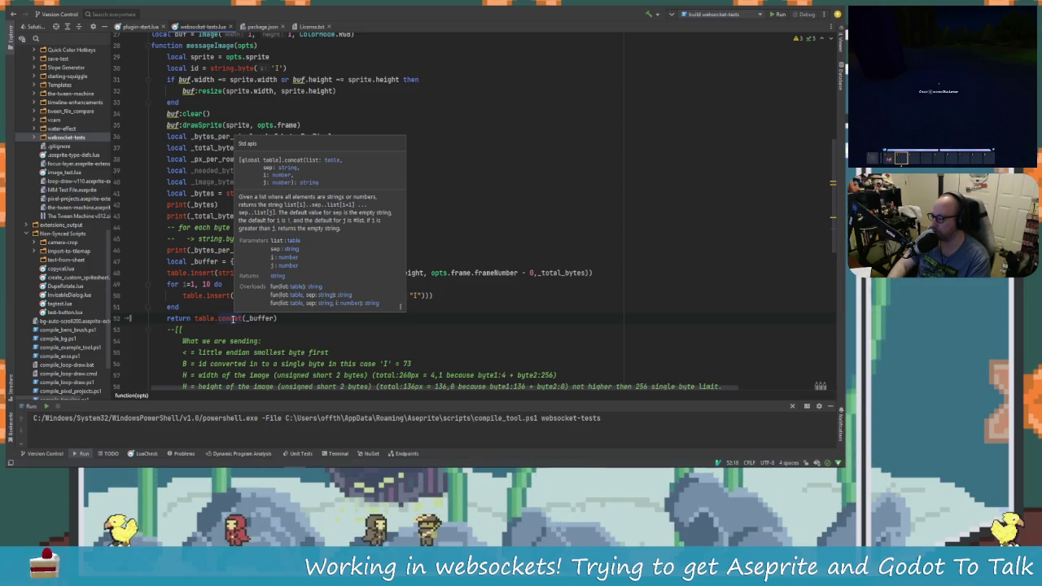
click(232, 318)
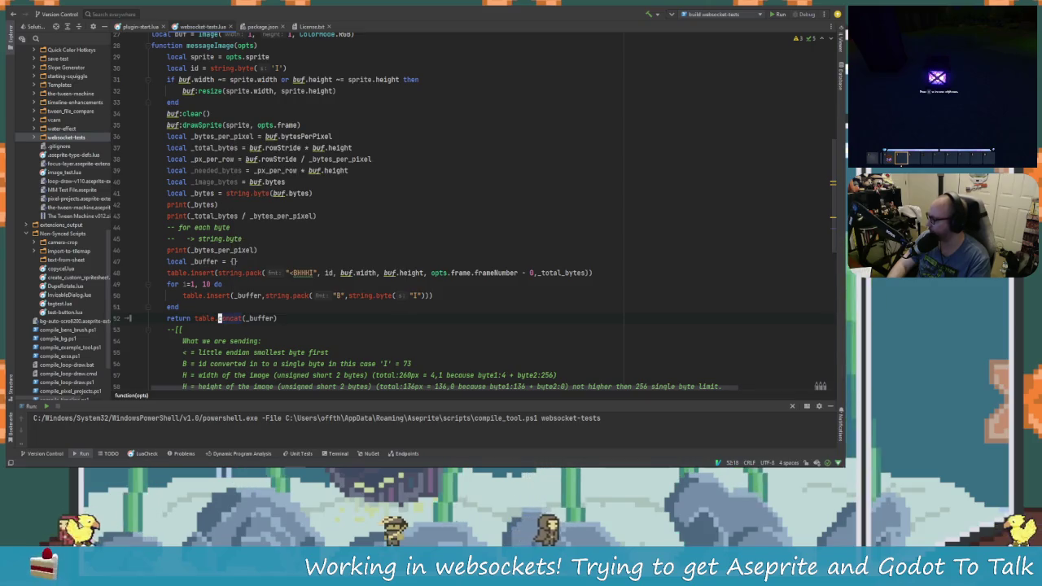
click(288, 319)
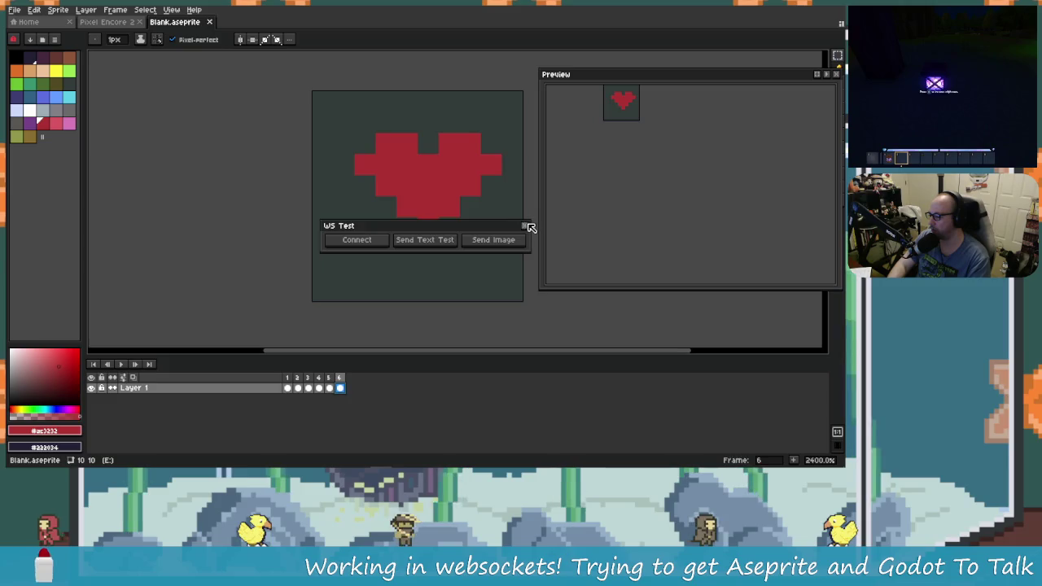
Close the old WS Test panel and console, relaunch Websocket Tests and reconnect to Godot.
click(524, 225)
click(448, 359)
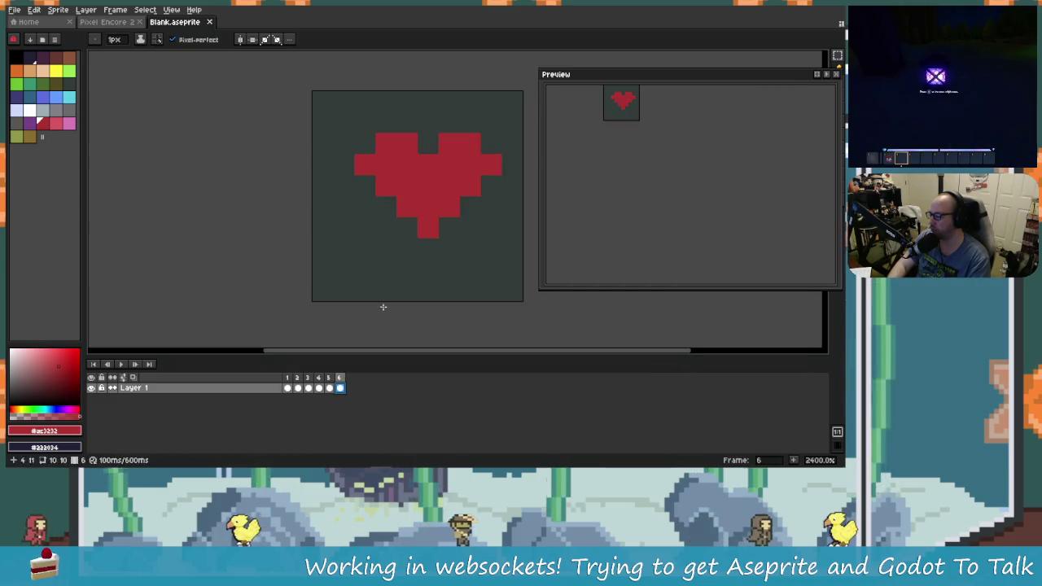
click(86, 9)
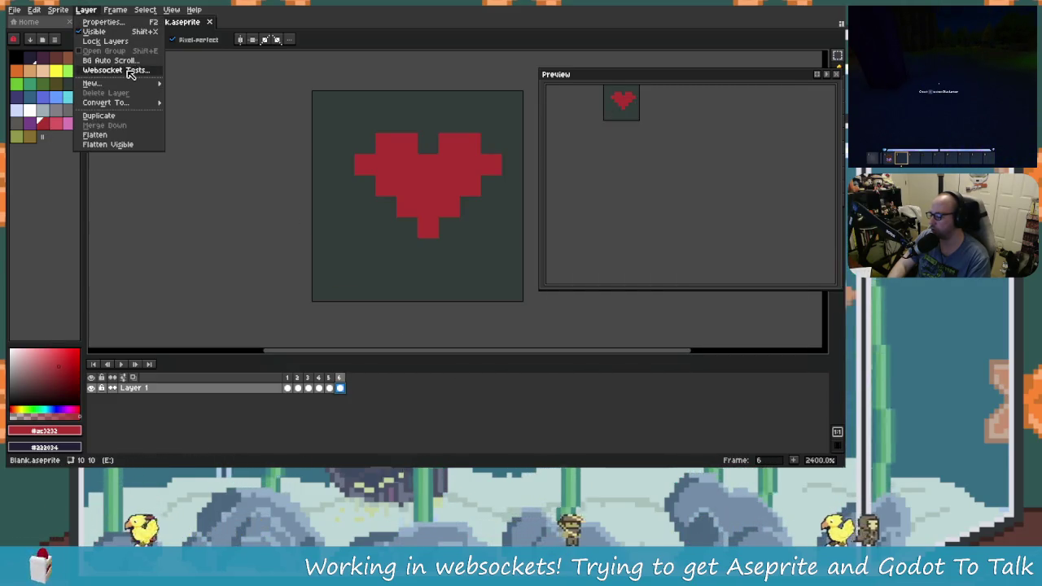
click(129, 70)
click(372, 289)
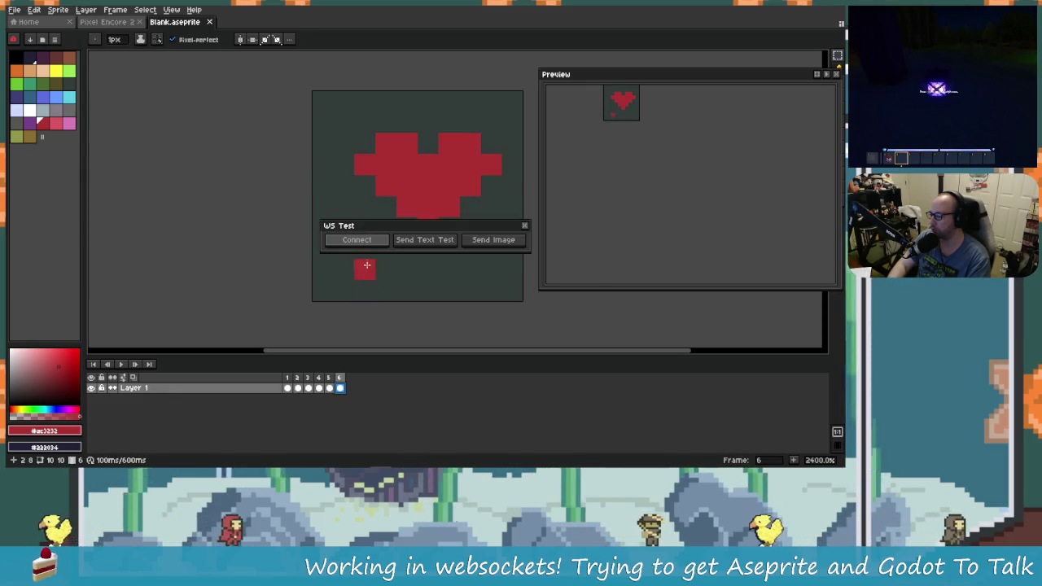
click(377, 241)
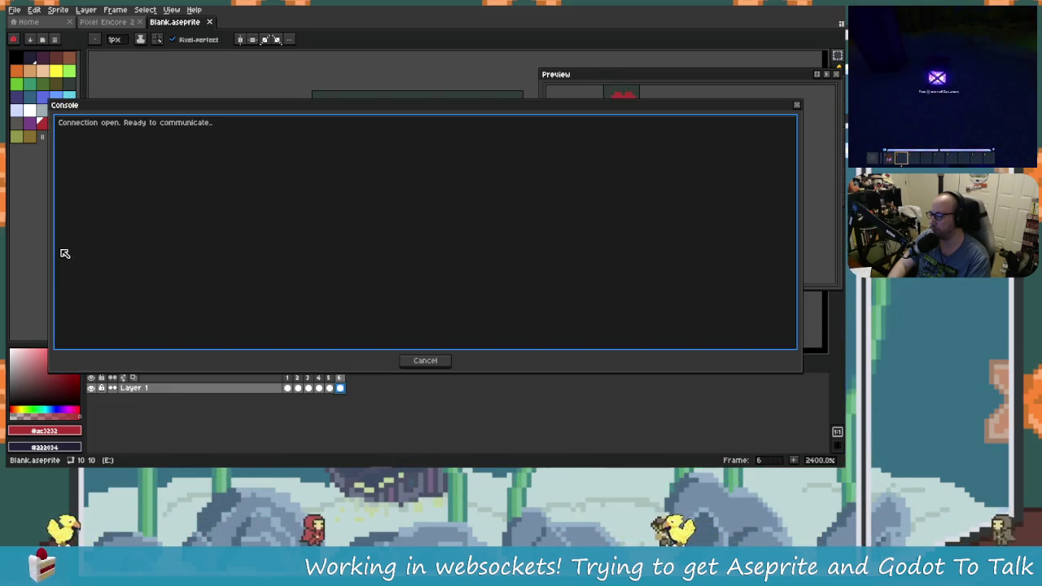
Resend the heart image and read the line 48 'table expected' insert error.
drag(51, 245, 624, 231)
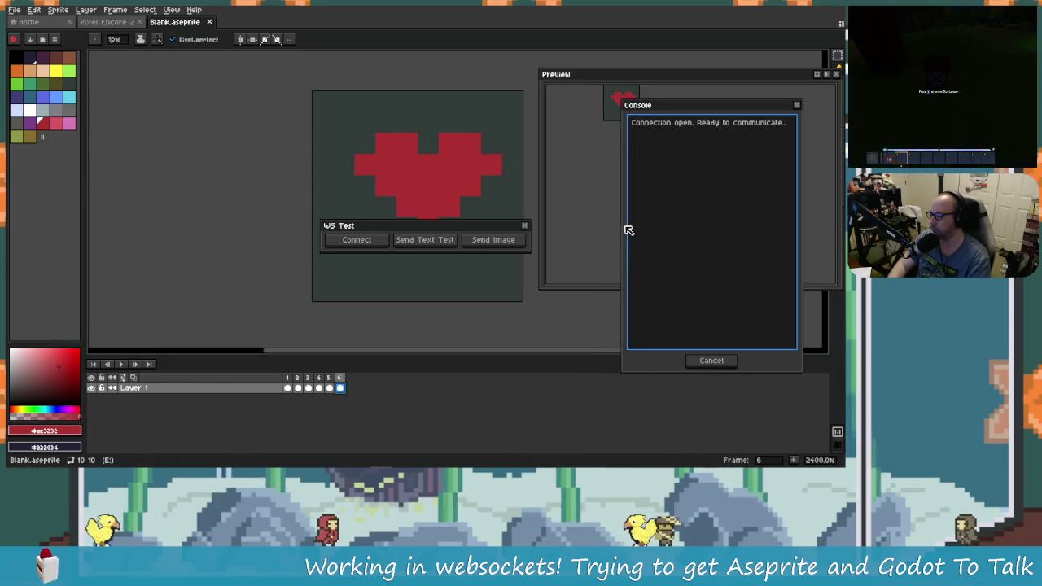
click(511, 244)
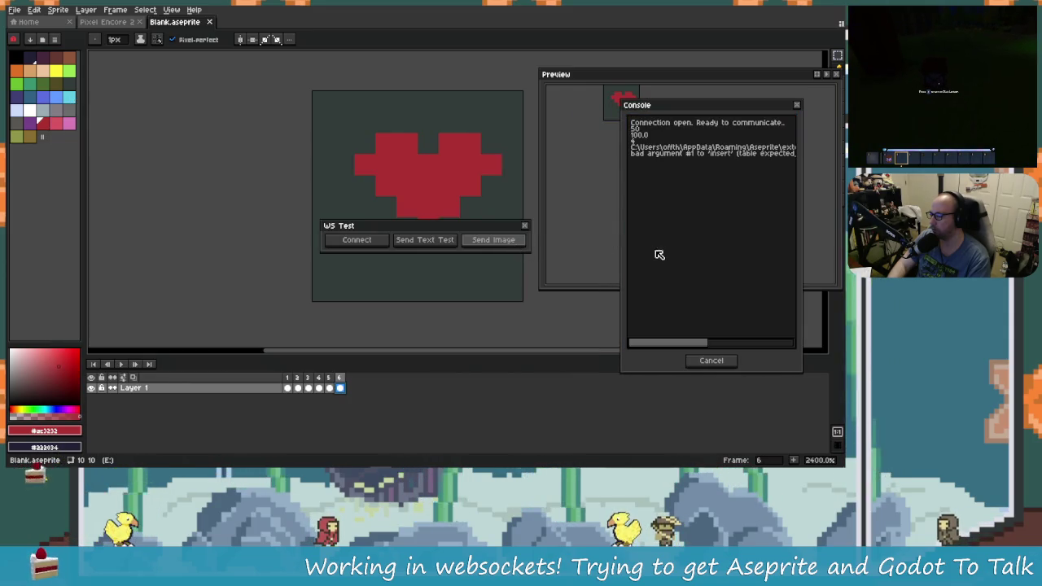
drag(617, 245, 417, 232)
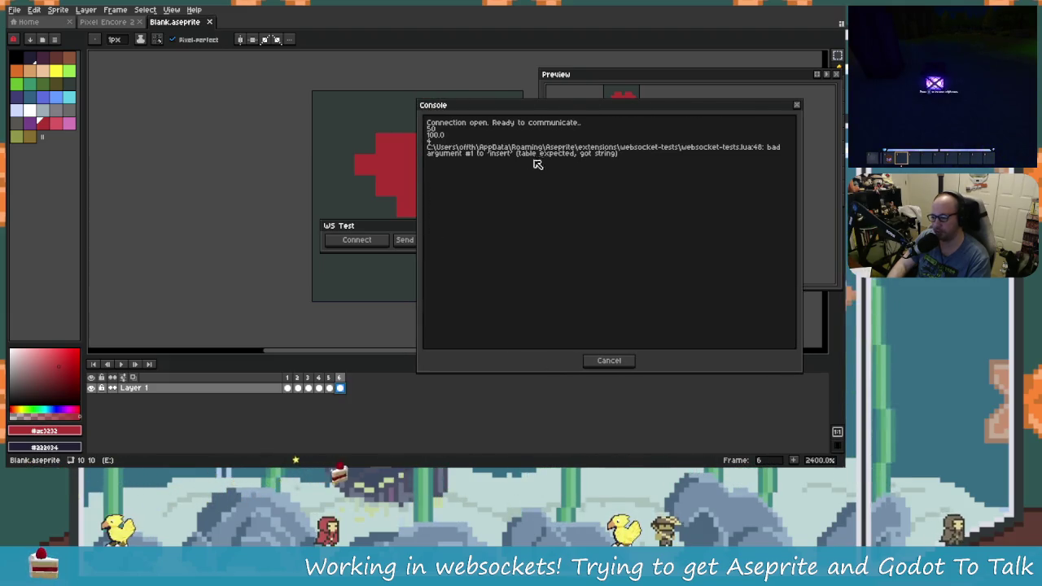
key(alt+Tab)
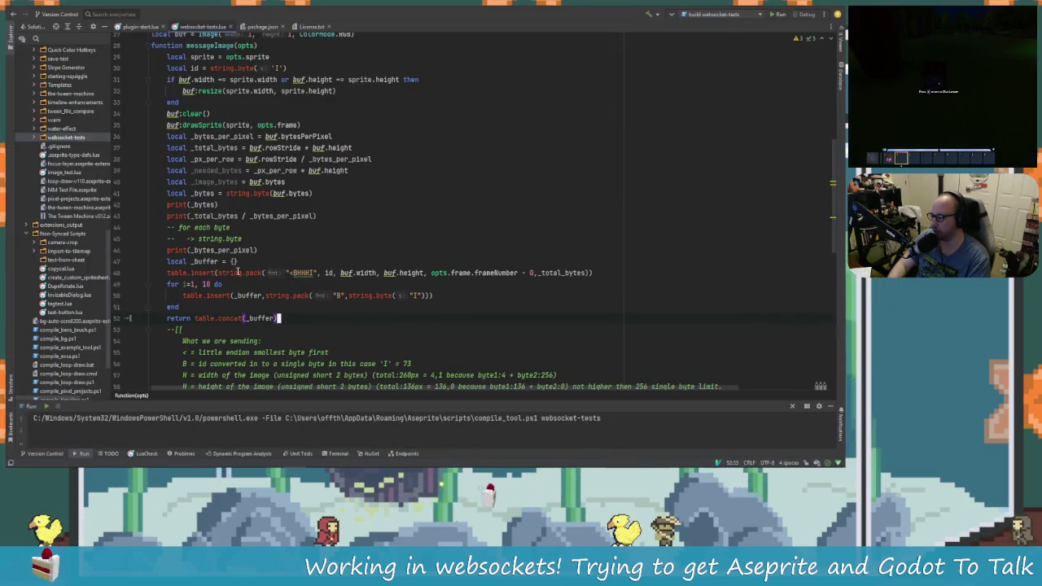
Pass _buffer as table.insert's first argument before string.pack on line 48.
click(217, 272)
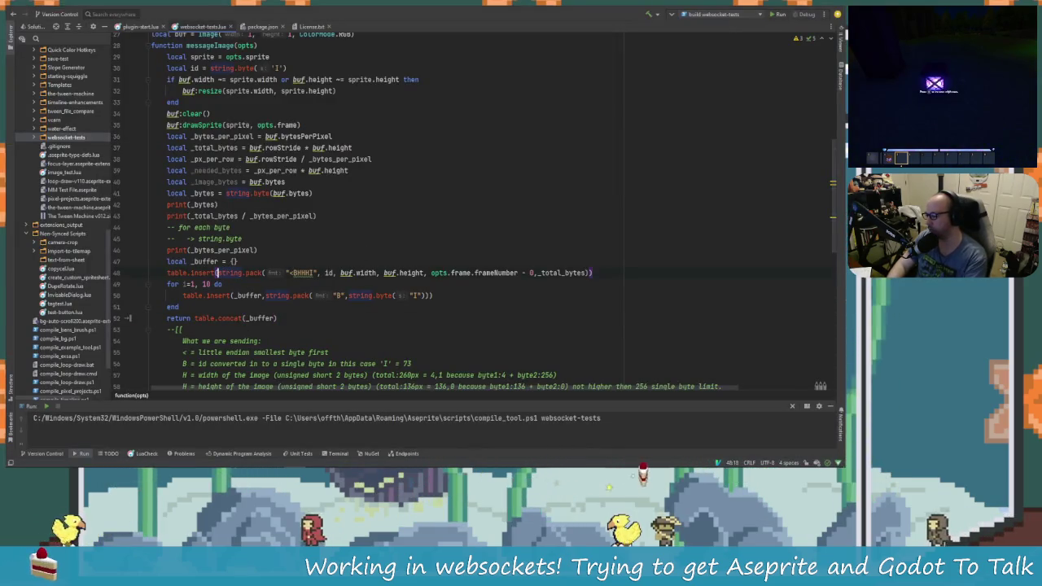
text(buffer)
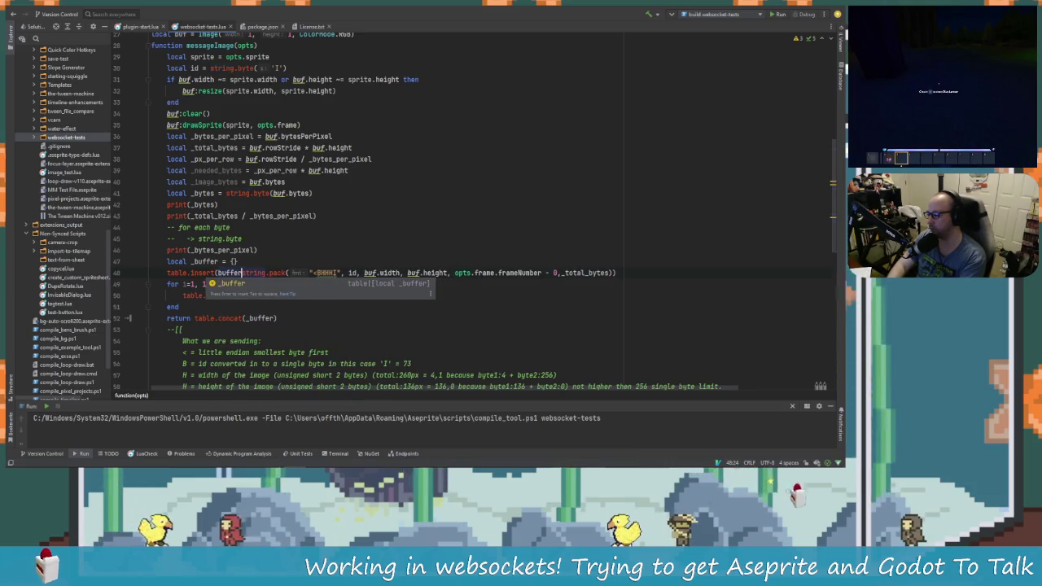
text(,)
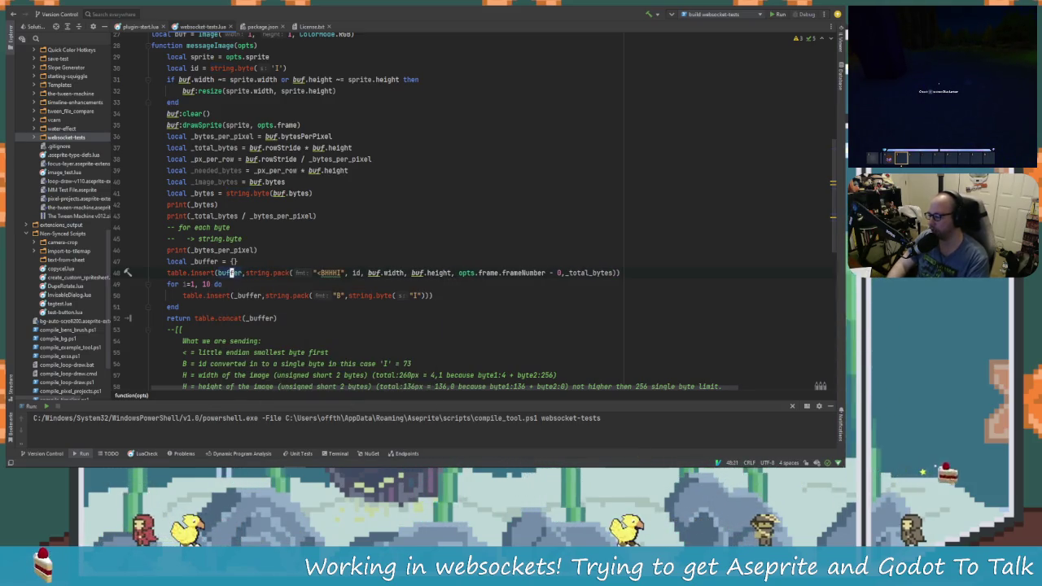
text(_)
key(Escape)
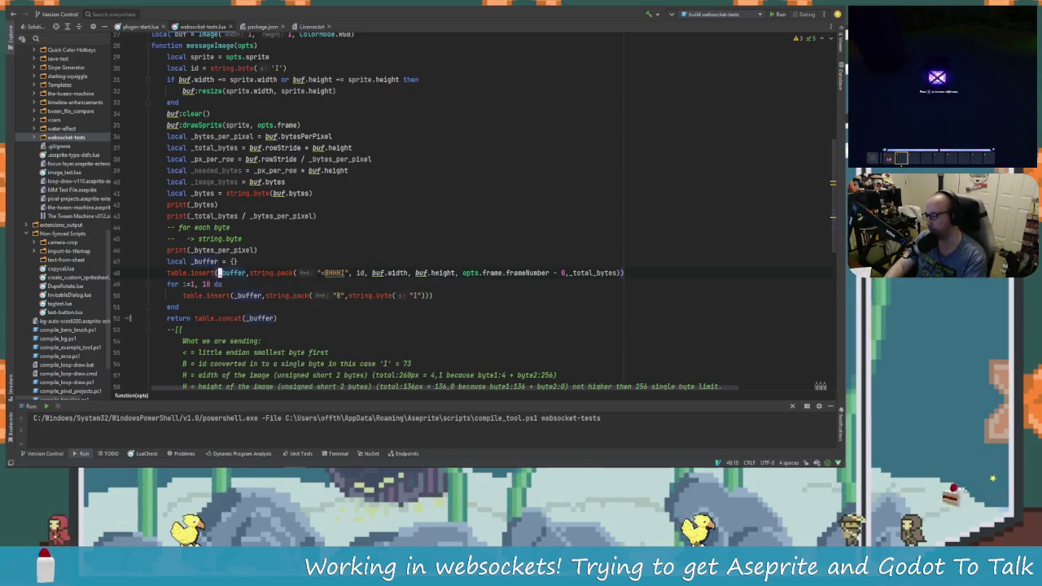
click(218, 272)
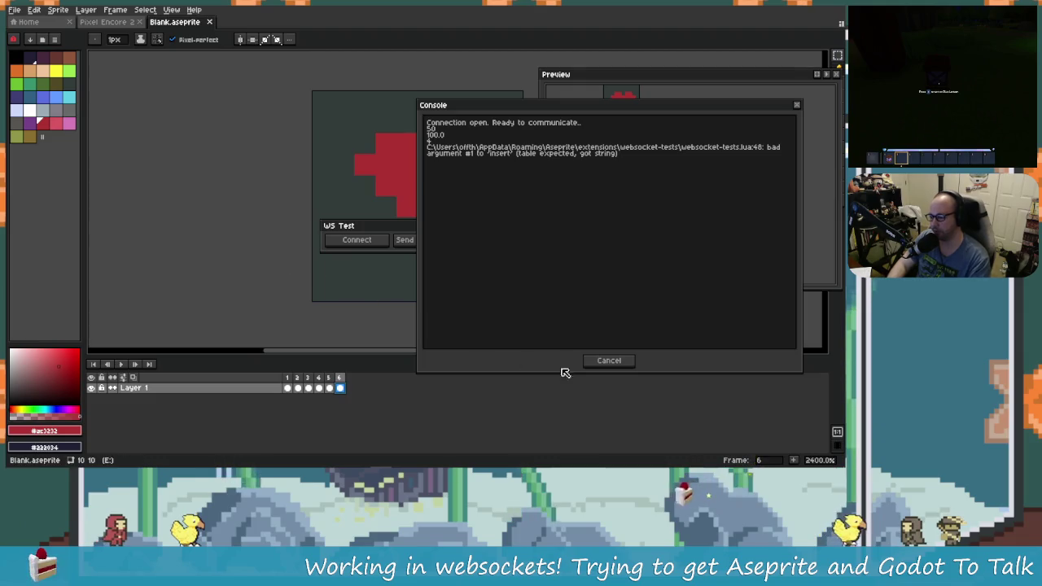
click(614, 359)
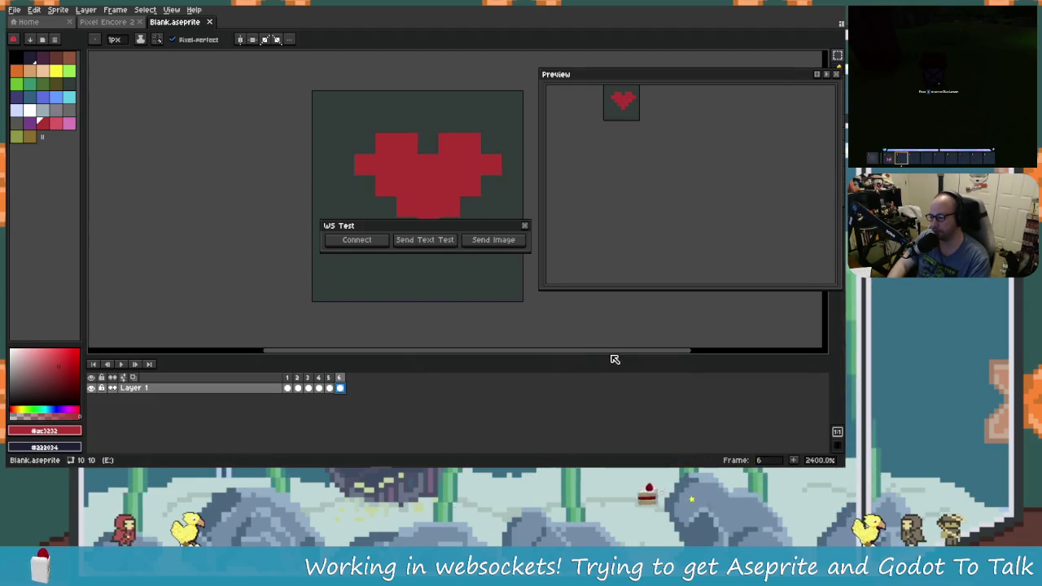
Close the old WS Test panel and message, and relaunch Websocket Tests past the security prompt.
click(525, 226)
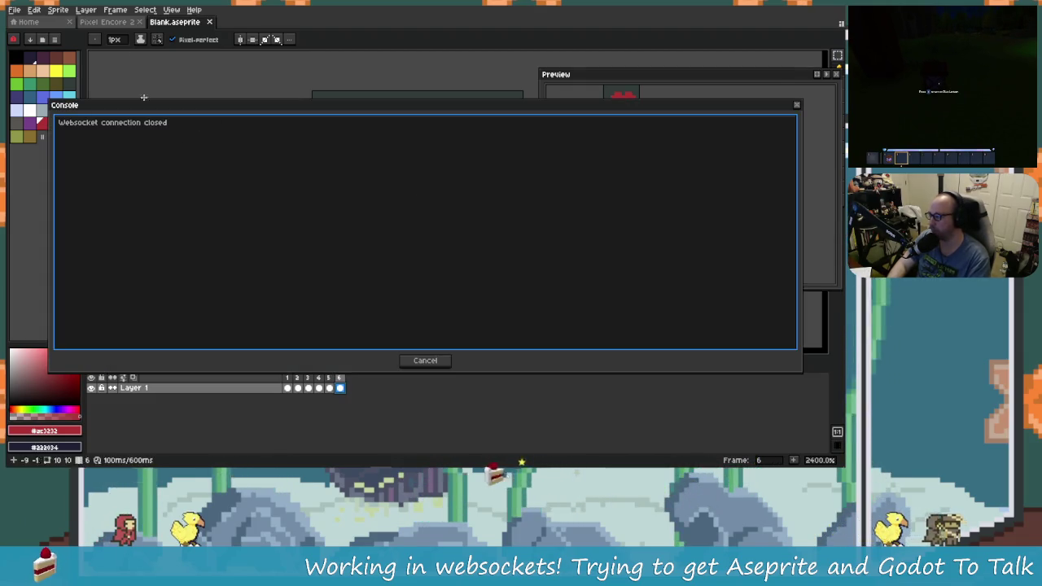
click(428, 361)
click(86, 10)
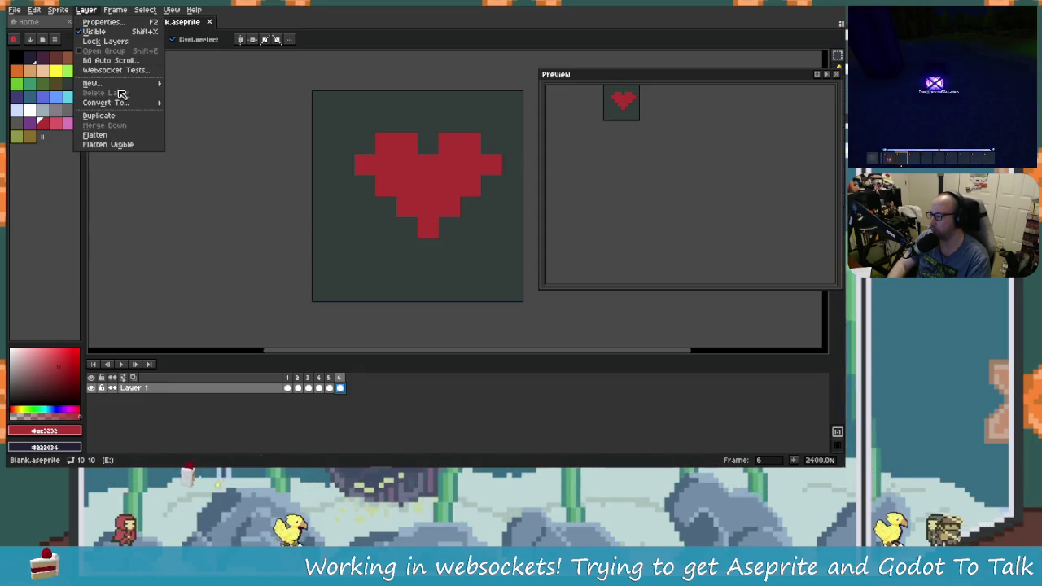
click(114, 70)
click(396, 285)
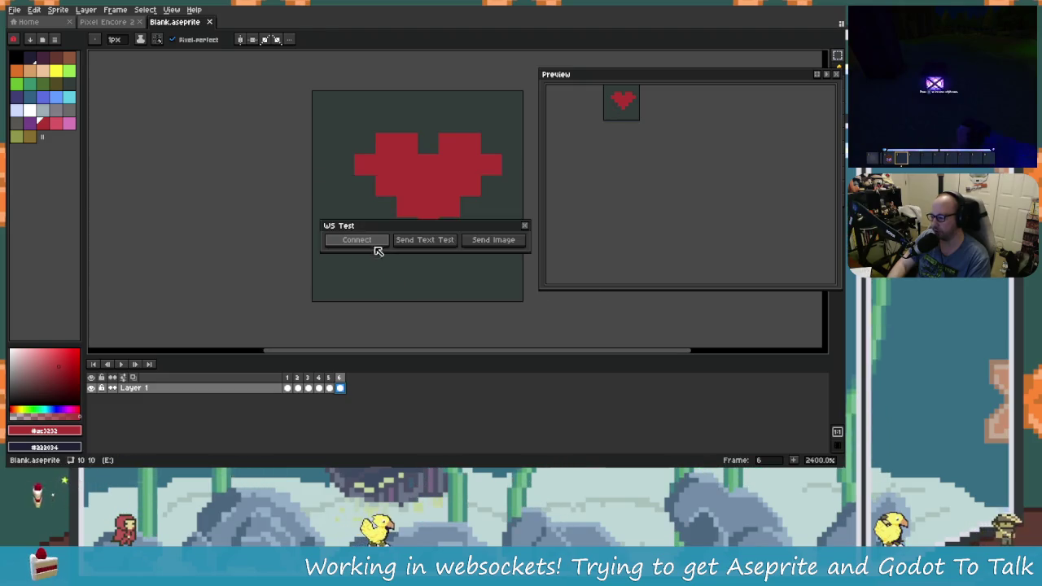
Connect to the Godot server and send the heart image.
click(369, 240)
mouse_move(57, 248)
mouse_down()
mouse_move(132, 256)
mouse_move(558, 230)
mouse_move(361, 174)
mouse_up()
click(352, 178)
key(alt+Tab)
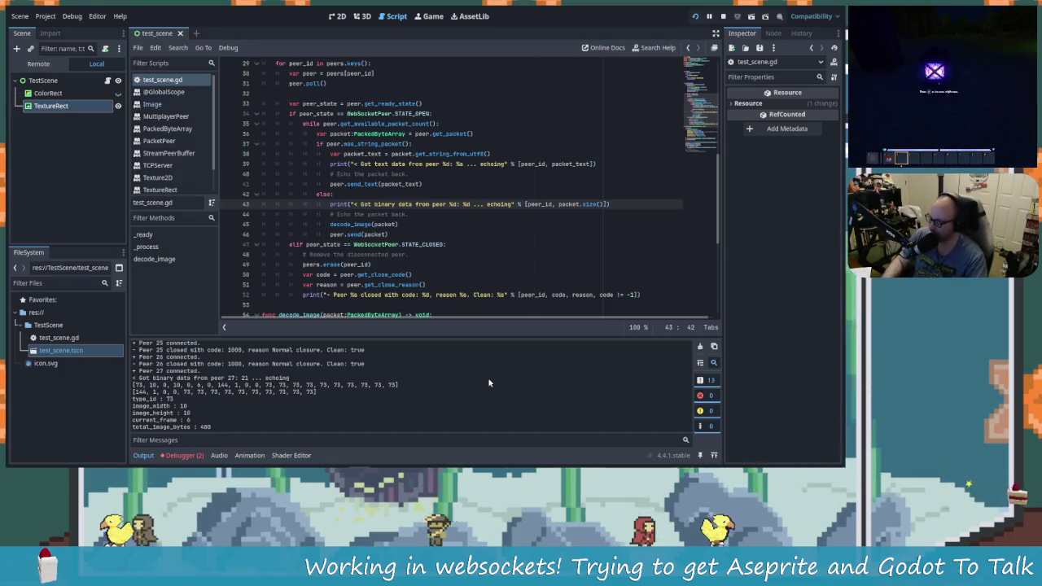
Select the string.byte('I') id expression on line 30 of the Lua code.
key(alt+Tab)
key(alt+Tab)
scroll(385, 209, up, 3)
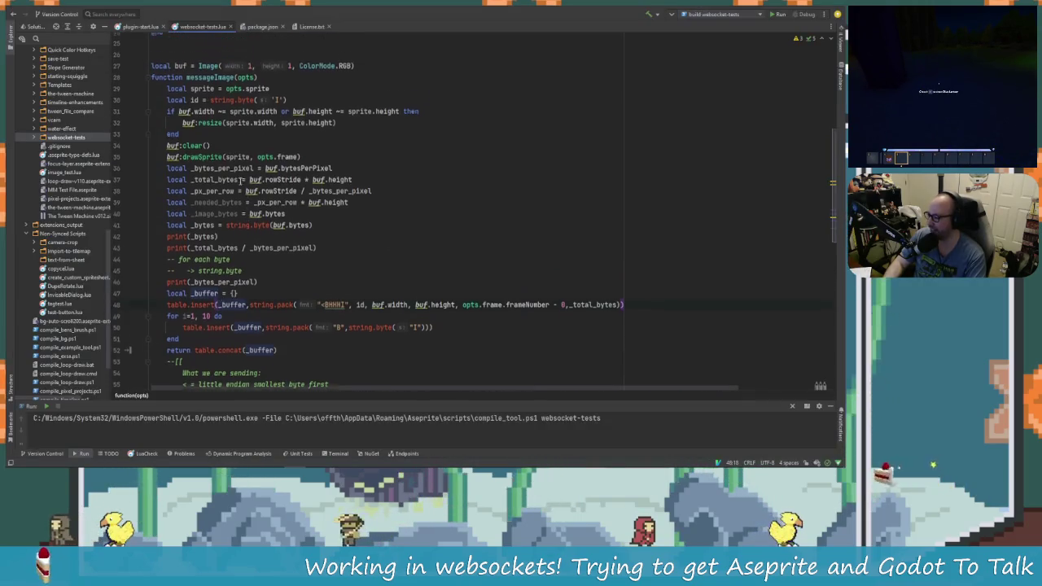
drag(210, 136, 287, 136)
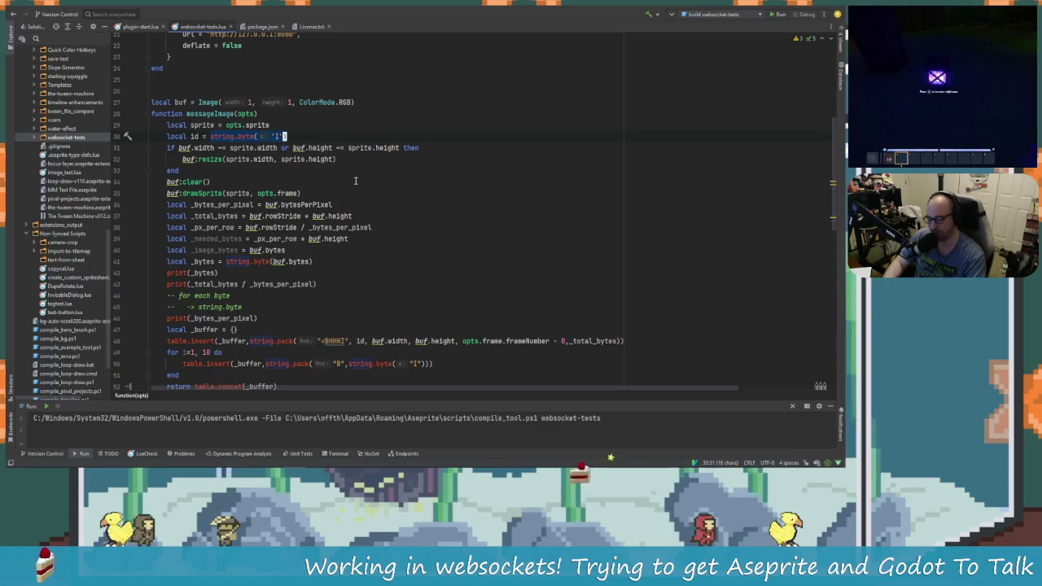
scroll(425, 275, down, 2)
Check Godot's decoded header (type 73, 10×10, frame 6, 400 bytes), then return to the code.
key(alt+Tab)
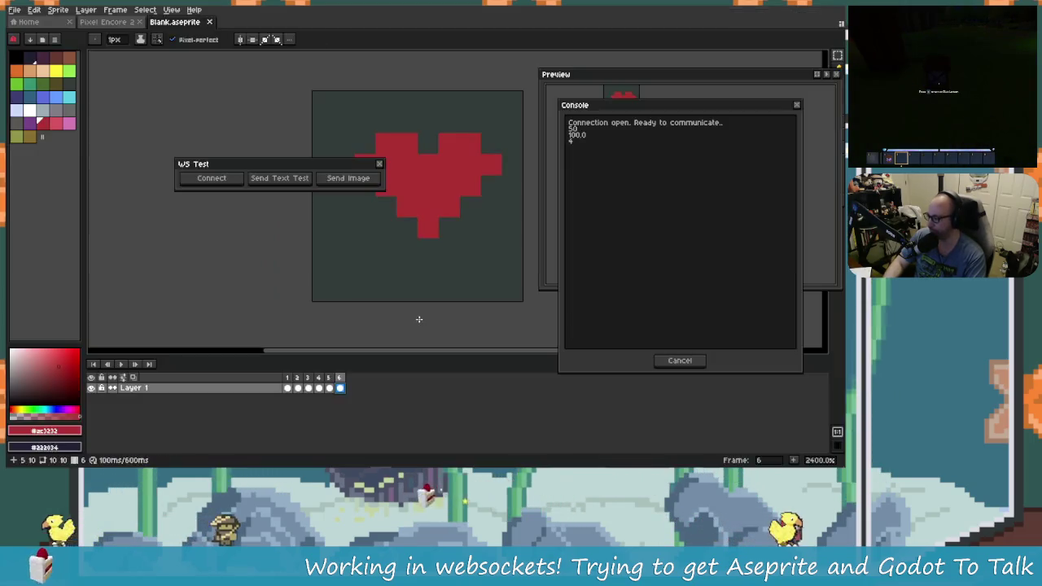
key(alt+Tab)
key(Tab)
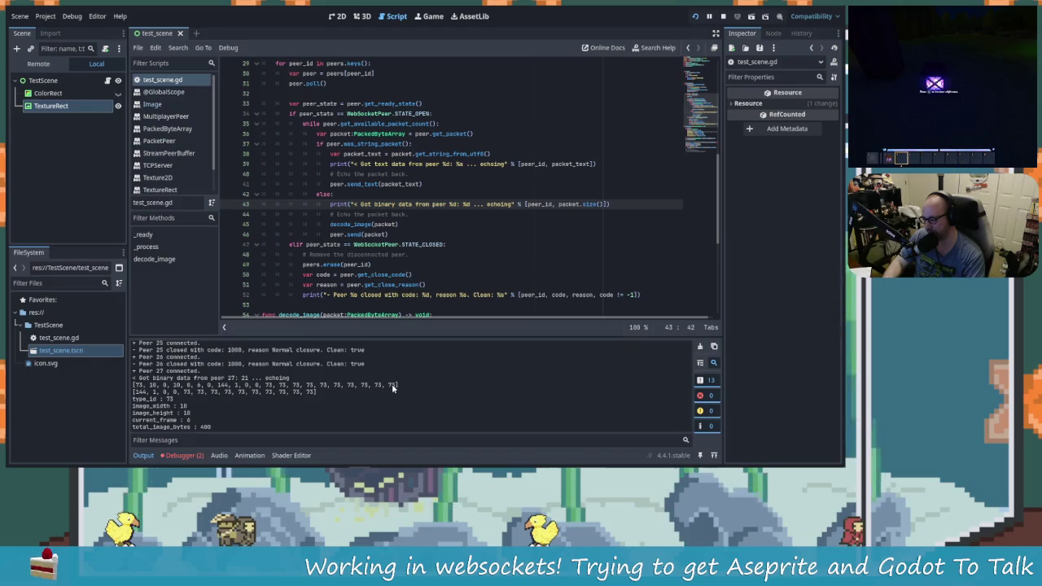
key(alt+Tab)
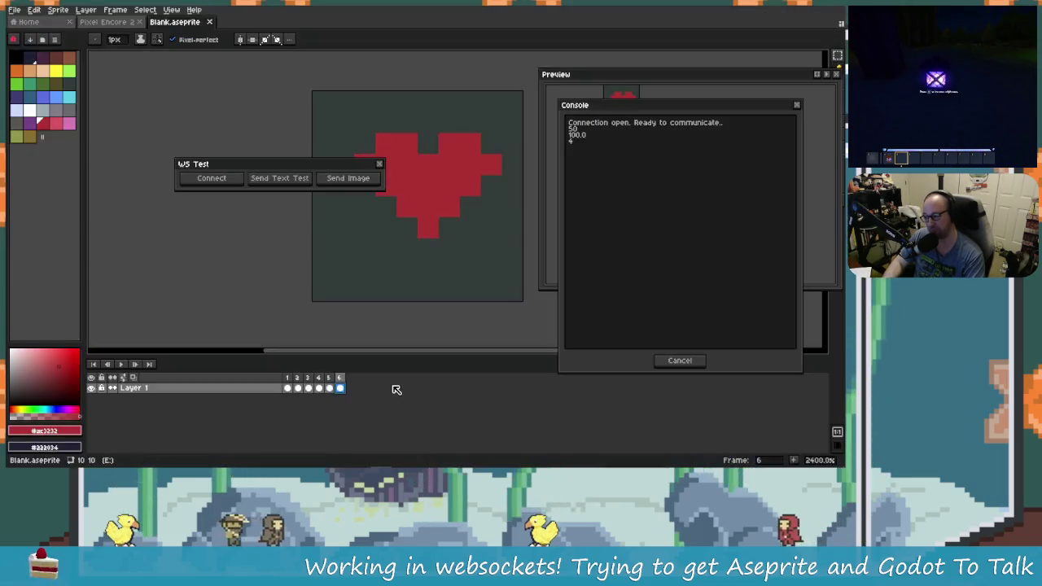
key(alt+Tab)
key(alt+Tab)
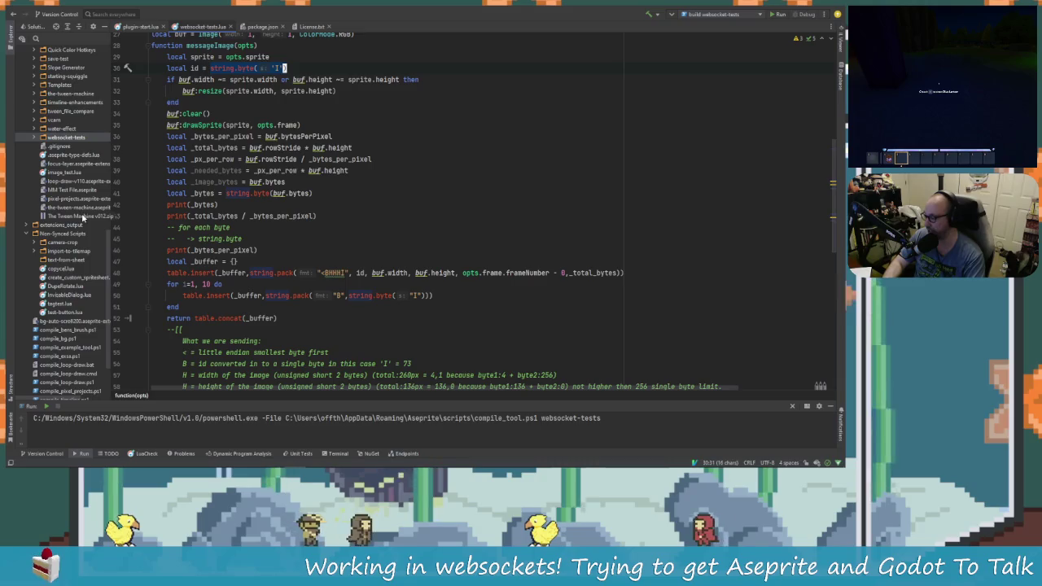
key(alt+Tab)
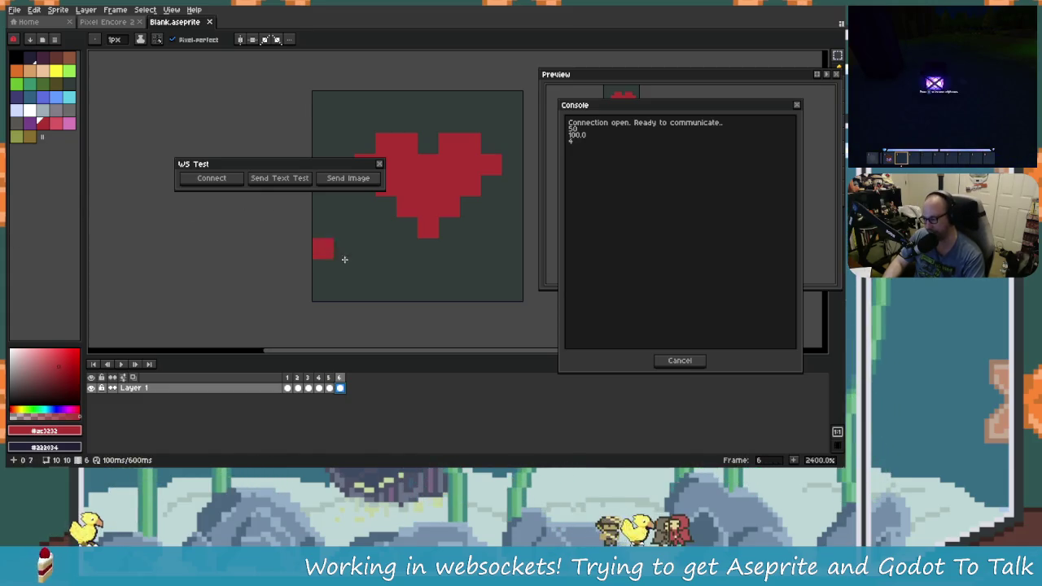
key(alt+Tab)
click(450, 186)
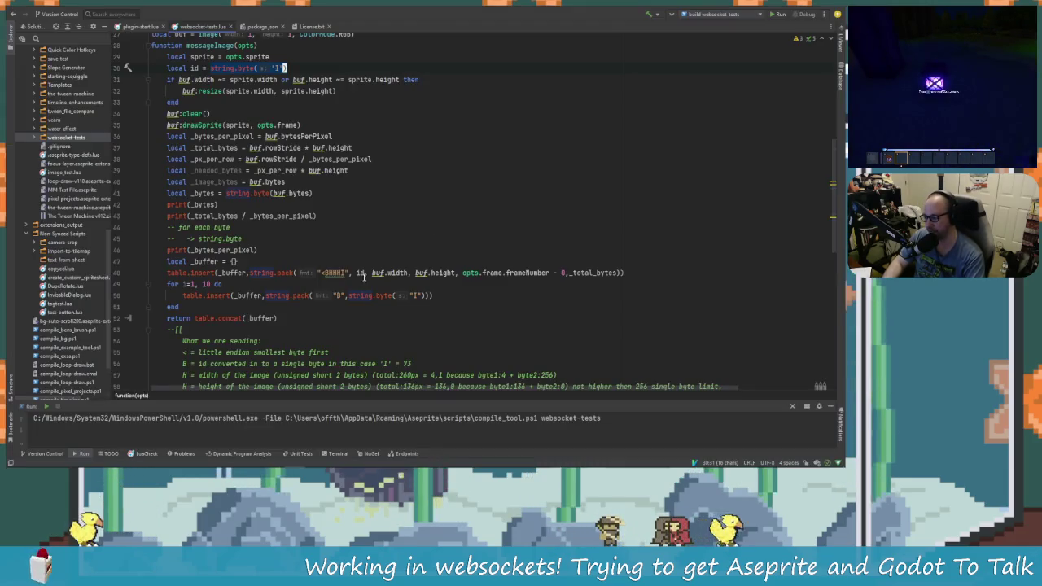
Inspect the "B" format in line 50's byte-packing loop, then bring up the image docs.
key(Down)
key(Down)
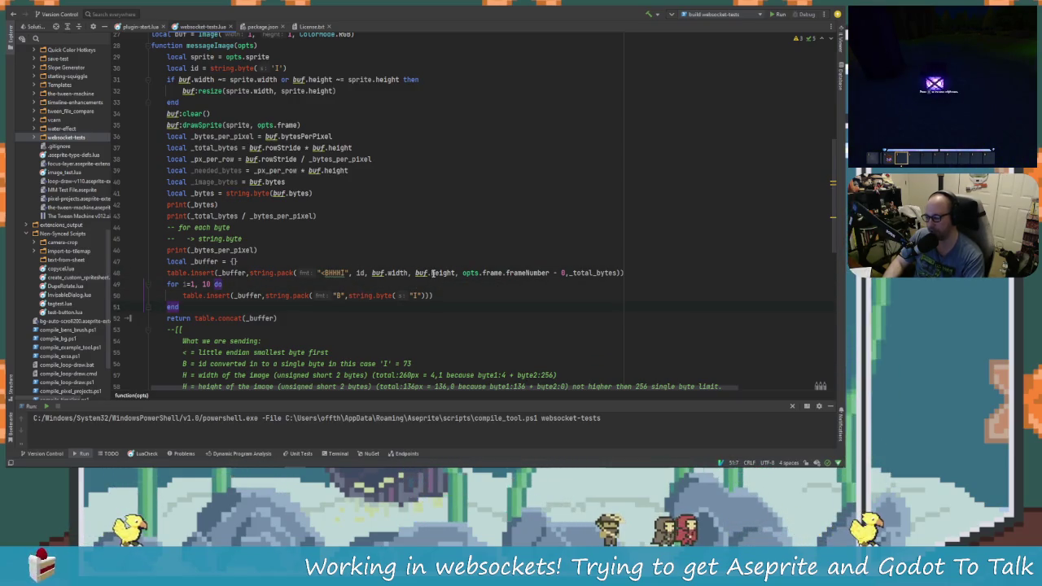
key(Down)
key(Down)
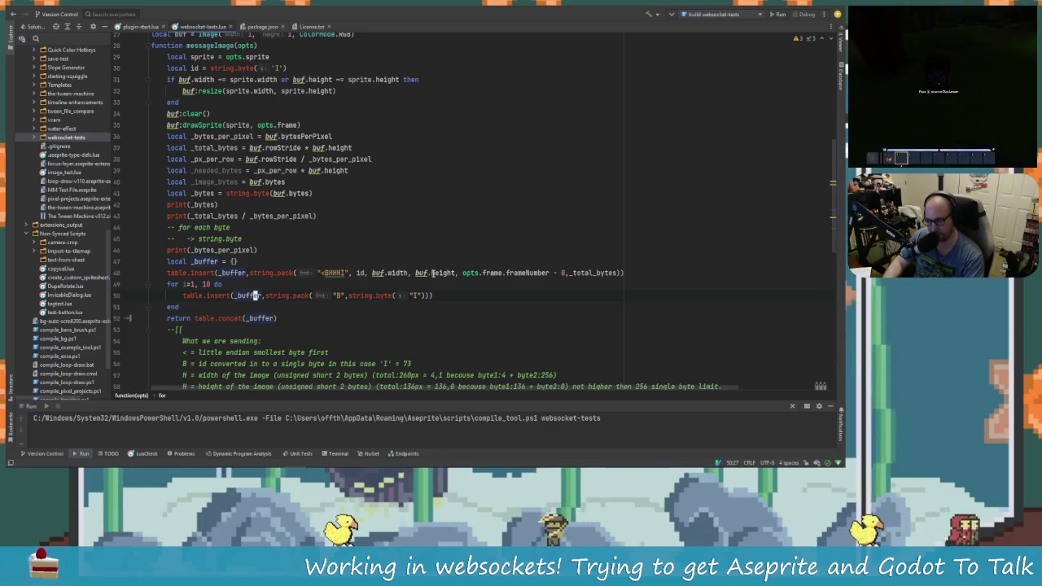
key(Down)
key(Down)
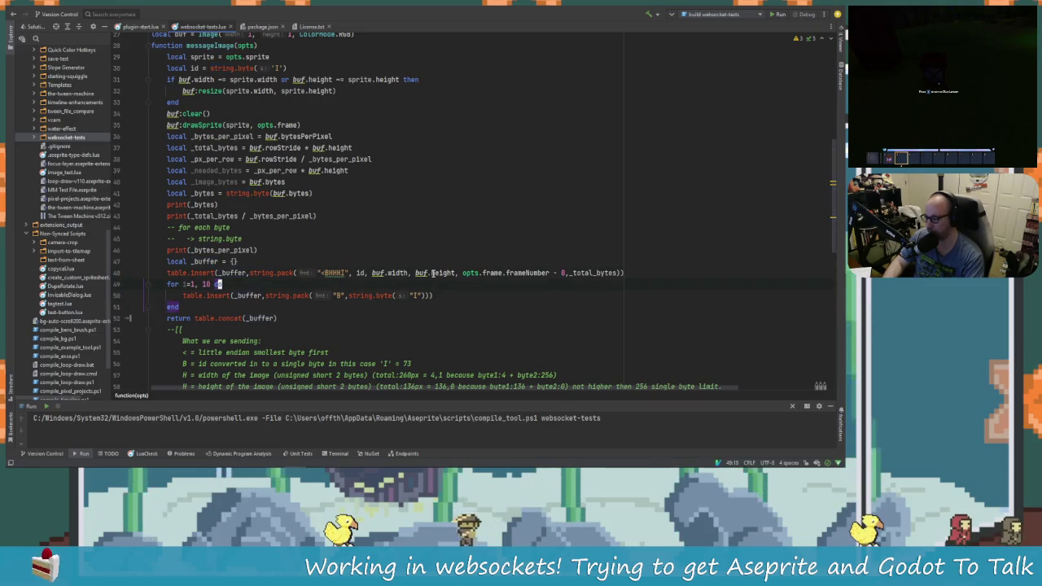
key(Right)
key(Right)
key(Right)
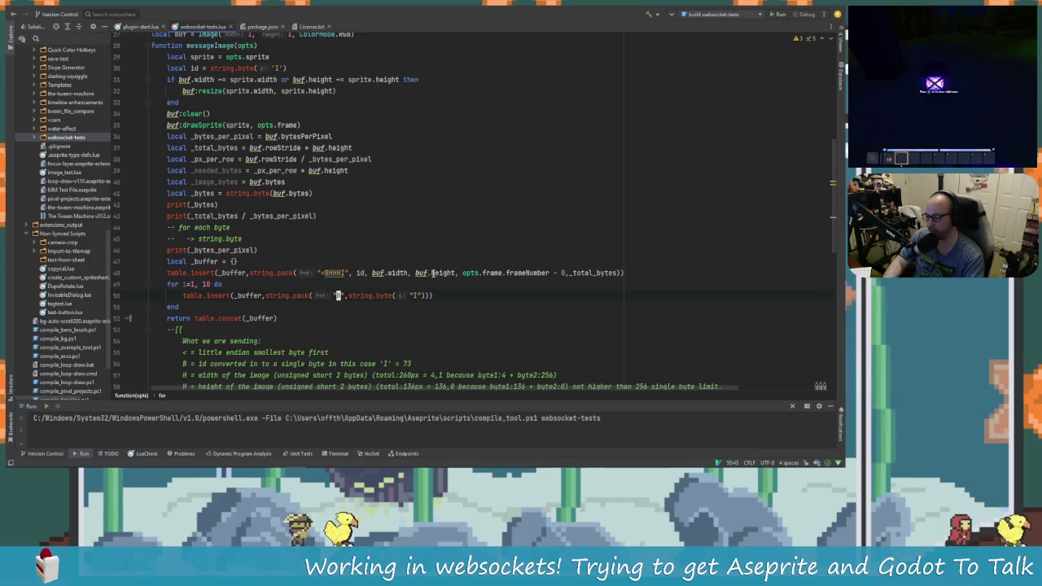
key(alt+Tab)
key(alt+Tab)
key(alt+shift+Tab)
key(alt+shift+Tab)
key(alt+Tab)
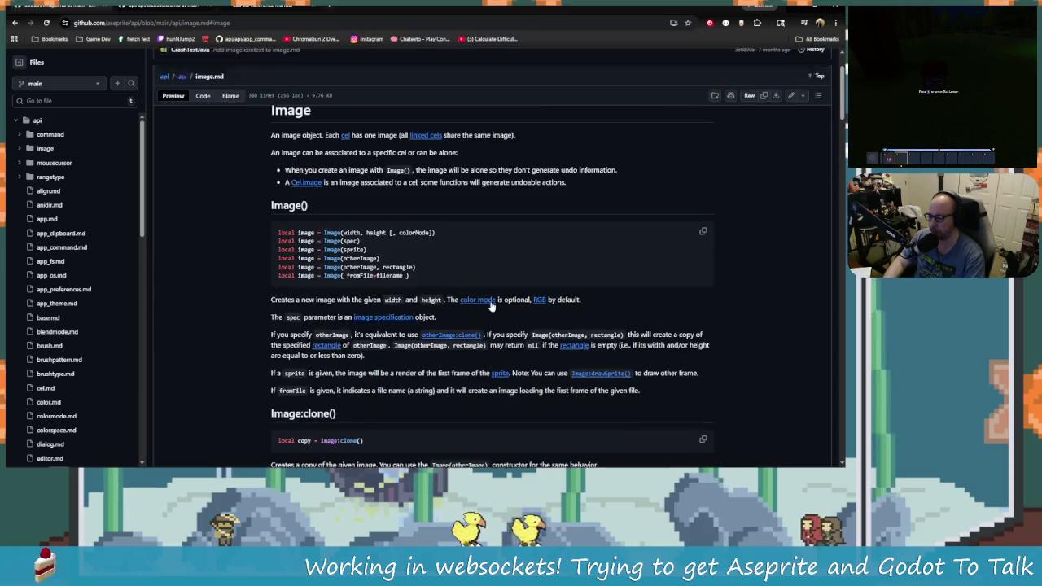
On the ColorMode page, highlight that RGB pixels are 32-bit integers with 8-bit channels.
click(480, 297)
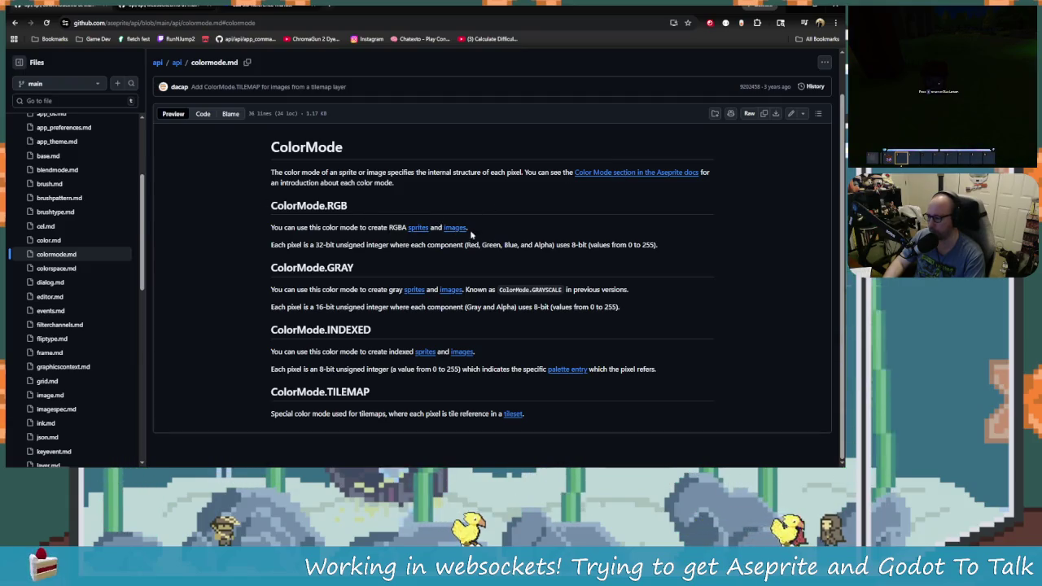
mouse_move(271, 245)
mouse_down()
mouse_move(358, 267)
mouse_move(342, 246)
mouse_move(389, 246)
mouse_up()
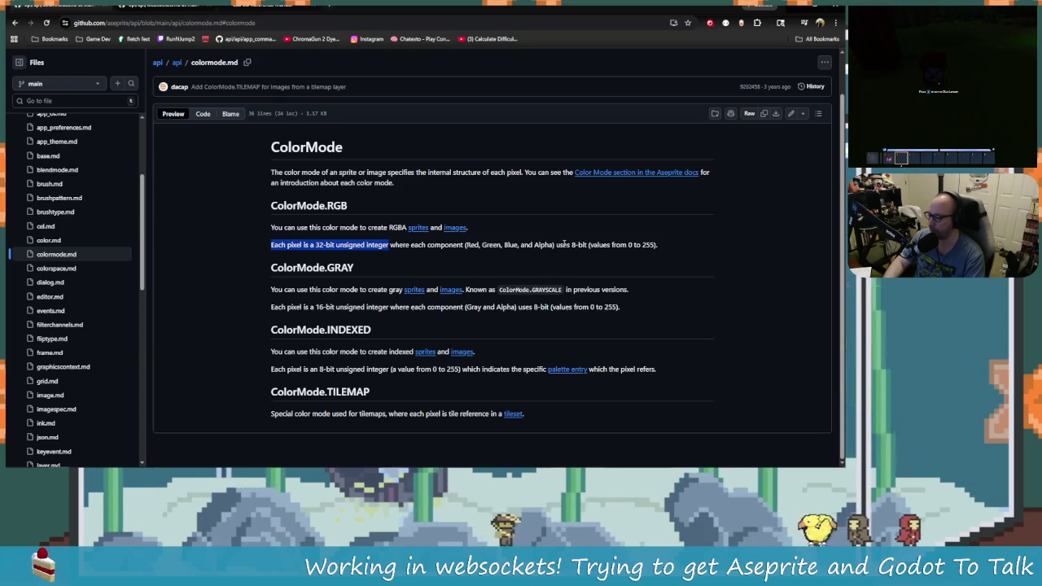
drag(570, 244, 585, 244)
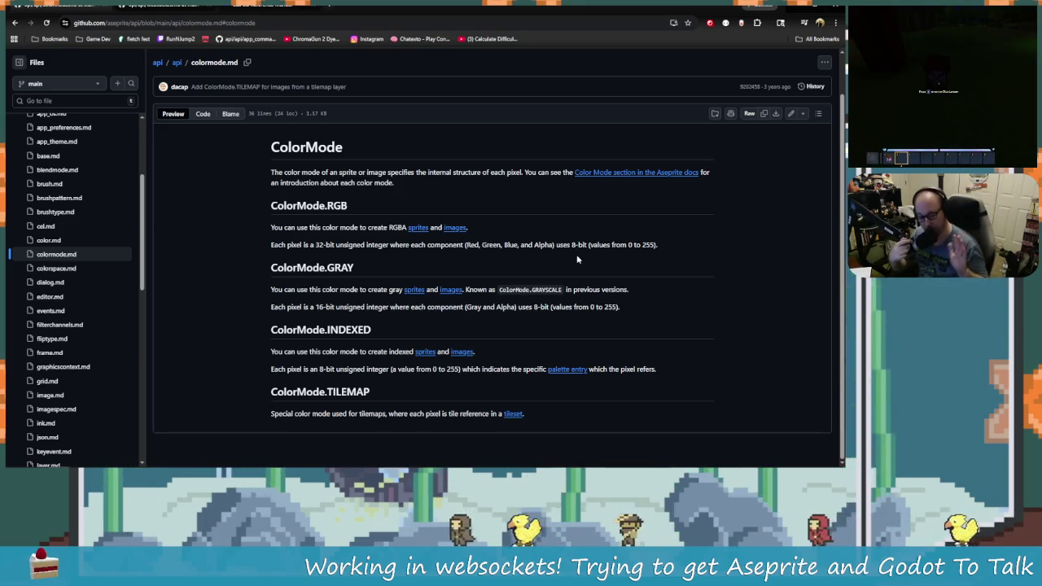
key(alt+Tab)
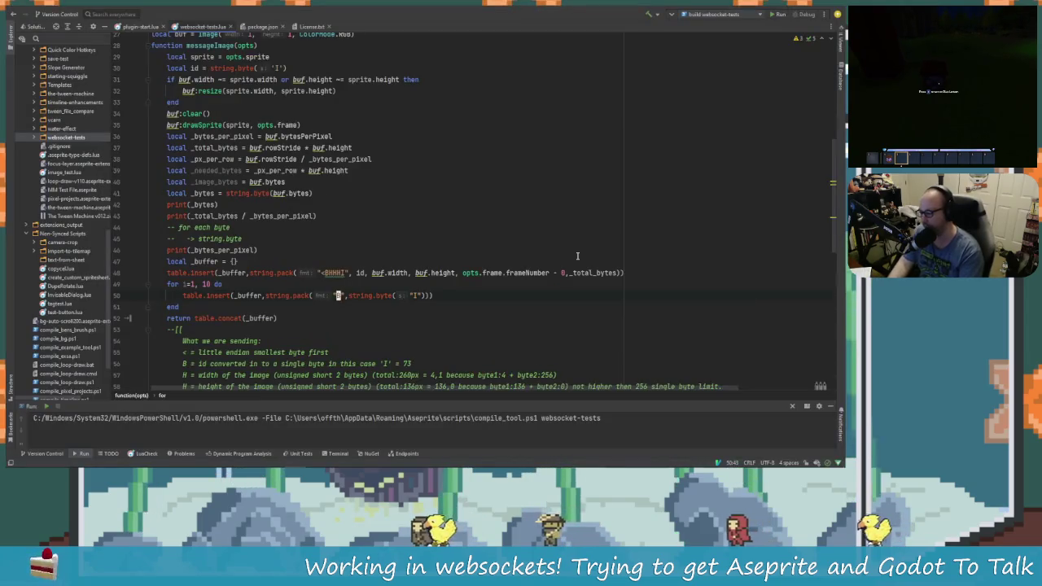
Change line 50's string.pack format from "B" to "I".
key(Up)
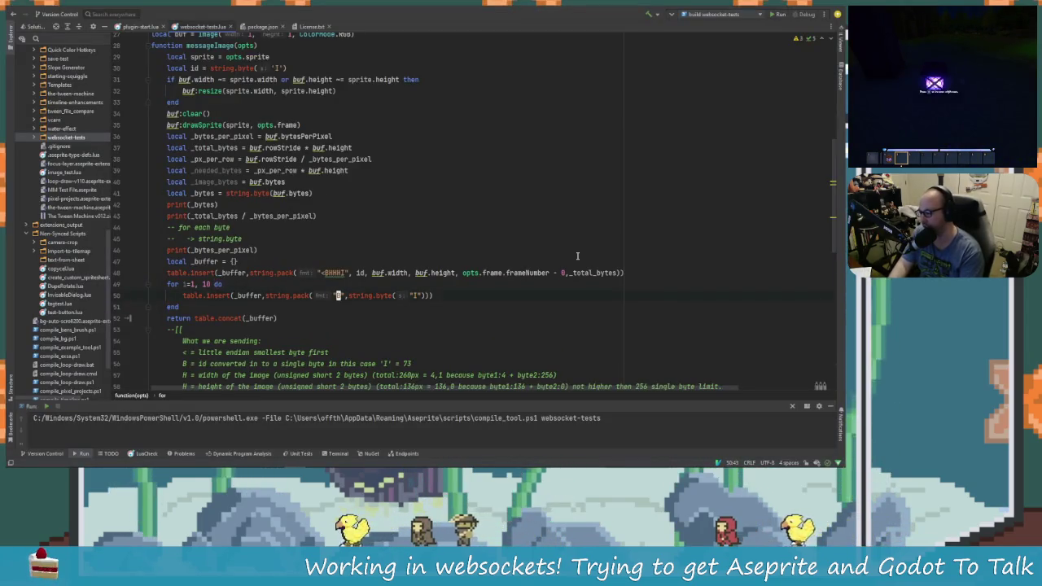
key(ctrl+Left)
key(ctrl+Left)
key(ctrl+Left)
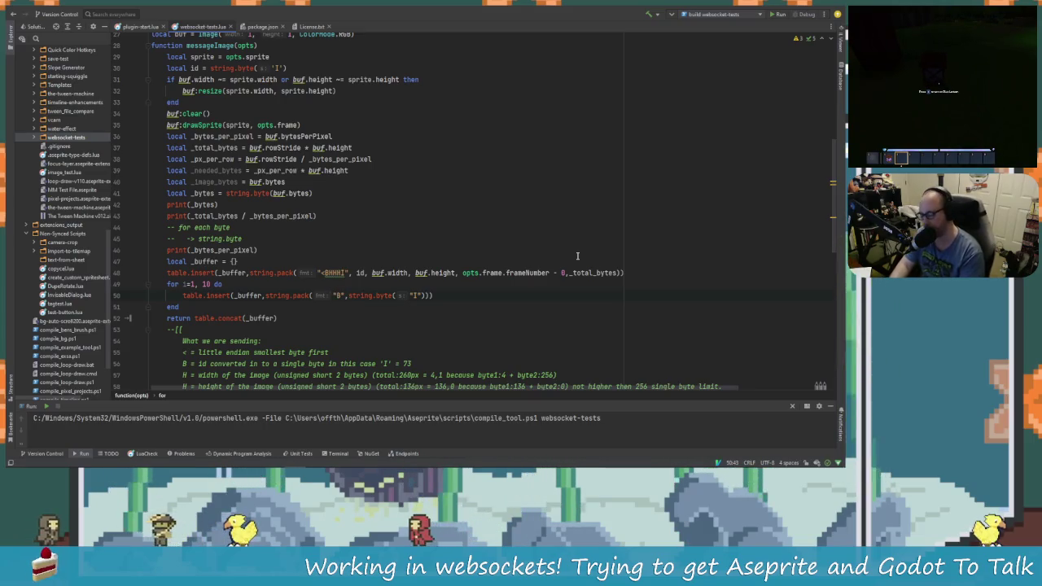
click(192, 295)
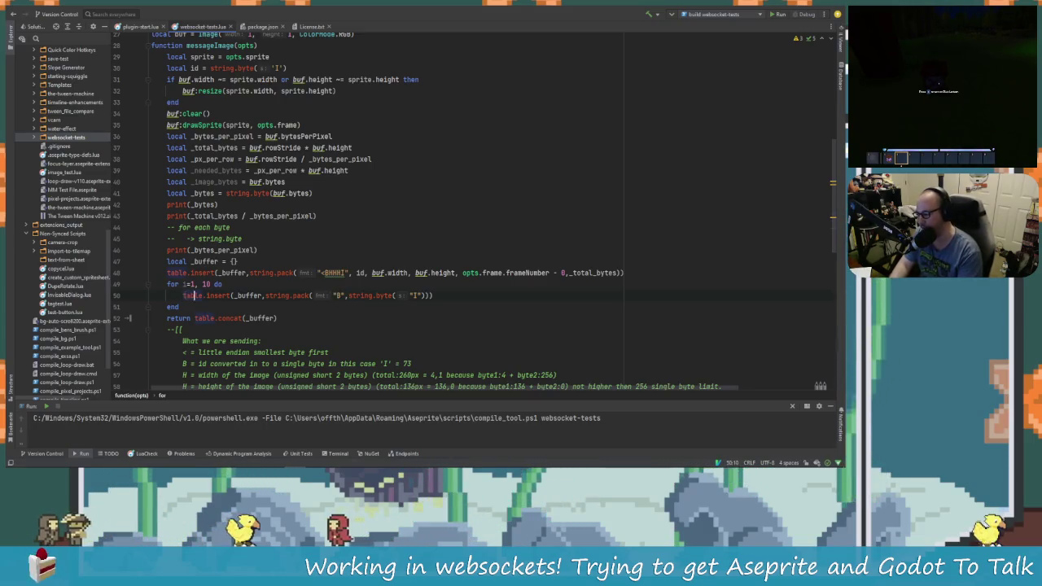
click(348, 295)
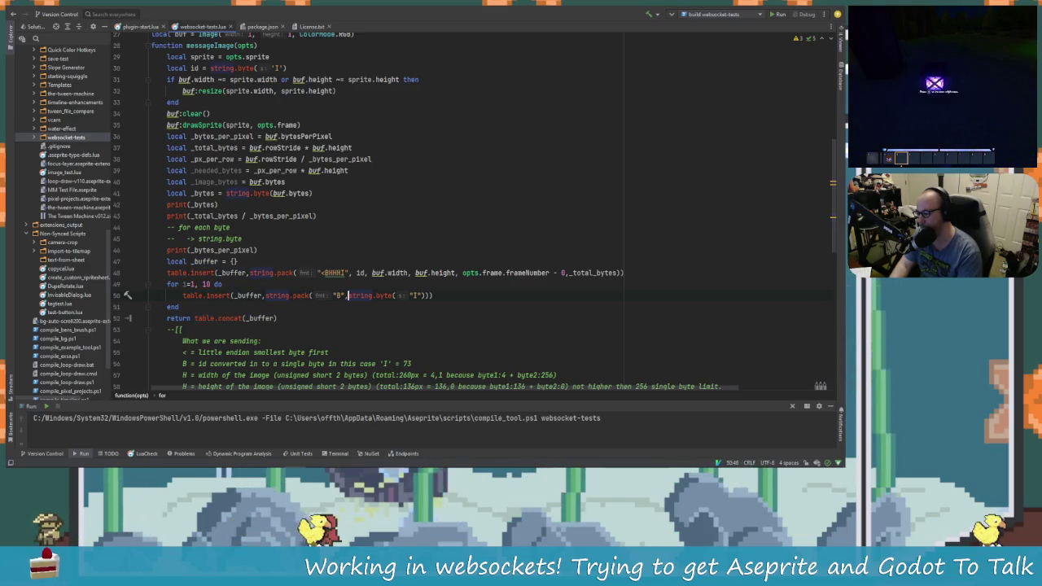
click(338, 295)
key(BackSpace)
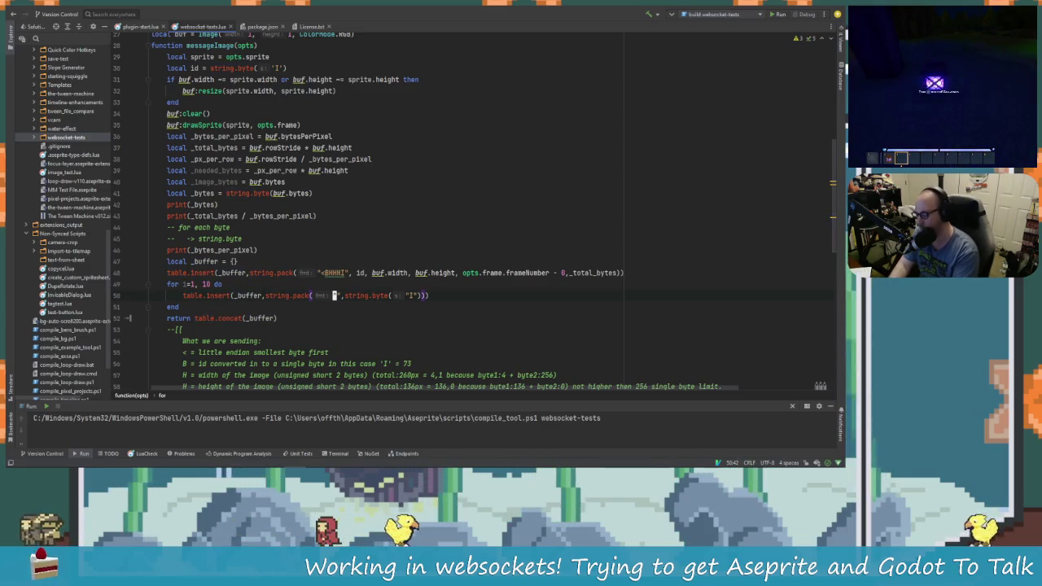
text(<I)
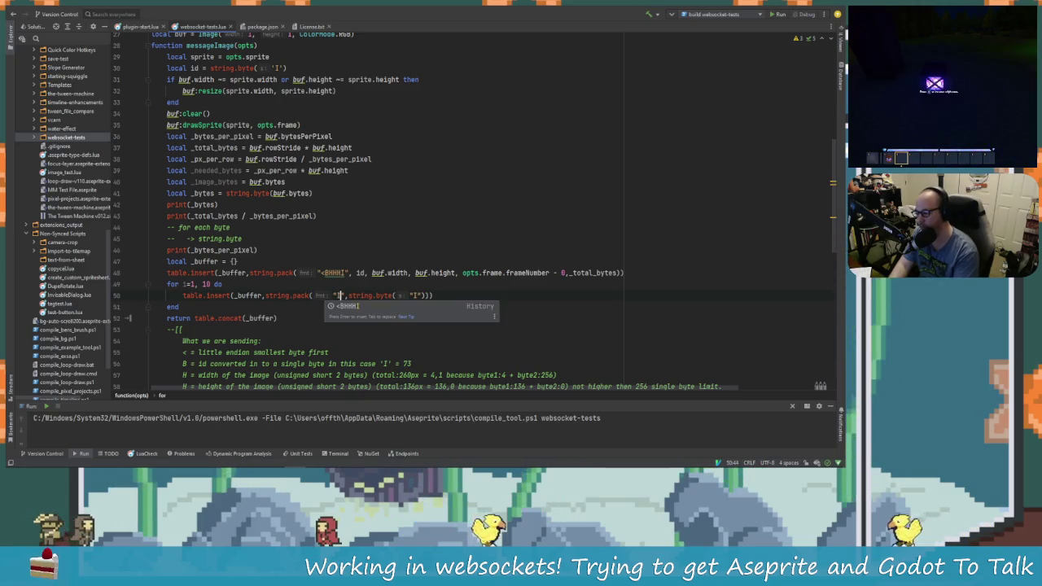
key(Escape)
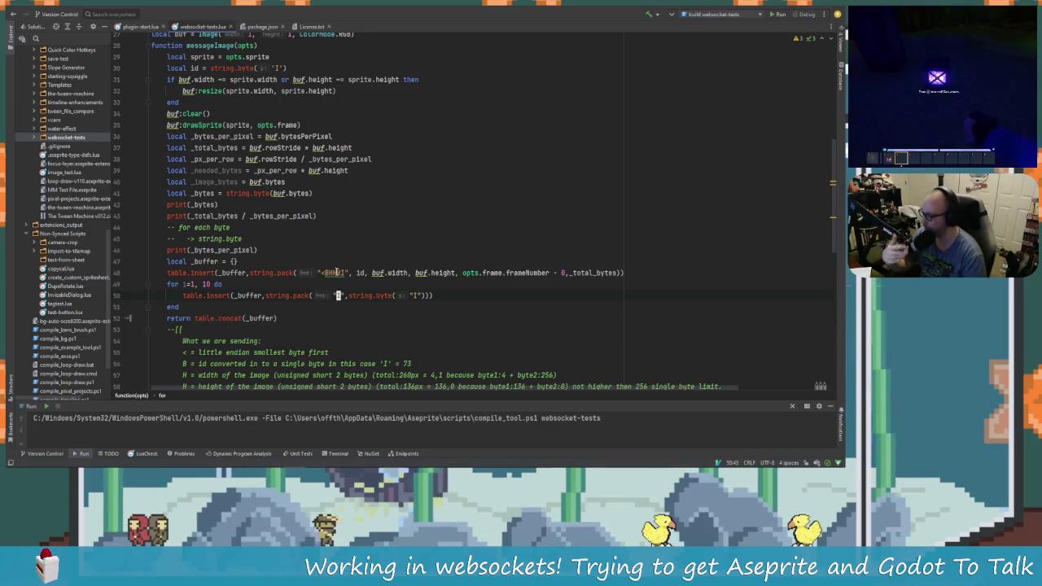
double_click(338, 295)
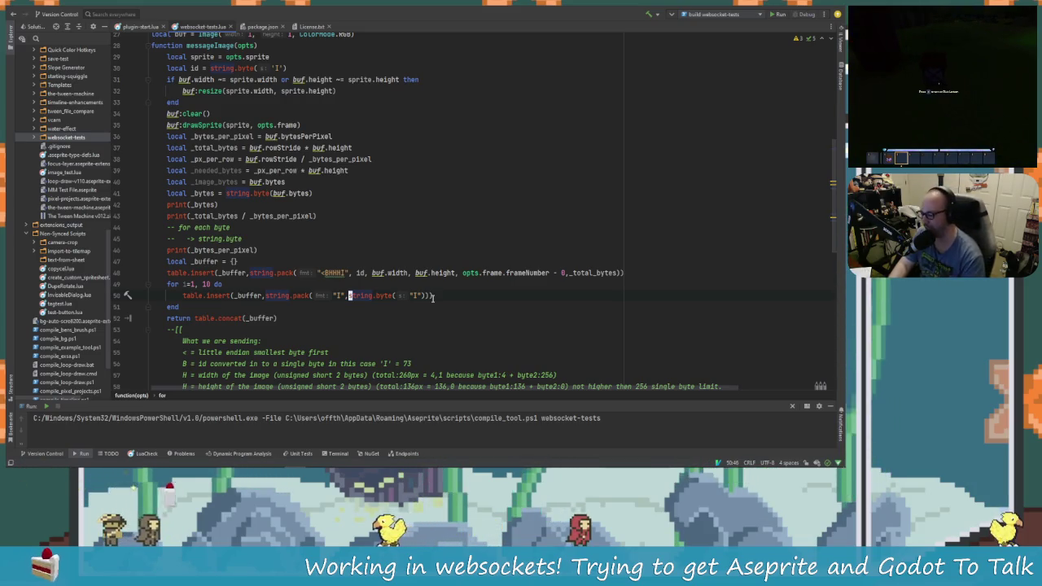
Delete the loop limit 10 from the for header on line 49.
key(l)
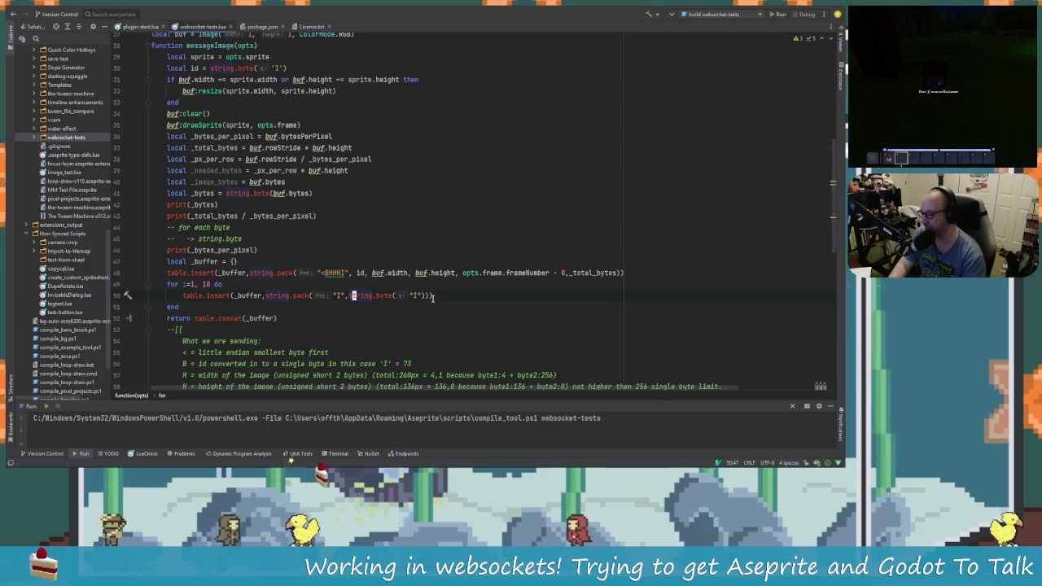
key(k)
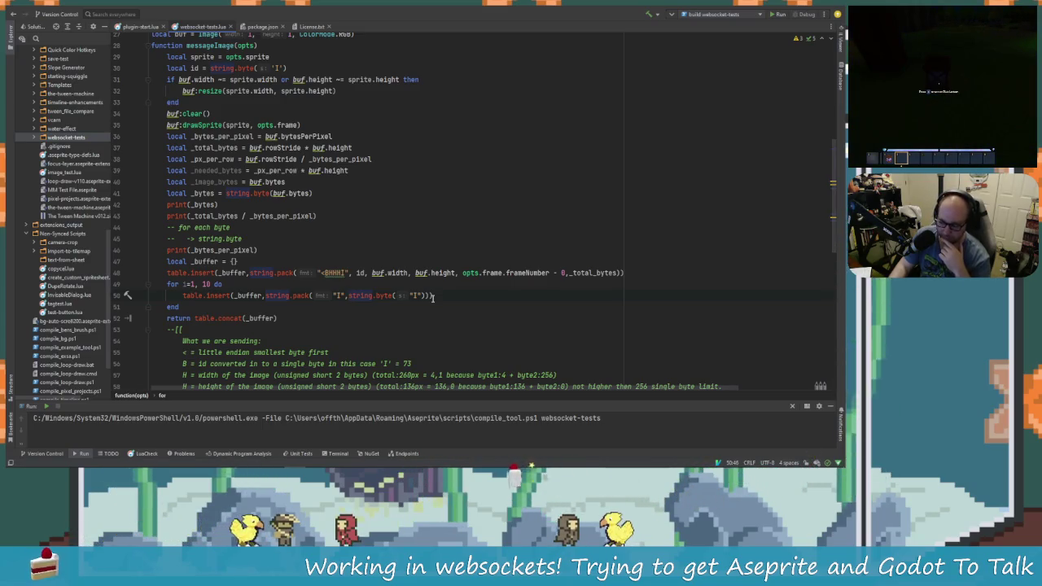
key(ctrl+Left)
key(ctrl+Left)
key(ctrl+Left)
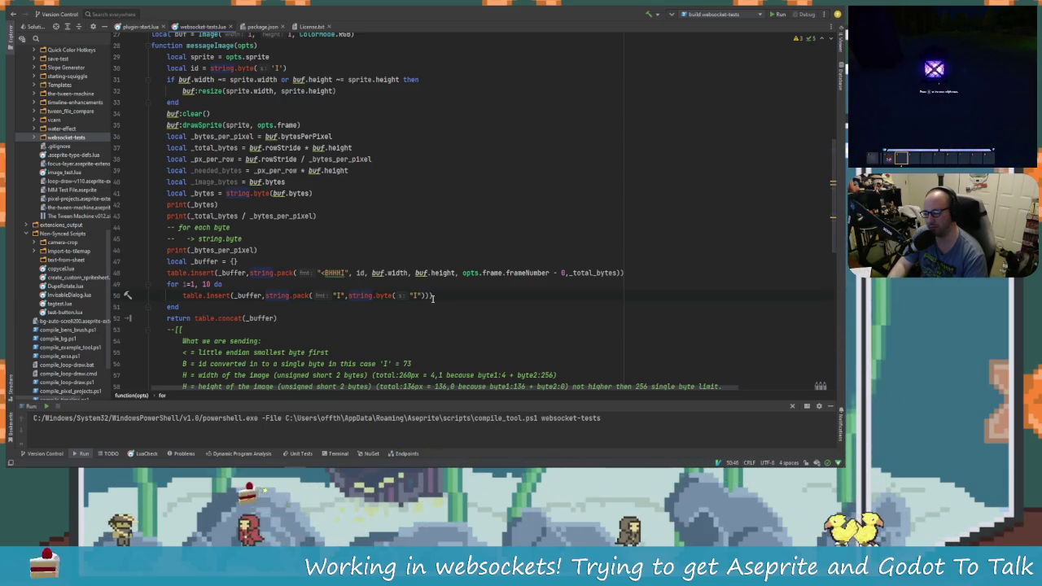
key(Right)
key(Right)
key(Right)
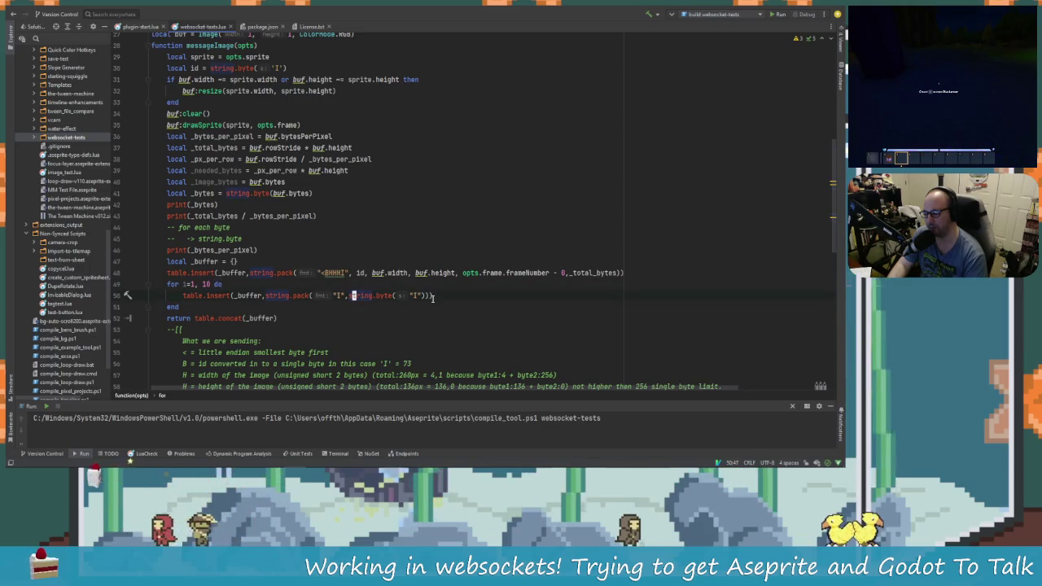
key(Left)
key(Left)
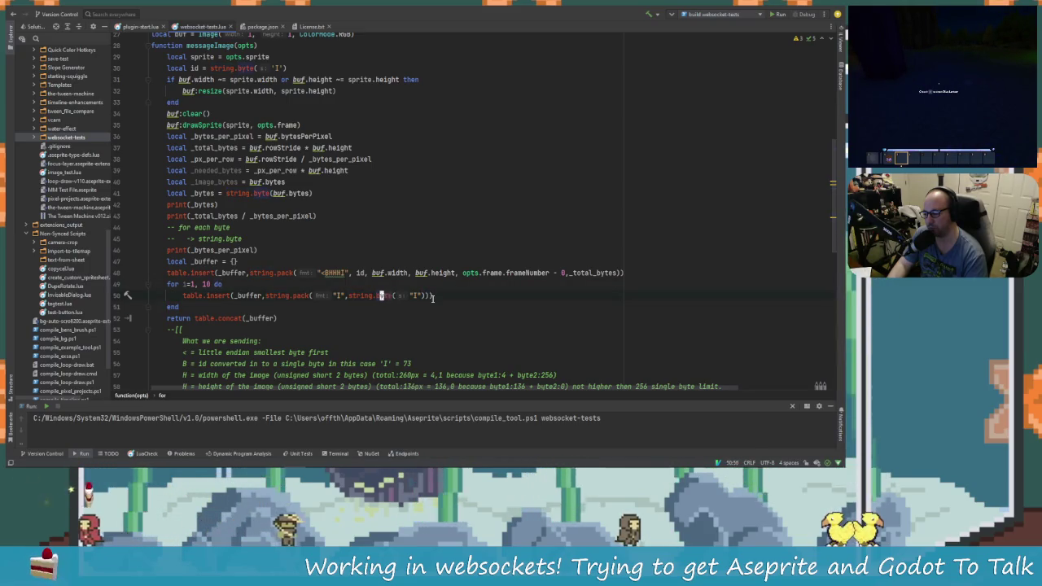
key(Left)
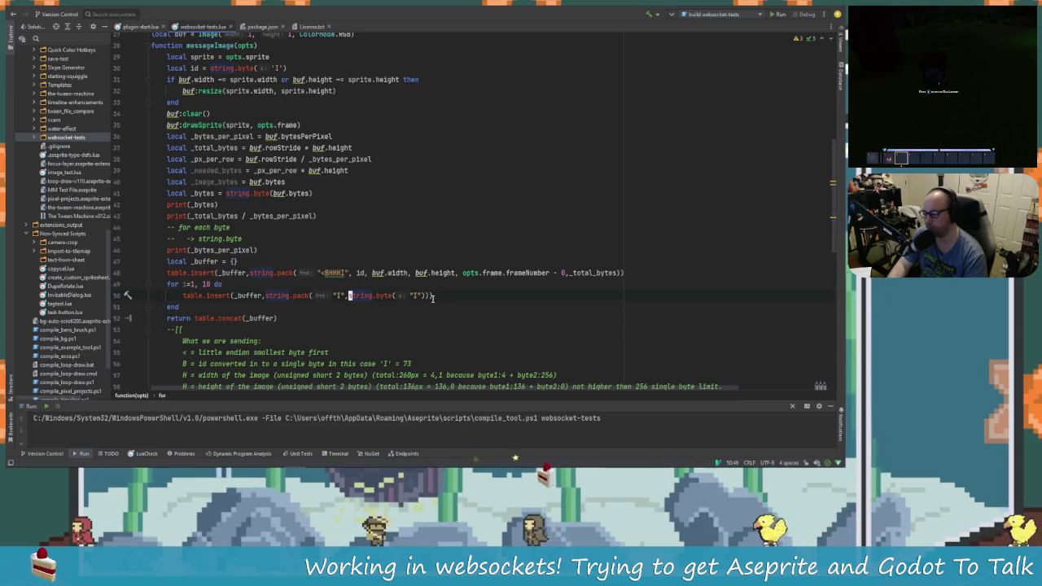
key(Up)
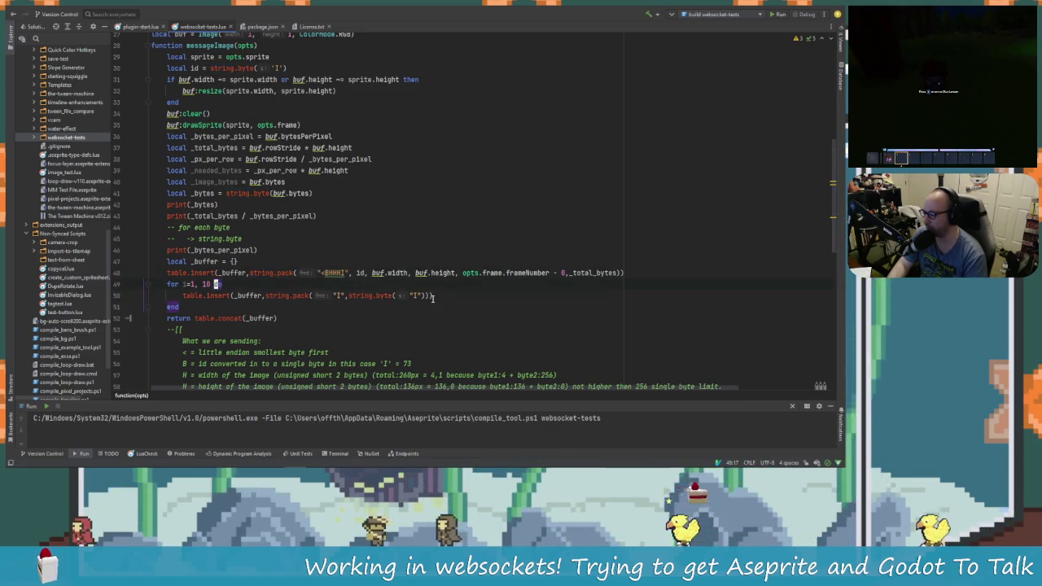
key(Left)
key(Left)
key(Left)
key(BackSpace)
key(Delete)
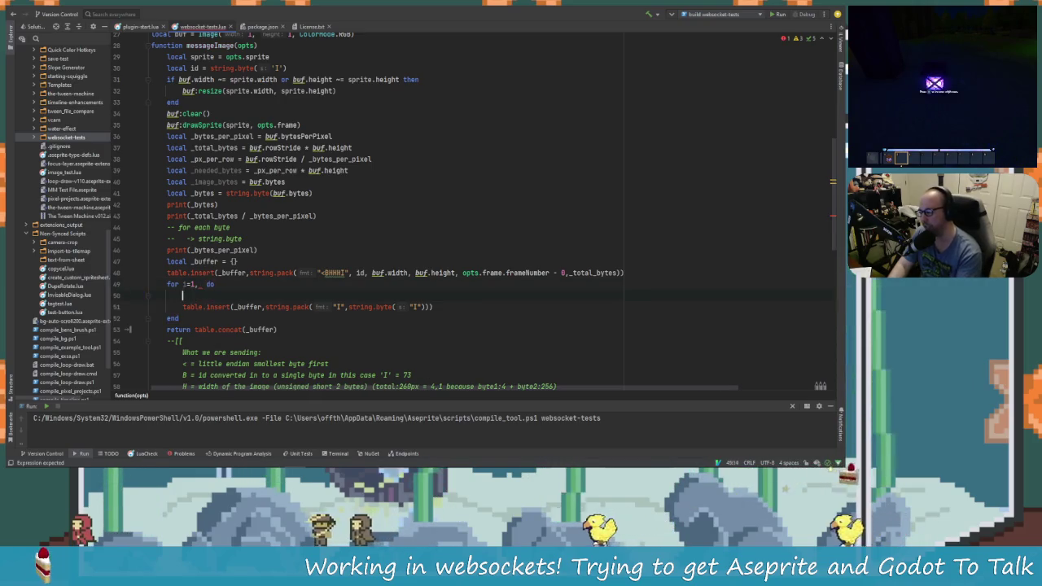
Fill the loop limit with _total_bytes and remove the extra space before do.
click(203, 284)
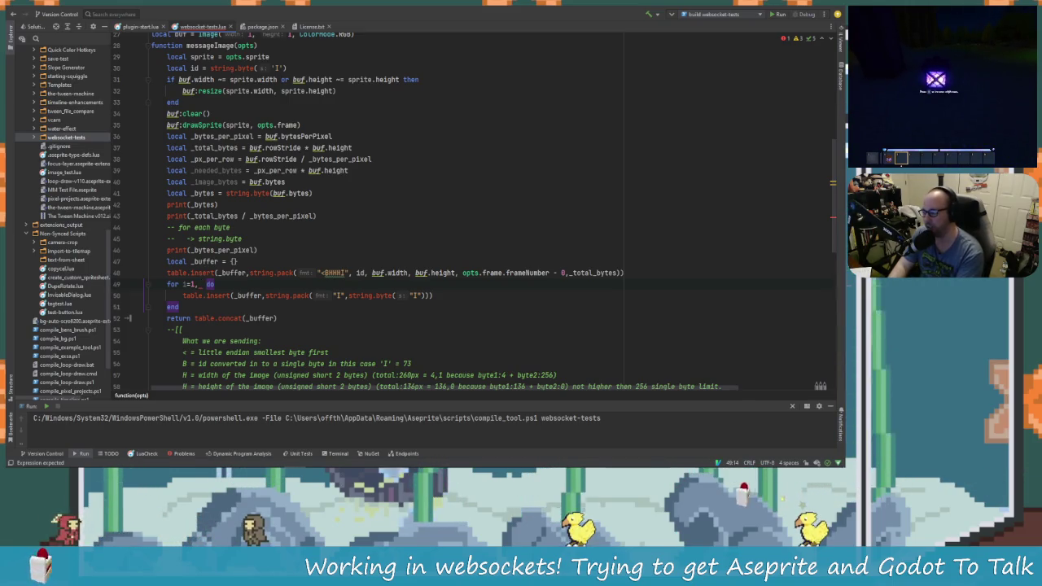
click(200, 238)
key(Up)
key(Up)
key(Up)
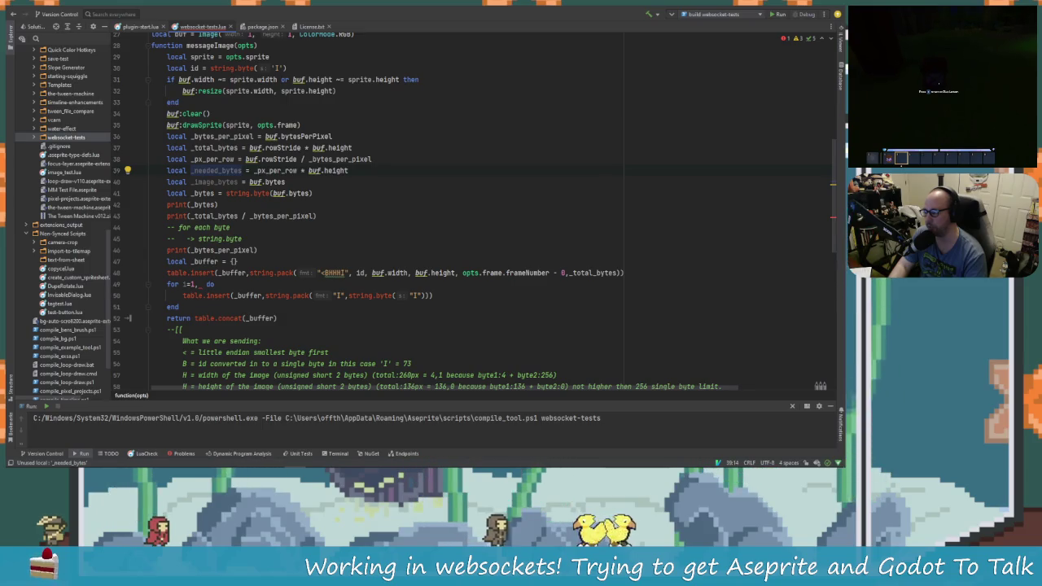
click(202, 295)
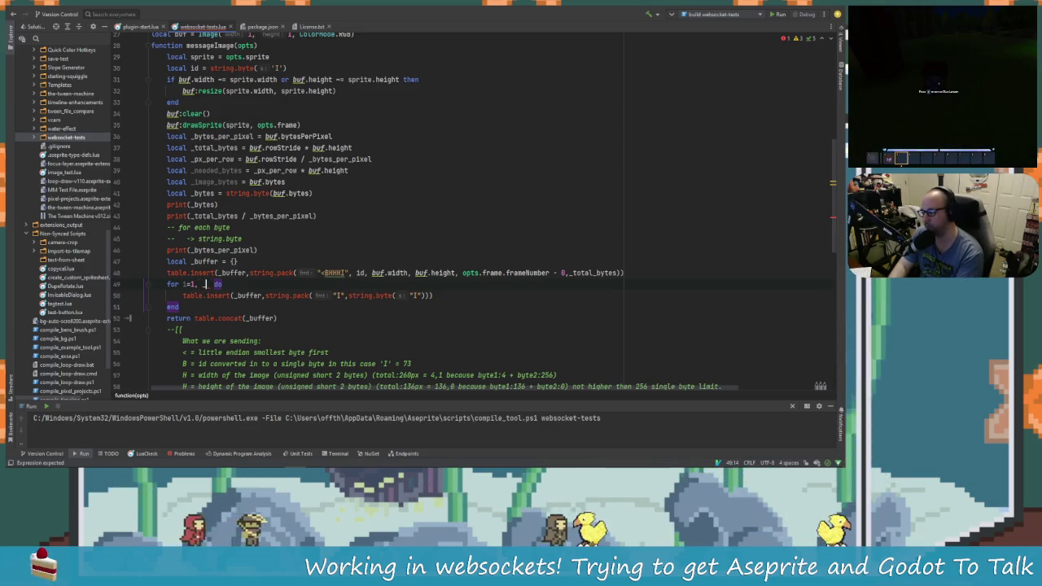
text(_p)
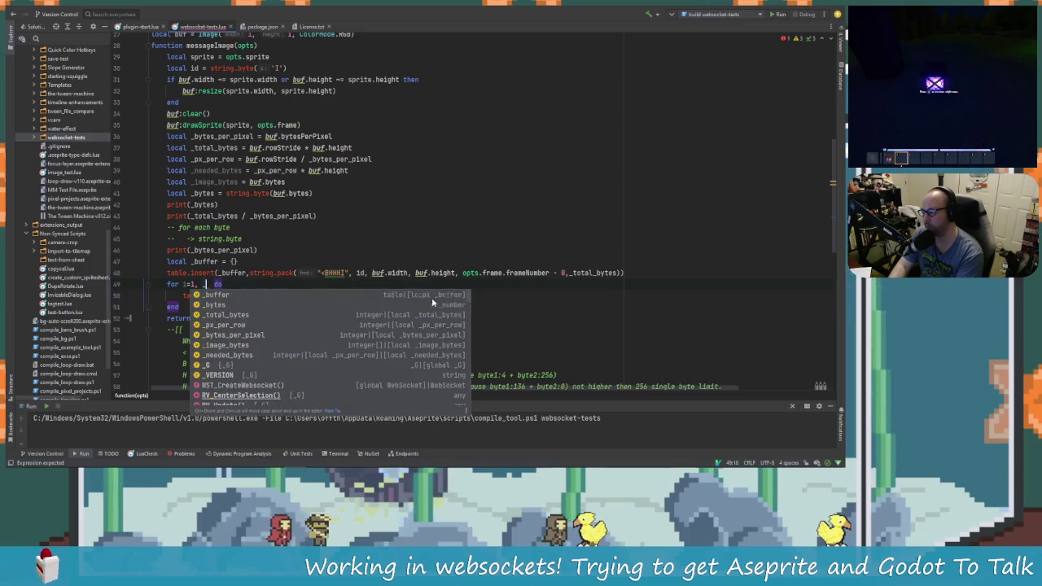
key(BackSpace)
text(t)
key(Return)
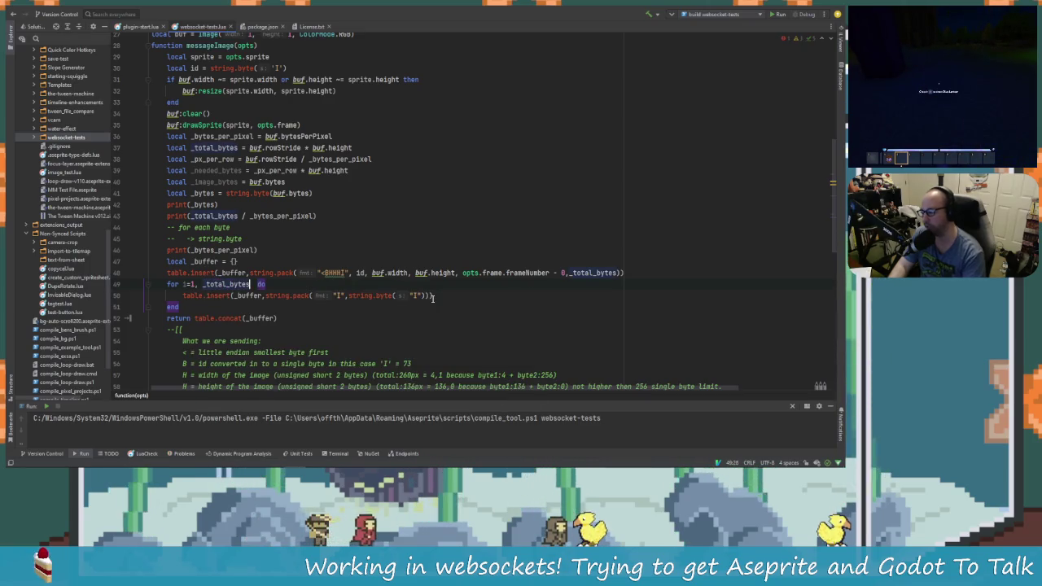
key(BackSpace)
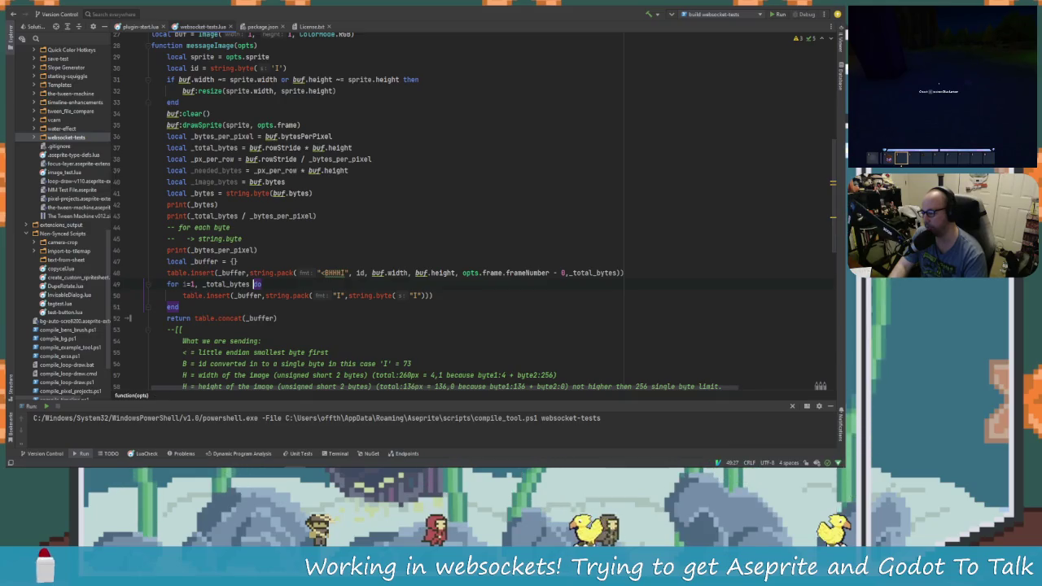
click(257, 296)
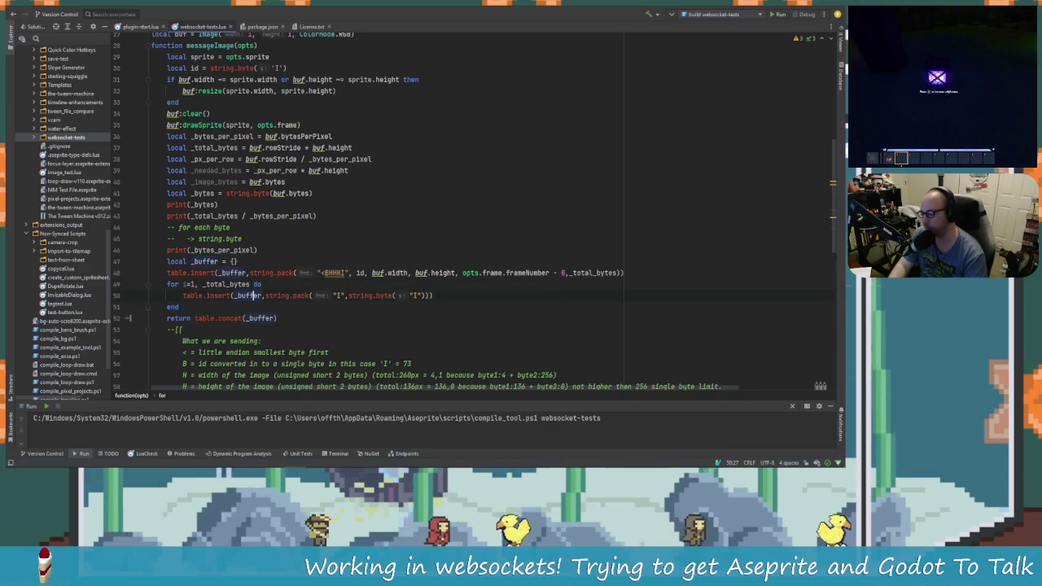
click(368, 296)
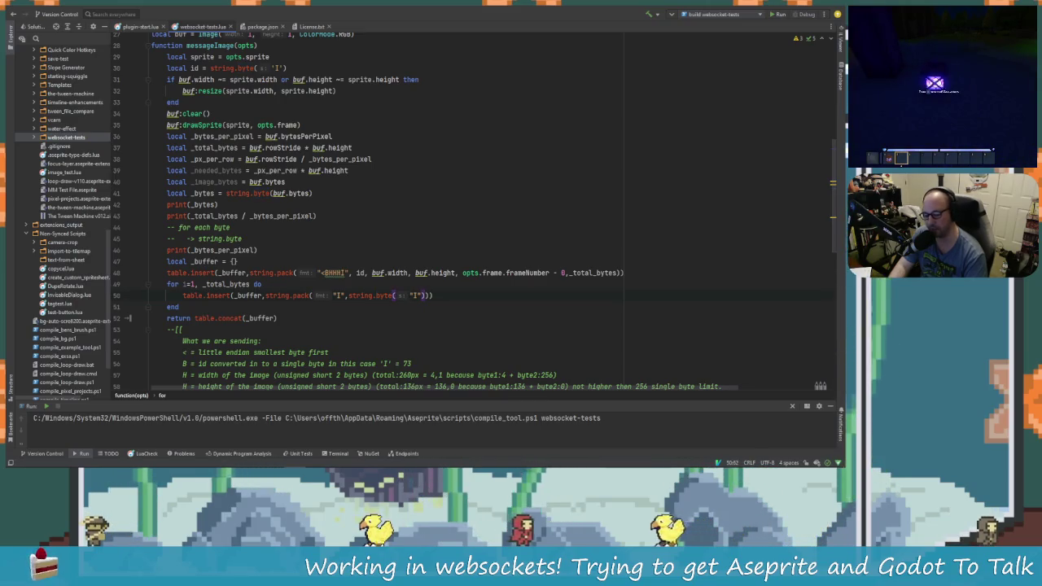
Replace string.byte("I") in line 50's string.pack with buf.bytes and close the parenthesis.
key(BackSpace)
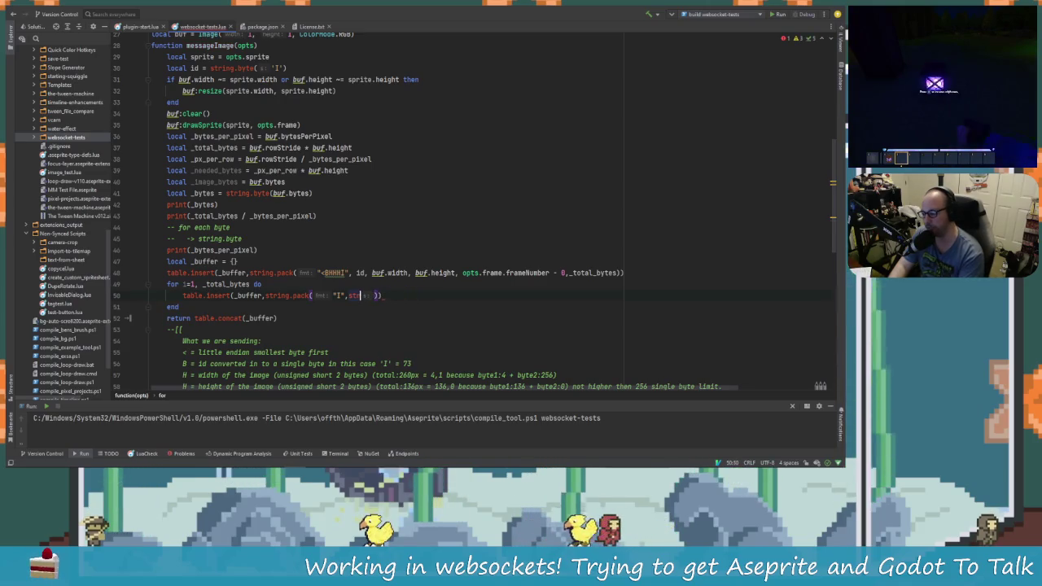
text(image)
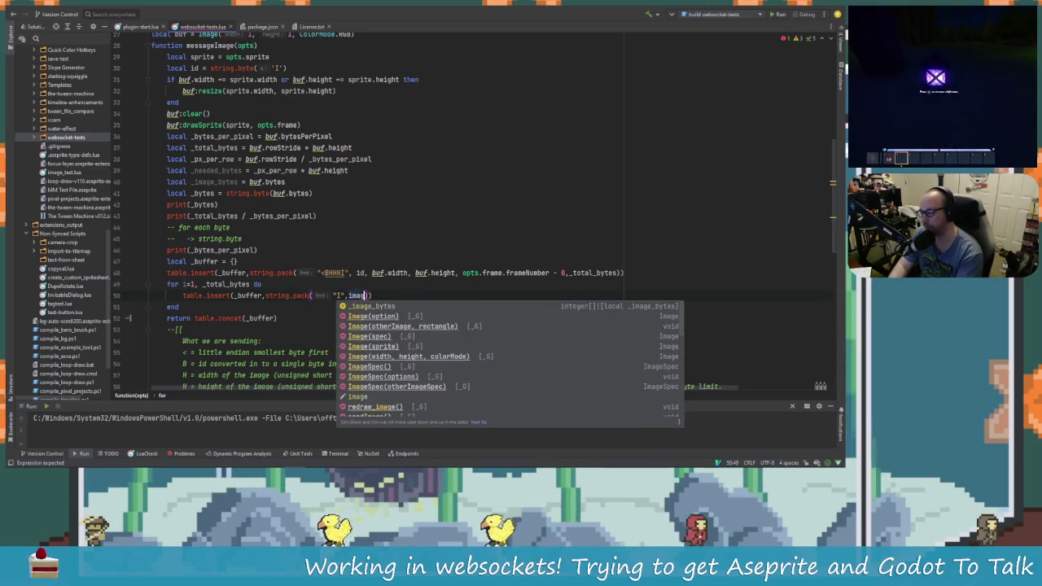
key(BackSpace)
key(BackSpace)
key(BackSpace)
text(buf.)
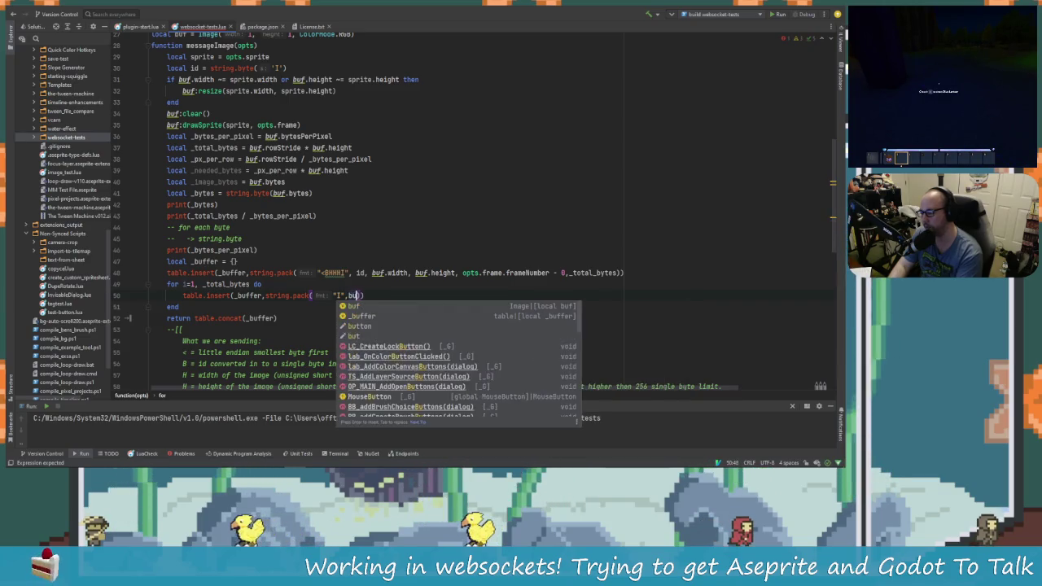
key(Return)
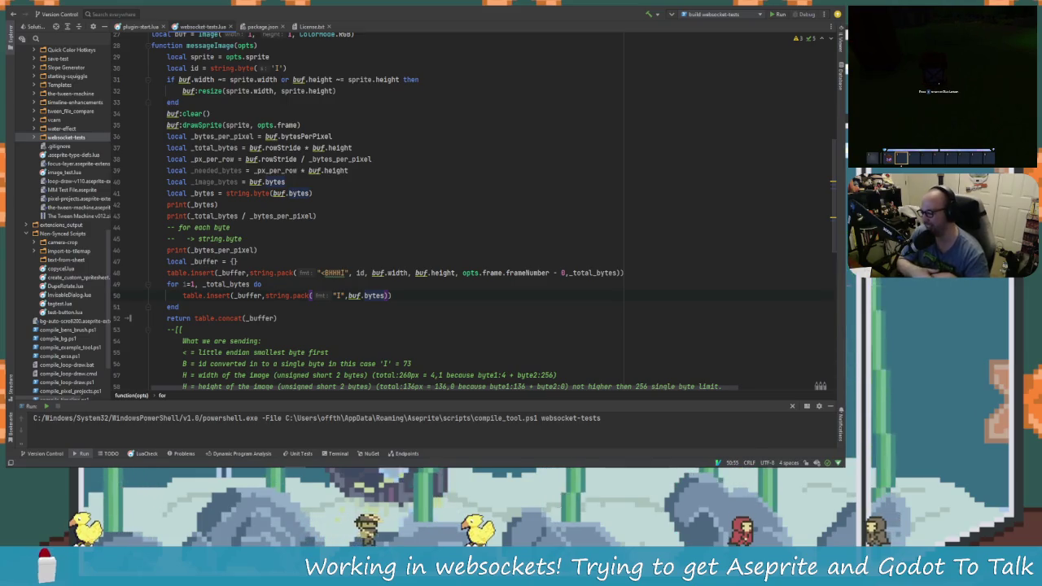
text())
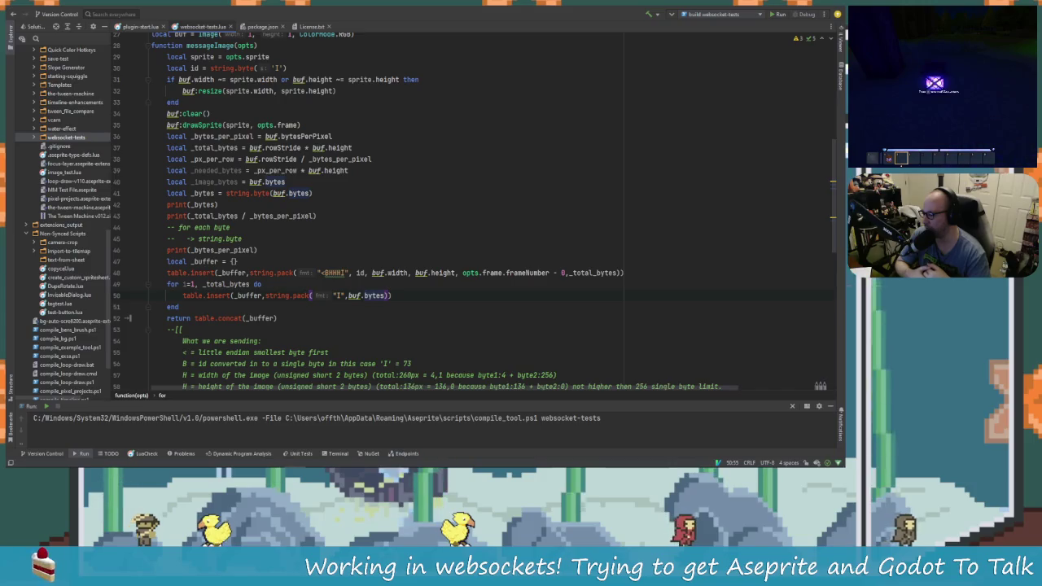
text())
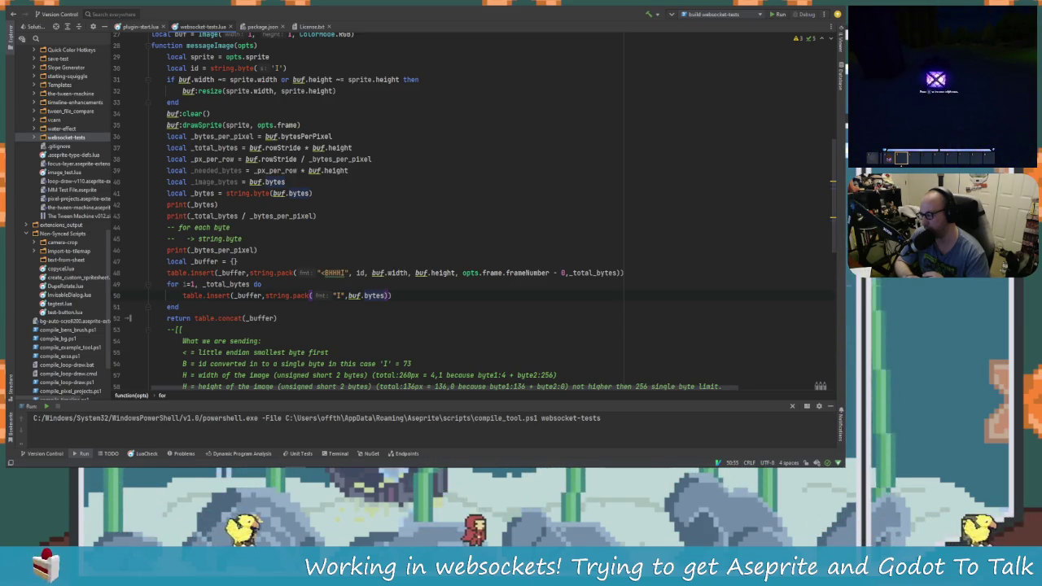
click(262, 284)
Change the loop limit on line 49 from _total_bytes to buf.bytes.
key(Left)
key(Left)
key(Left)
key(BackSpace)
key(BackSpace)
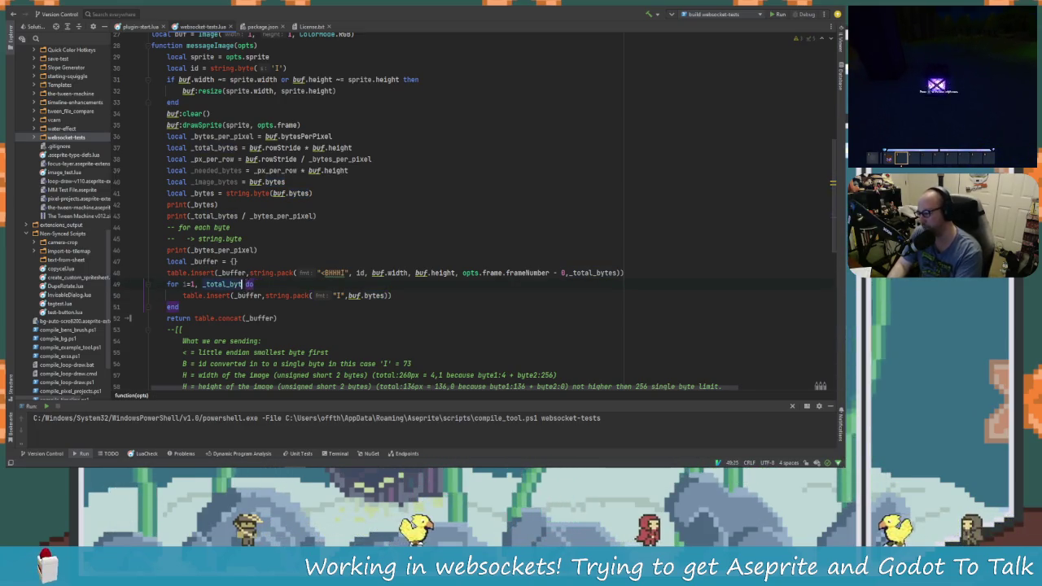
key(BackSpace)
key(BackSpace)
key(BackSpace)
key(BackSpace)
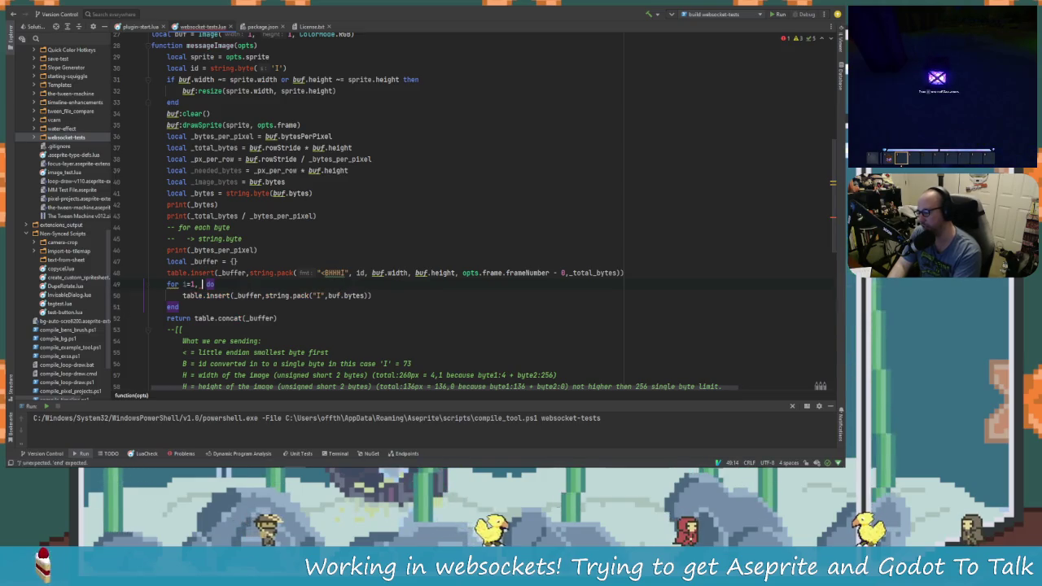
text(buf.)
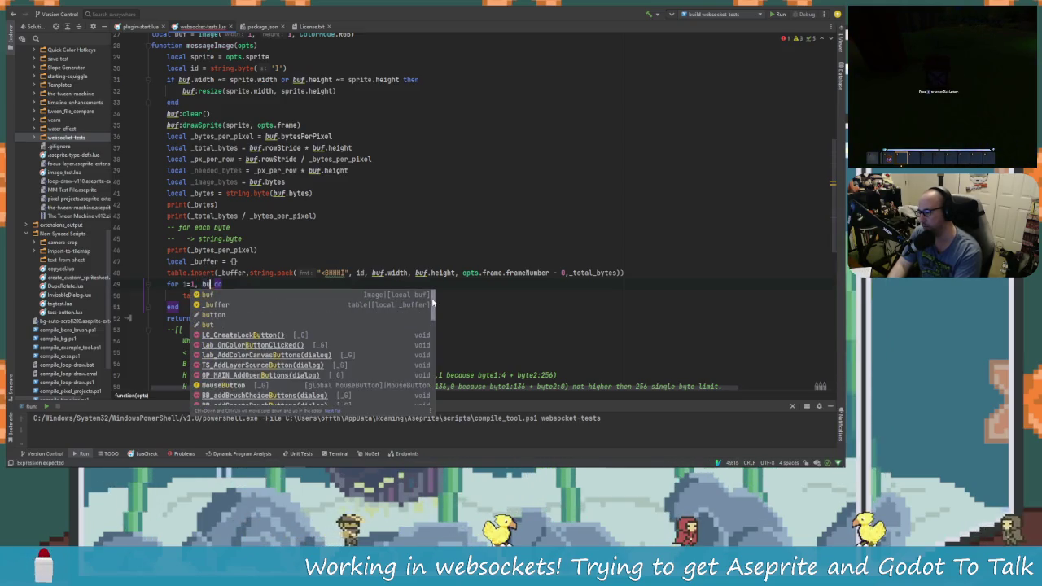
key(Return)
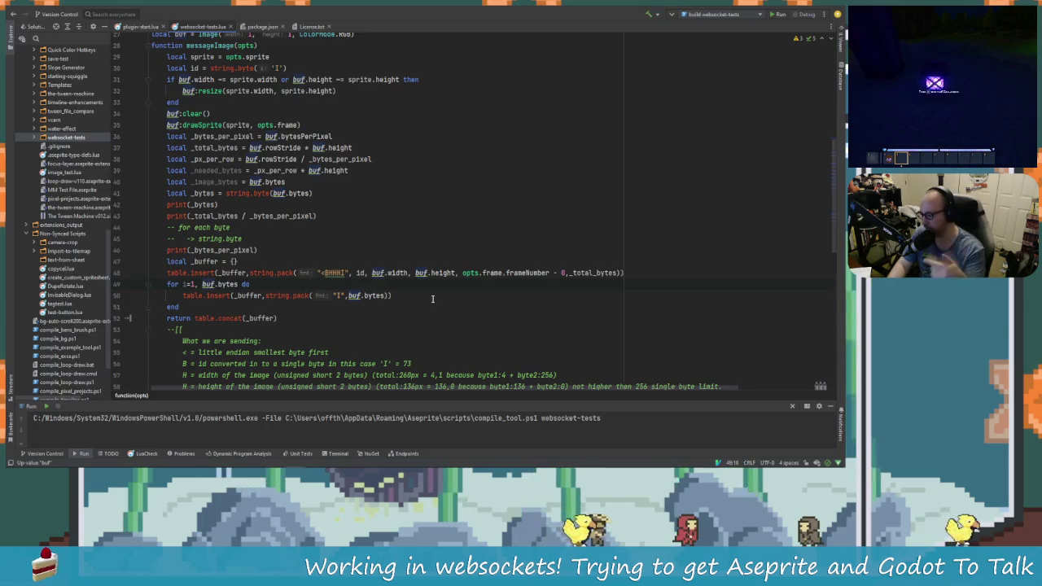
Add a new line at the top of the loop body and begin an if statement.
key(End)
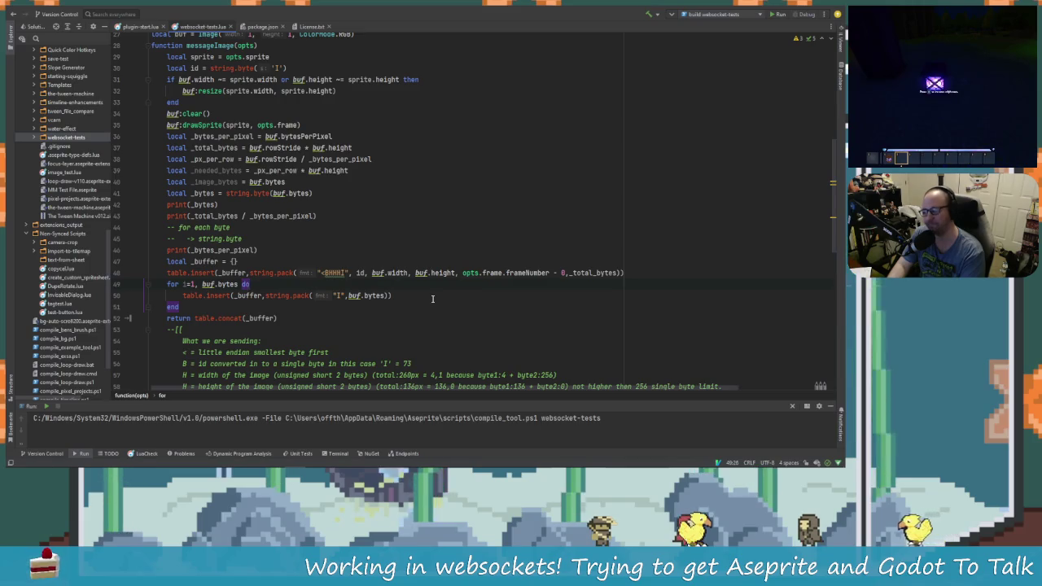
key(Return)
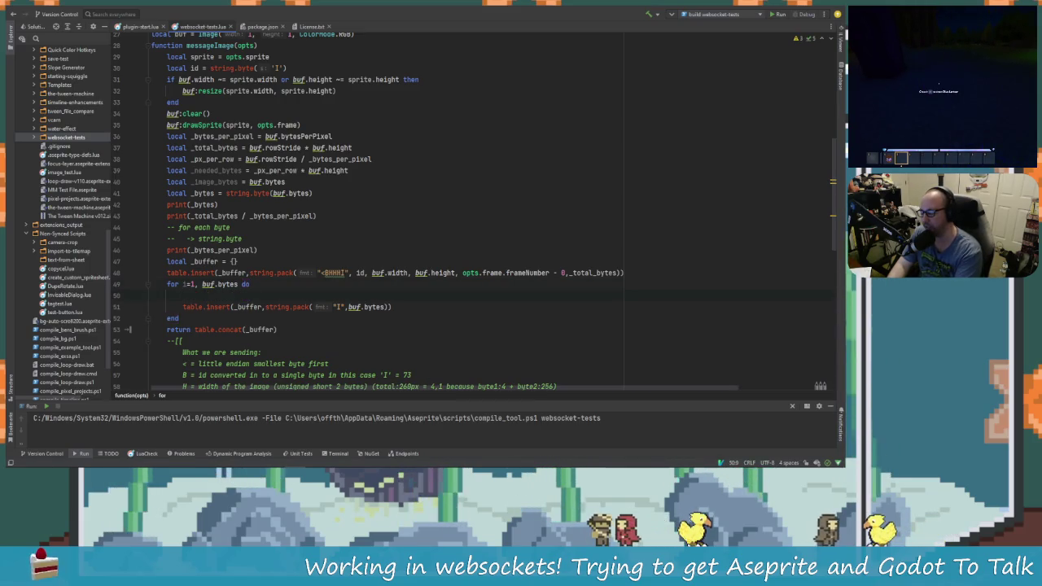
key(ctrl+z)
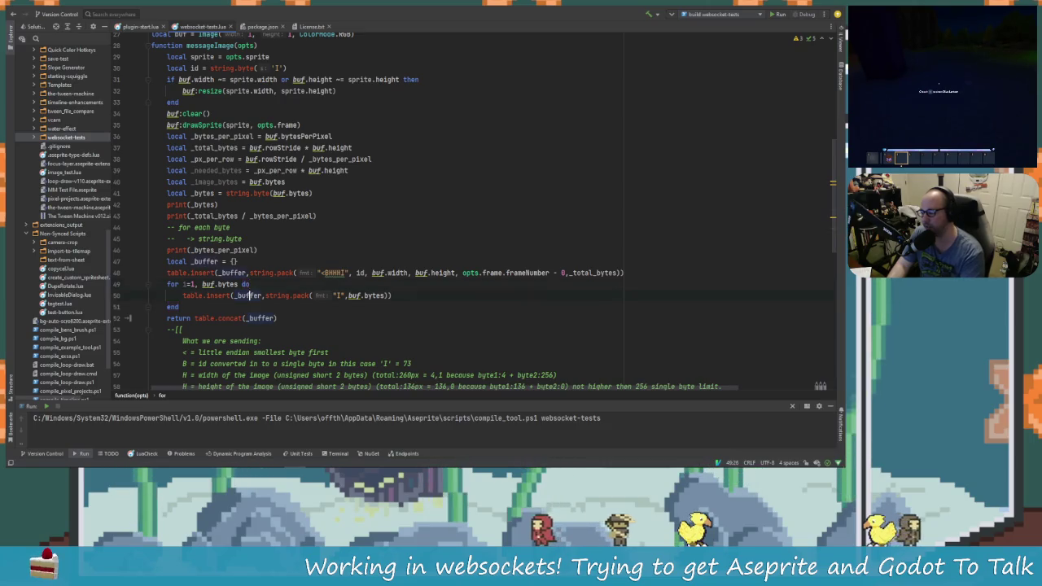
key(Return)
text(if)
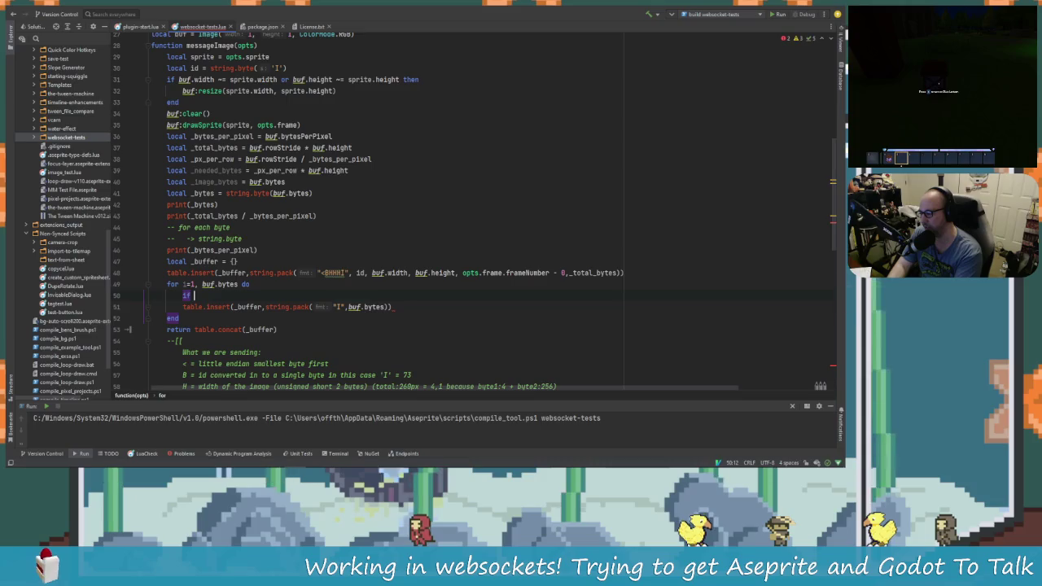
Complete the condition as 'if i % 4 == 0 then' and indent table.insert beneath it as its body.
text(i)
key(Escape)
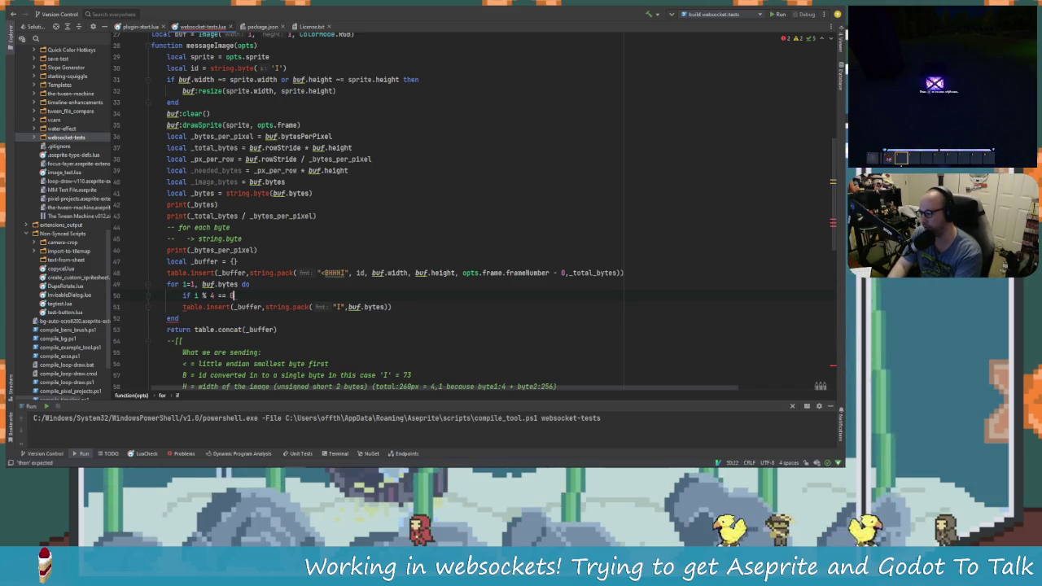
text(then)
key(BackSpace)
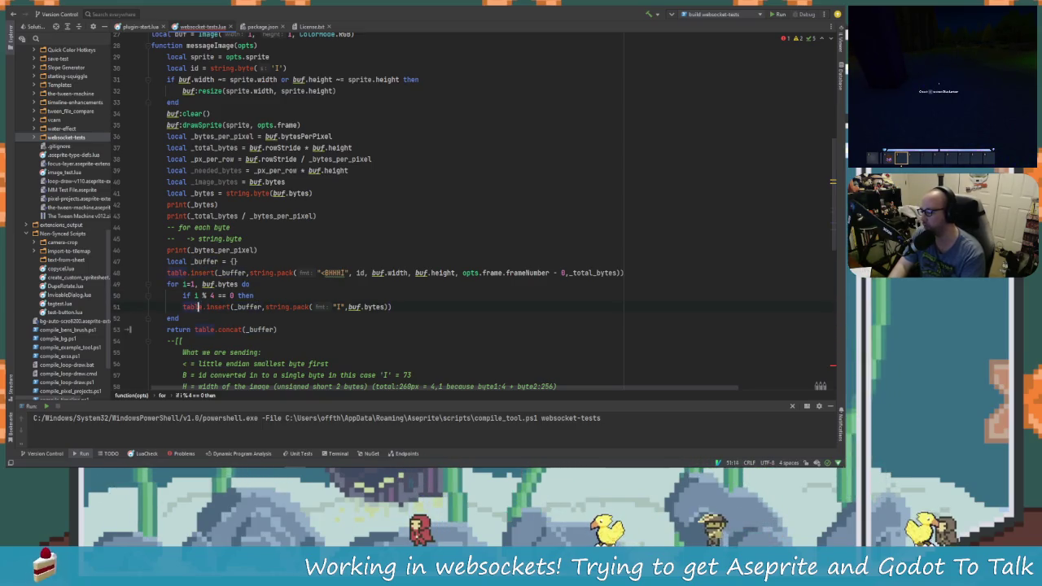
key(Tab)
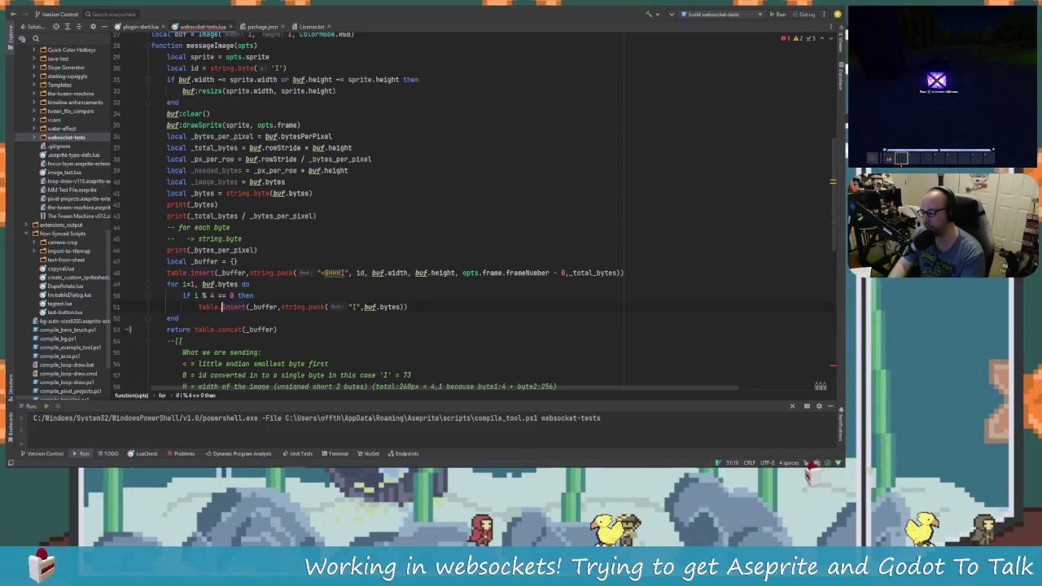
click(253, 295)
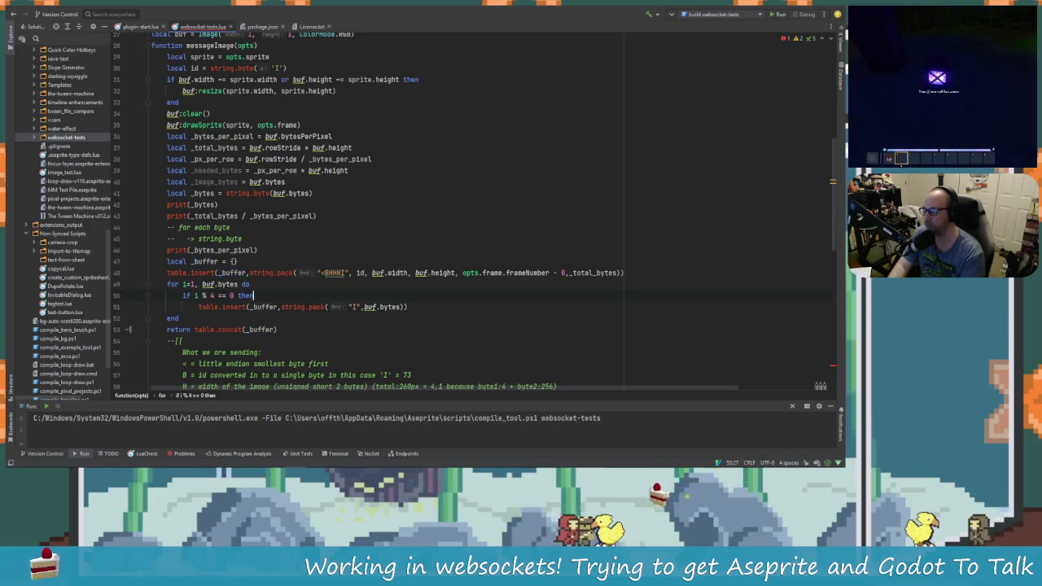
key(alt+Tab)
key(alt+Tab)
key(Right)
key(Right)
key(Left)
key(Left)
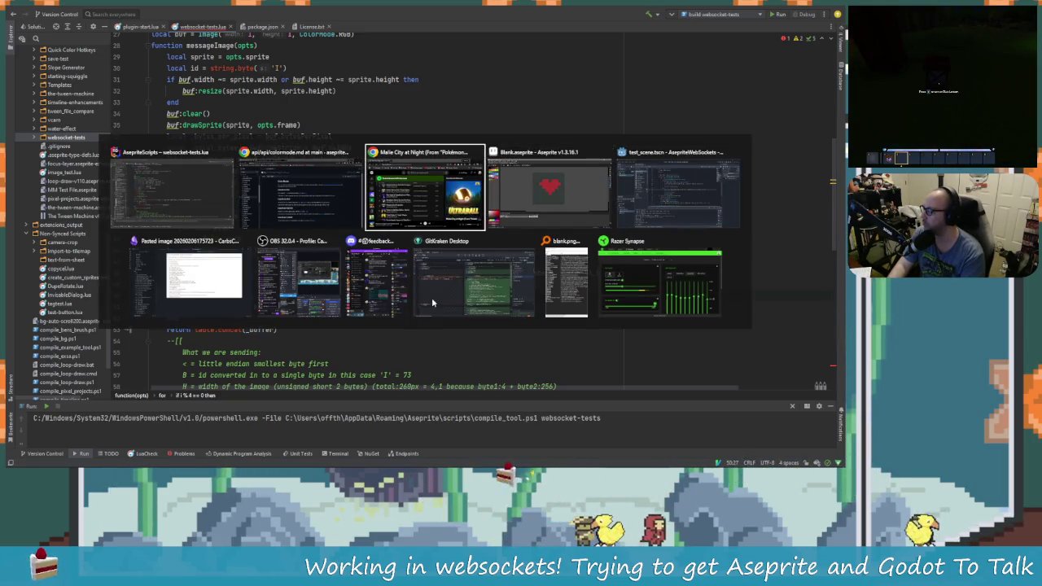
key(Down)
key(Up)
key(Left)
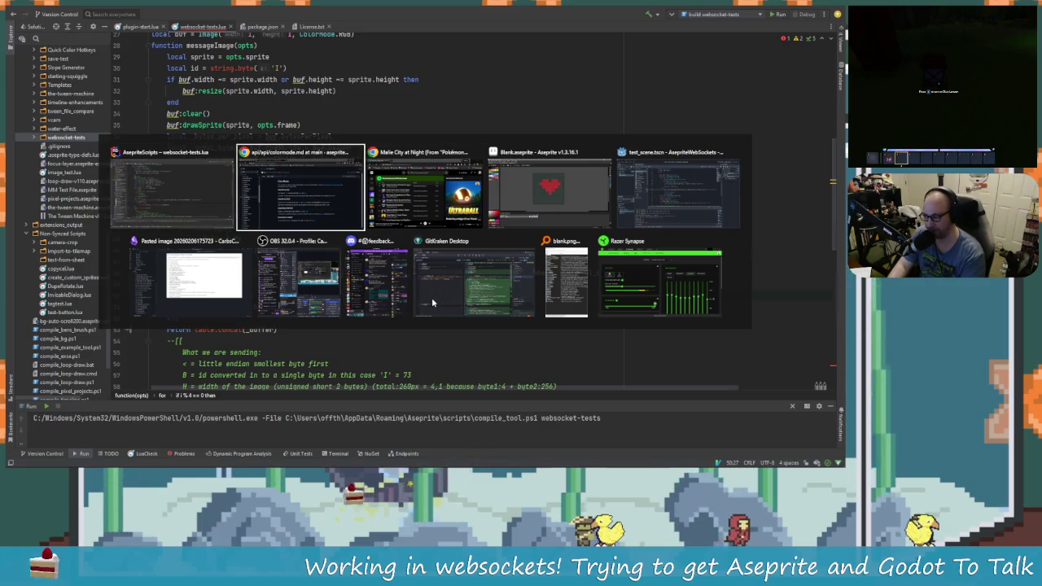
key(Right)
key(Right)
key(Left)
key(Left)
key(Down)
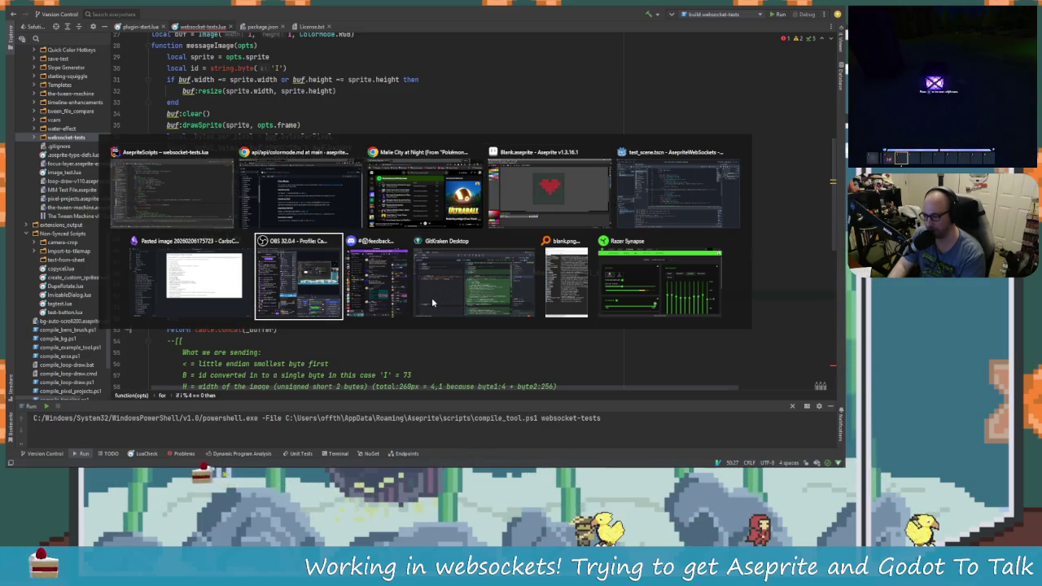
key(Up)
key(Left)
key(Down)
key(Up)
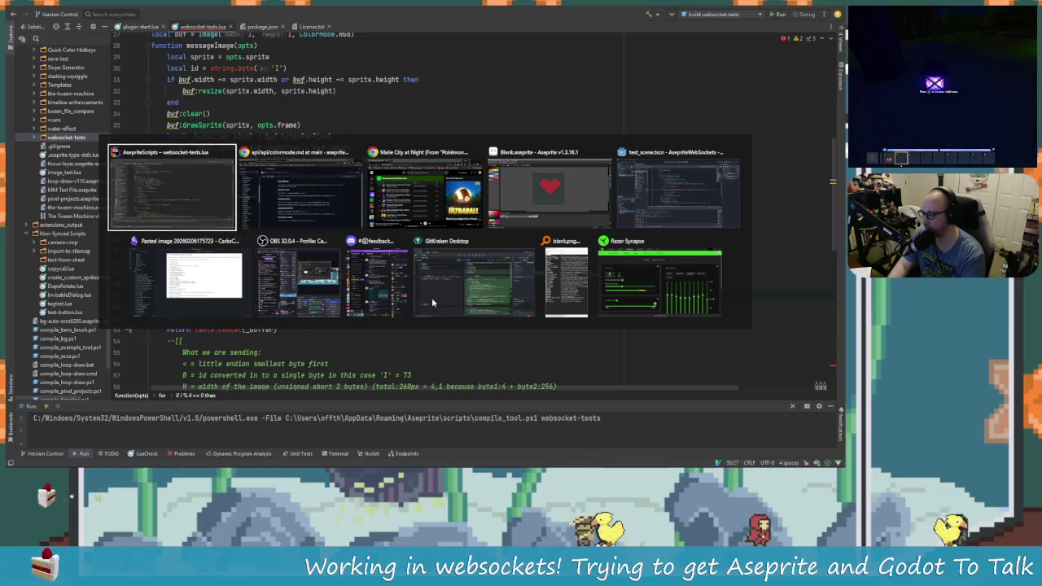
key(Right)
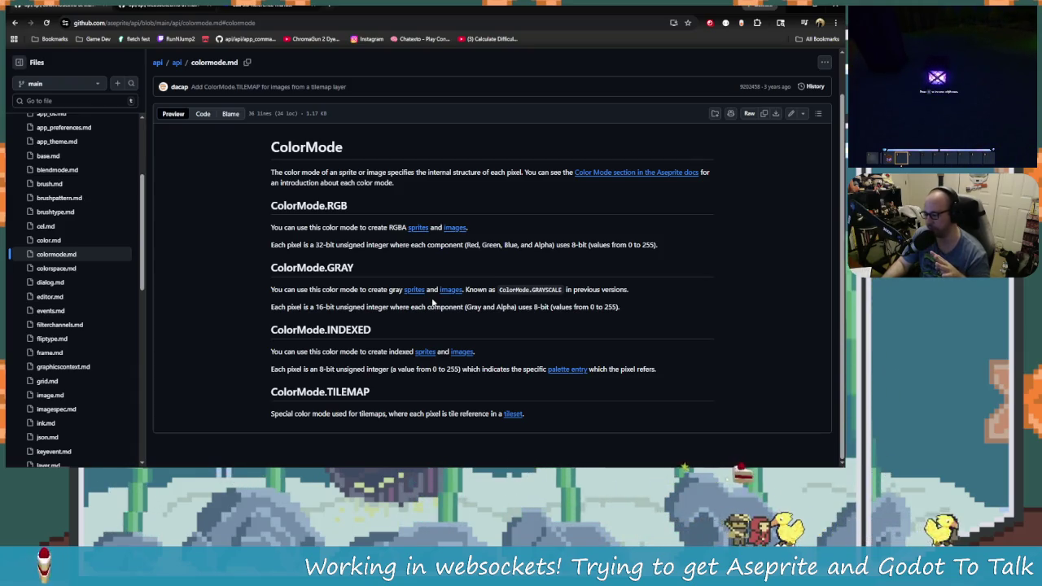
key(alt+Tab)
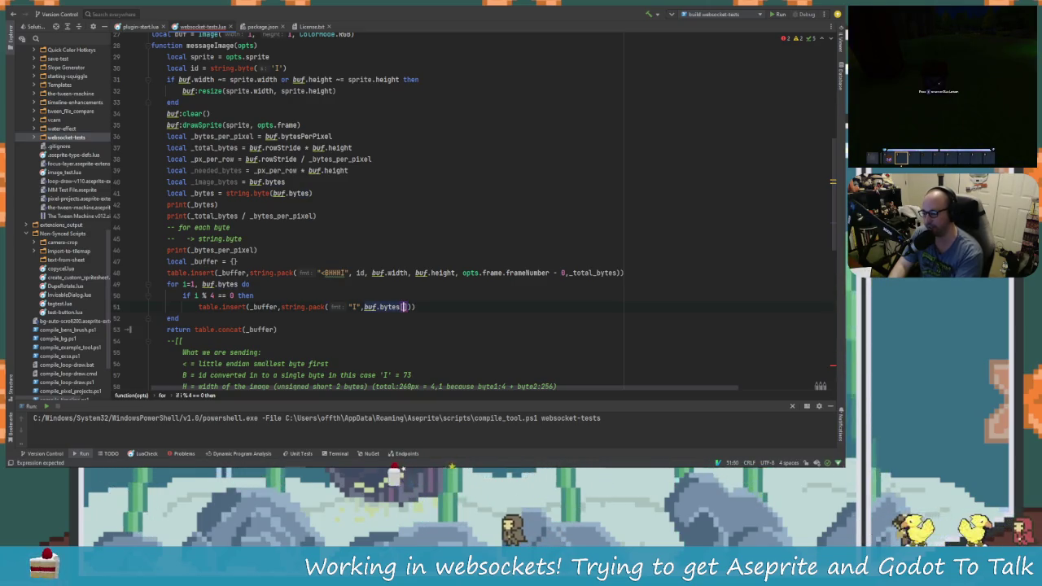
Try indexing buf.bytes with [i] and a separate string.sub line, then undo those edits.
key(BackSpace)
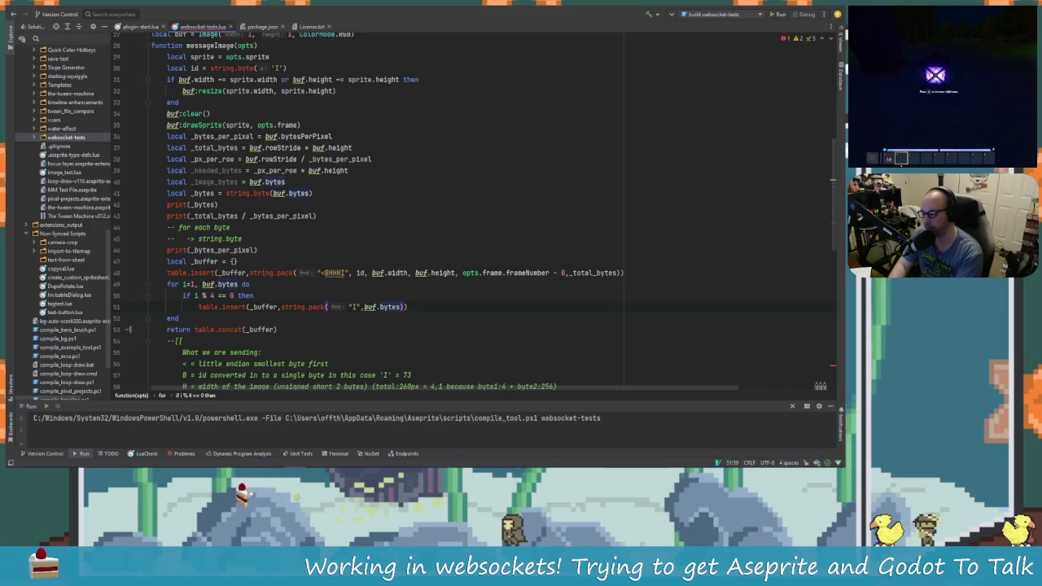
text([)
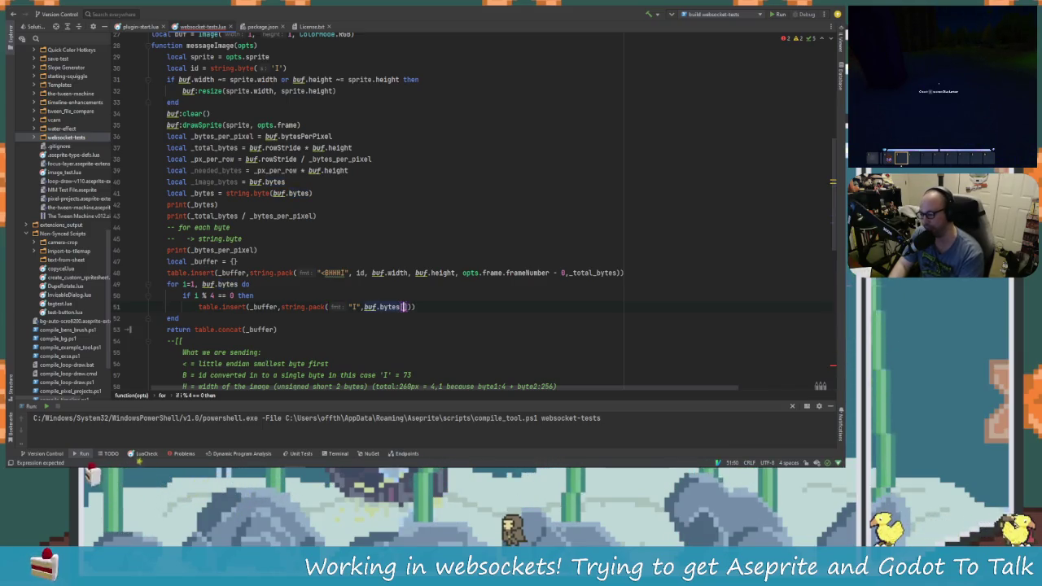
text(i)
key(Escape)
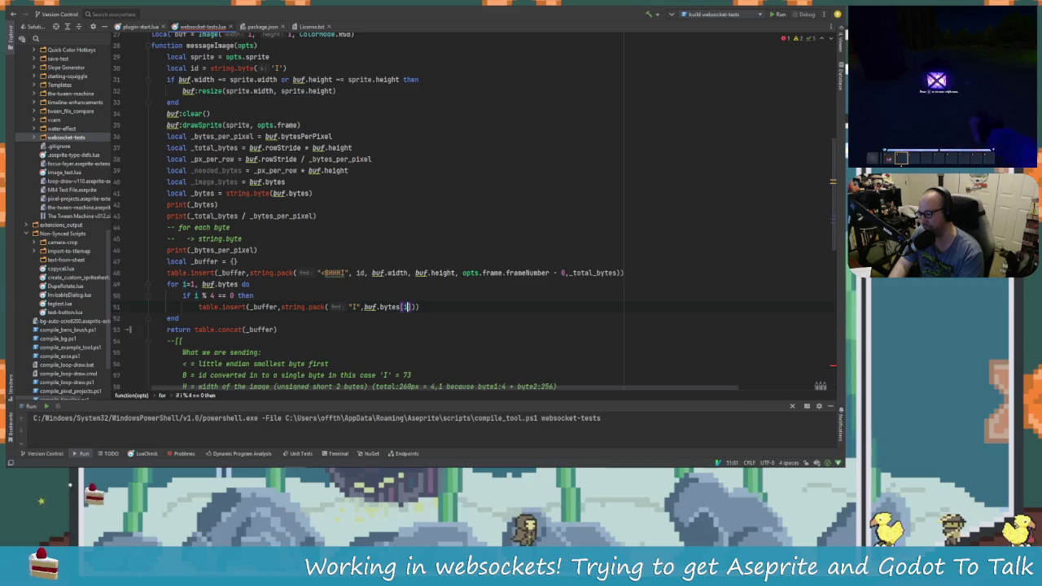
key(Right)
key(Right)
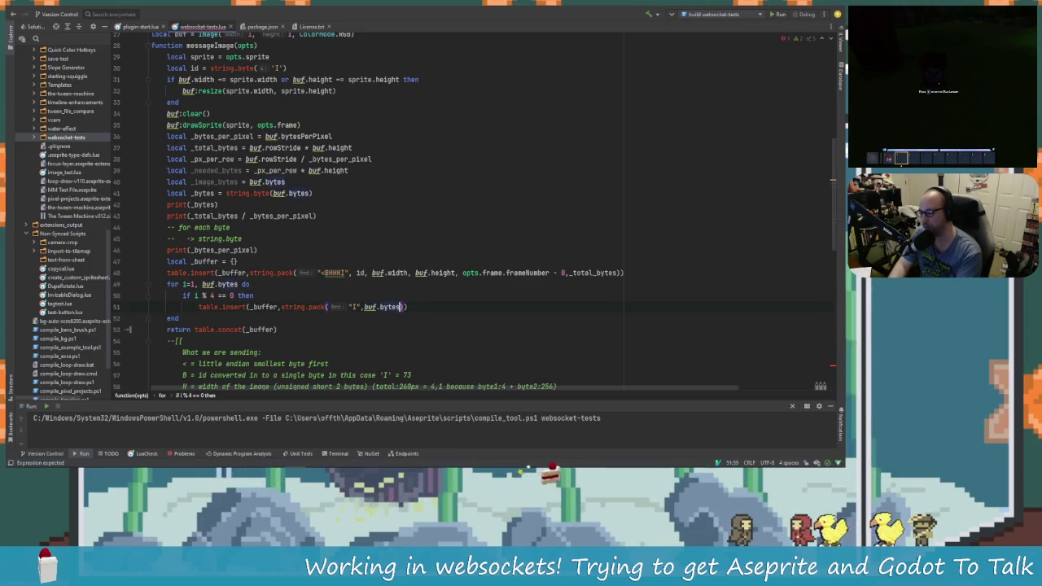
text(.)
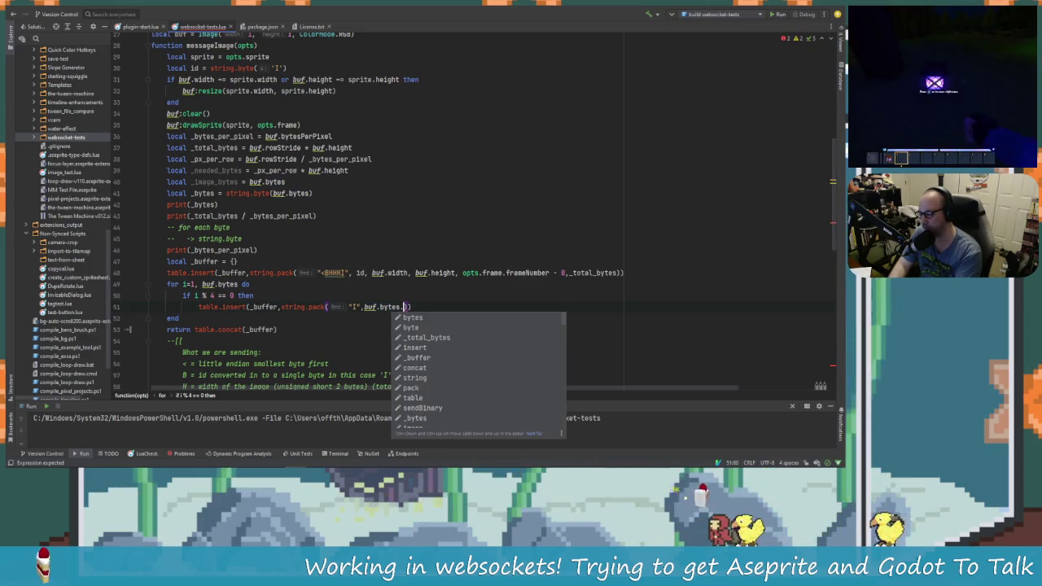
key(BackSpace)
key(Return)
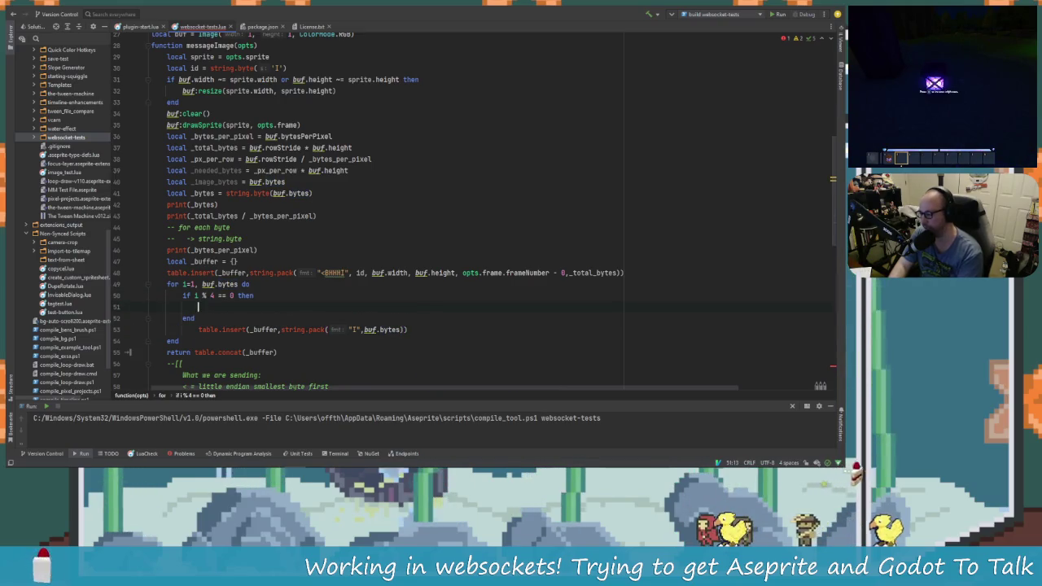
text(string.)
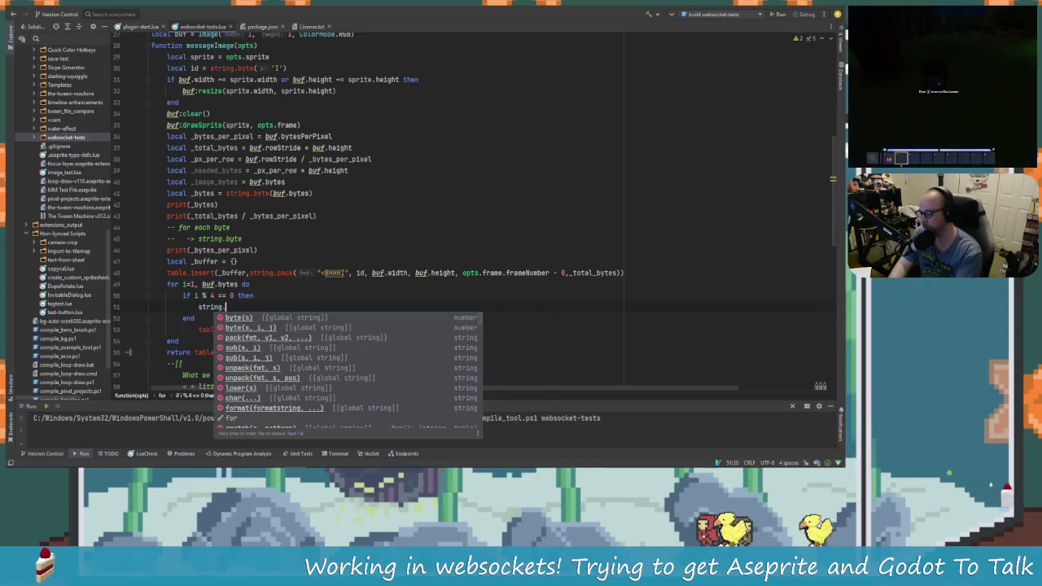
text(sub)
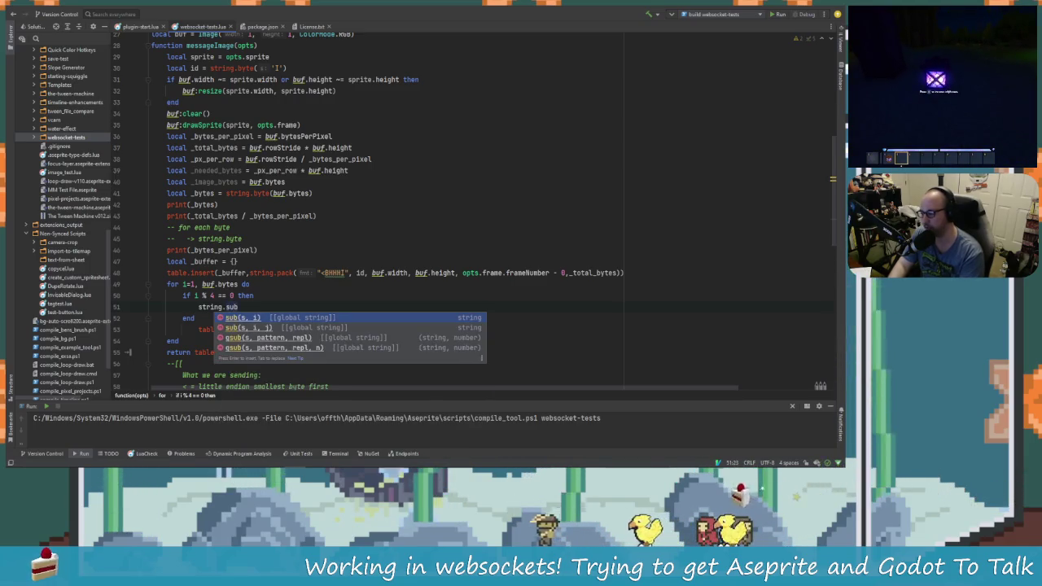
key(Escape)
key(BackSpace)
key(BackSpace)
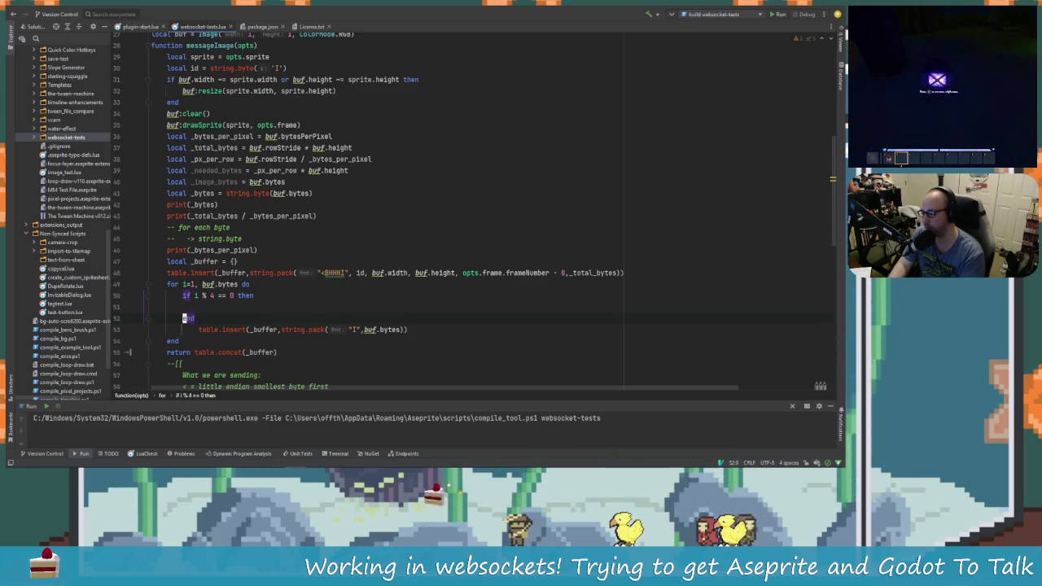
key(BackSpace)
key(Delete)
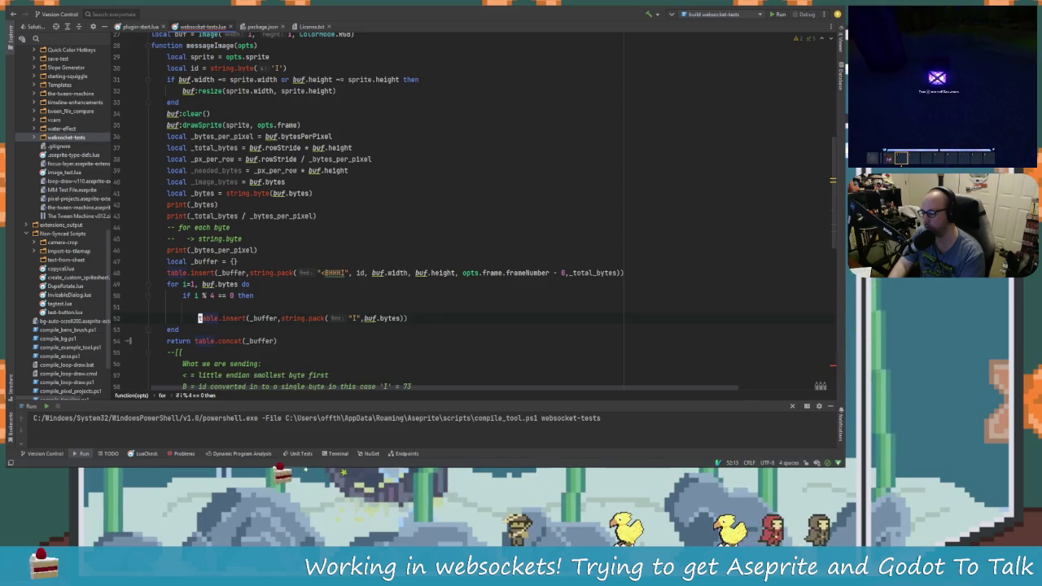
key(Delete)
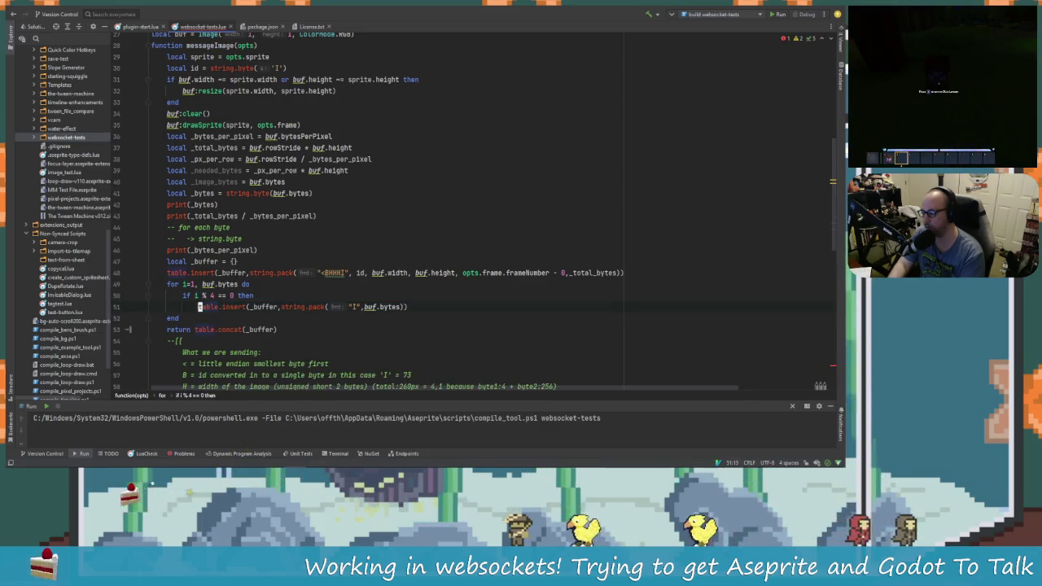
Wrap buf.bytes in string.sub(buf.bytes, i, i+3) inside the line-51 pack call.
click(384, 307)
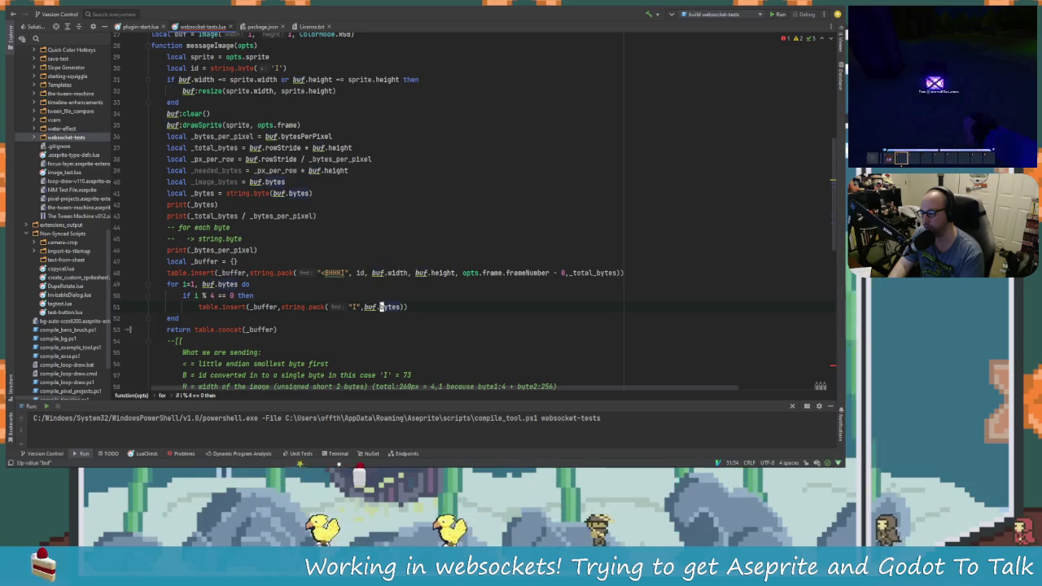
click(367, 307)
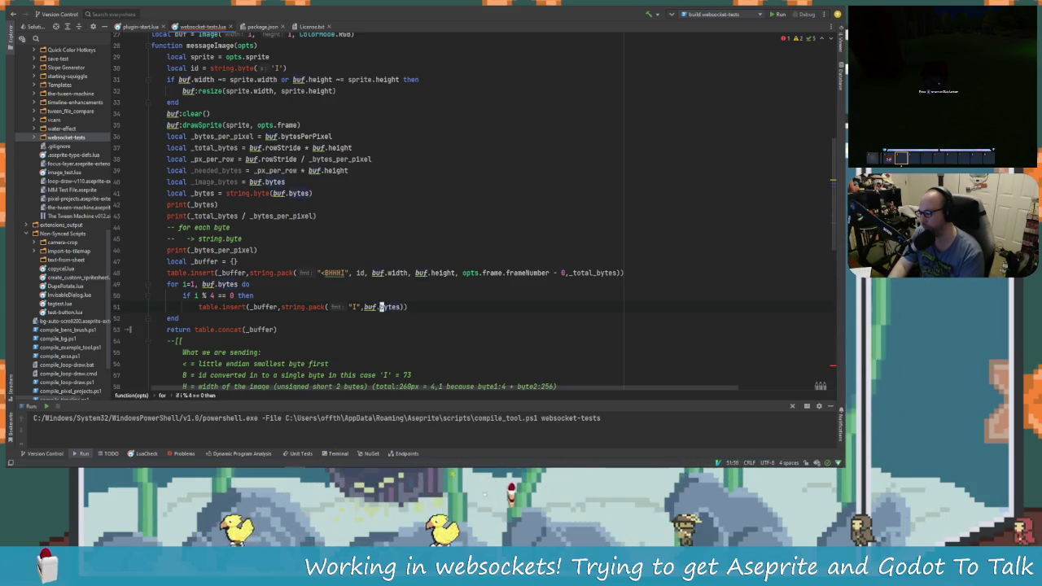
text(string)
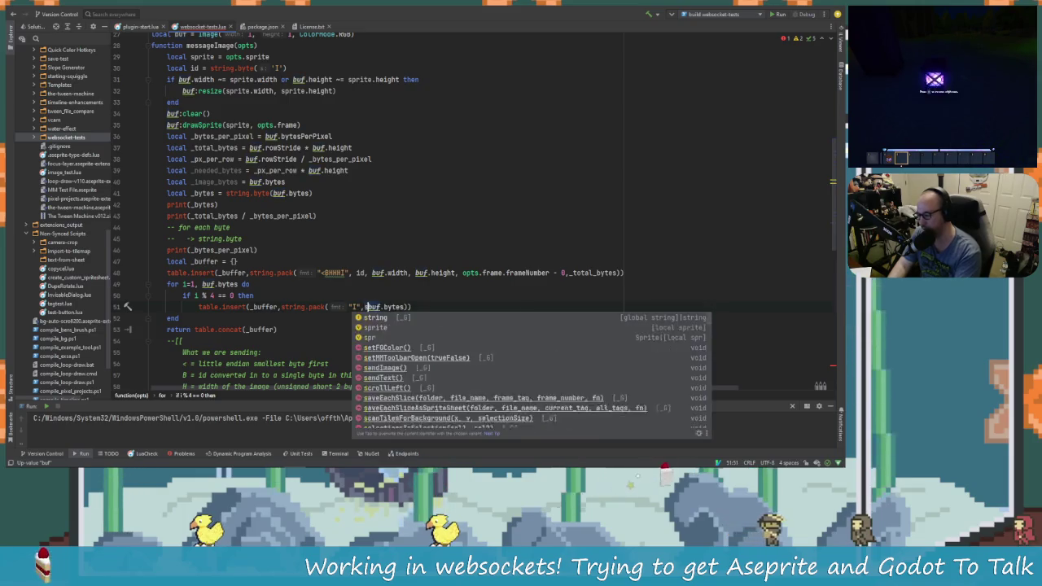
text(.)
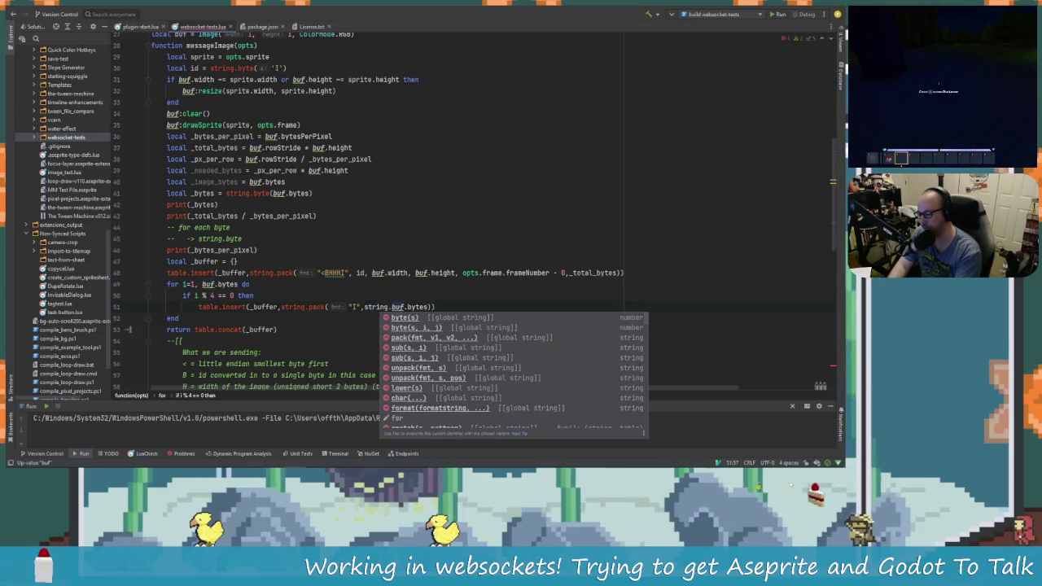
text(su)
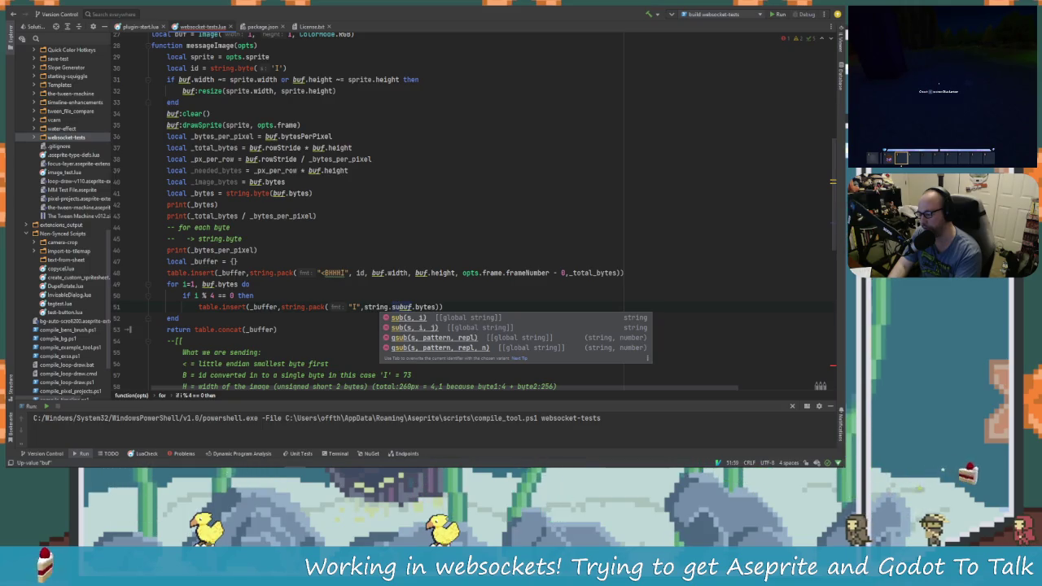
text(b()
key(Right)
key(Right)
key(Right)
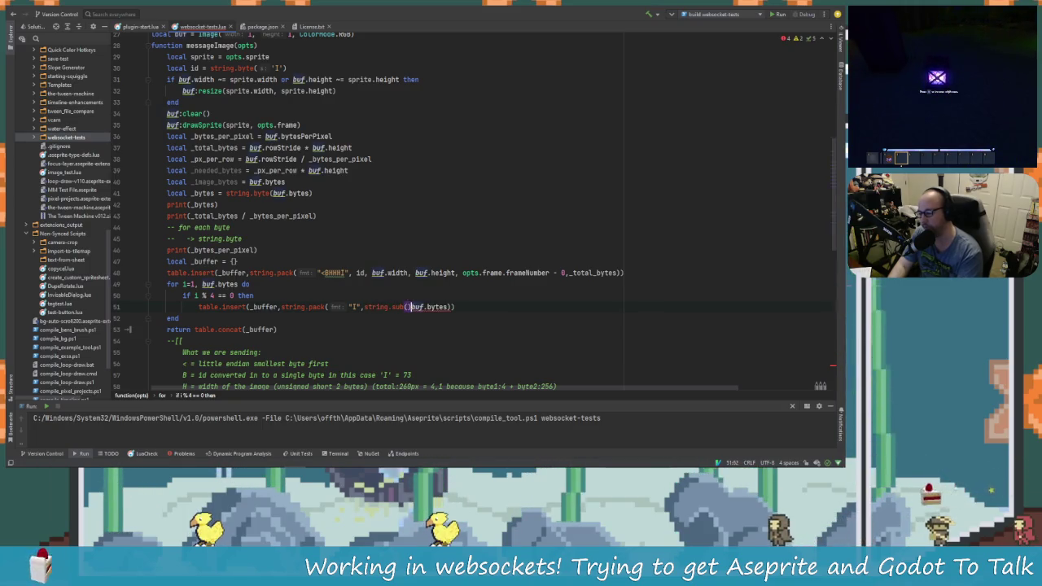
key(Delete)
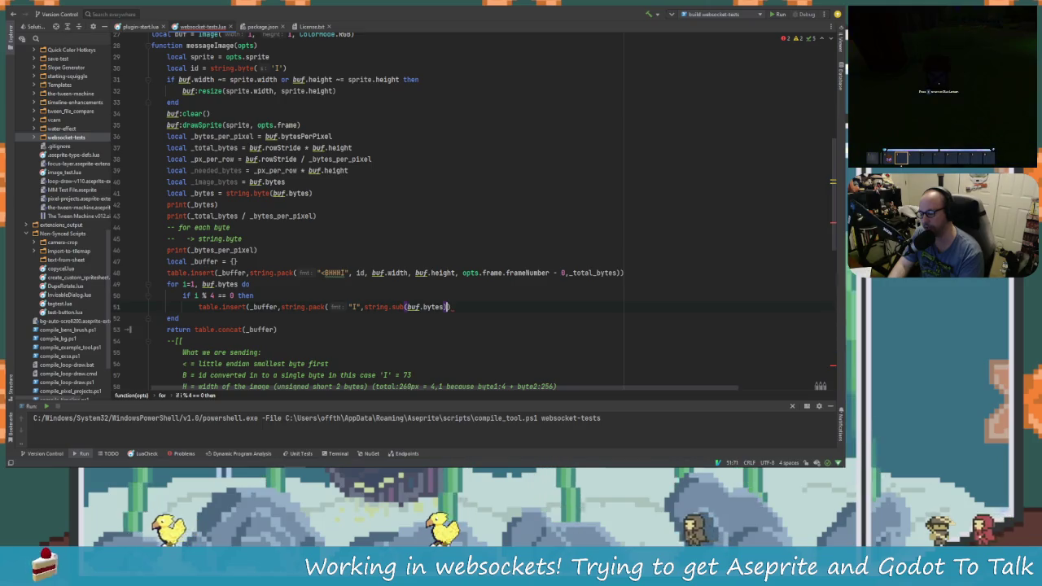
text())
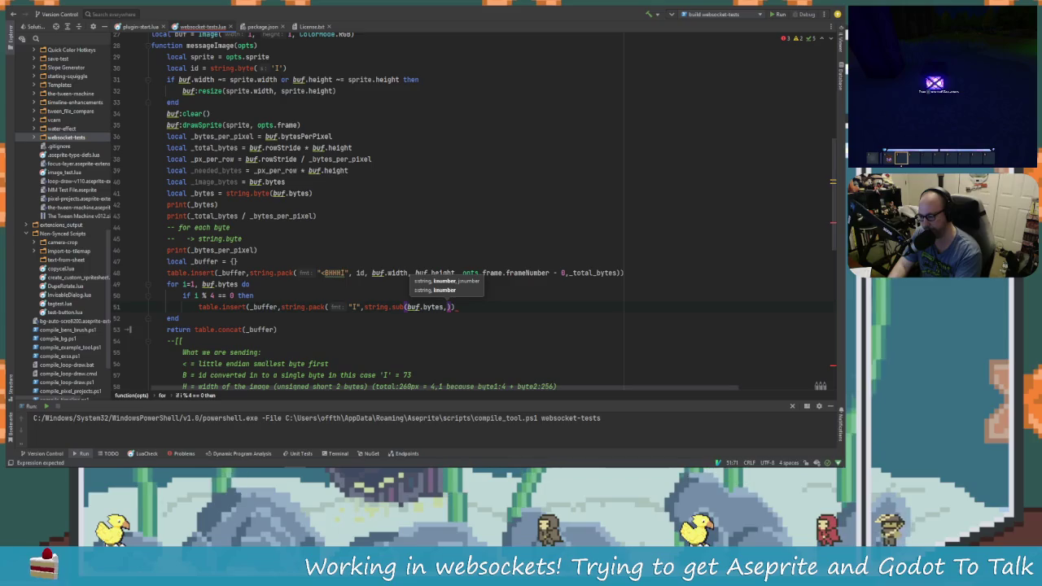
text(i)
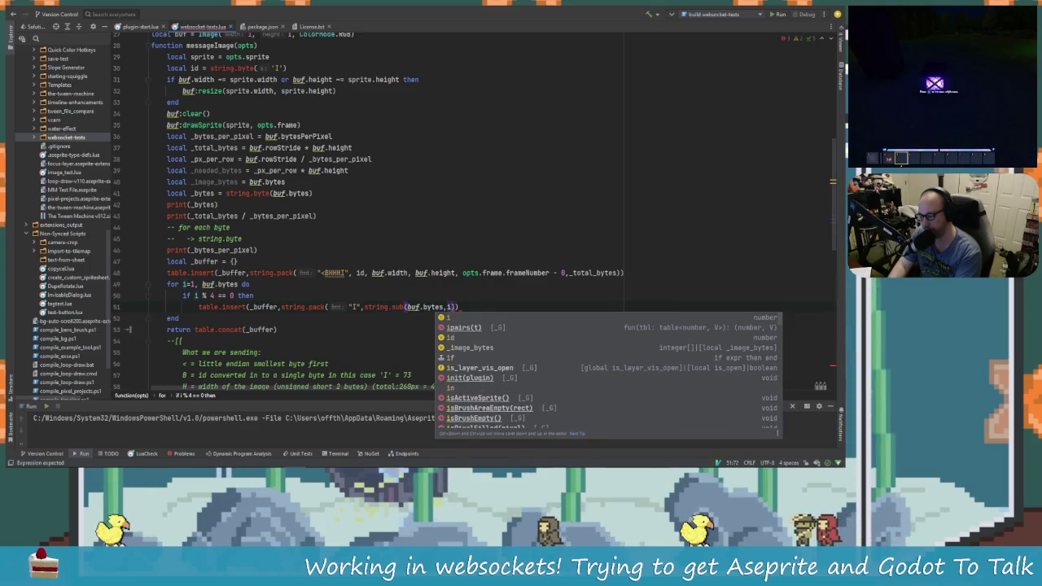
text(,i+3)
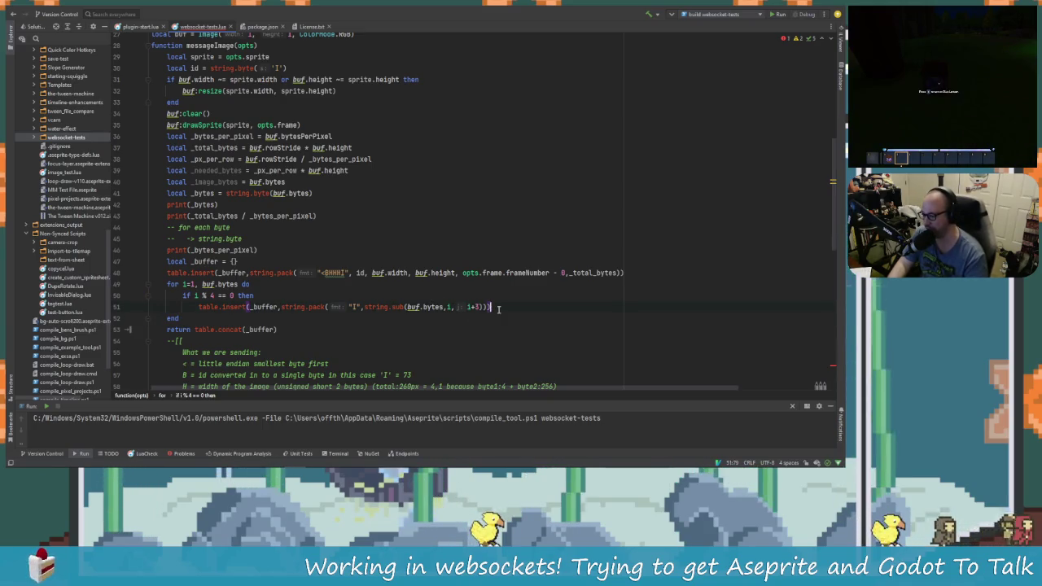
drag(295, 307, 299, 307)
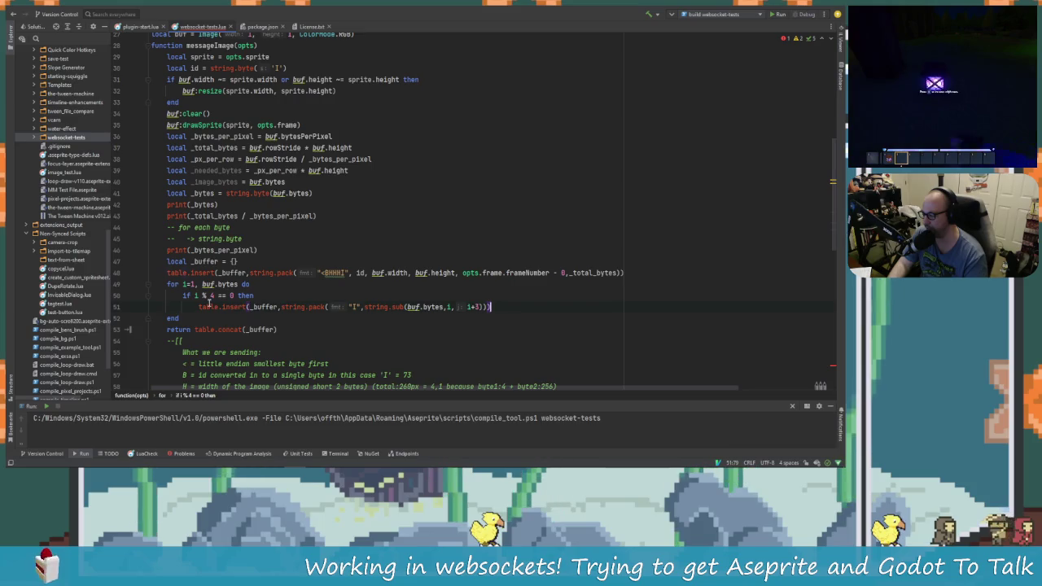
key(shift+Up)
click(265, 329)
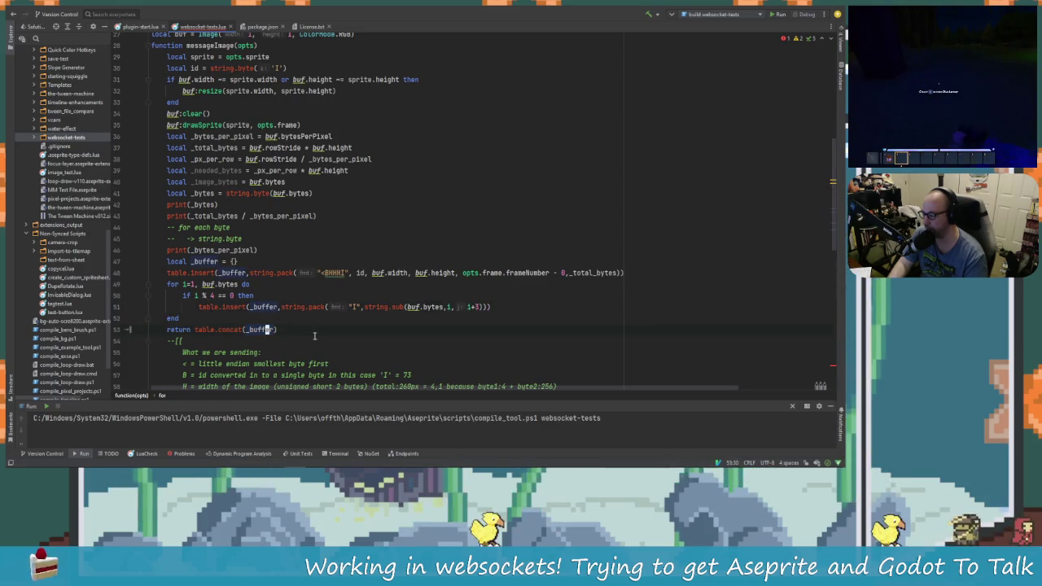
click(250, 307)
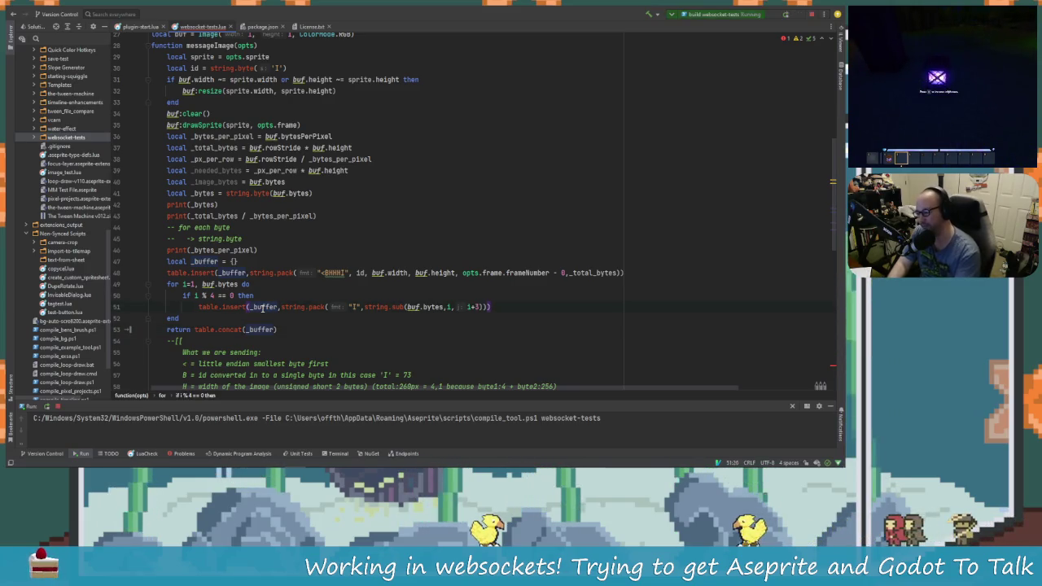
key(Return)
key(Return)
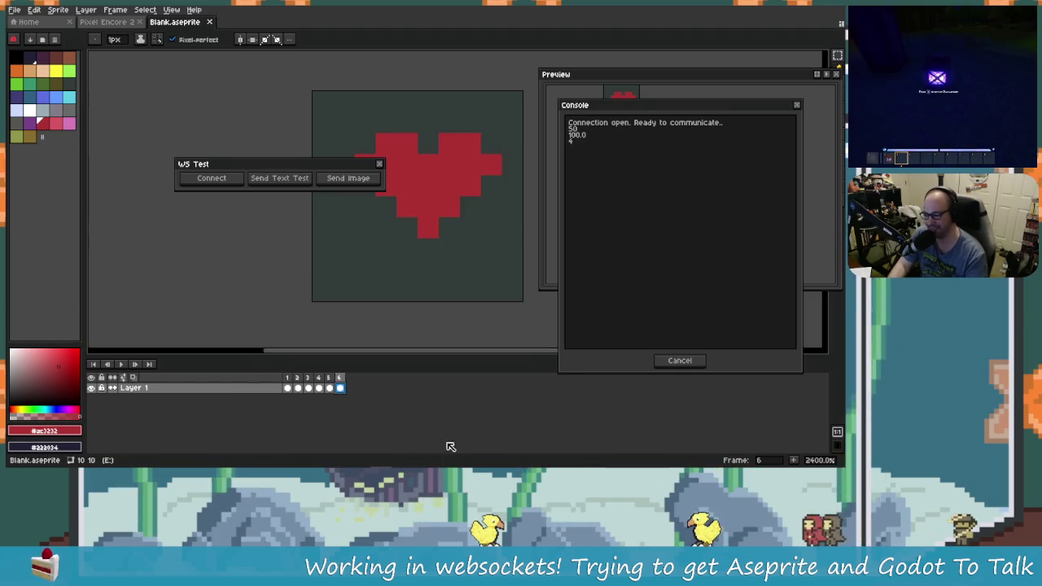
Close the console and WS Test panel, relaunch Websocket Tests, and dismiss the 'attempt to call a nil value' error.
click(657, 358)
click(378, 165)
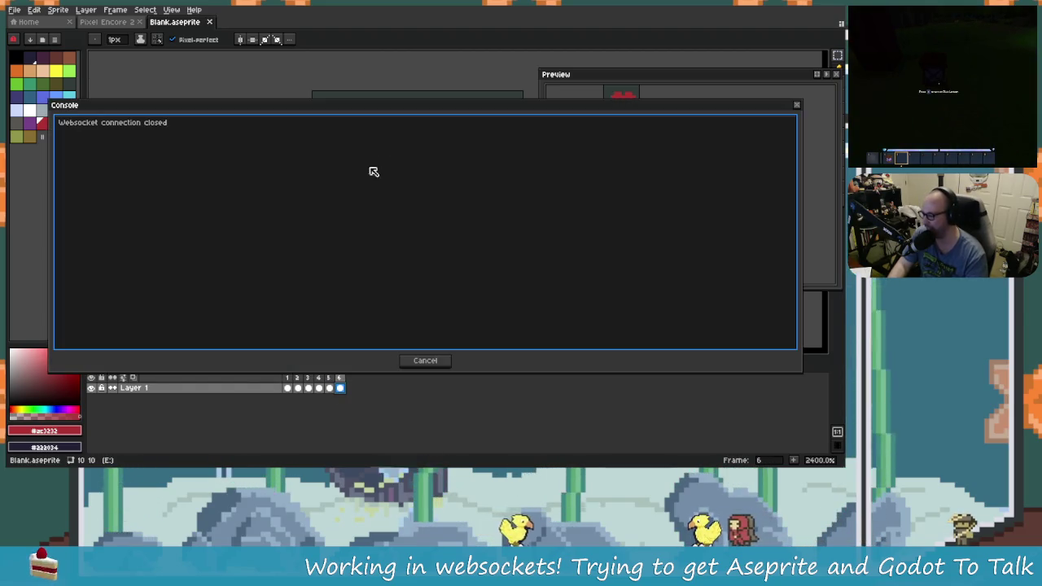
click(438, 366)
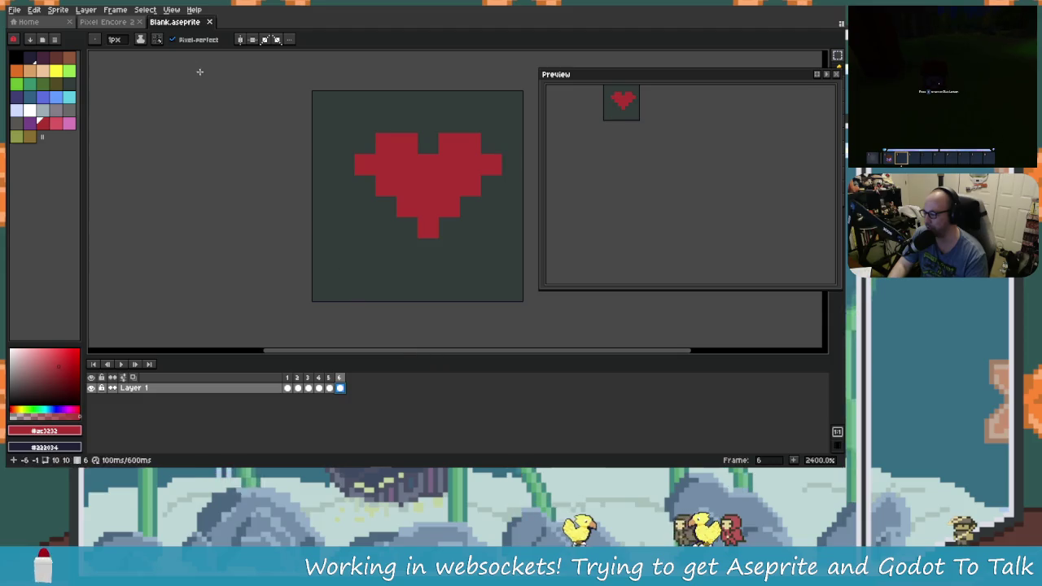
click(85, 9)
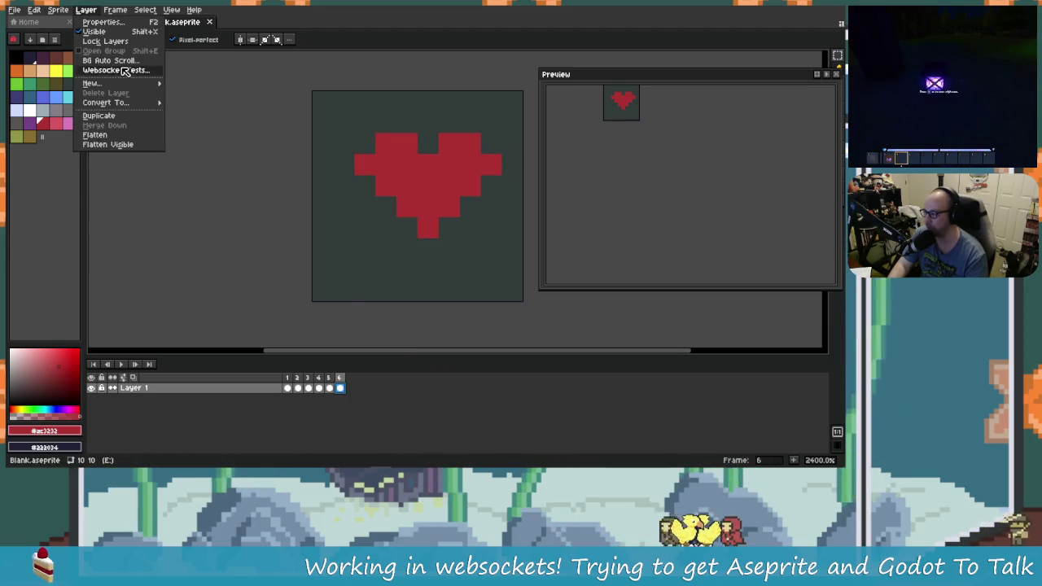
click(114, 70)
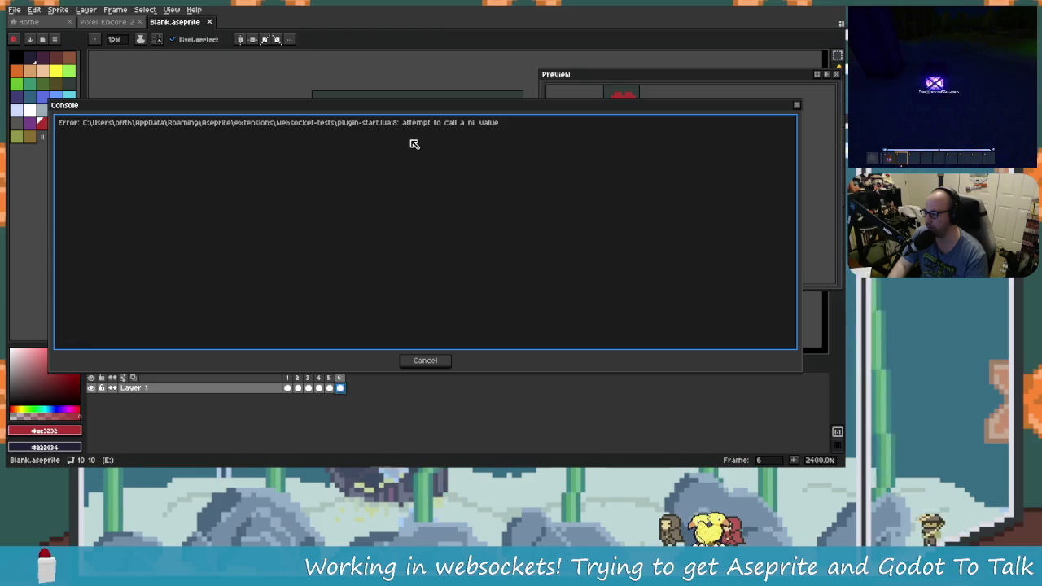
click(435, 359)
key(alt+Tab)
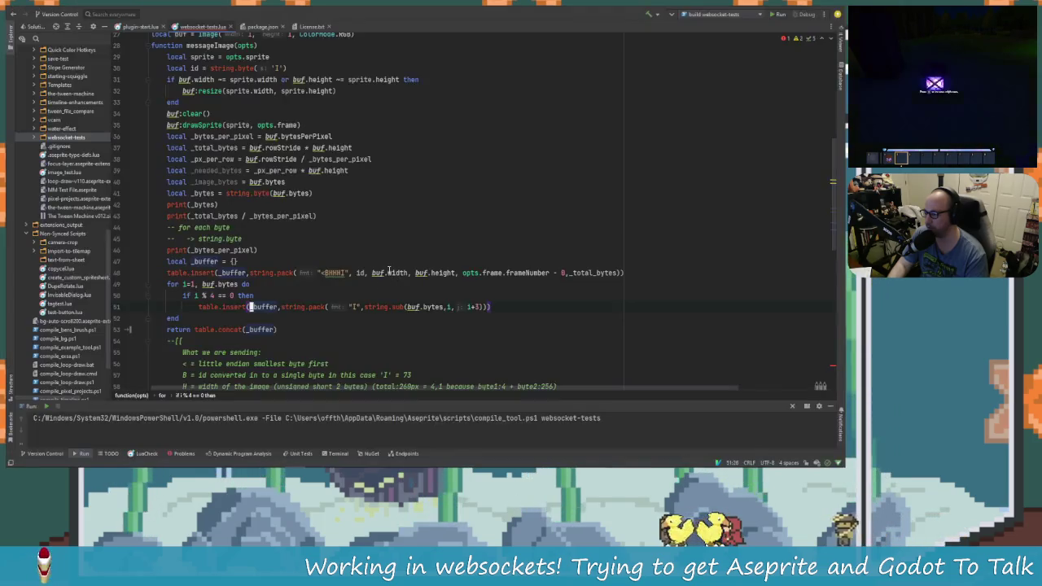
Close the 'if i % 4 == 0' block with its own end and rerun the build for Aseprite.
scroll(369, 290, down, 2)
scroll(244, 272, up, 2)
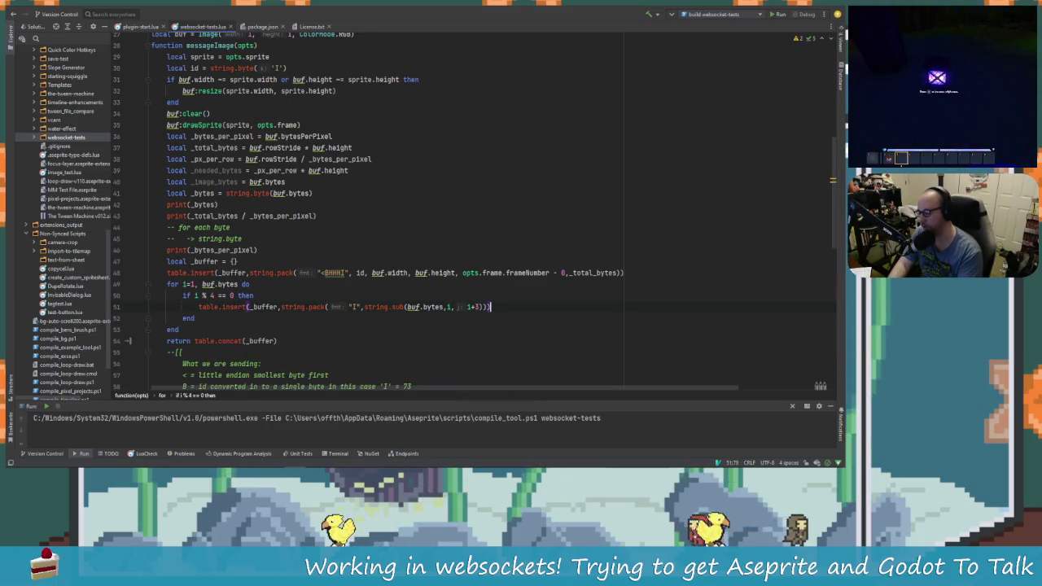
key(shift+F10)
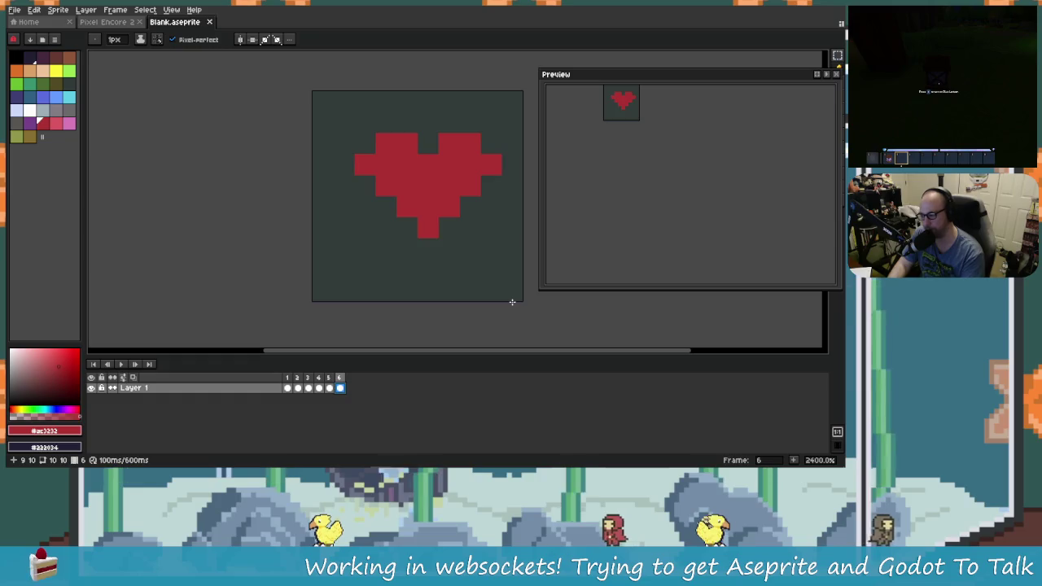
Relaunch Websocket Tests on the heart sprite, allow connections, connect, and check Godot's debugger.
click(106, 22)
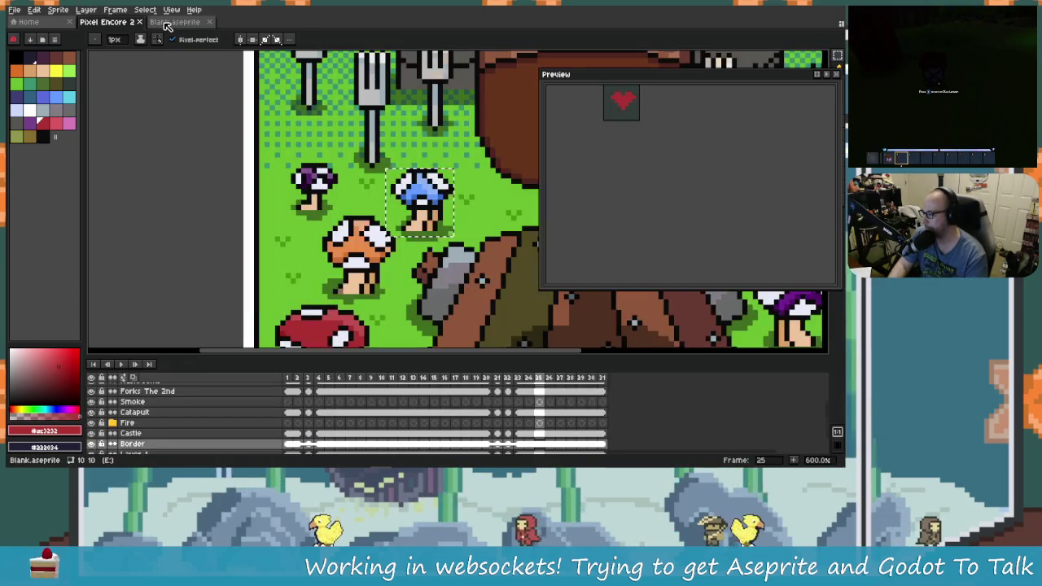
click(166, 23)
click(86, 10)
click(130, 70)
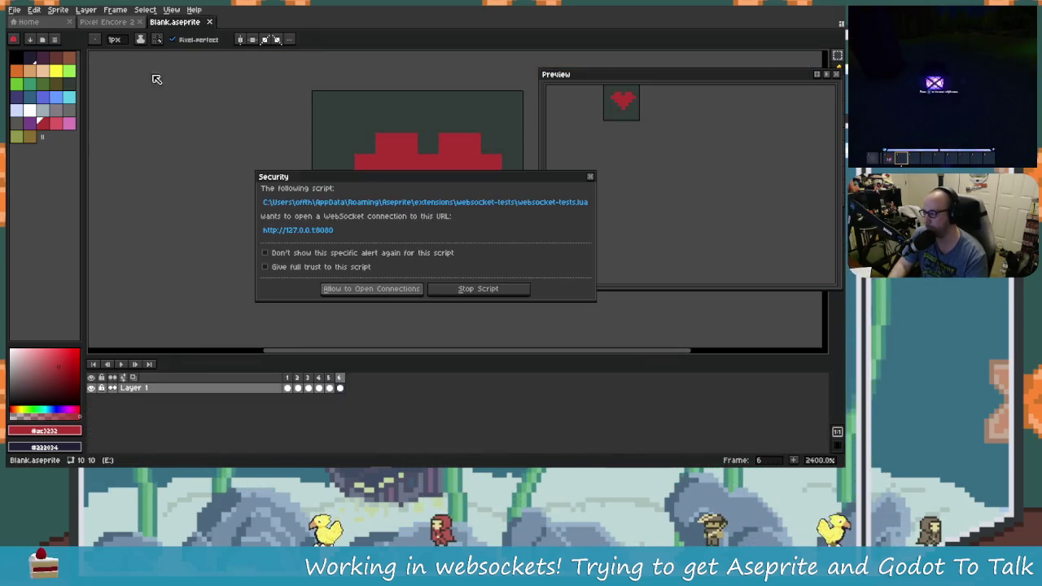
click(387, 289)
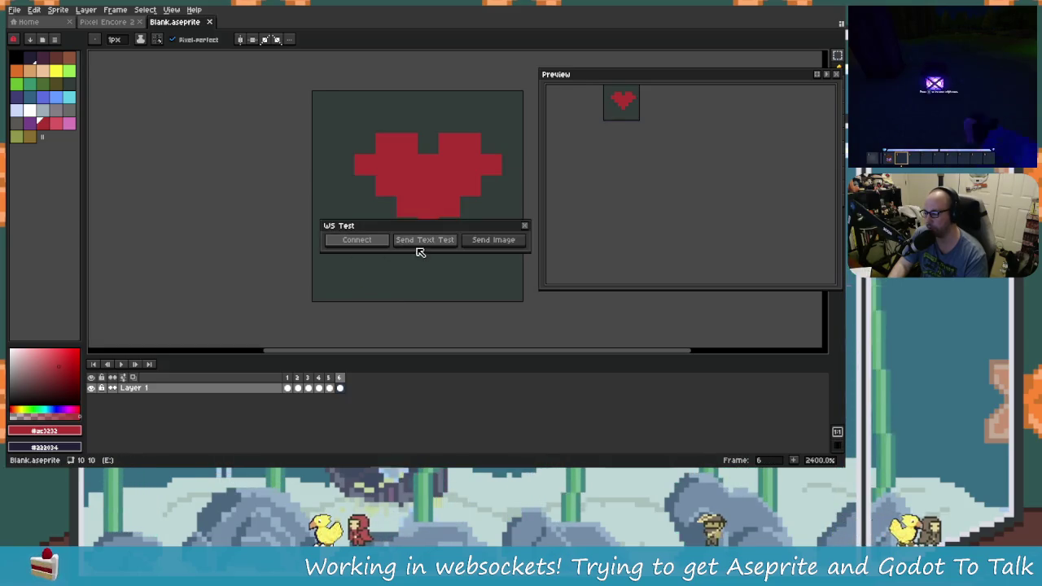
click(354, 241)
key(alt+Tab)
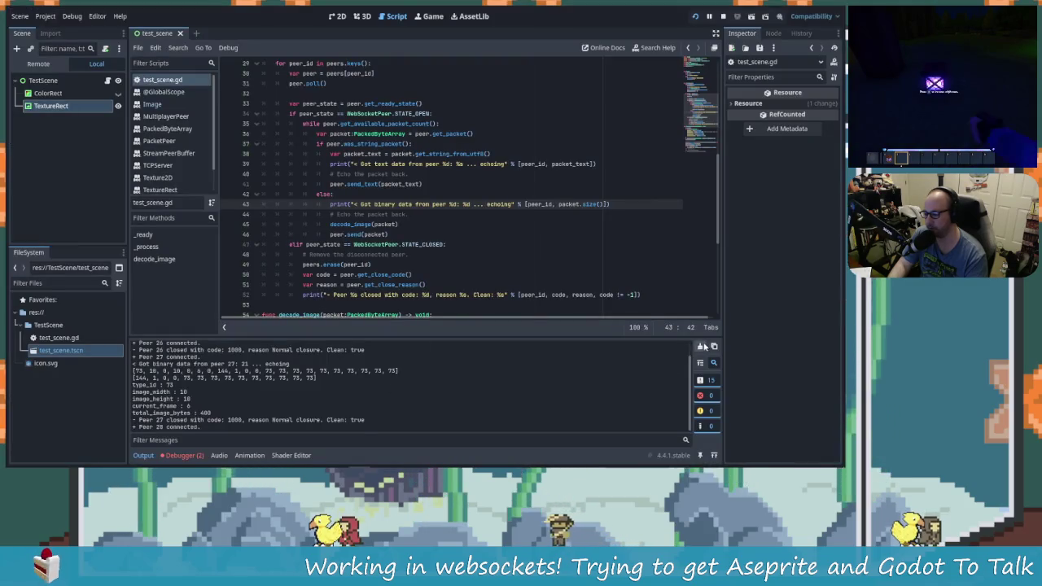
click(185, 455)
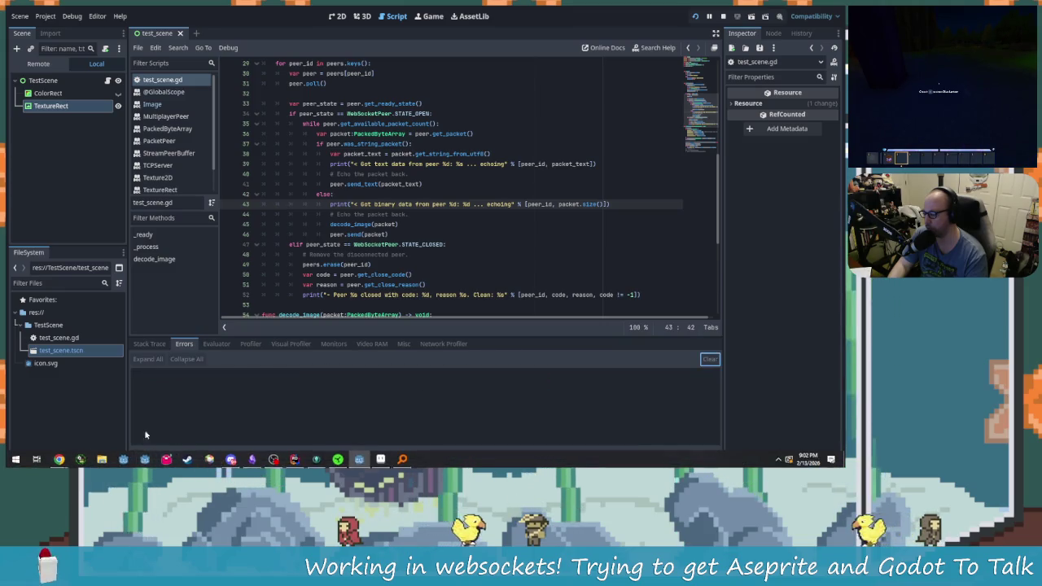
Send the heart image and widen the console to read the line-49 'bad for limit' error.
key(alt+Tab)
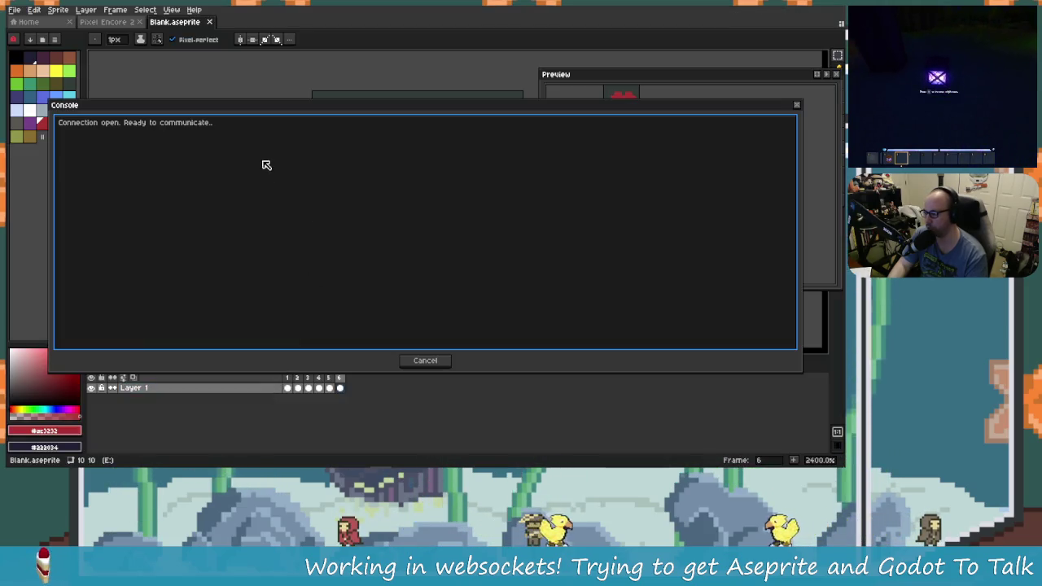
mouse_move(60, 242)
mouse_down()
mouse_move(198, 263)
mouse_move(669, 260)
mouse_move(643, 259)
mouse_up()
drag(391, 189, 299, 134)
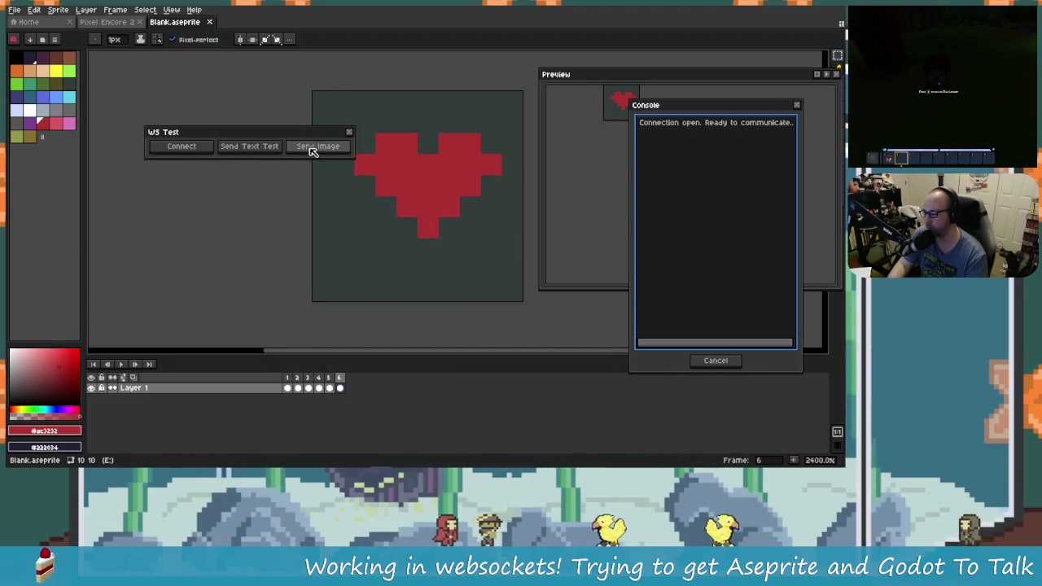
click(313, 149)
drag(631, 222, 418, 225)
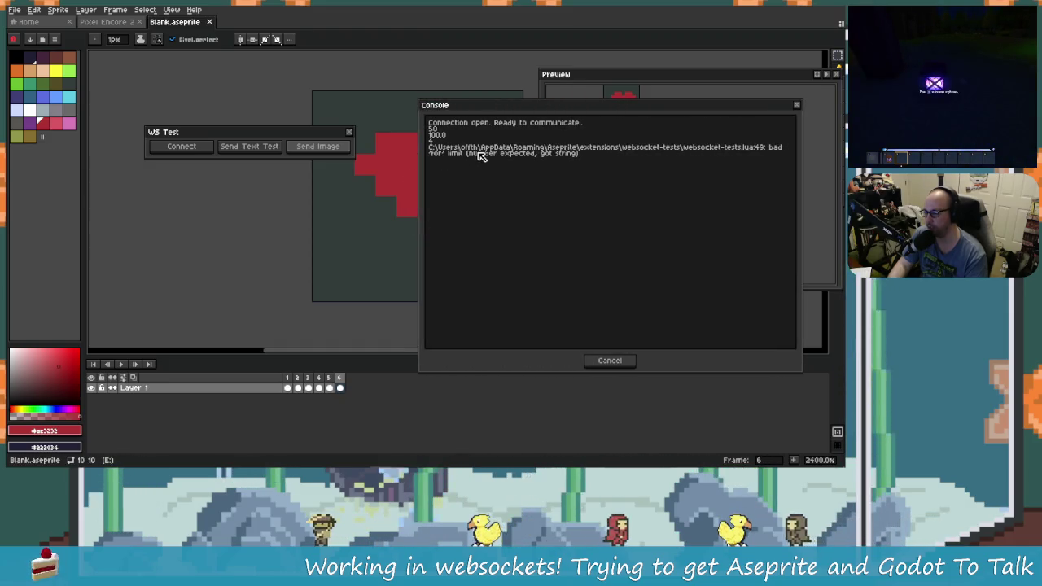
key(alt+Tab)
key(alt+Tab)
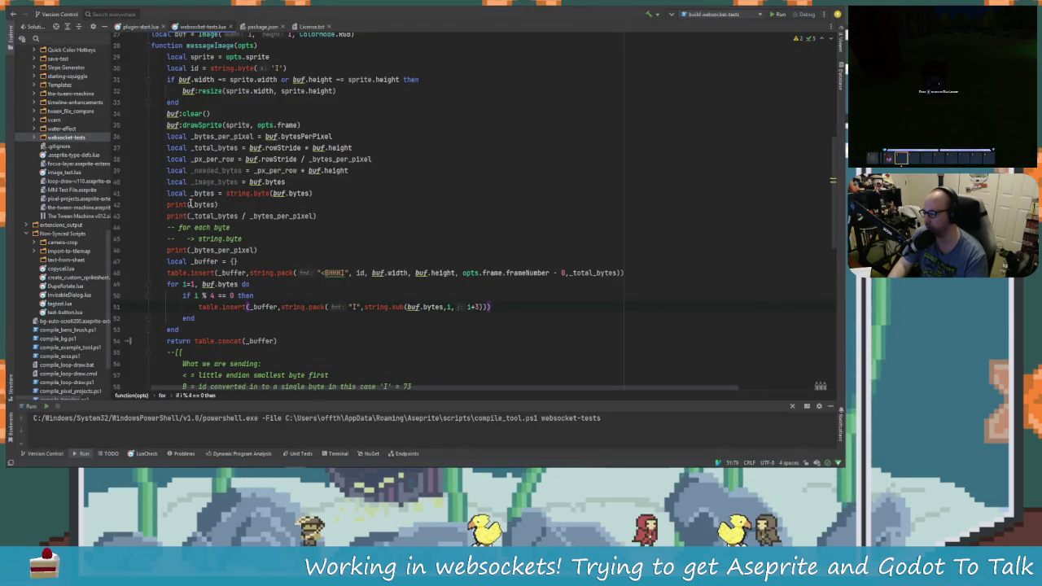
Change the line-49 loop limit from buf.bytes to string.len(buf.bytes).
click(203, 284)
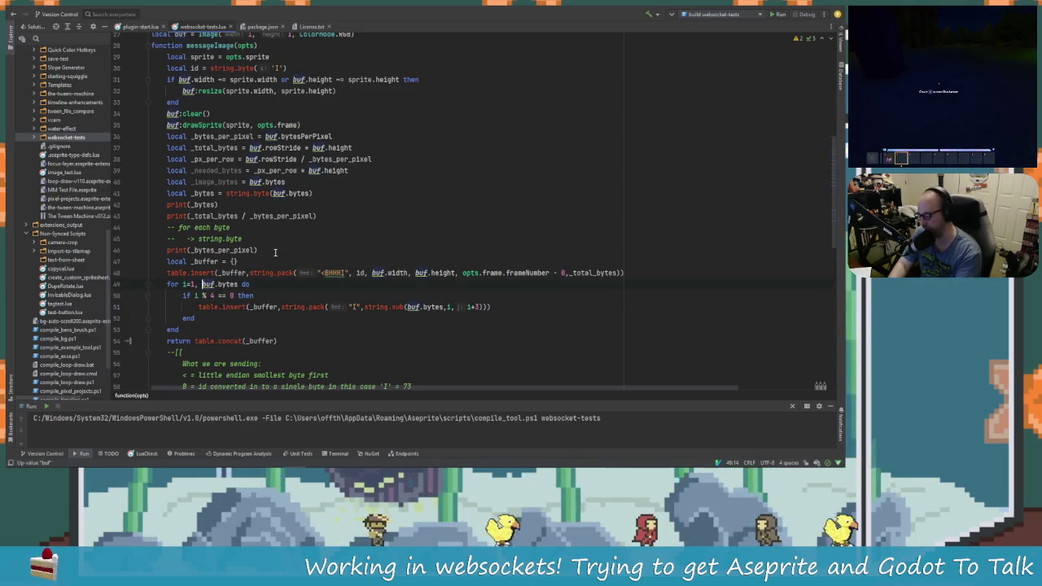
text(strt)
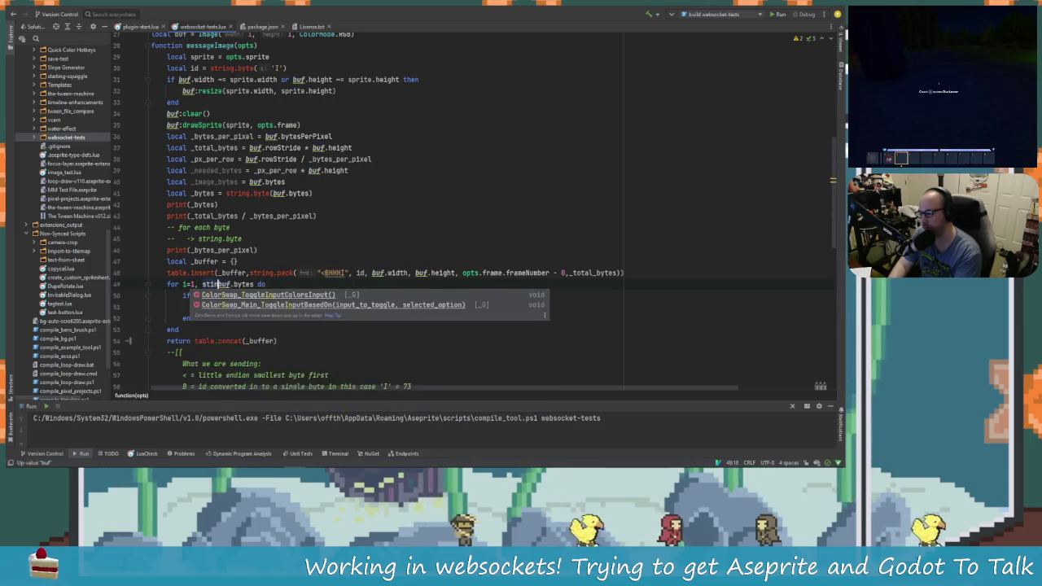
key(BackSpace)
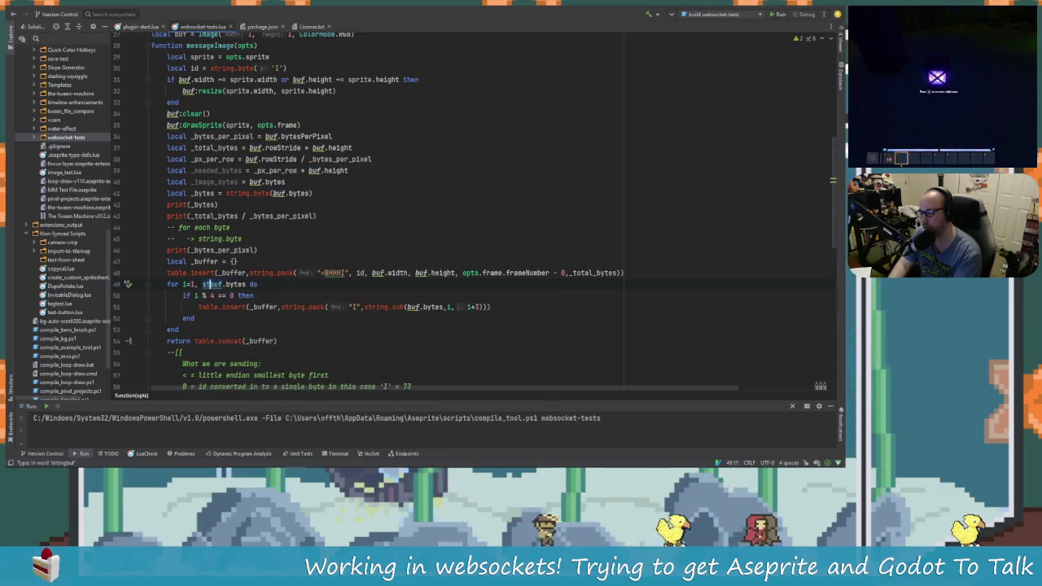
text(ing)
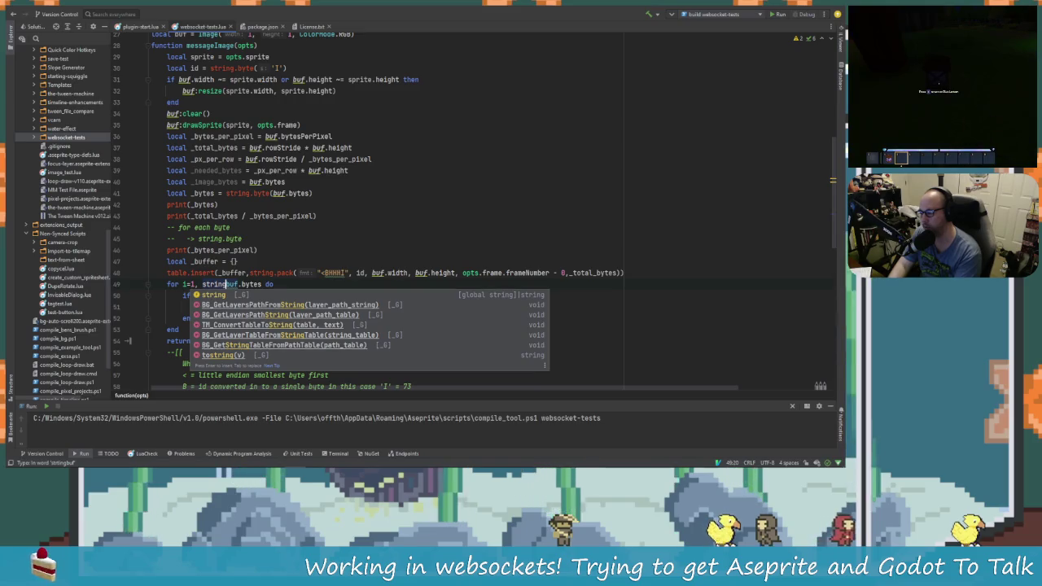
text(.l)
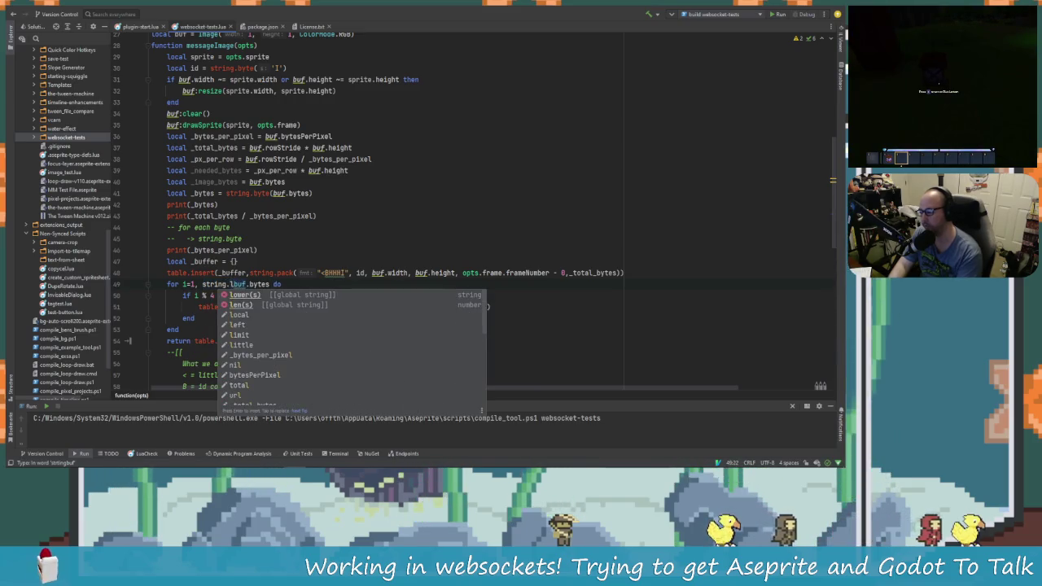
key(Return)
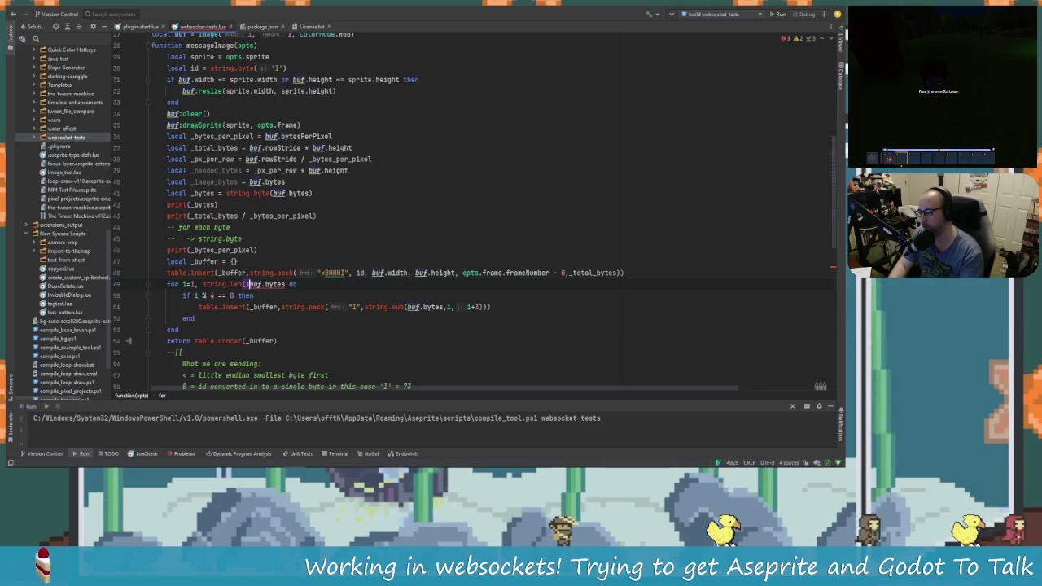
key(Delete)
click(278, 284)
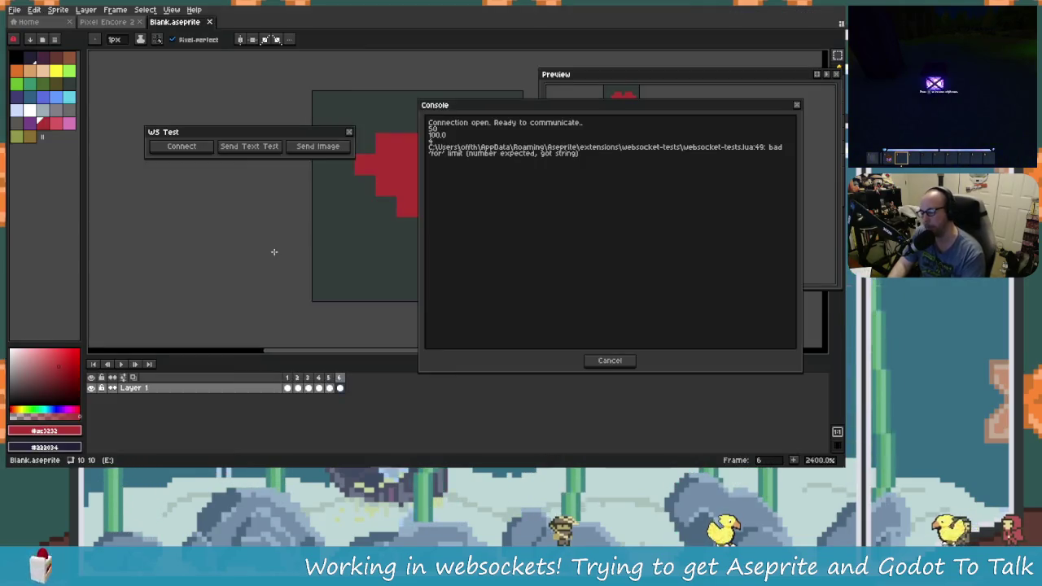
Close Aseprite's console showing the line-49 loop error and return to Rider.
click(608, 362)
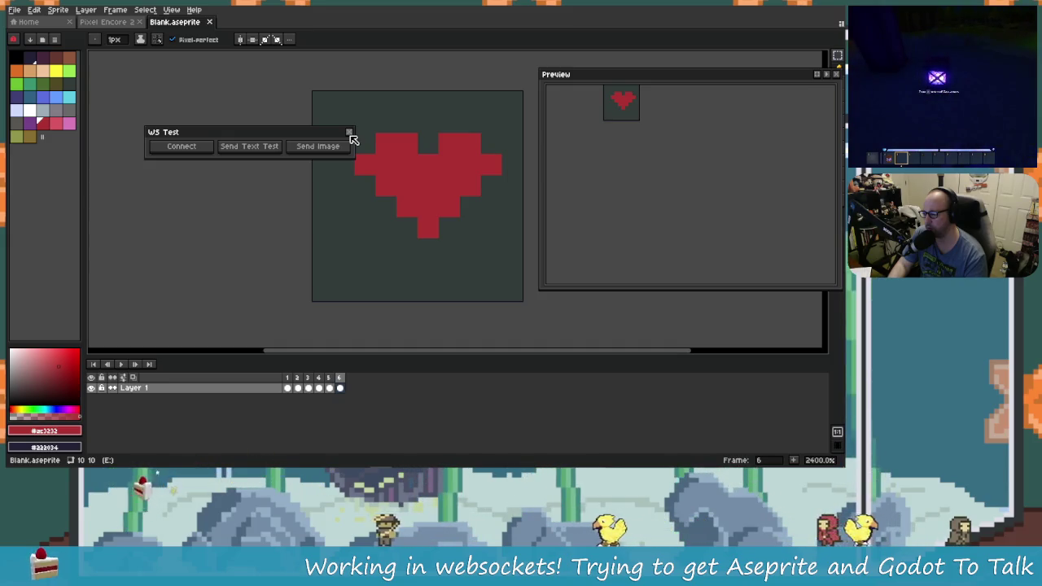
key(alt+Tab)
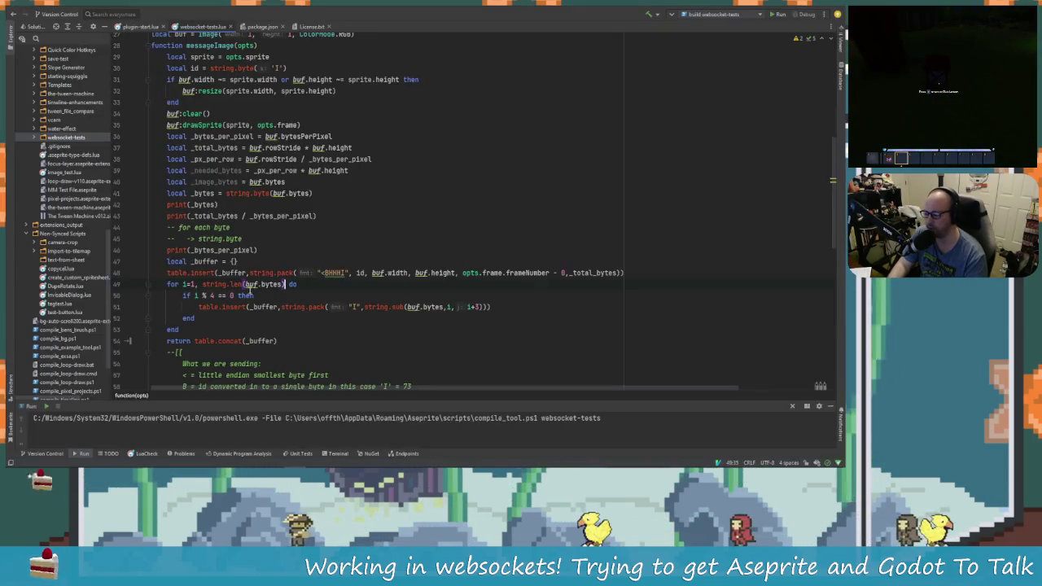
Read the documentation popups for string.len and buf.bytes on line 49.
mouse_move(233, 285)
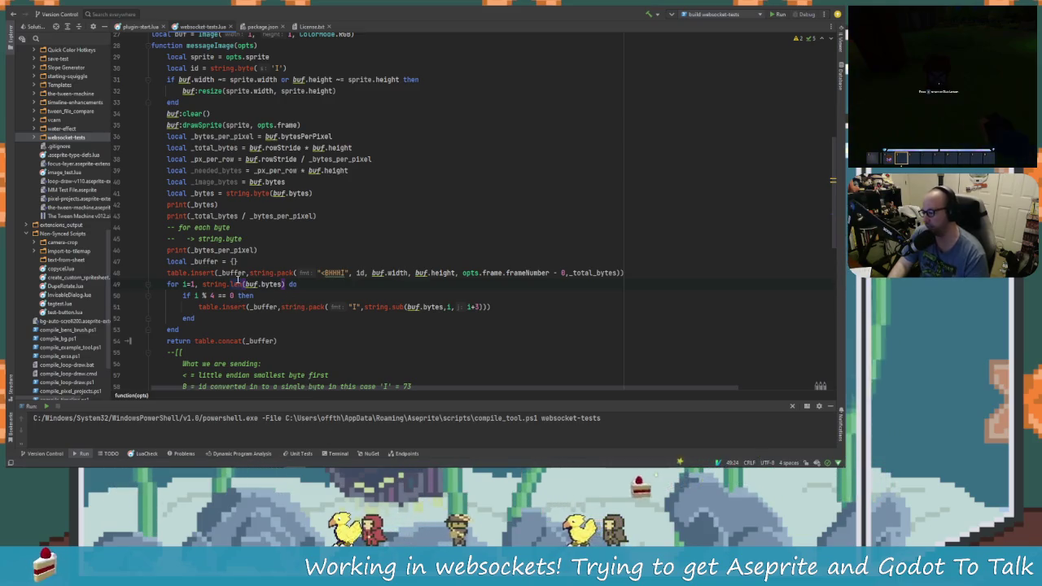
mouse_move(269, 281)
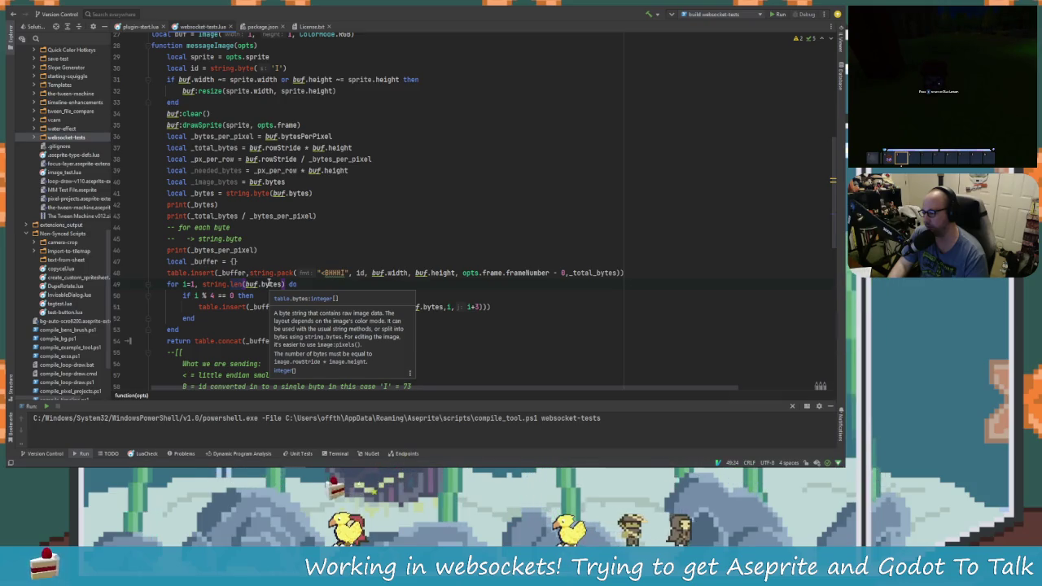
click(299, 284)
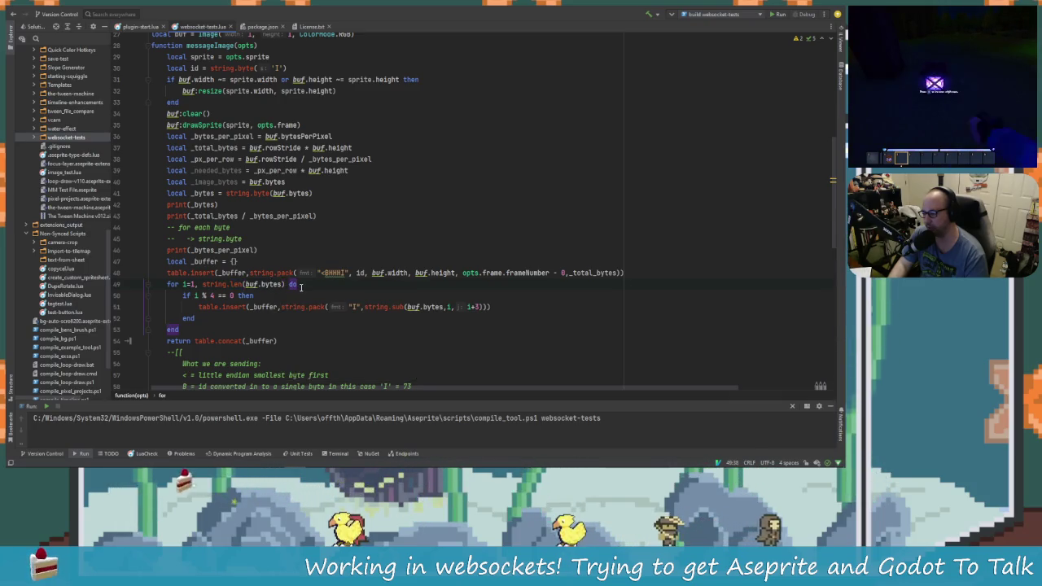
Close Aseprite's WS Test dialog and console, then rebuild and reinstall the websocket extension.
key(alt+Tab)
click(349, 131)
key(alt+Tab)
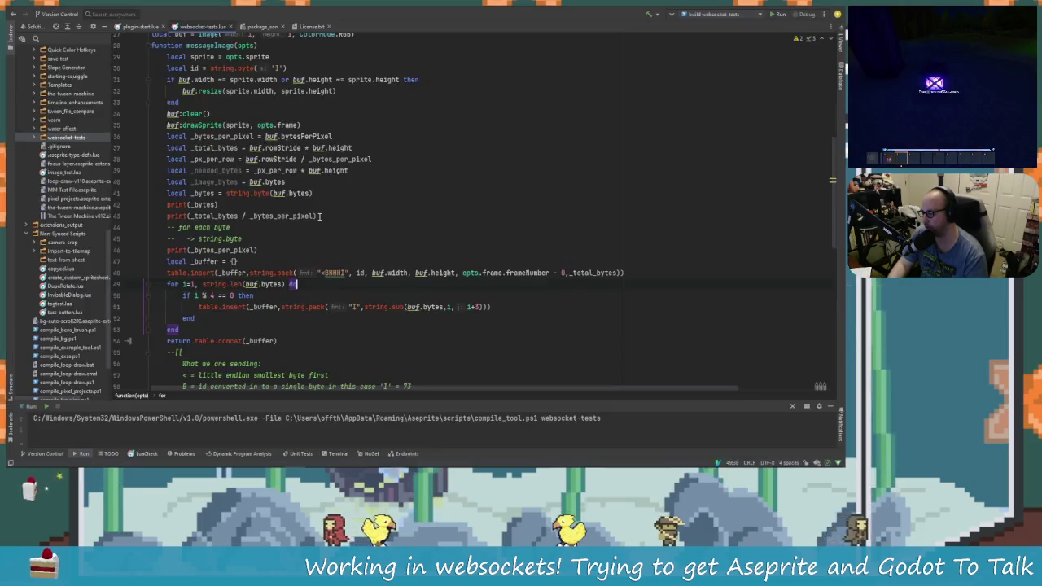
key(alt+Tab)
click(424, 360)
key(alt+Tab)
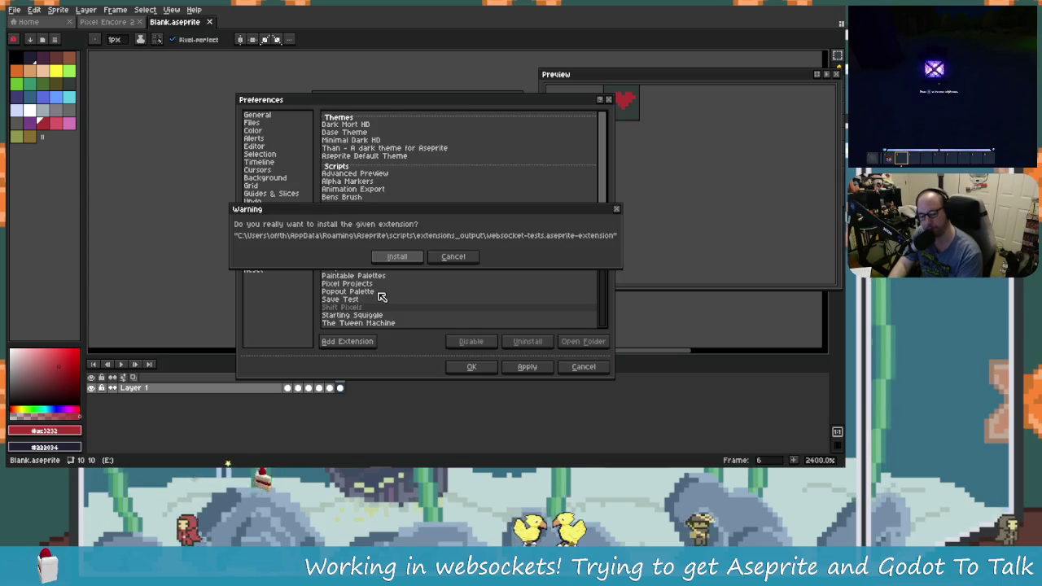
click(383, 254)
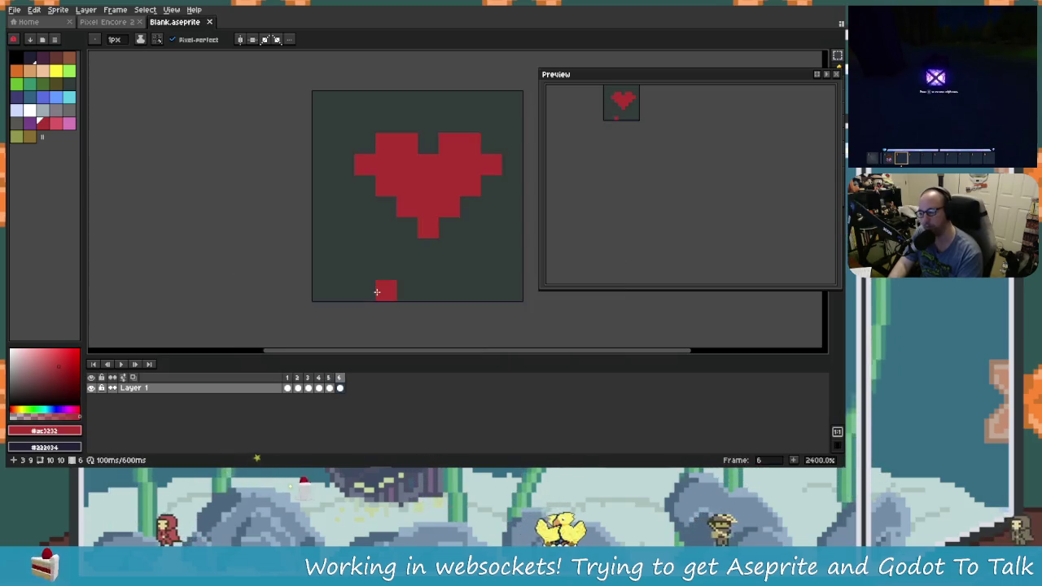
Rerun Websocket Tests, allow and connect, send the image, and widen the console to read the line-51 pack error.
click(81, 9)
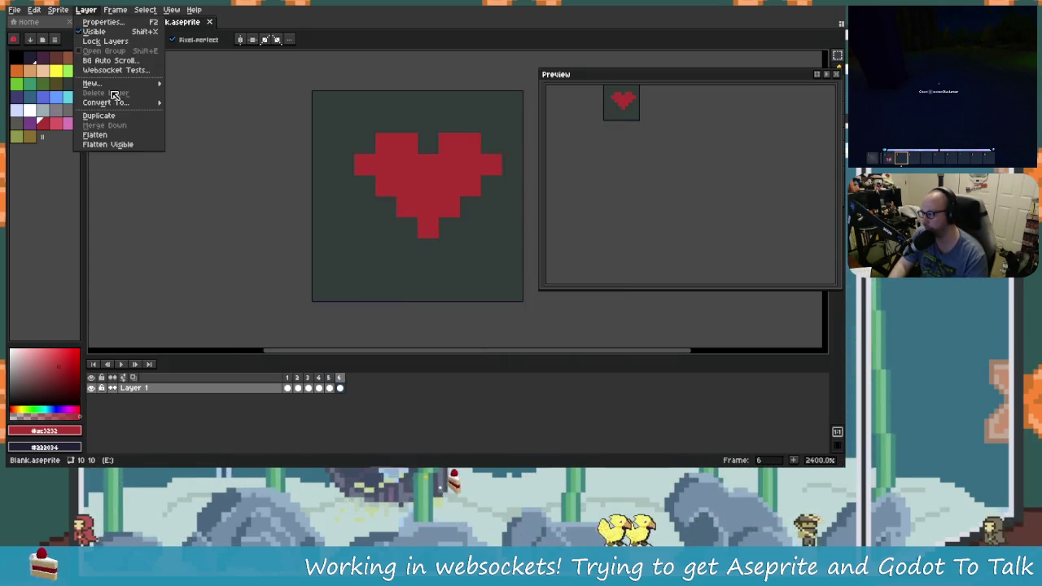
click(129, 71)
click(378, 291)
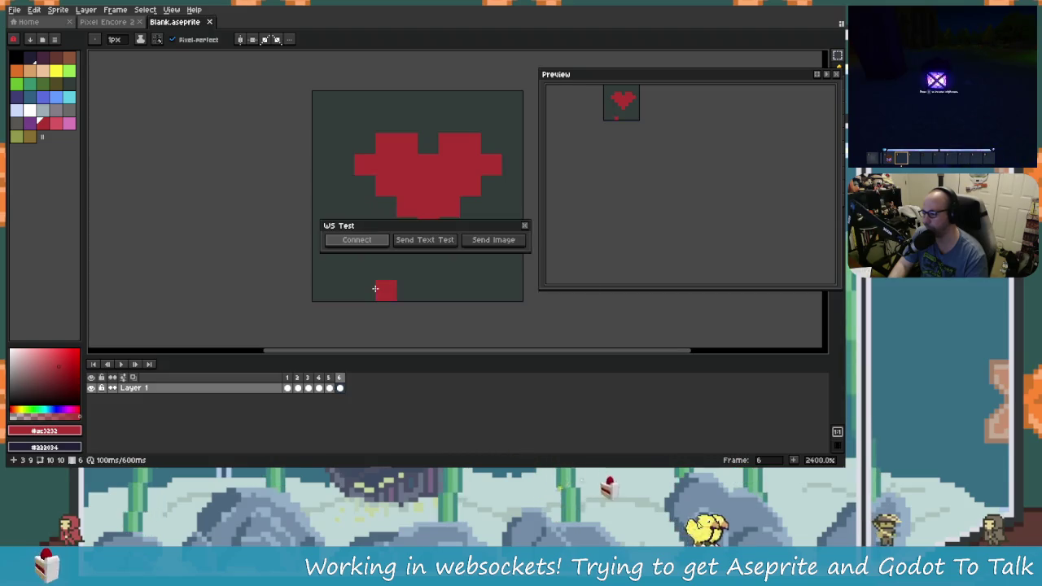
click(358, 241)
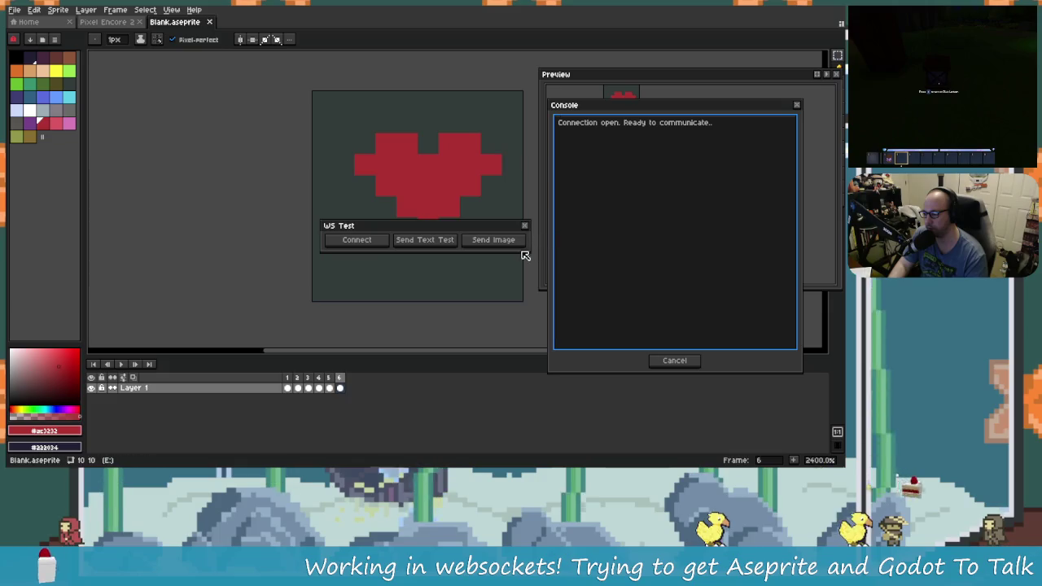
click(508, 243)
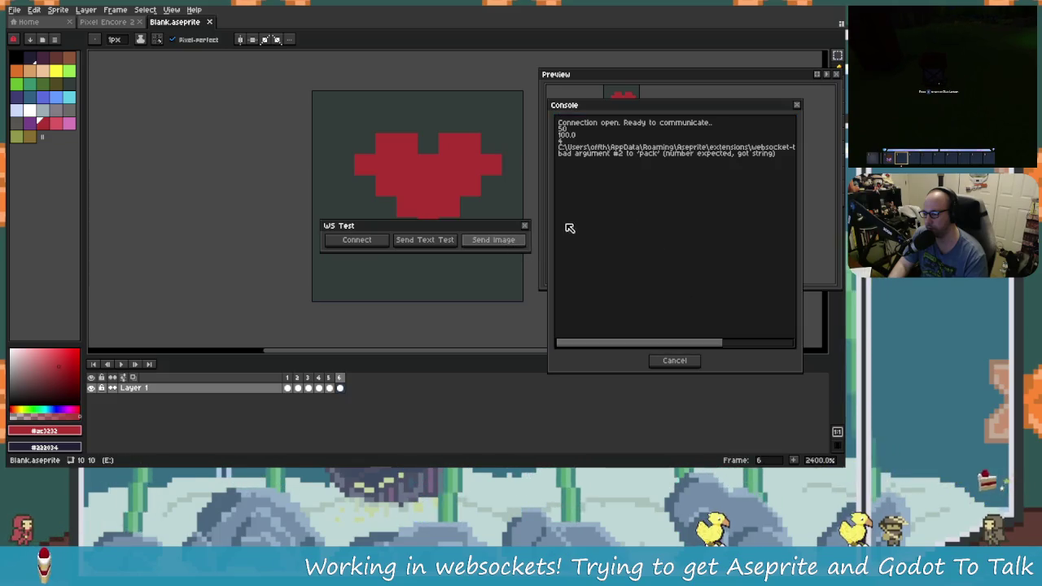
drag(551, 209, 323, 193)
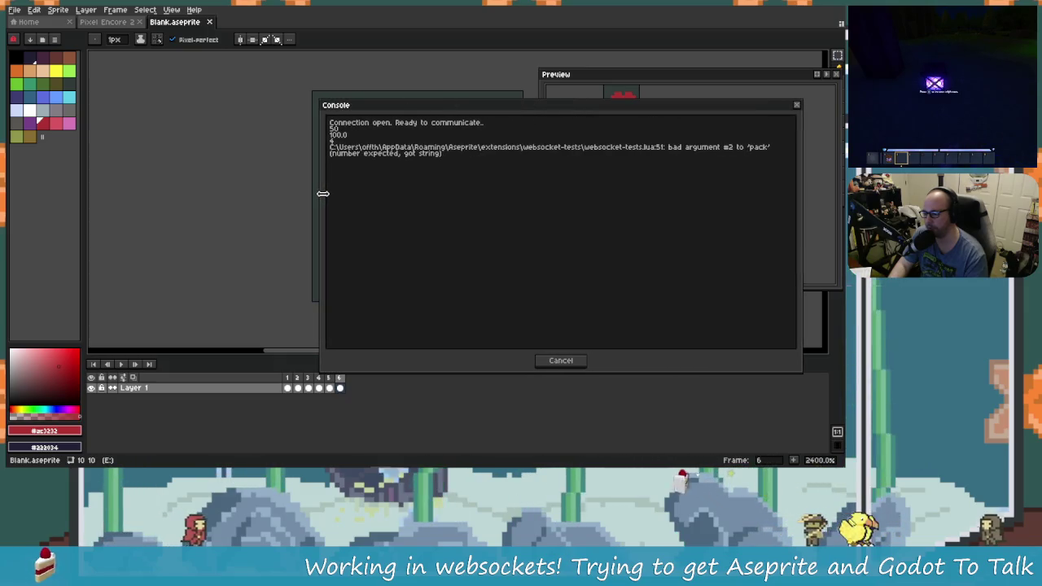
key(alt+Tab)
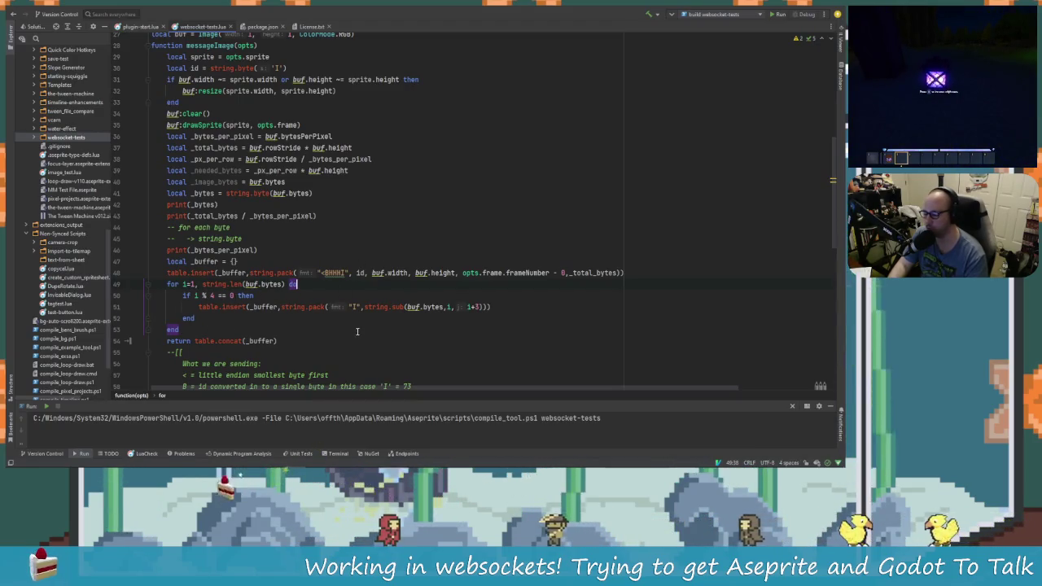
Compare line 51's pack call with the 'number expected, got string' error and start editing it.
key(alt+Tab)
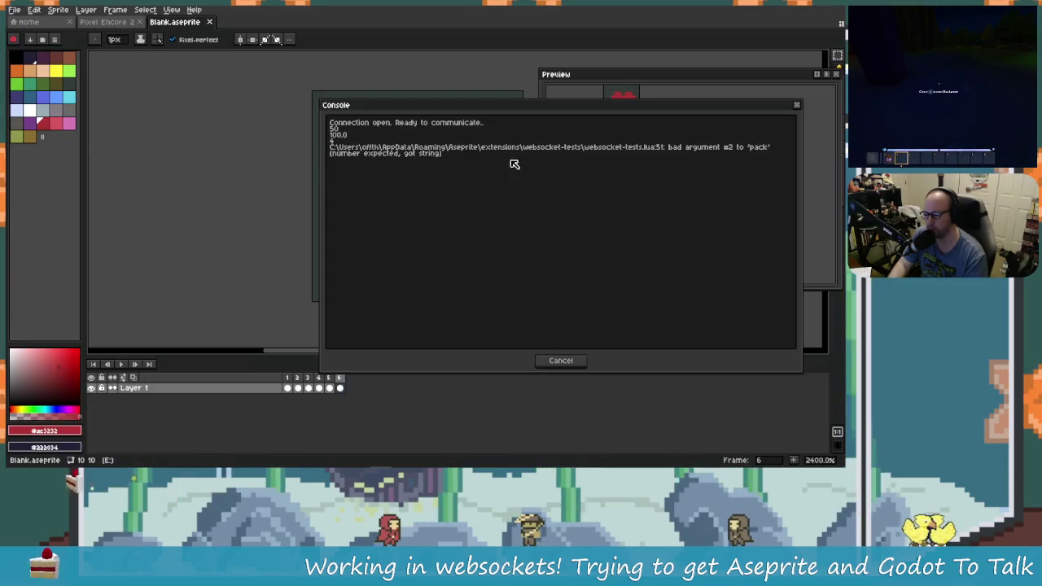
key(alt+Tab)
click(236, 307)
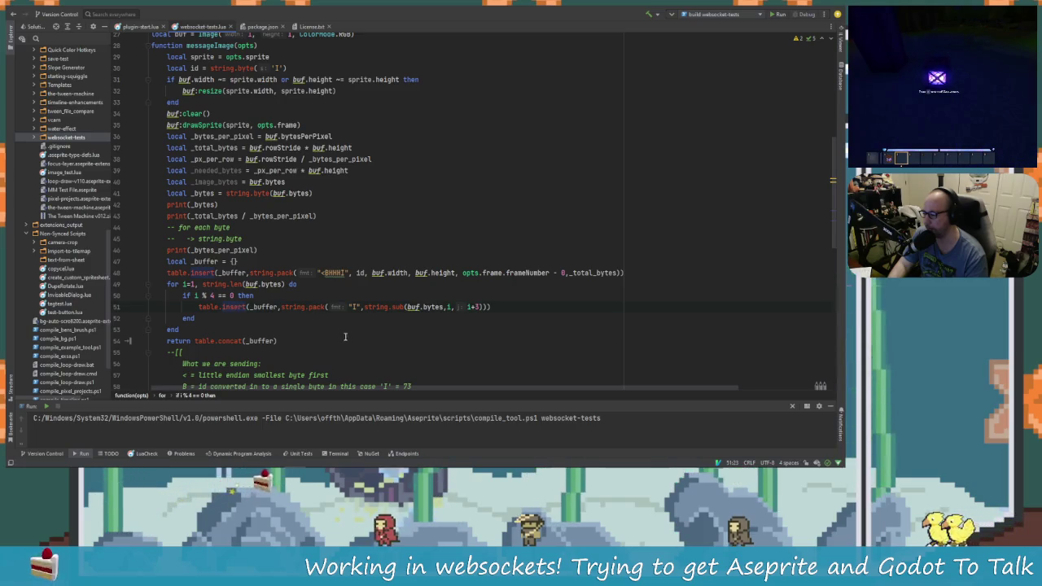
key(alt+Tab)
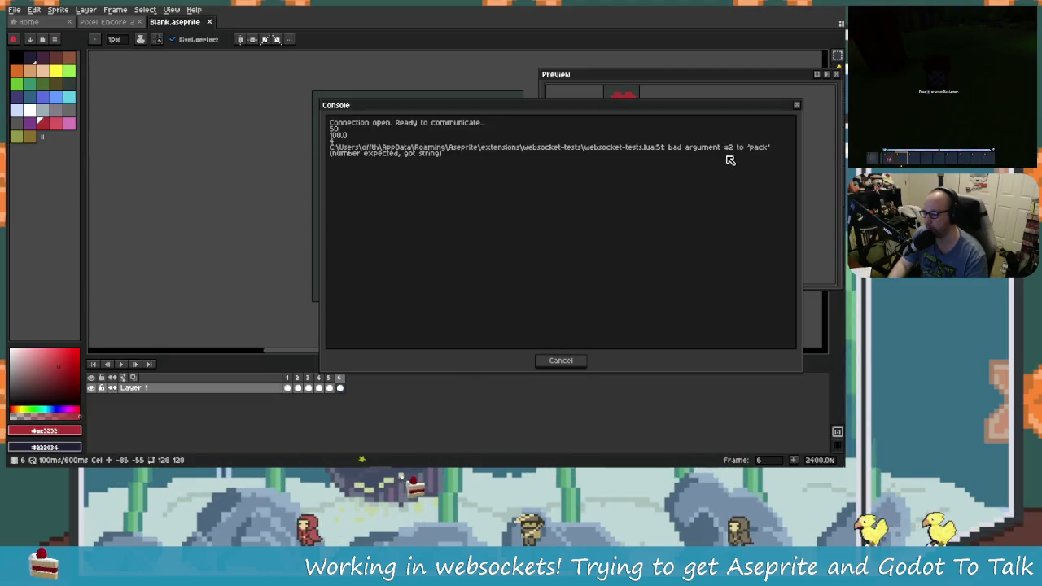
key(alt+Tab)
key(alt+Tab)
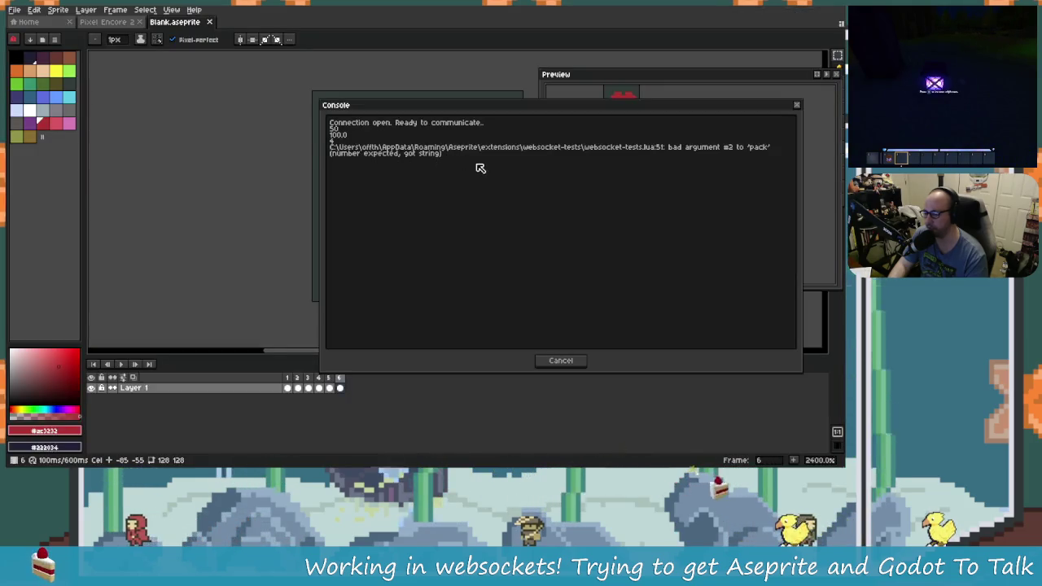
key(alt+Tab)
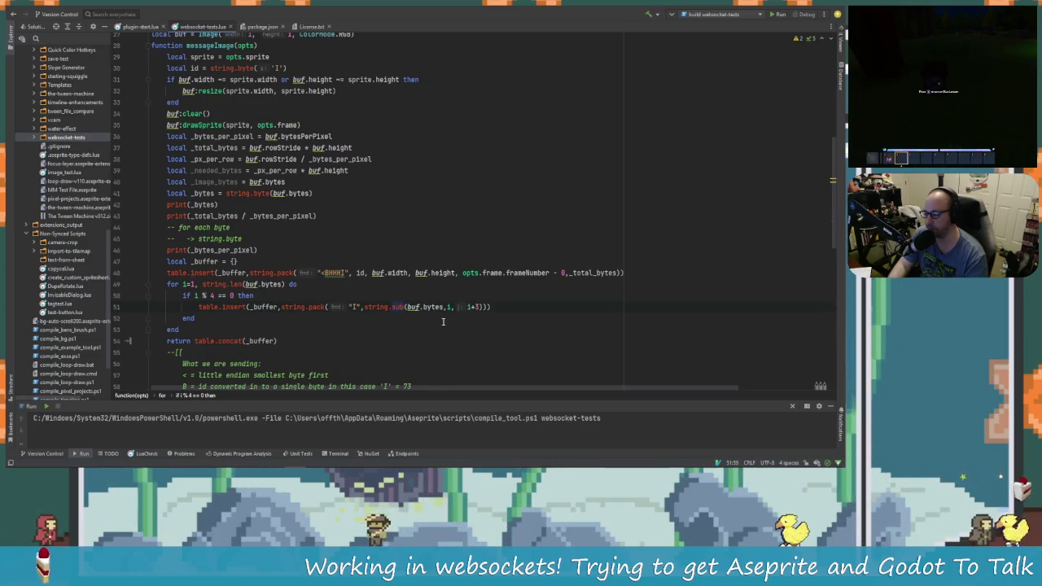
text(b)
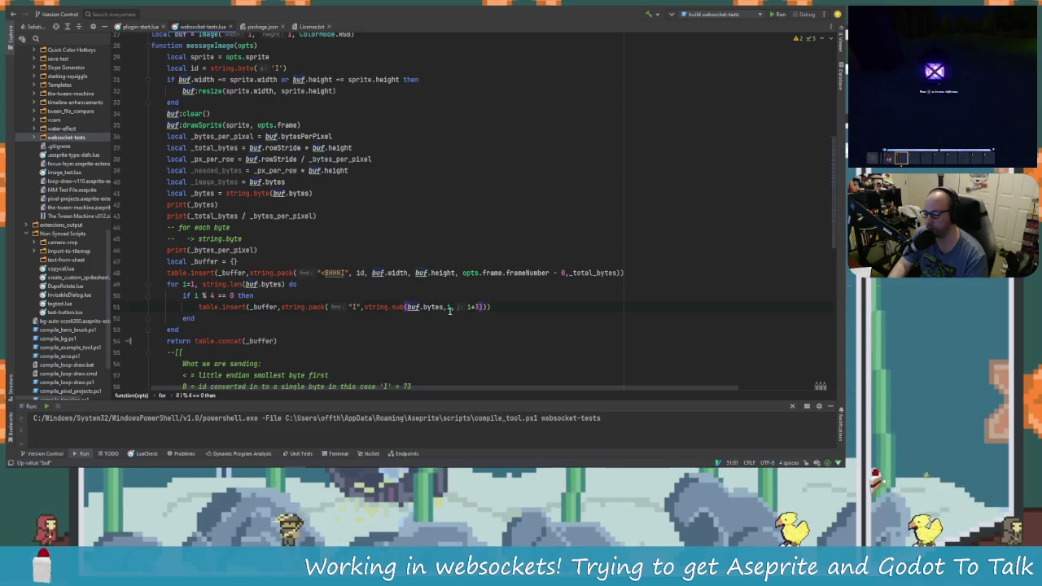
click(452, 307)
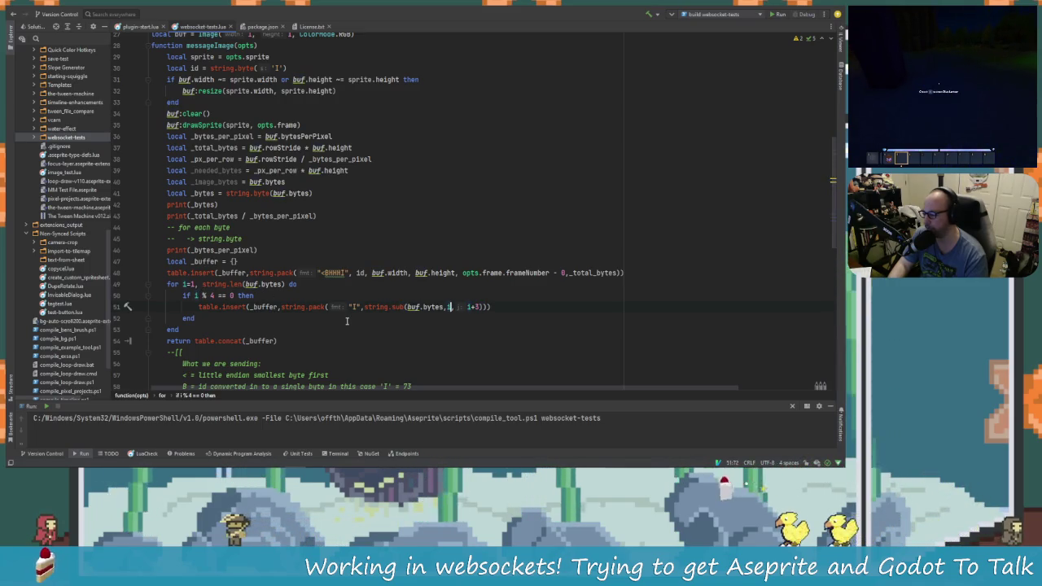
key(alt+Tab)
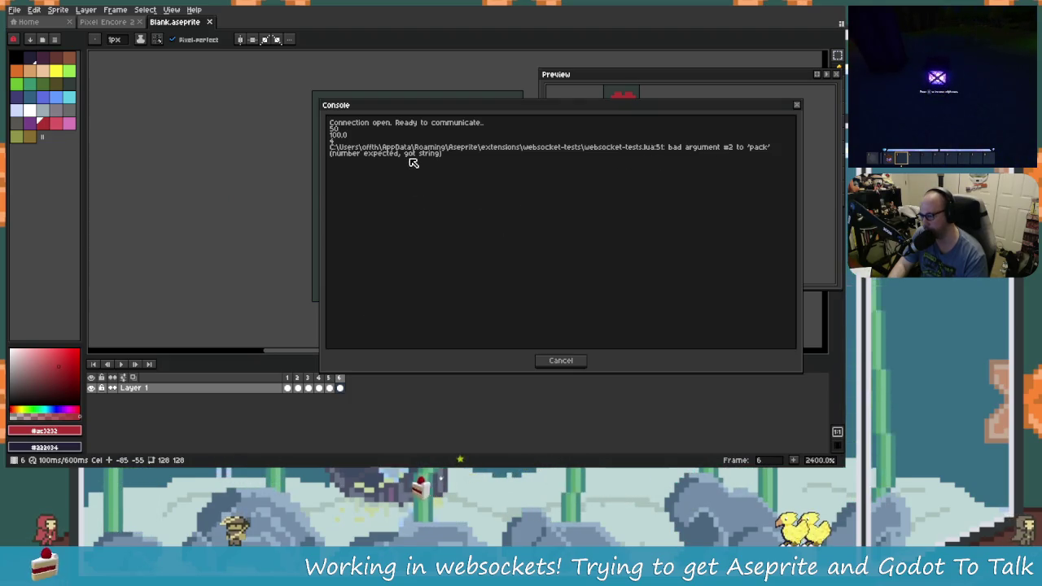
key(alt+Tab)
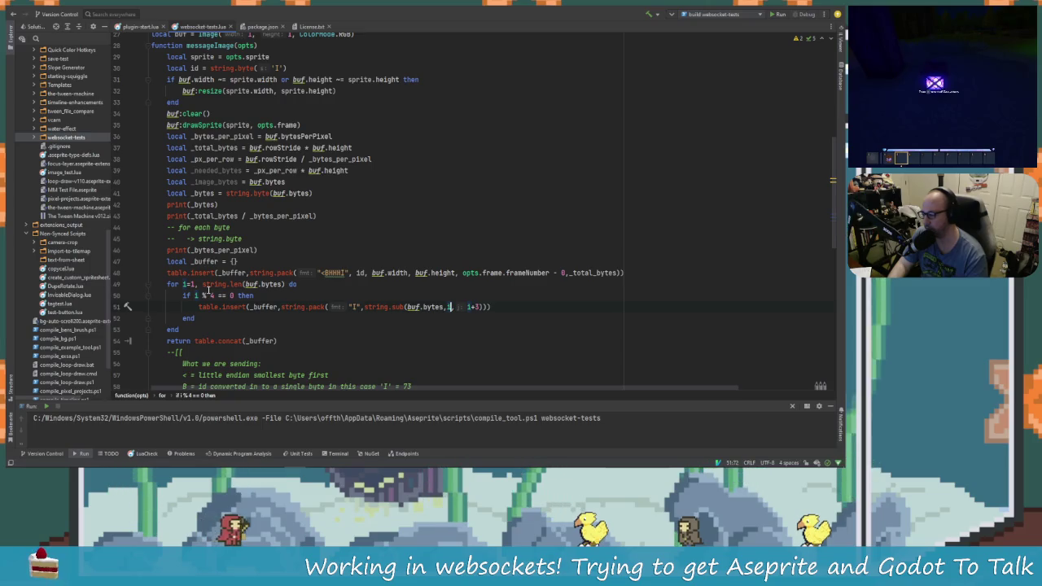
Edit the string.sub start index and pack format on line 51, then dismiss Aseprite's error console.
text(i)
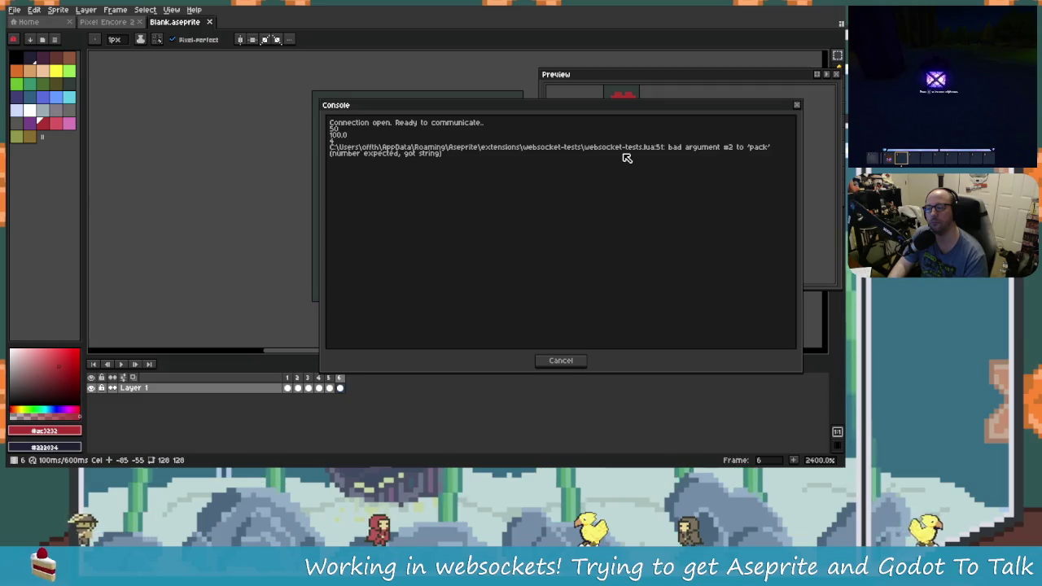
key(alt+Tab)
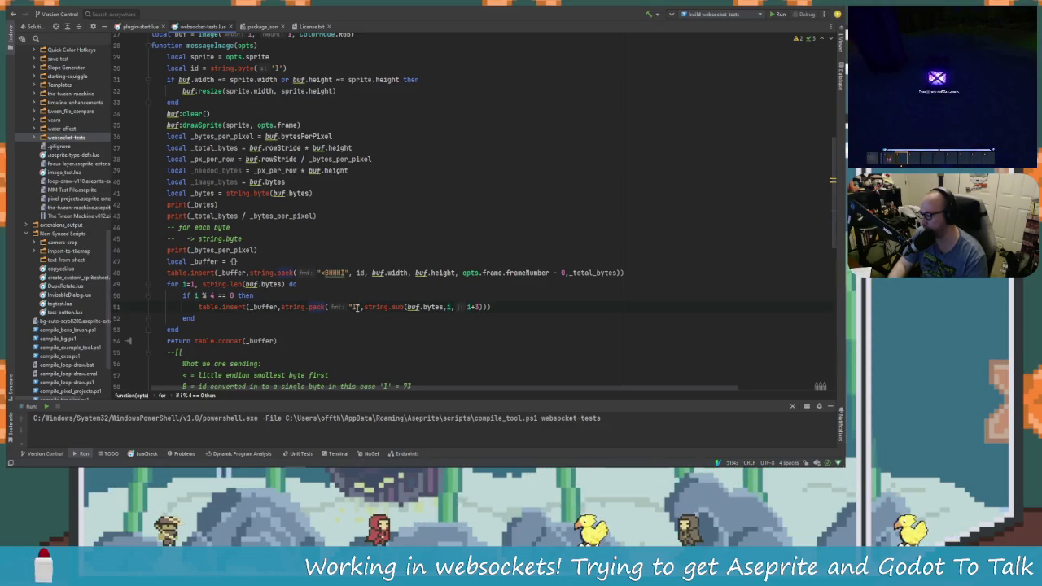
key(alt+Tab)
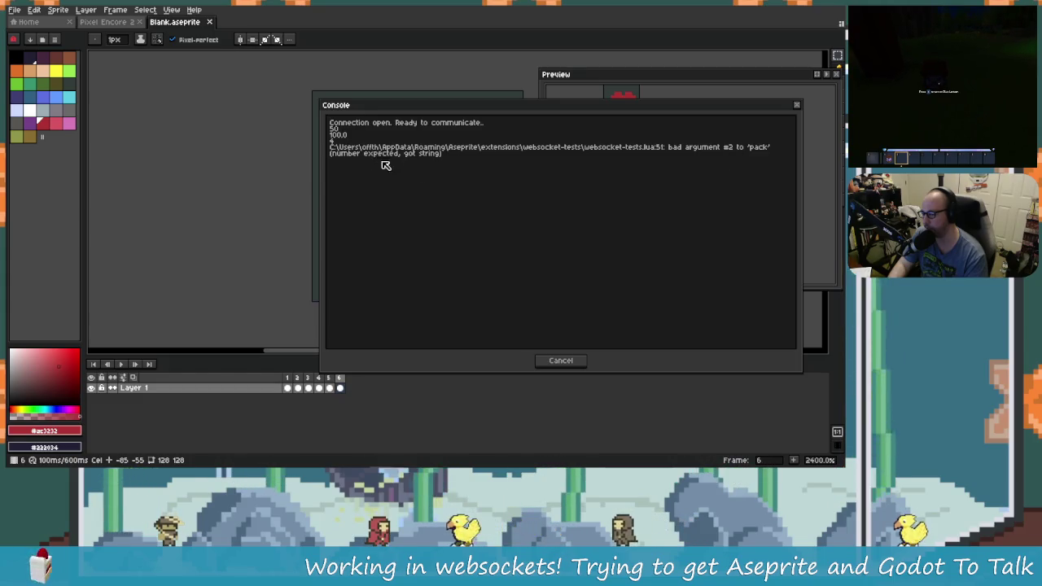
key(alt+Tab)
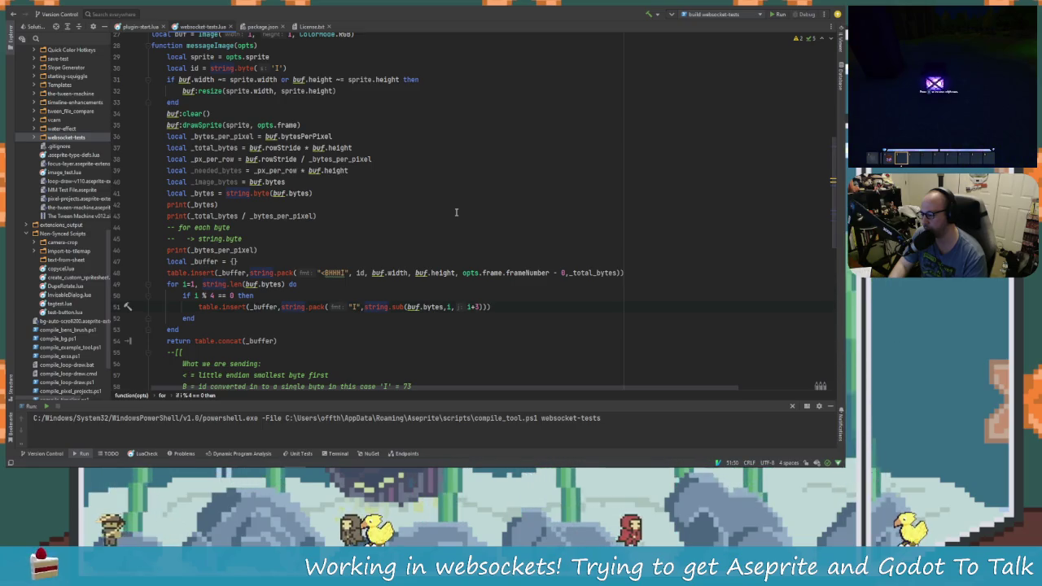
key(Left)
key(Left)
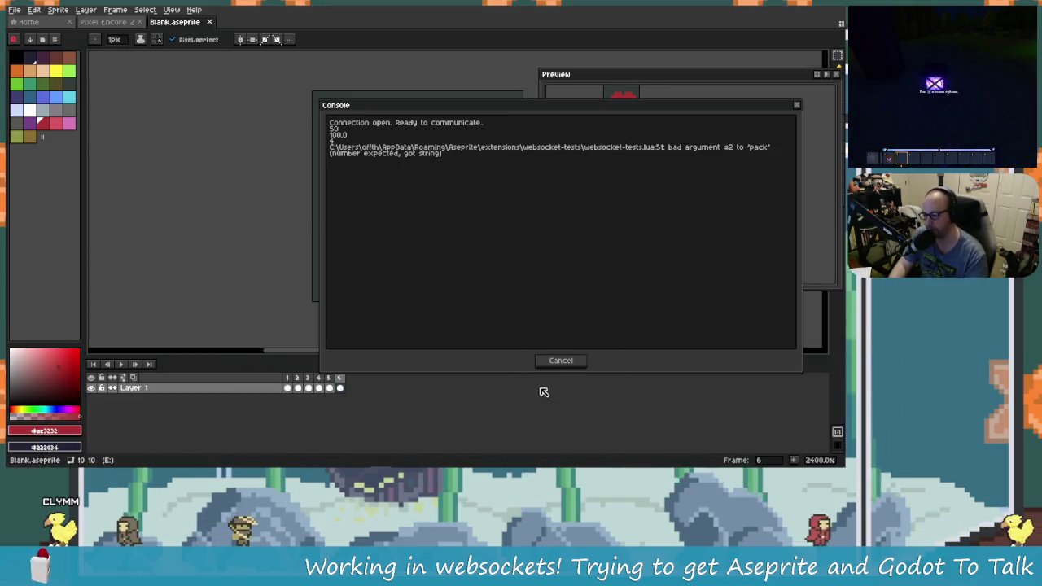
click(561, 360)
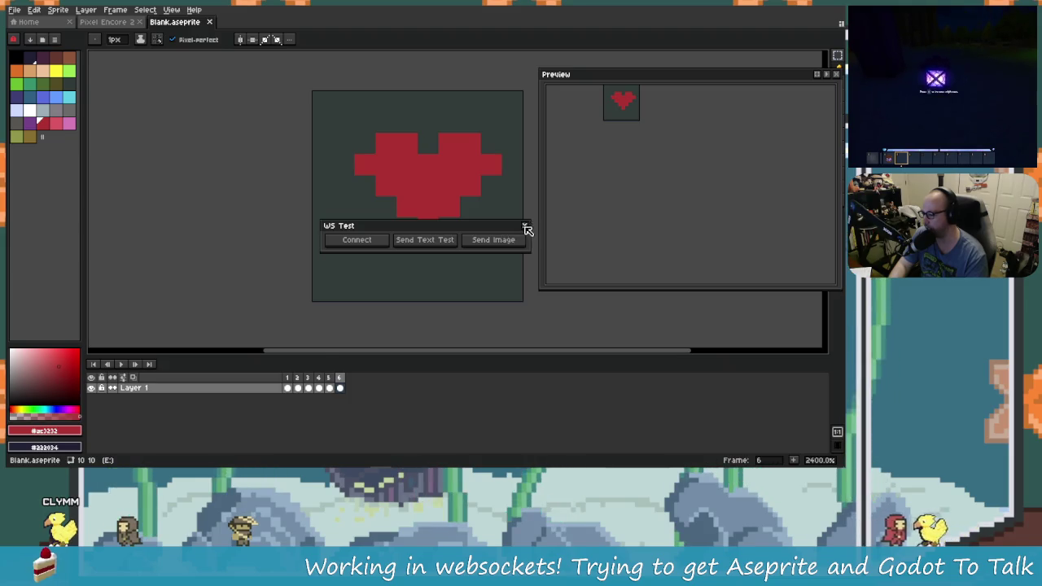
Close the websocket test panel and connection-closed message, then rerun Layer > Websocket Tests.
click(524, 228)
click(425, 360)
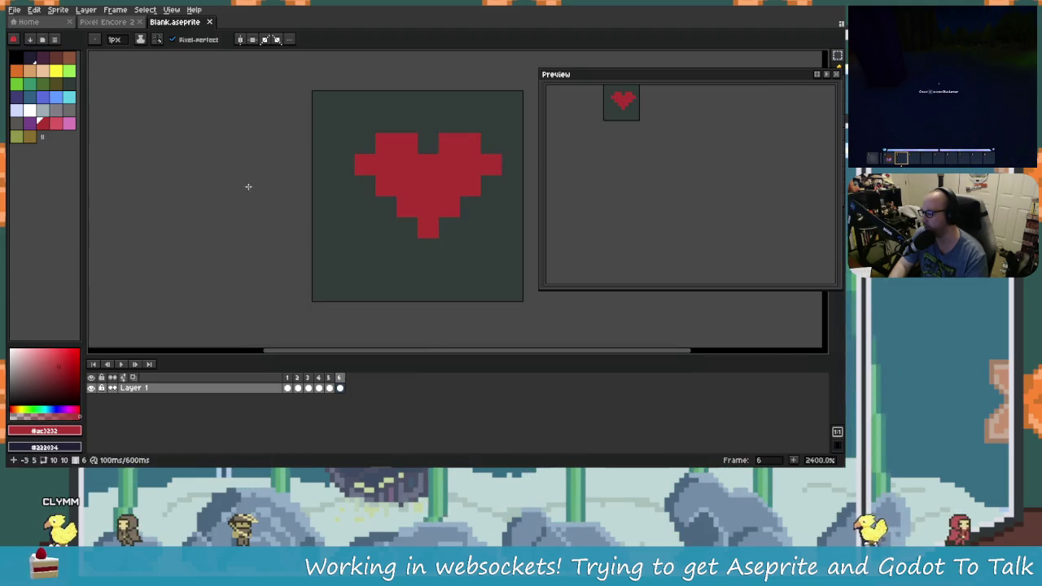
click(115, 9)
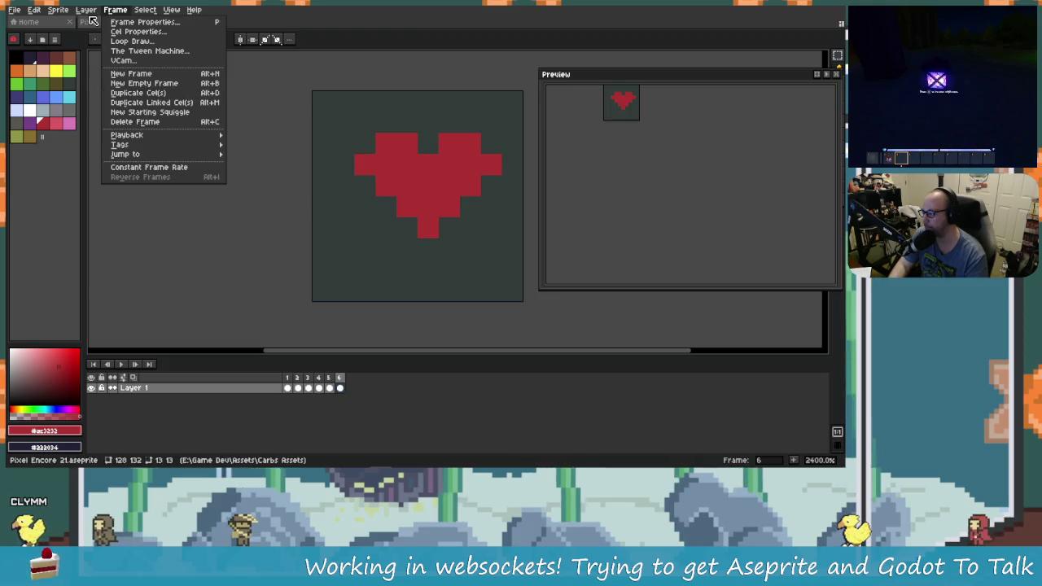
key(Left)
click(140, 71)
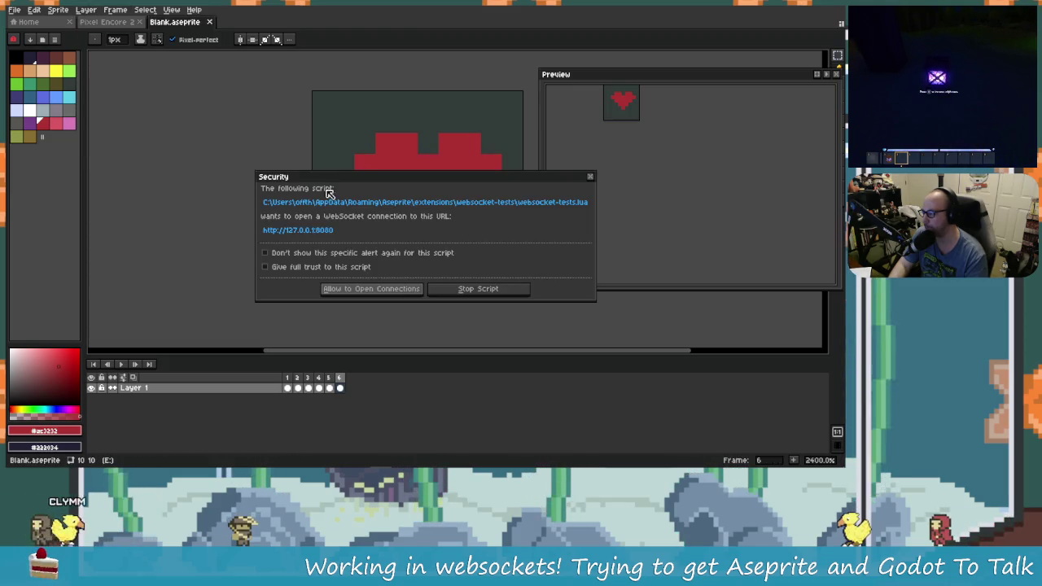
Allow the connection, connect to 127.0.0.1:8080, and send the heart image bytes to Godot.
click(399, 291)
click(365, 240)
mouse_move(48, 263)
mouse_down()
mouse_move(142, 272)
mouse_move(609, 263)
mouse_up()
click(493, 241)
key(alt+Tab)
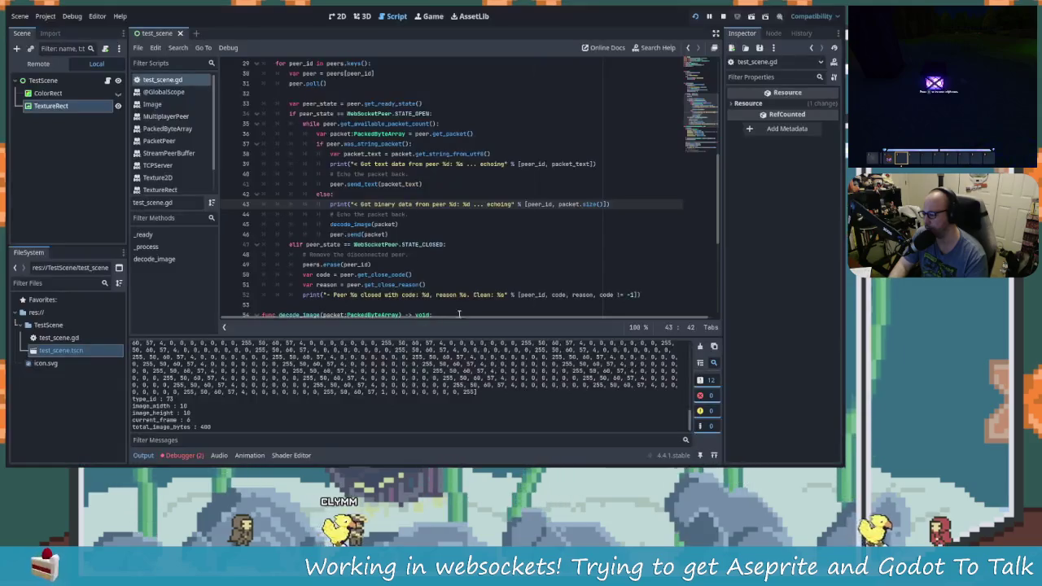
Inspect the received 1208-byte array from peer 30 in Godot's Output, then return to Aseprite.
scroll(432, 398, up, 1)
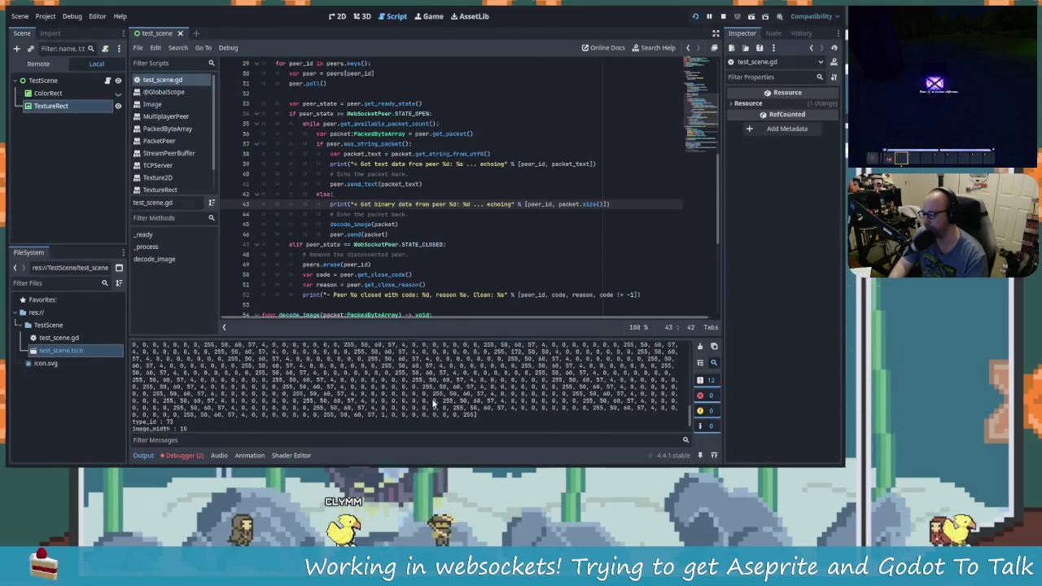
scroll(431, 398, up, 2)
scroll(432, 405, up, 8)
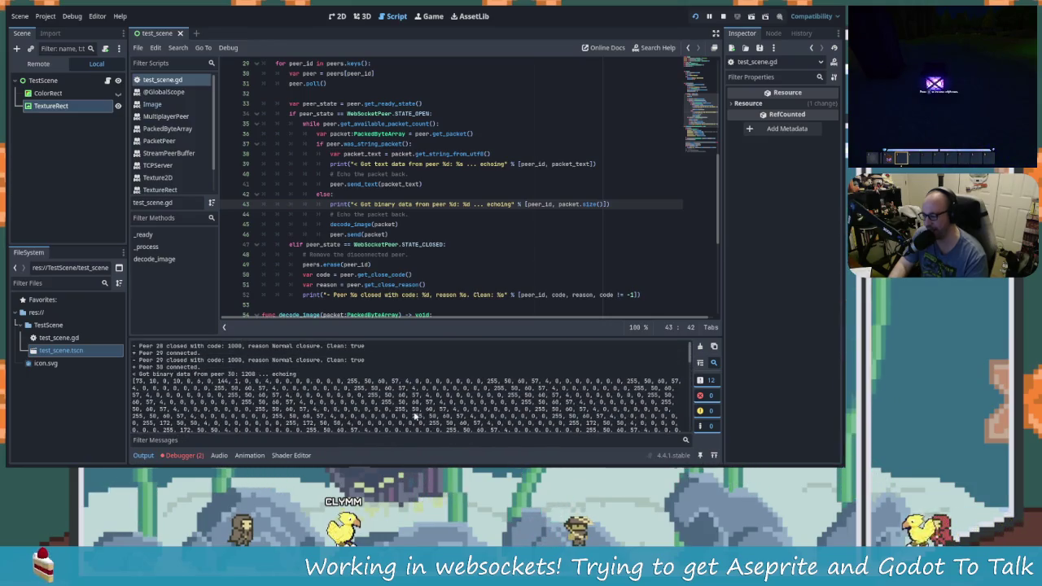
scroll(415, 416, down, 5)
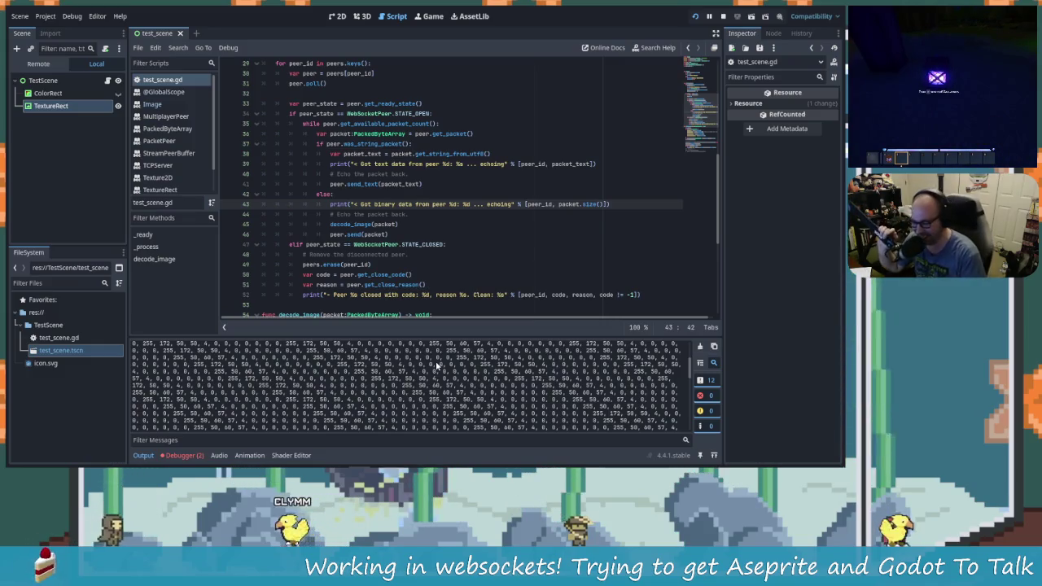
scroll(456, 382, down, 2)
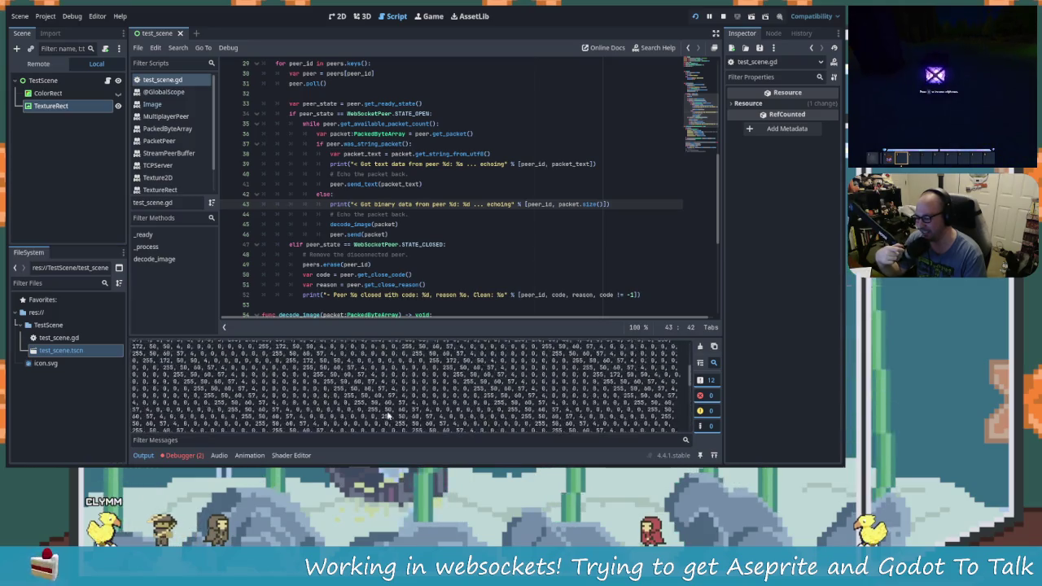
scroll(391, 415, up, 5)
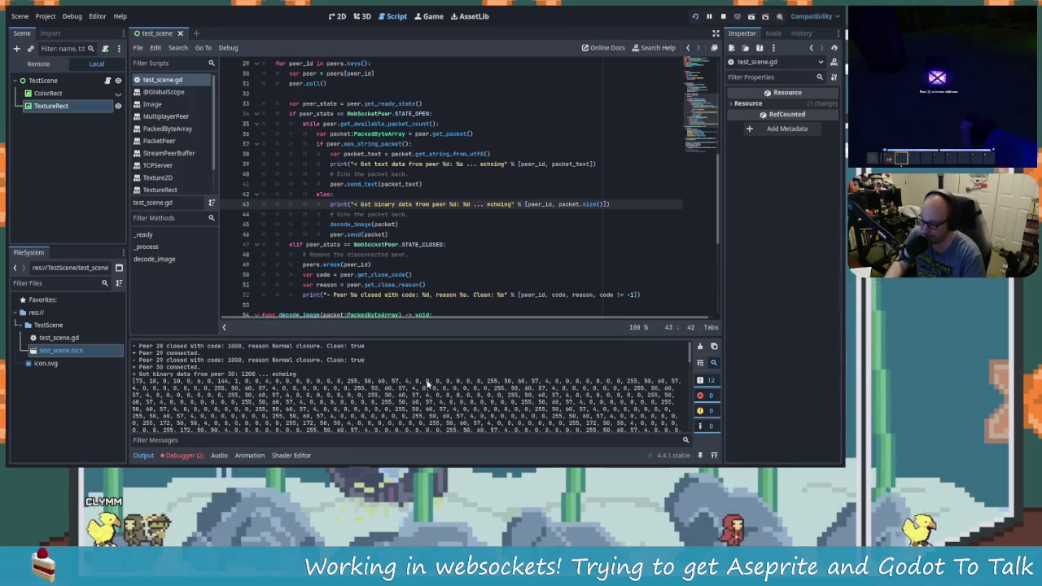
key(alt+Tab)
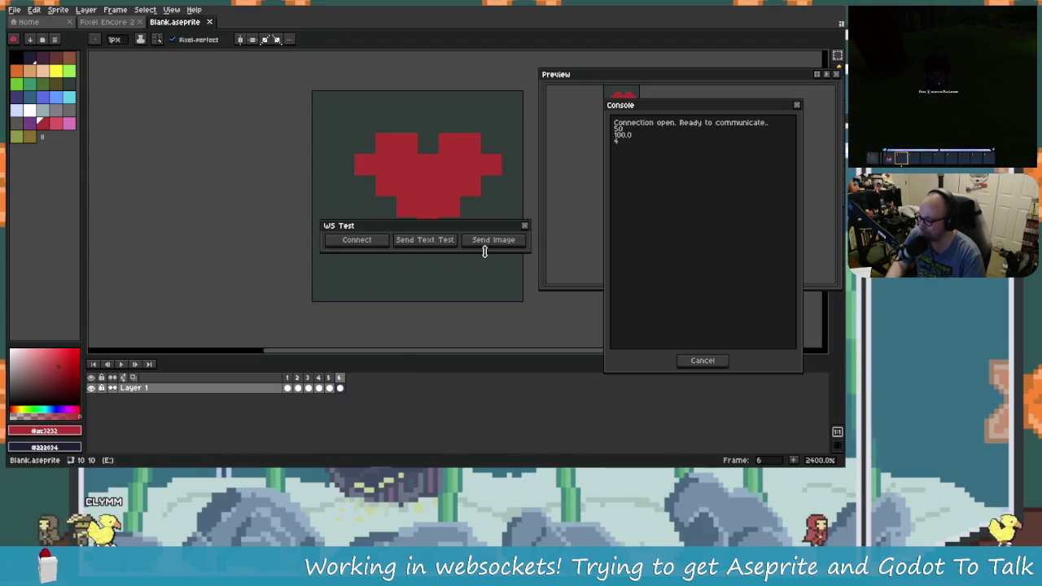
Move the WS Test panel off the canvas, close Preview, and shorten the console window.
drag(500, 228, 187, 160)
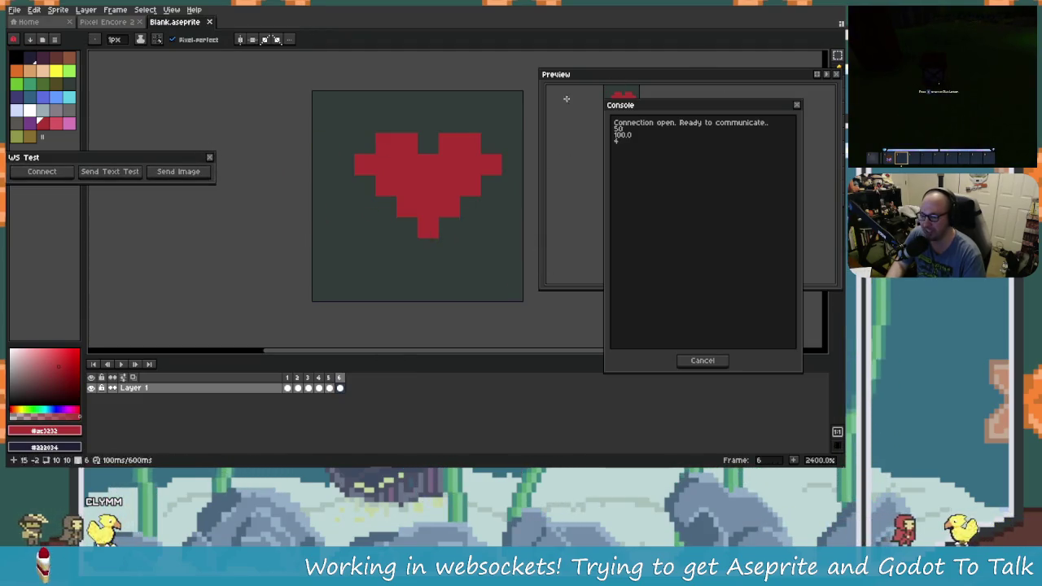
scroll(383, 181, right, 3)
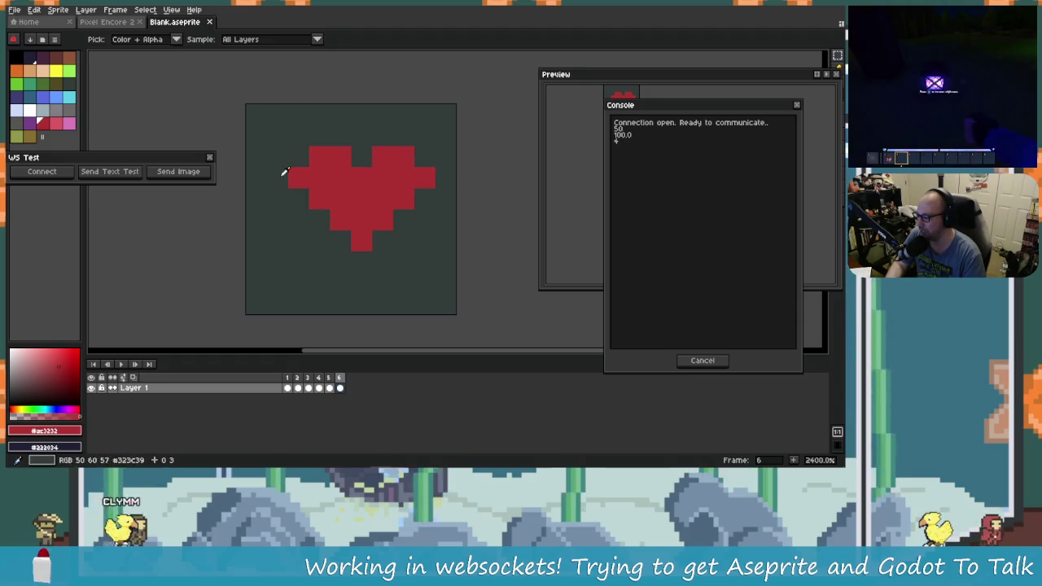
scroll(322, 179, left, 1)
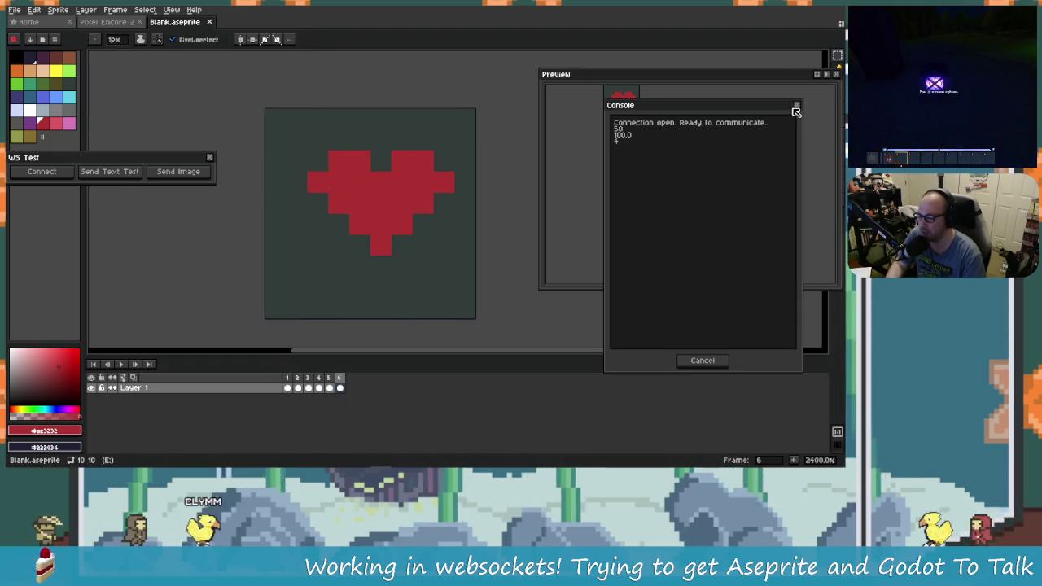
click(828, 75)
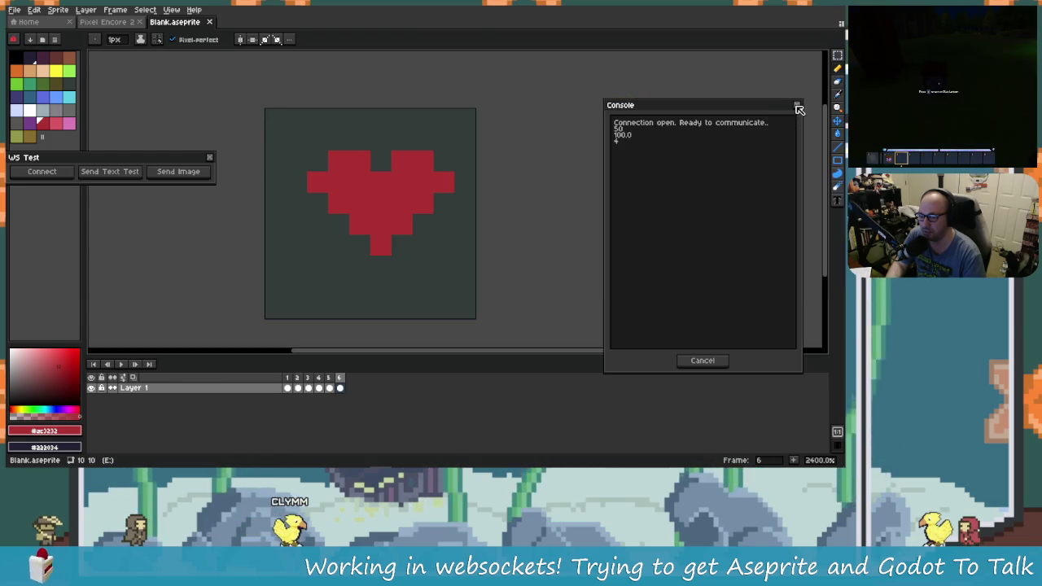
mouse_move(776, 111)
mouse_down()
mouse_move(753, 224)
mouse_move(733, 162)
mouse_move(730, 101)
mouse_up()
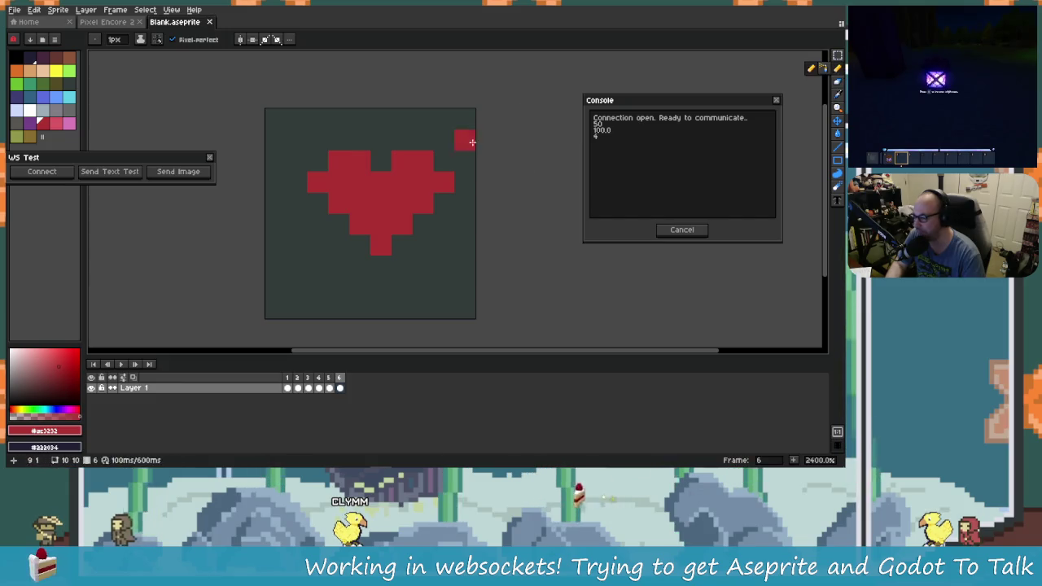
drag(399, 169, 467, 175)
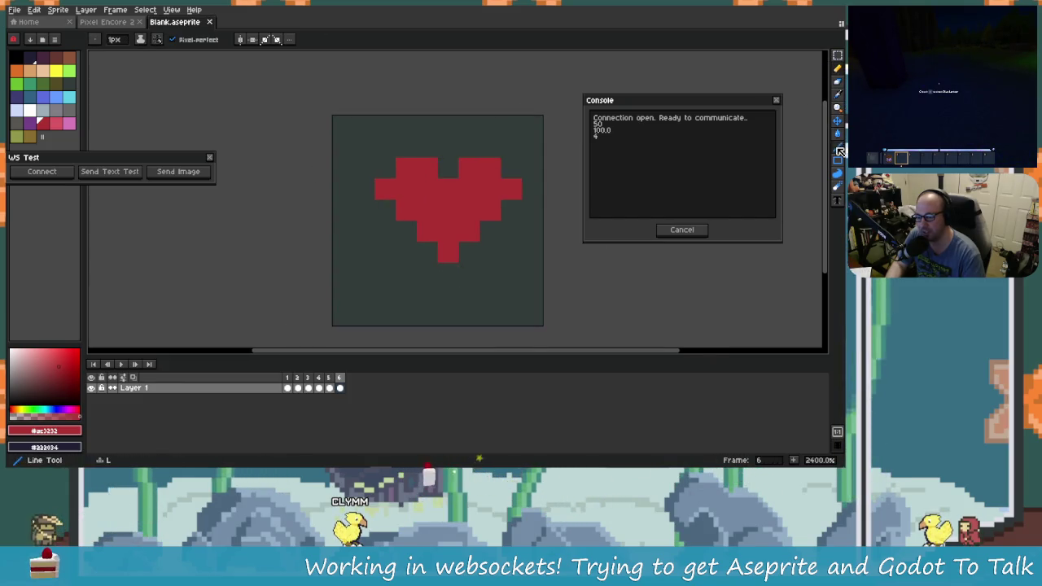
Erase the heart with a rectangular selection and Delete, then send the empty image to Godot.
click(839, 56)
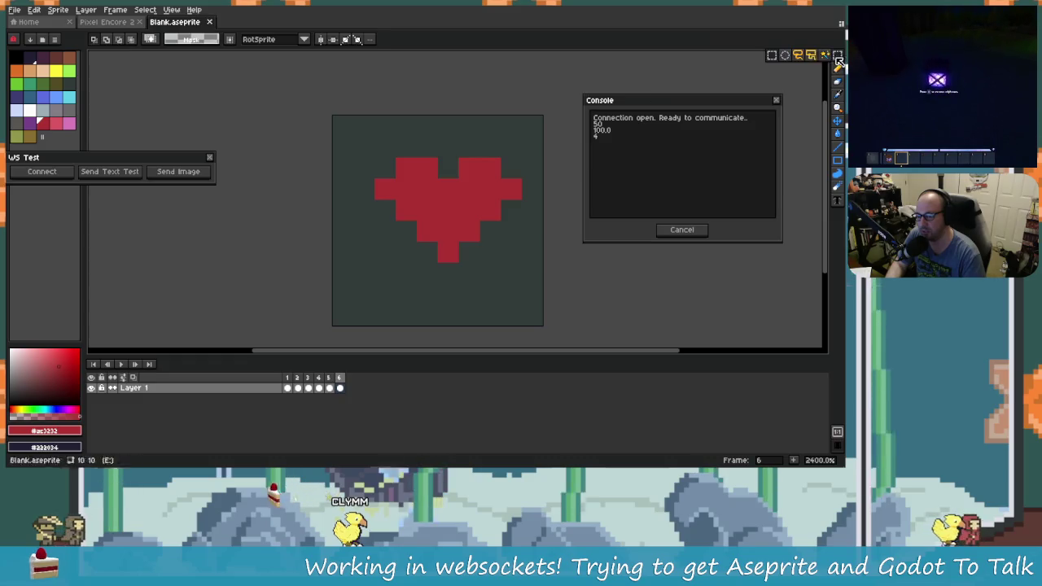
scroll(322, 105, down, 2)
key(Delete)
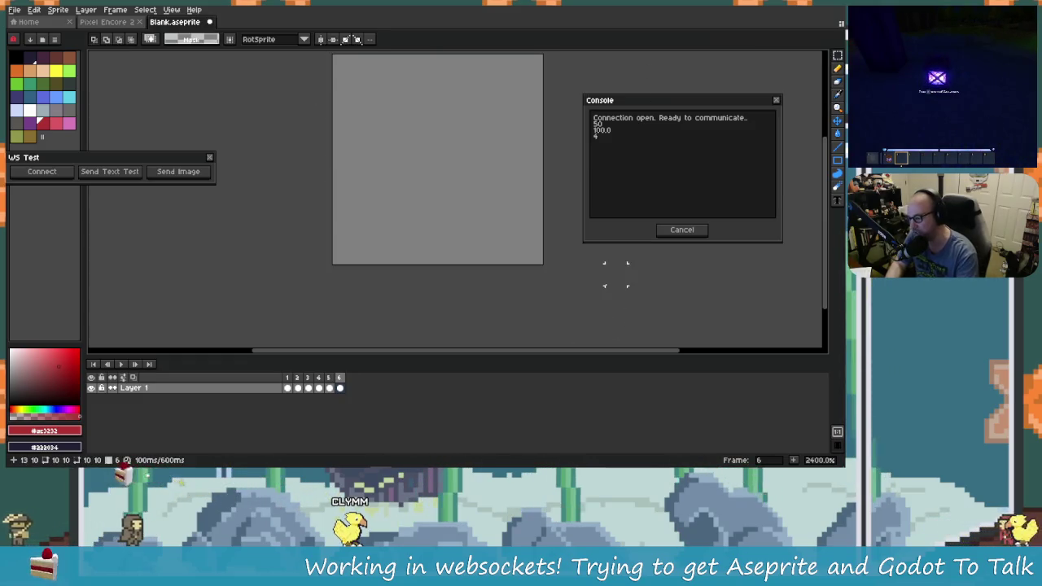
scroll(412, 242, up, 2)
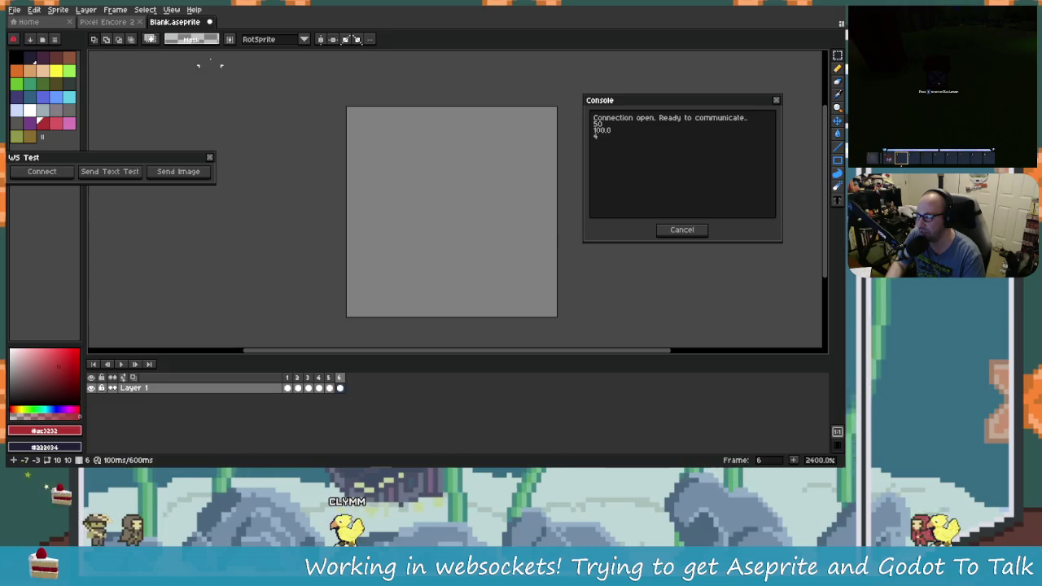
click(178, 171)
key(alt+Tab)
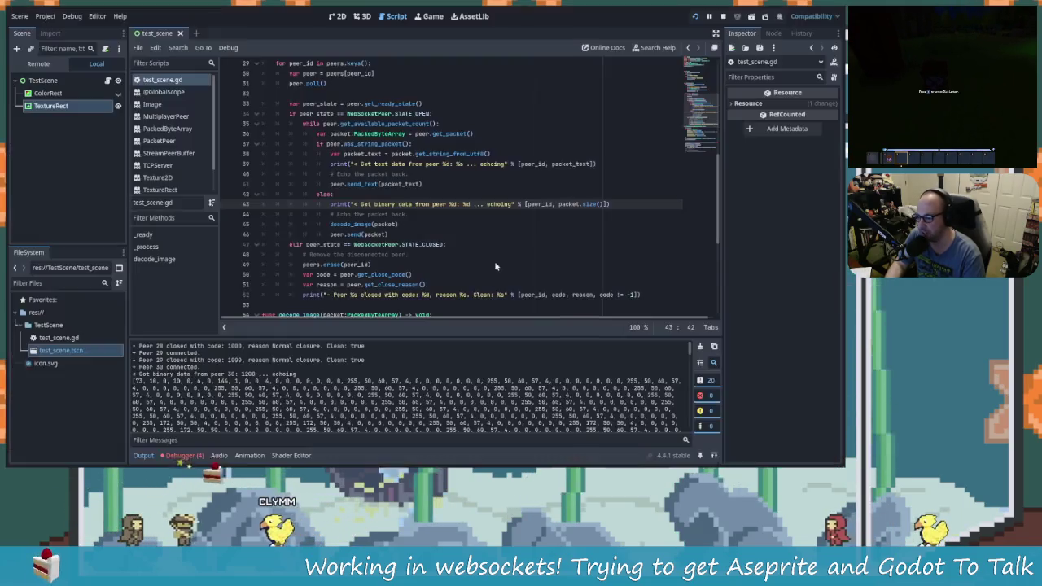
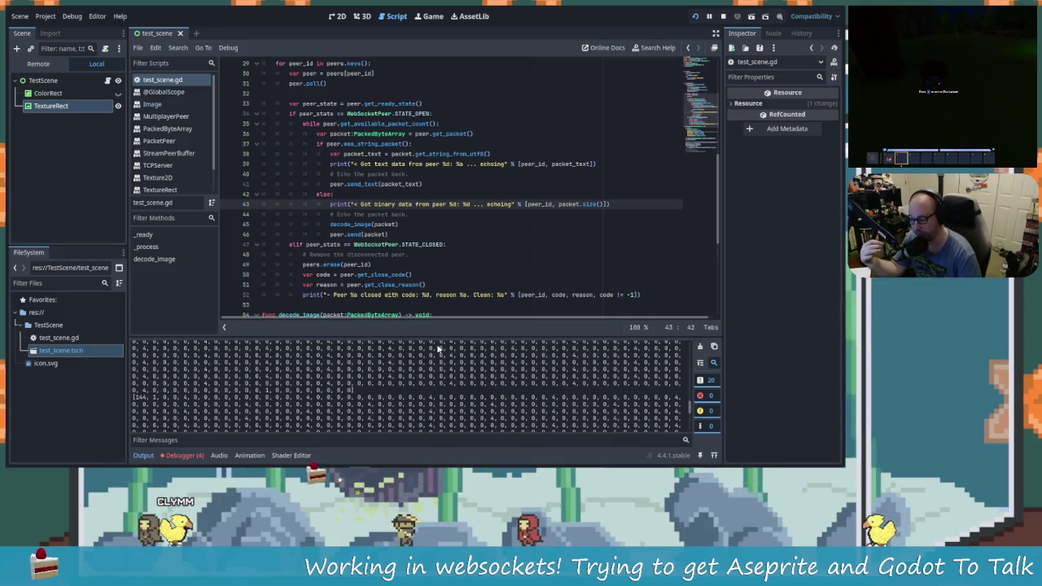
Clear the decode_image errors in the Debugger's Errors list and return to the Output log.
click(200, 457)
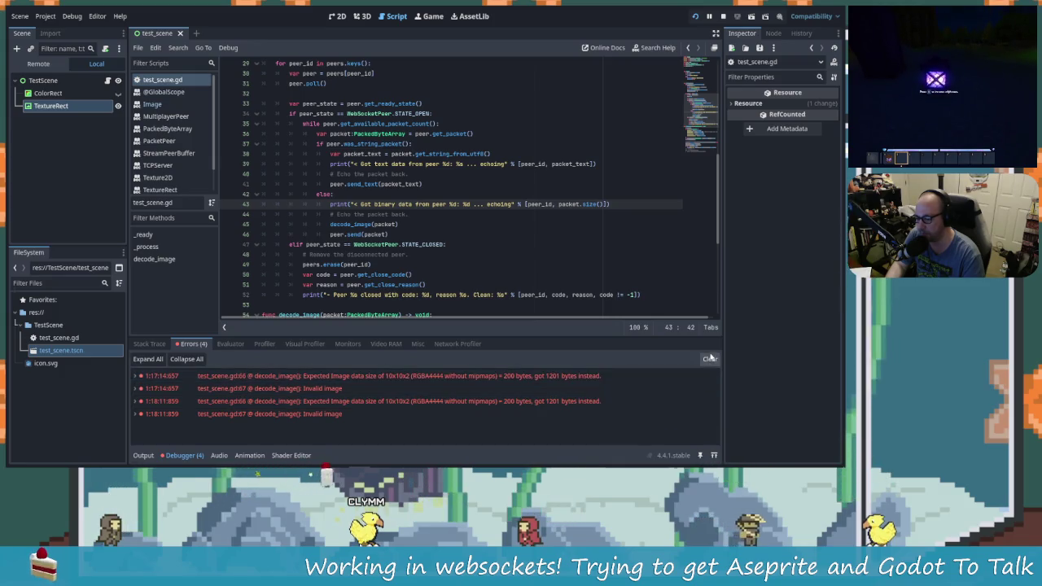
click(336, 234)
click(142, 457)
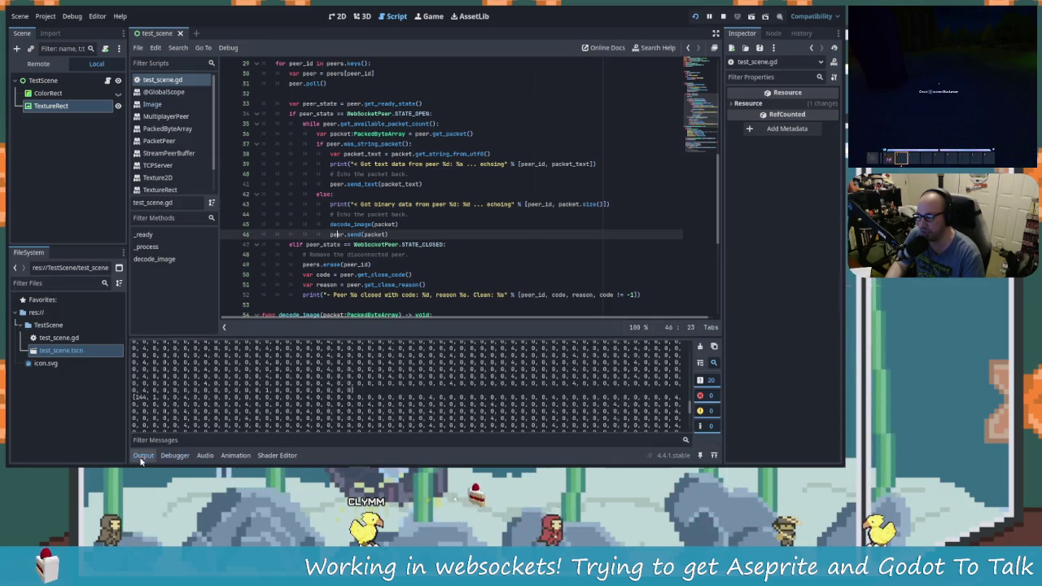
Select the whole received byte array starting [144, 1 in the output, then go to Aseprite.
scroll(392, 397, down, 2)
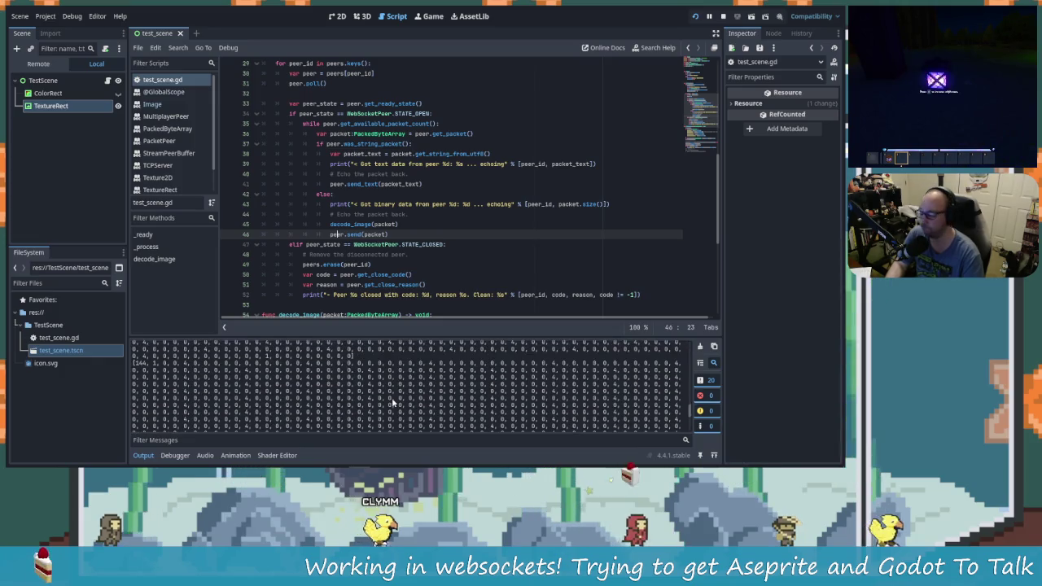
scroll(392, 400, down, 5)
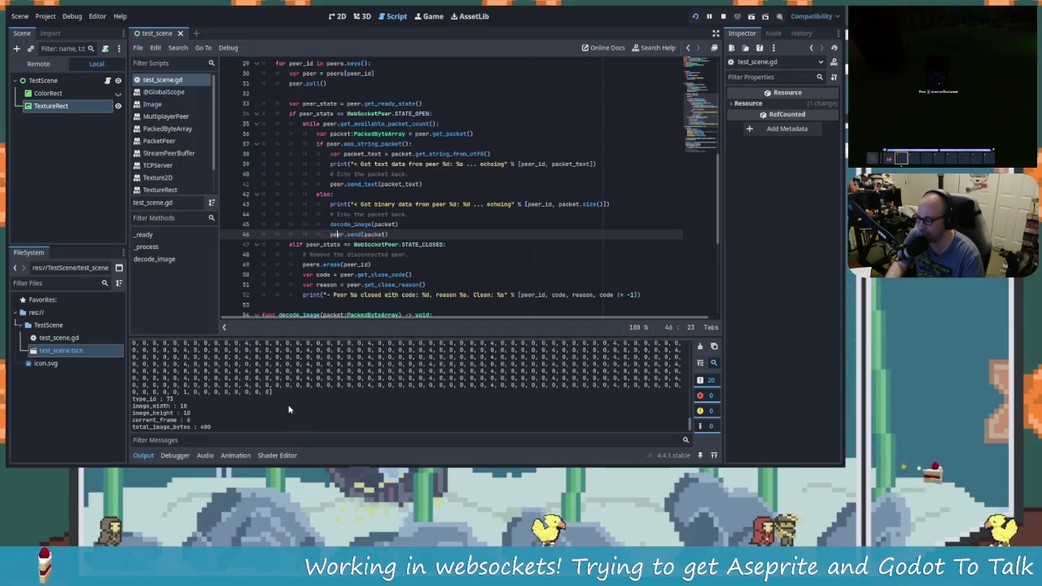
scroll(403, 411, up, 3)
scroll(399, 412, up, 4)
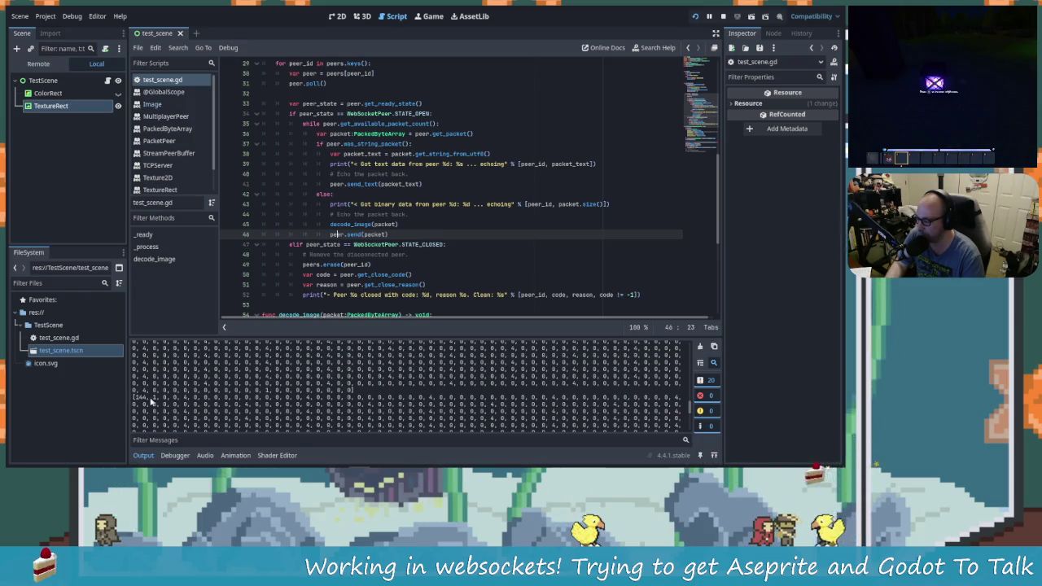
mouse_move(135, 397)
mouse_down()
mouse_move(252, 407)
mouse_move(371, 465)
mouse_up()
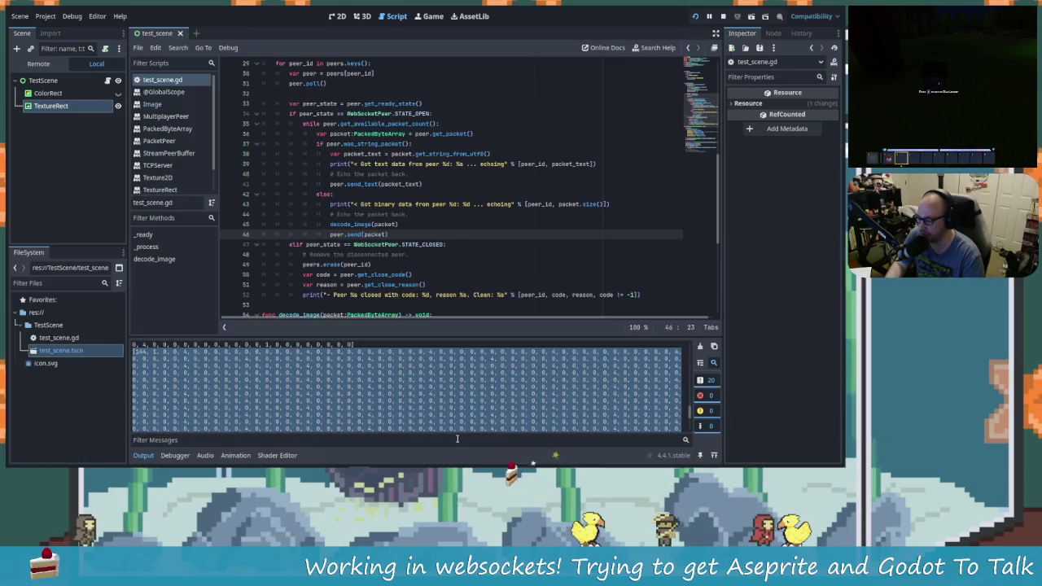
drag(447, 438, 355, 429)
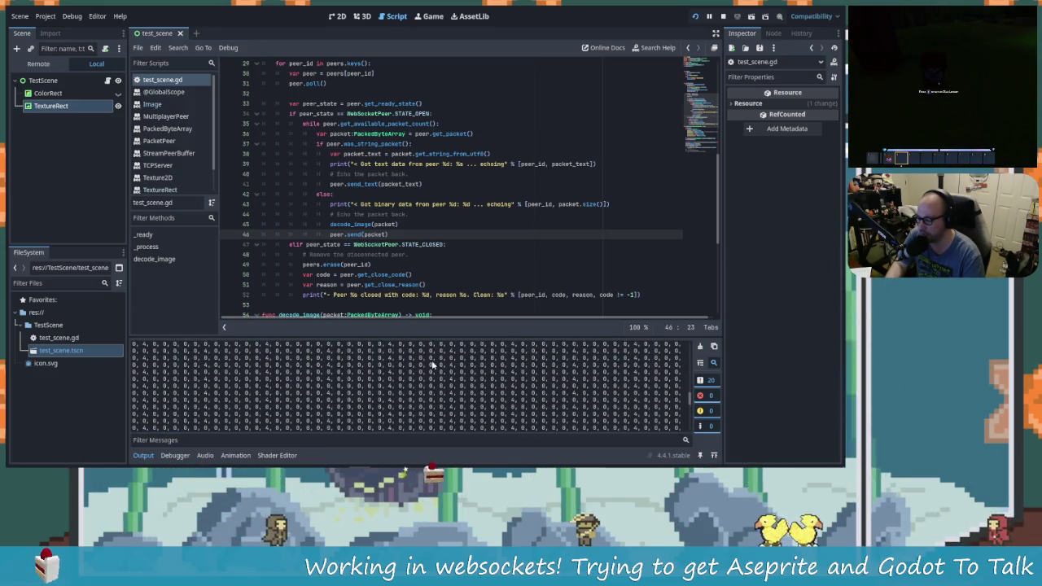
key(alt+Tab)
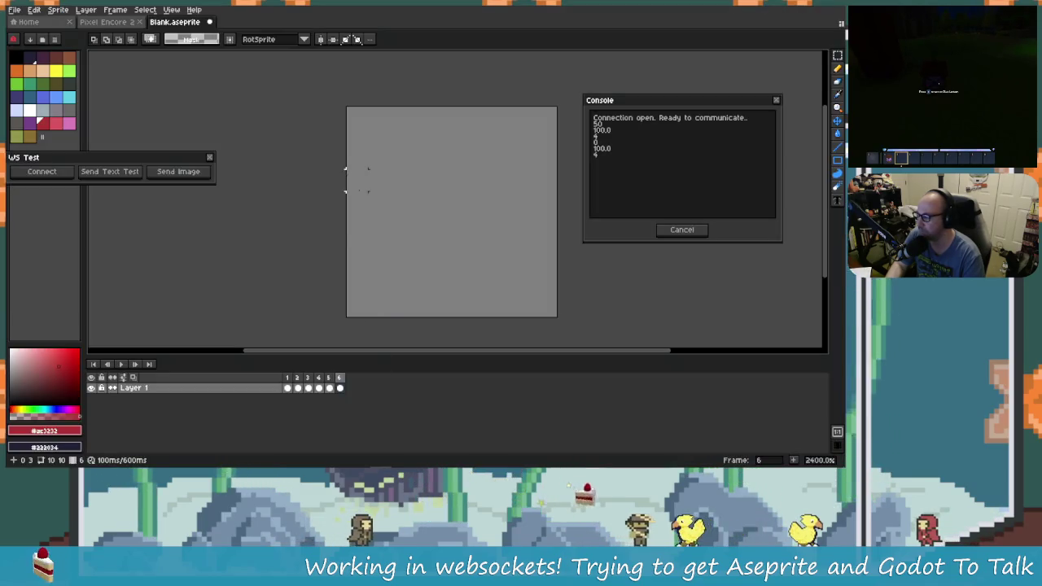
Paint the sprite's top-left pixel white with the pencil.
key(b)
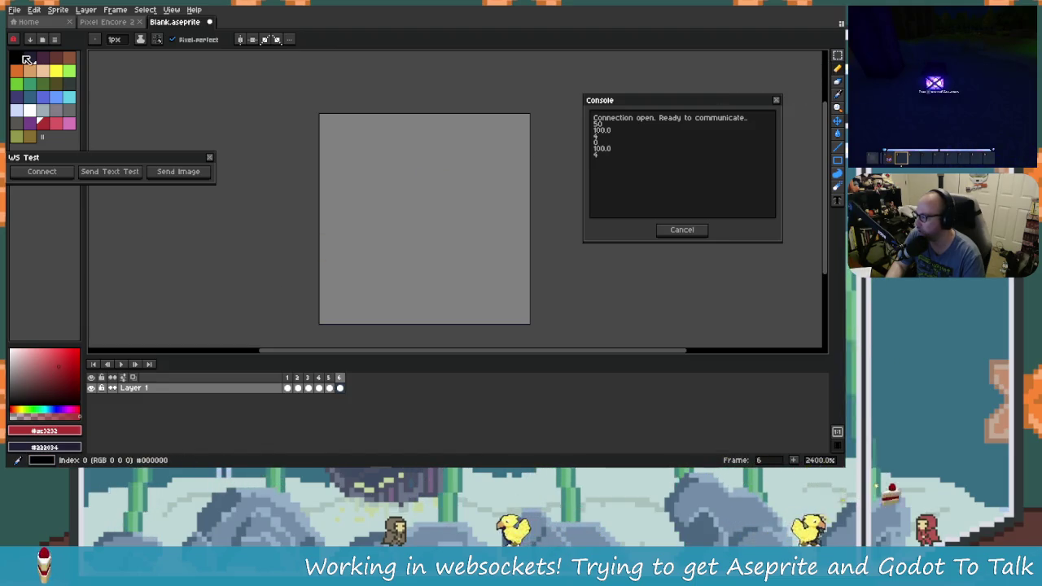
click(30, 59)
click(34, 112)
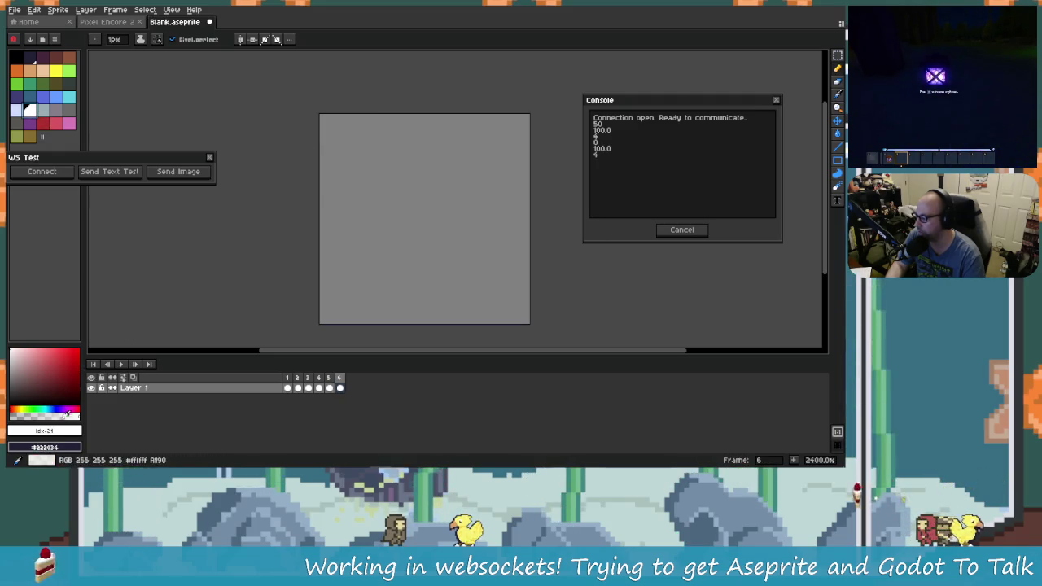
click(330, 124)
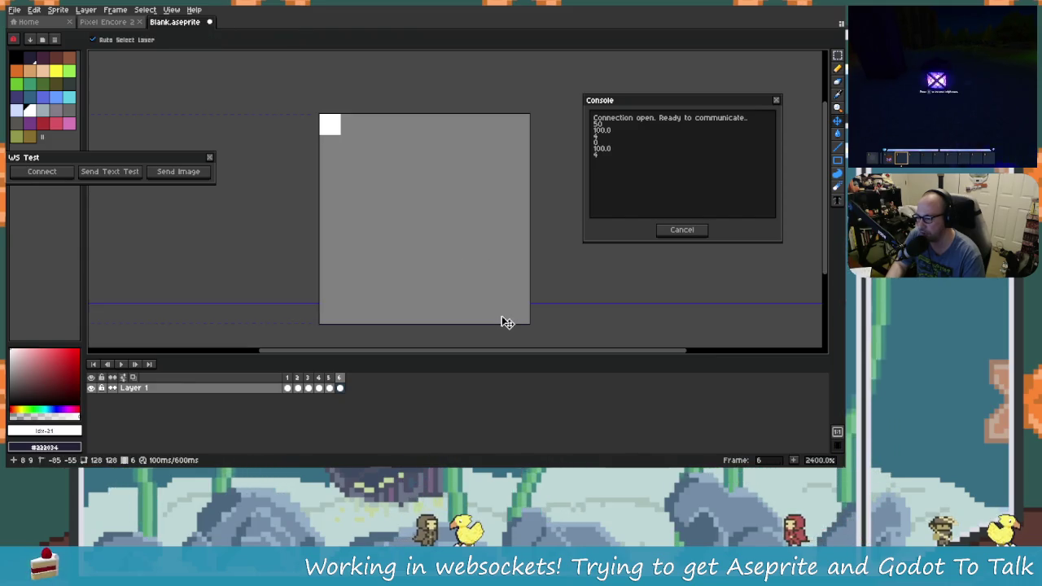
Send the sprite image to Godot and select the last line of received bytes in its log.
click(203, 180)
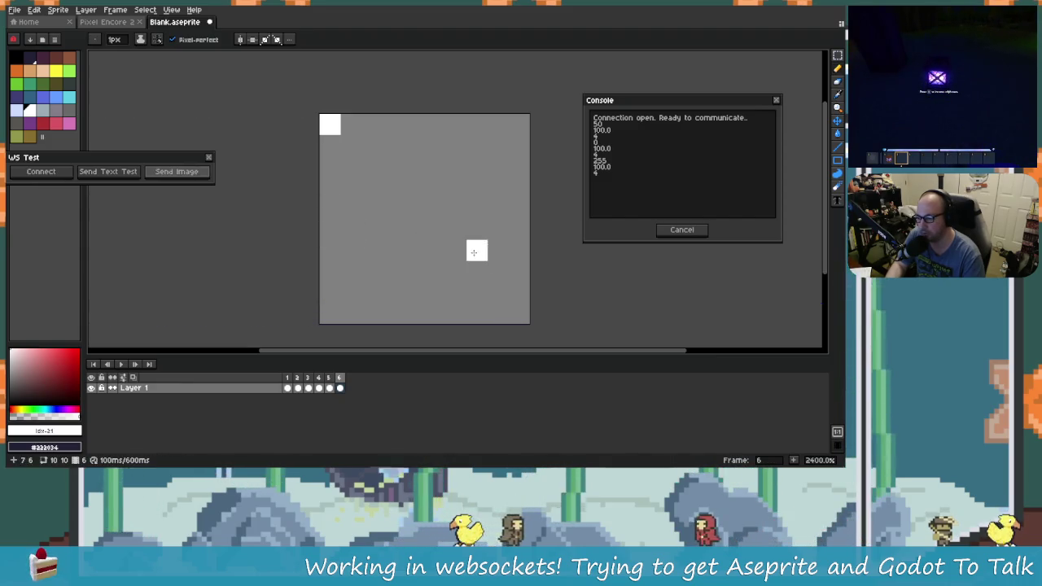
key(alt+Tab)
triple_click(399, 413)
scroll(397, 407, down, 5)
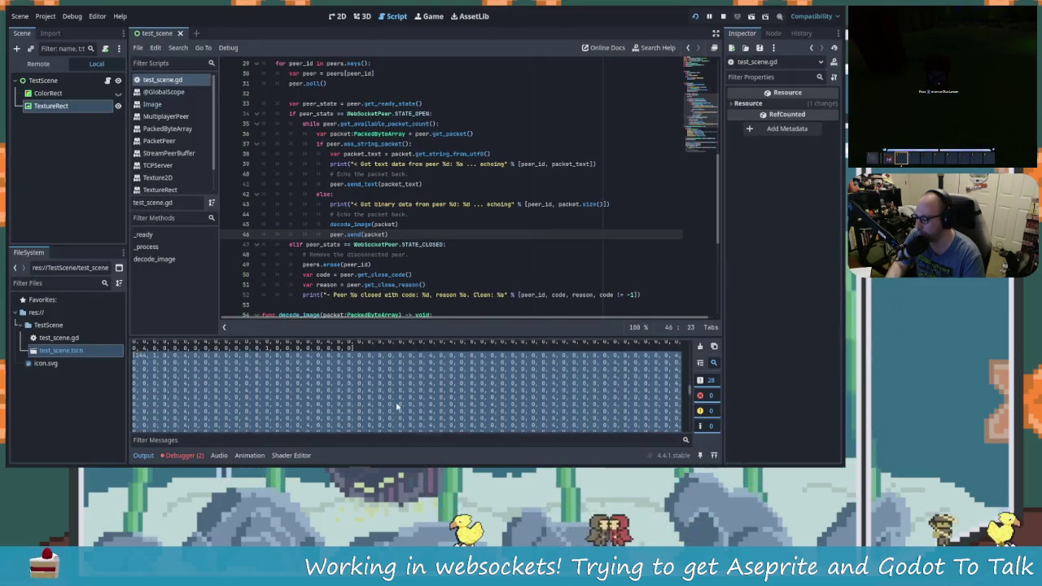
scroll(374, 402, down, 5)
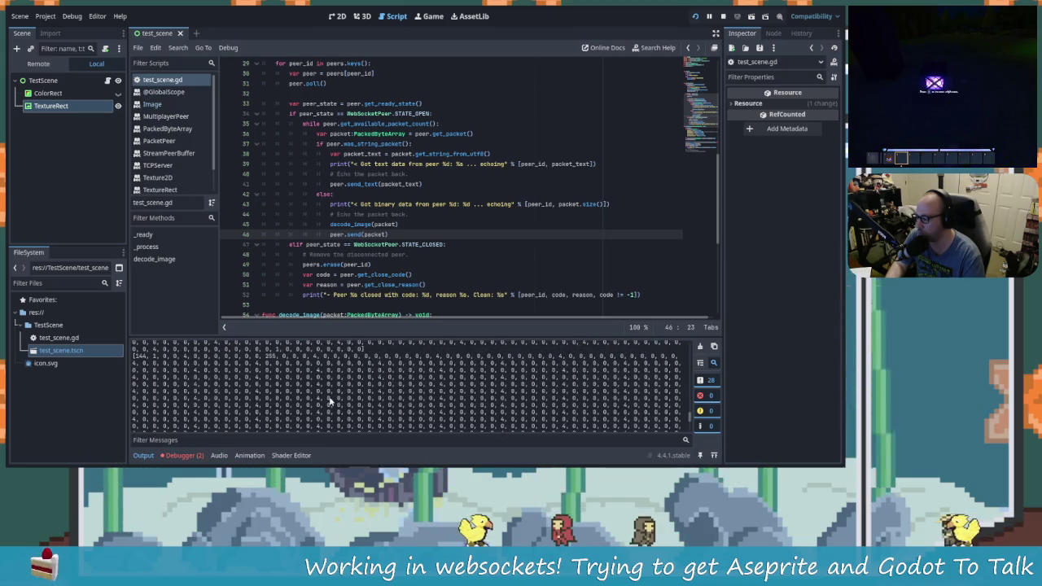
scroll(277, 395, up, 1)
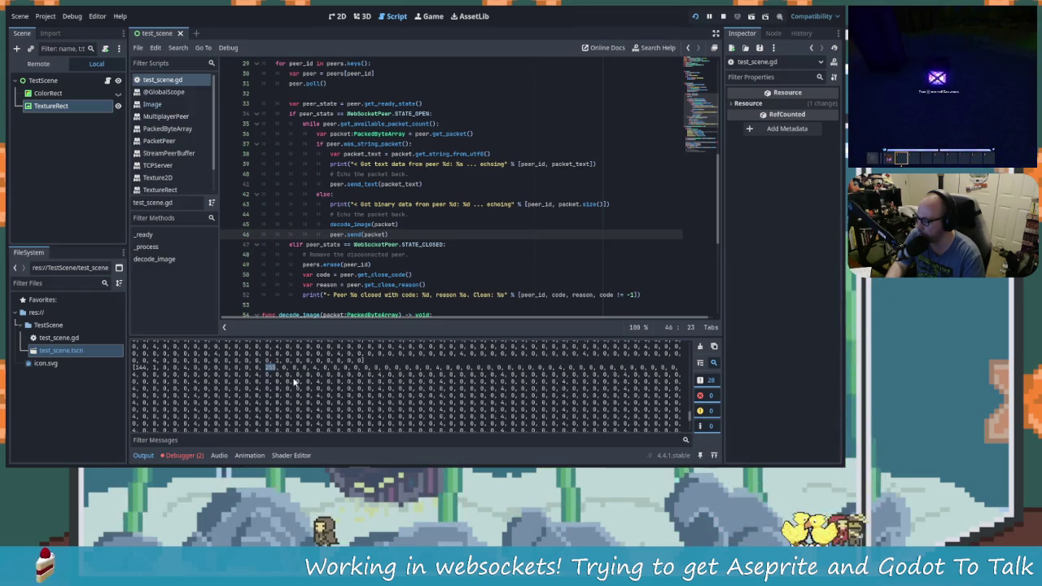
scroll(293, 380, up, 1)
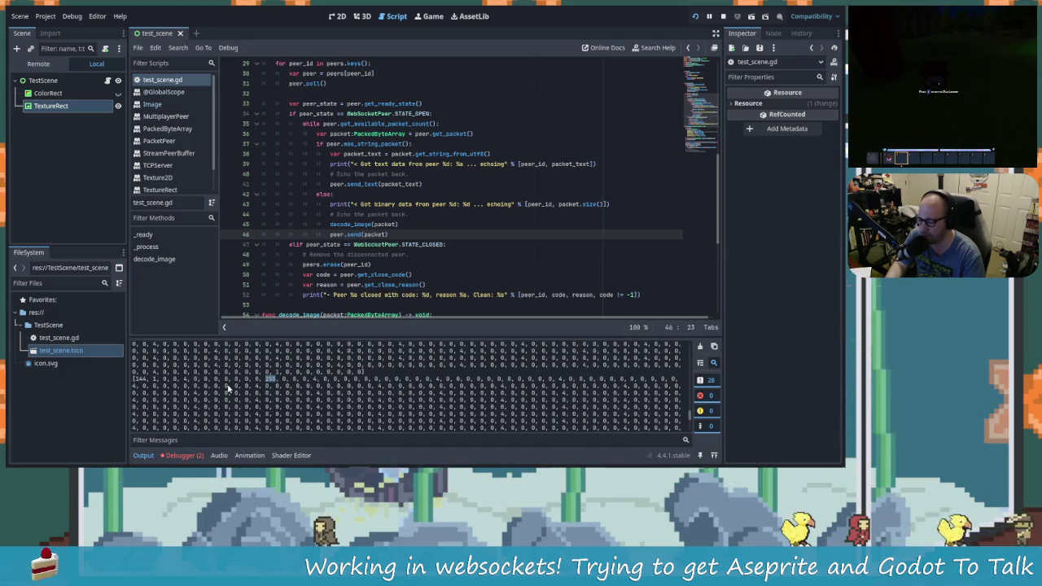
key(alt+Tab)
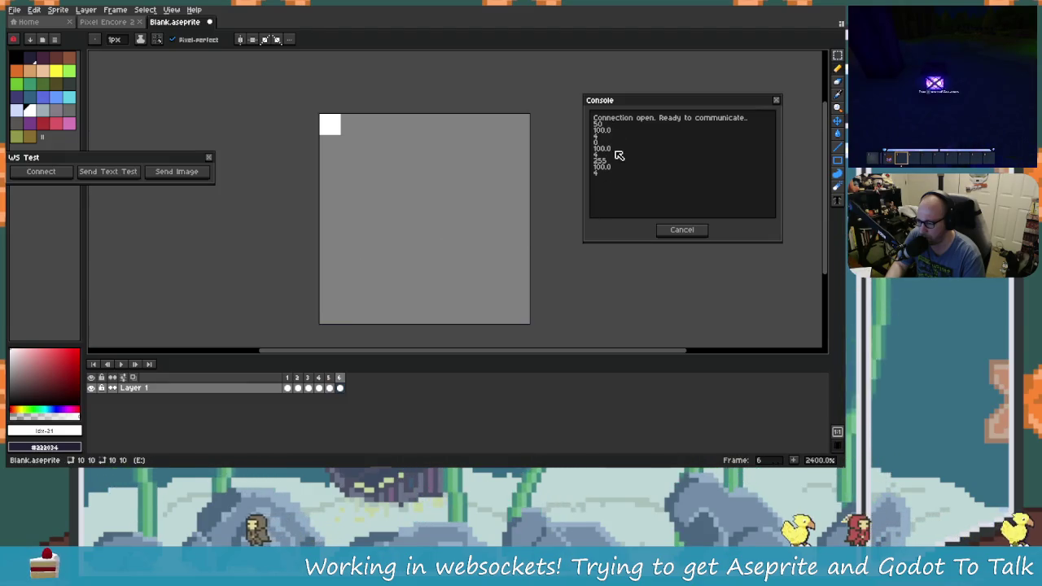
key(alt+Tab)
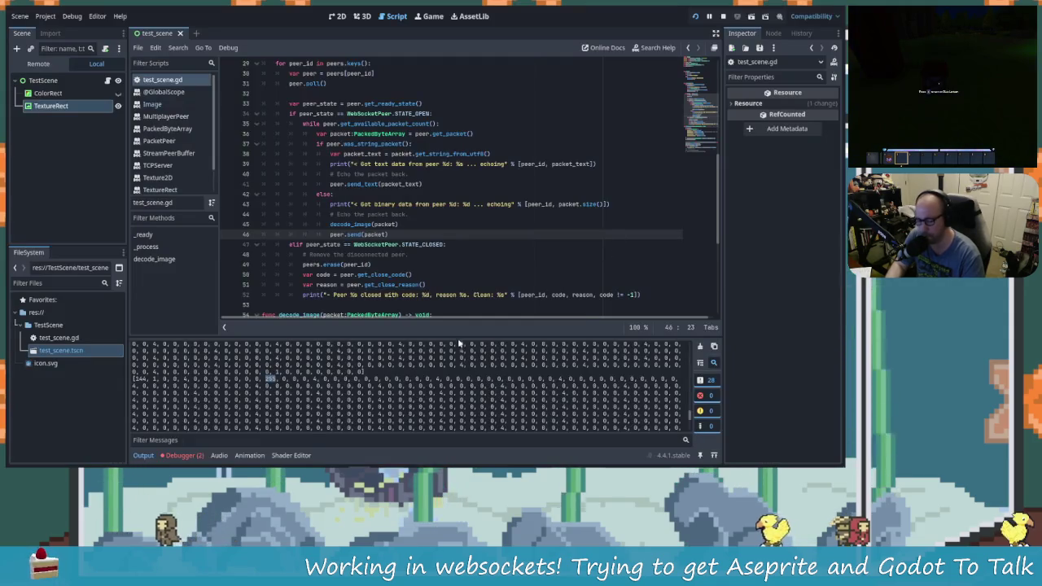
key(alt+Tab)
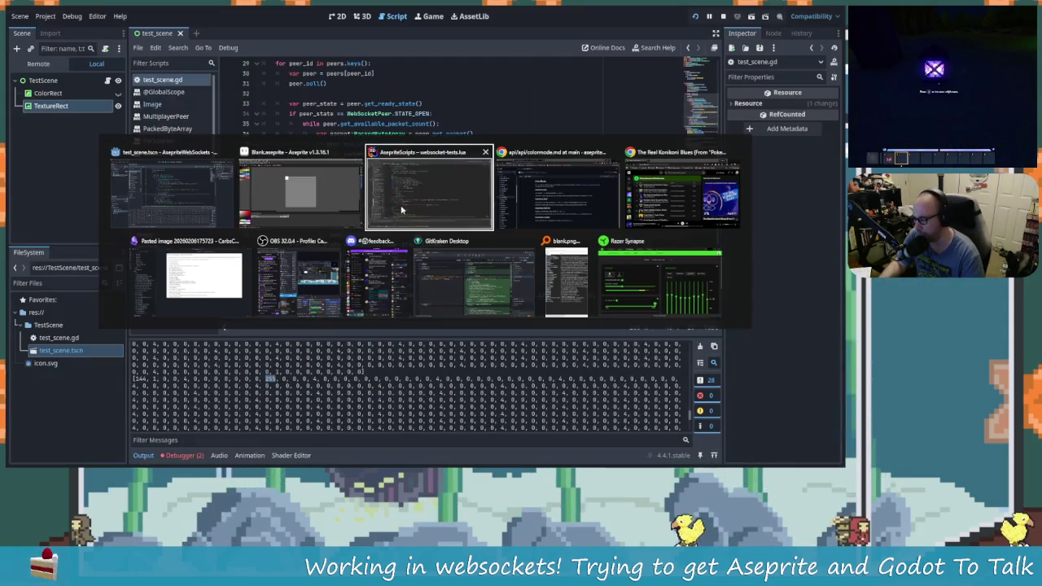
Bring websocket-tests.lua forward and inspect the _buffer insert and string.len(buf.bytes) lines in messageImage.
click(401, 210)
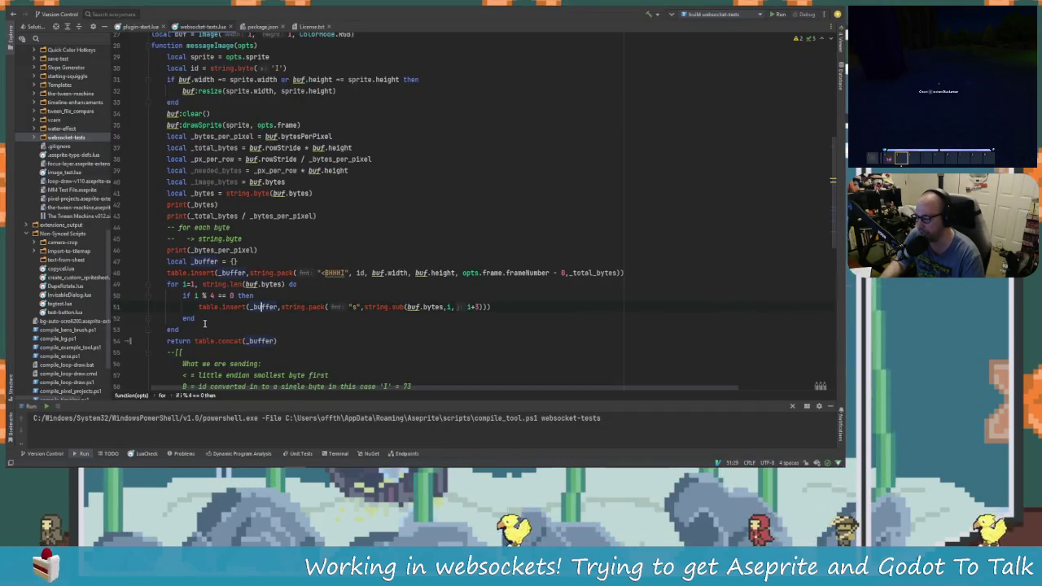
drag(198, 307, 356, 306)
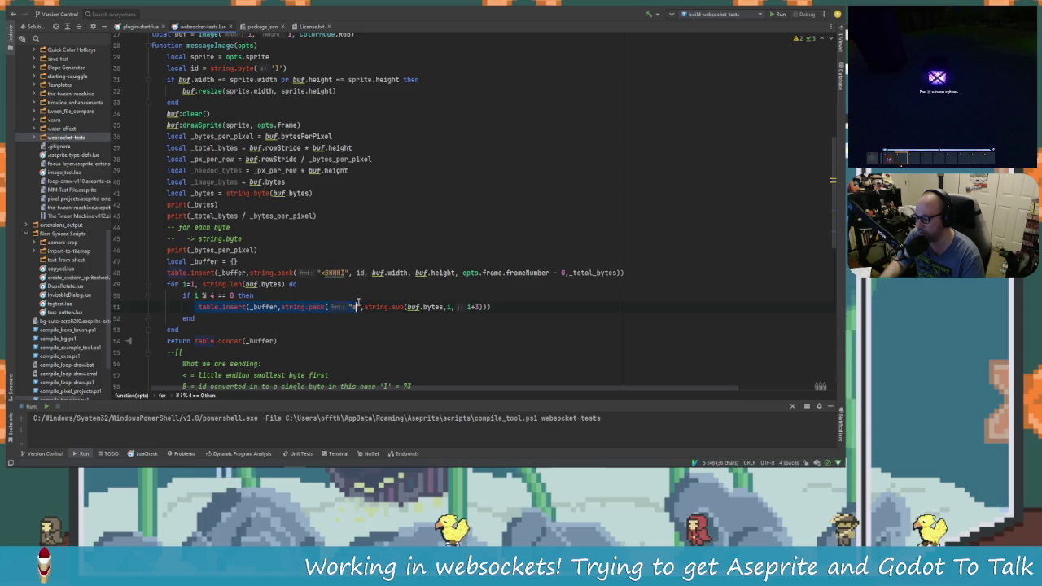
click(277, 307)
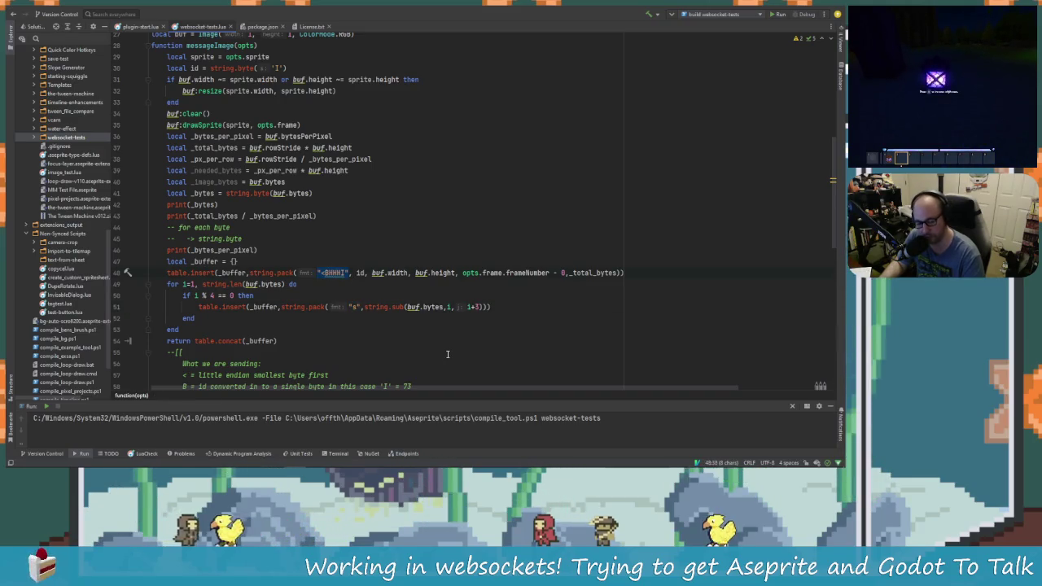
click(347, 307)
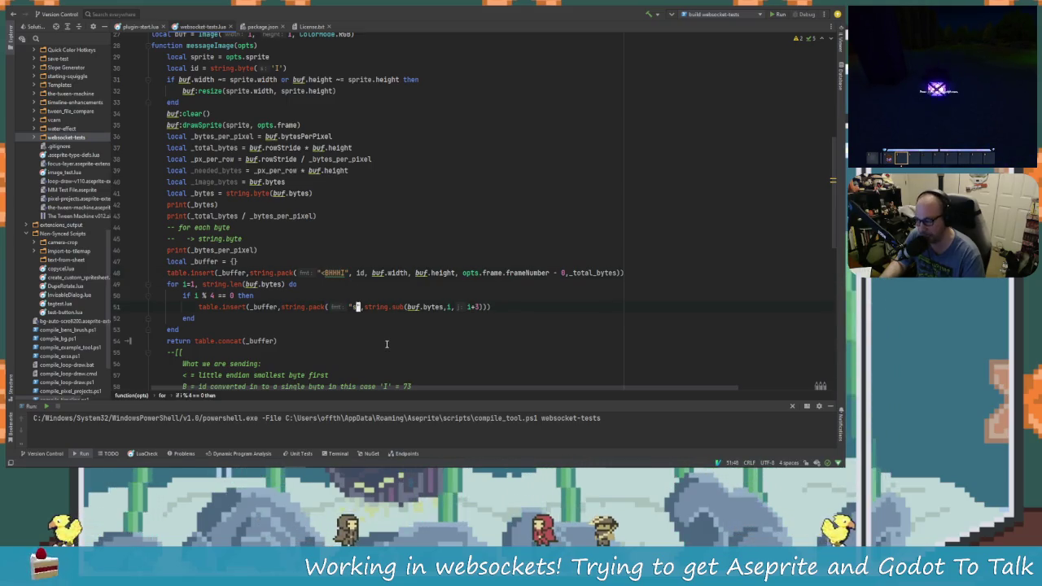
click(239, 273)
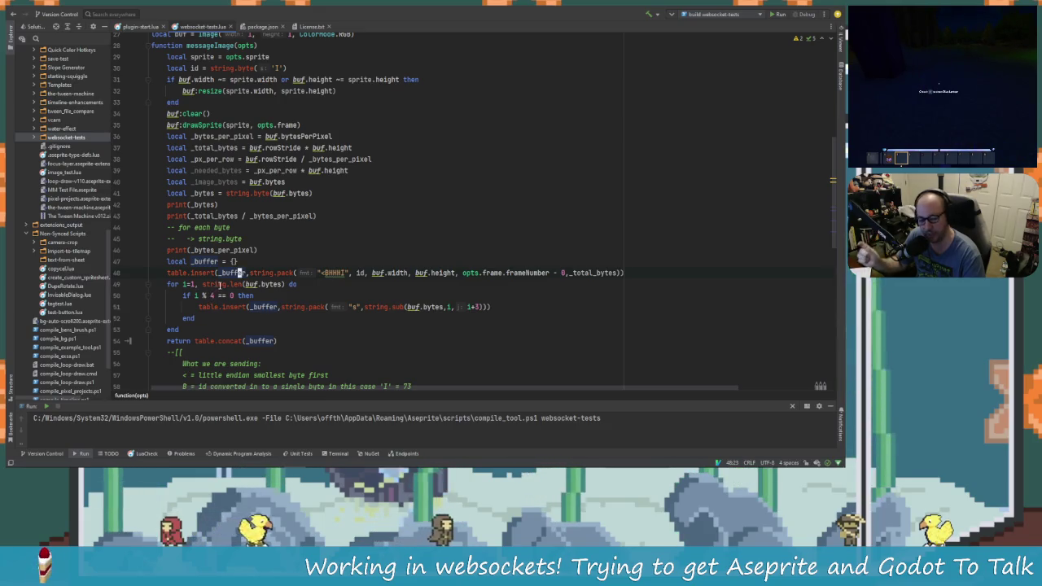
click(205, 284)
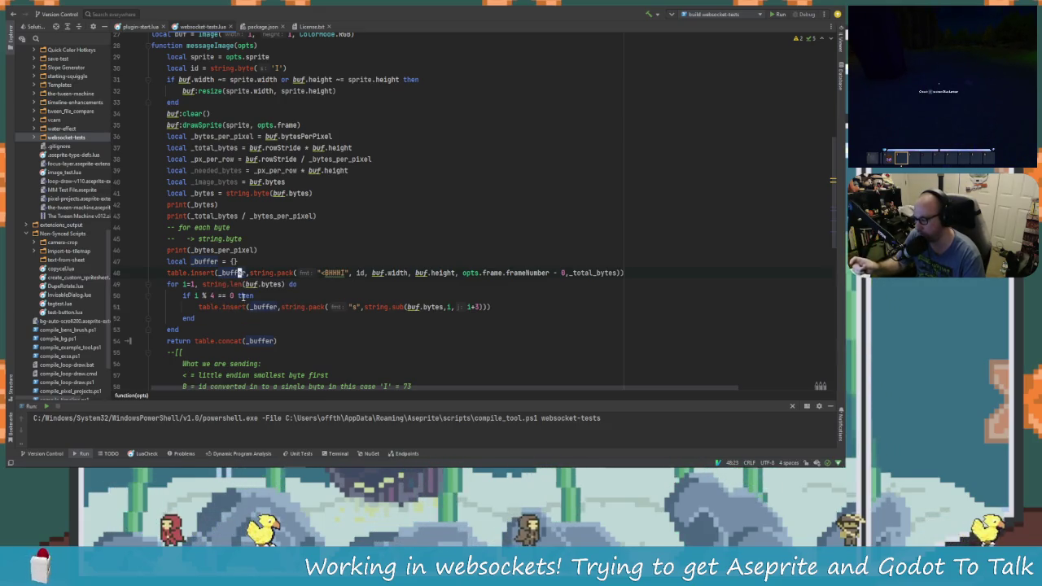
mouse_move(205, 284)
mouse_down()
mouse_move(284, 284)
mouse_move(200, 297)
mouse_up()
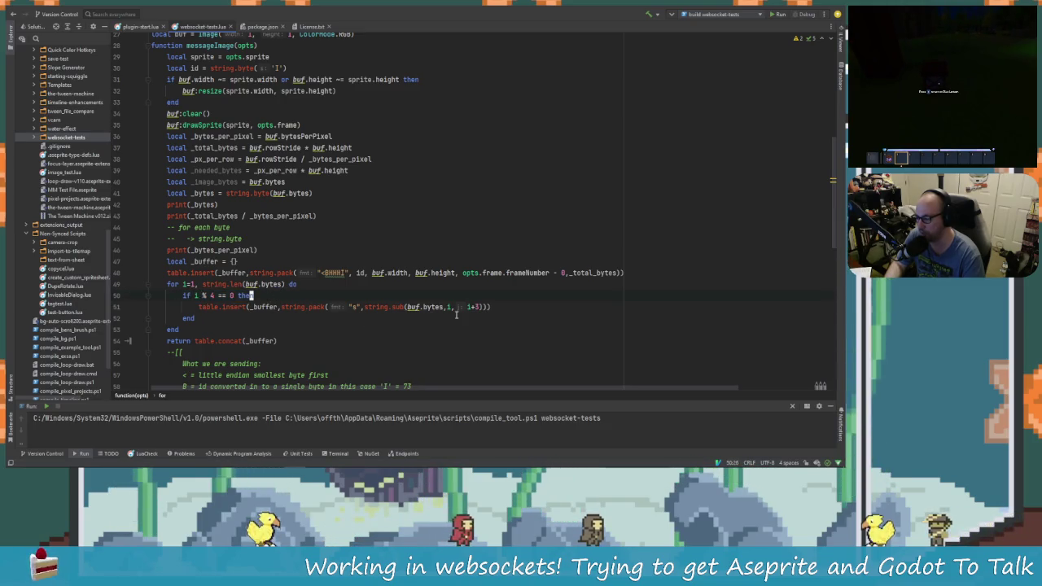
Select the insert statement on line 51, then the two print statements on lines 42–43.
drag(191, 307, 531, 309)
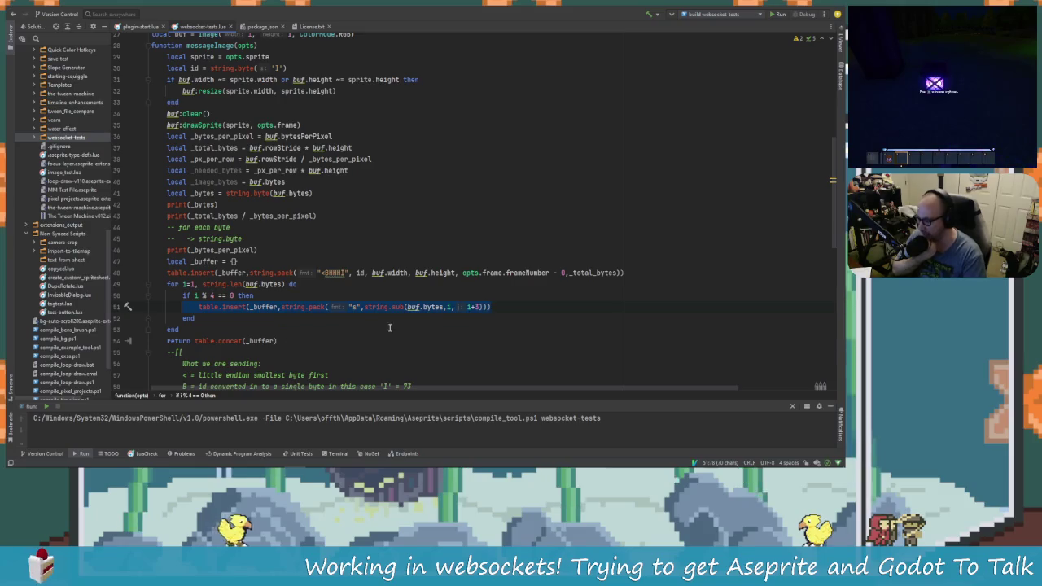
mouse_move(257, 269)
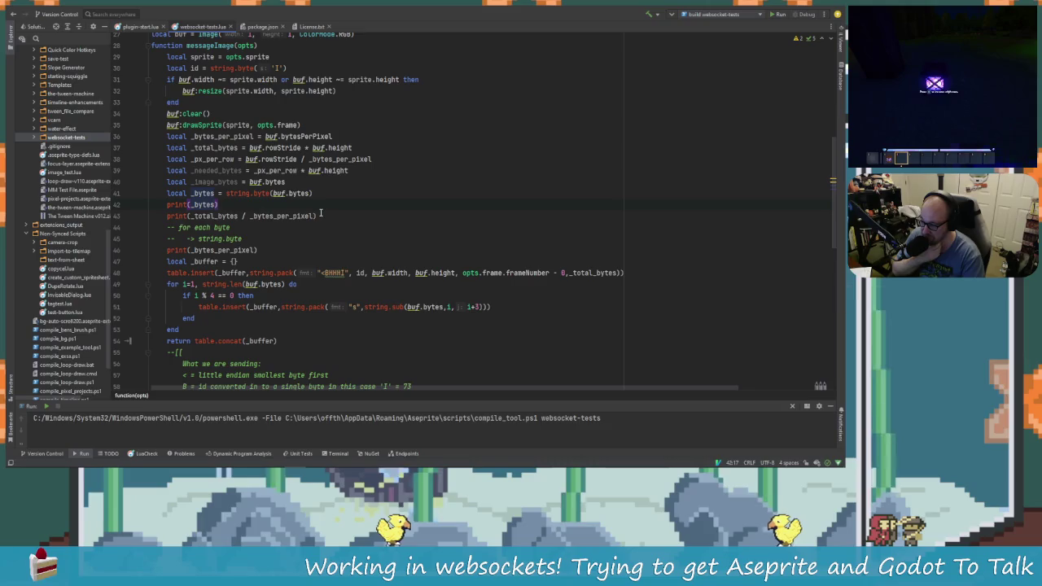
drag(327, 215, 109, 210)
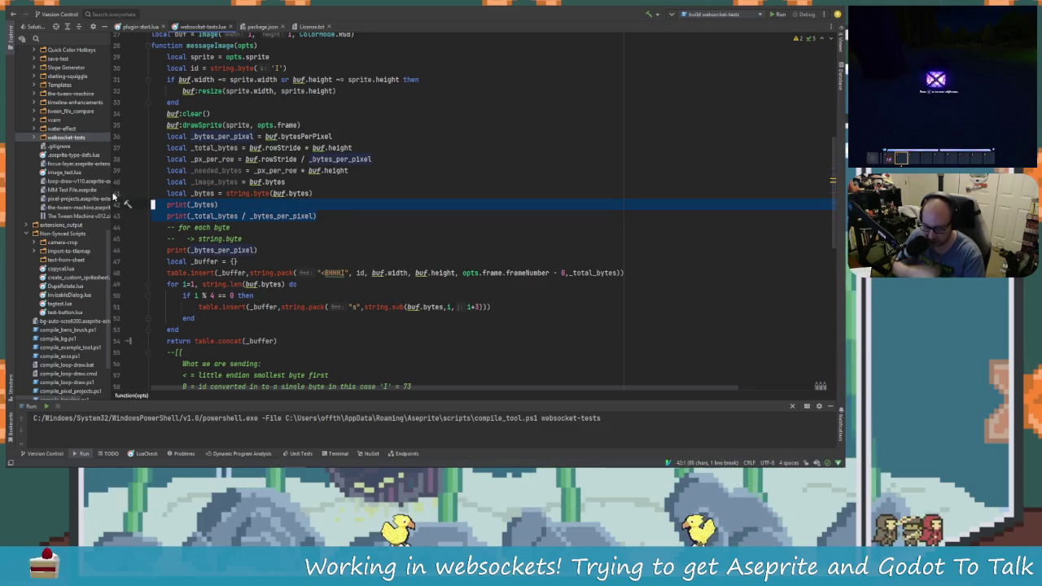
Delete the two print lines and close the byte loop's if-block with 'end', then return to Godot.
key(Delete)
key(Up)
key(Up)
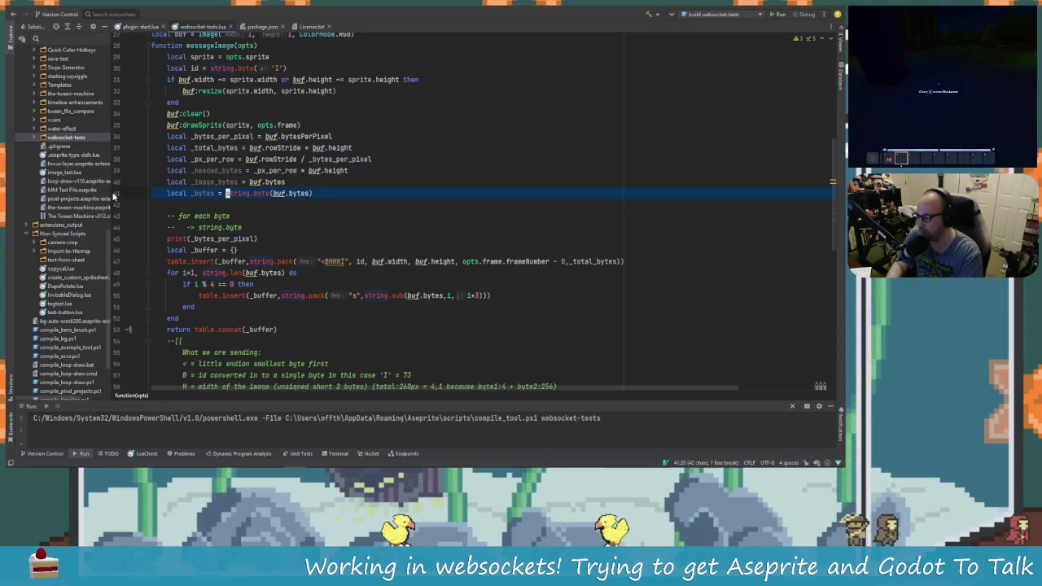
click(226, 193)
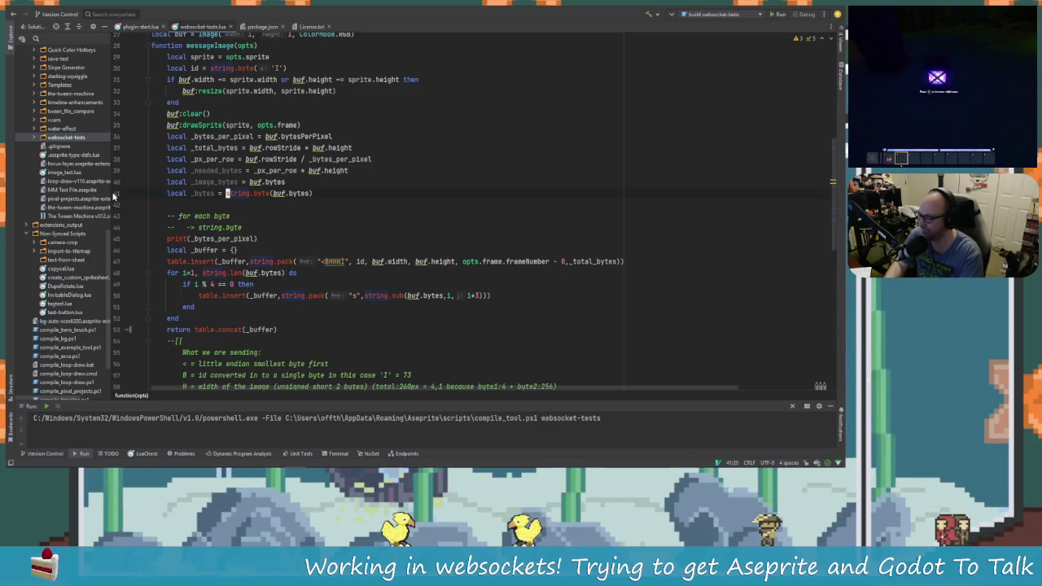
click(238, 227)
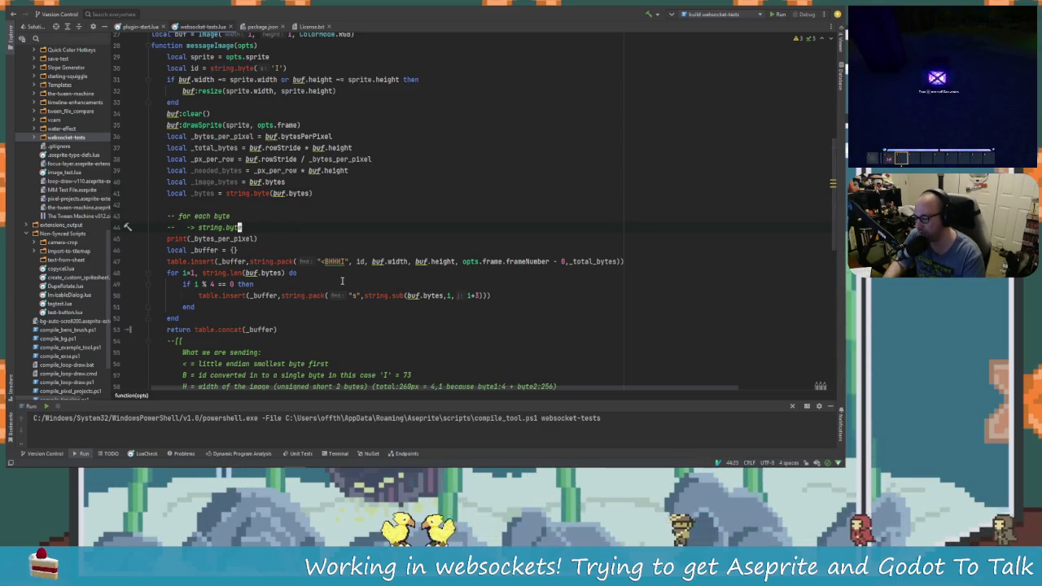
click(475, 270)
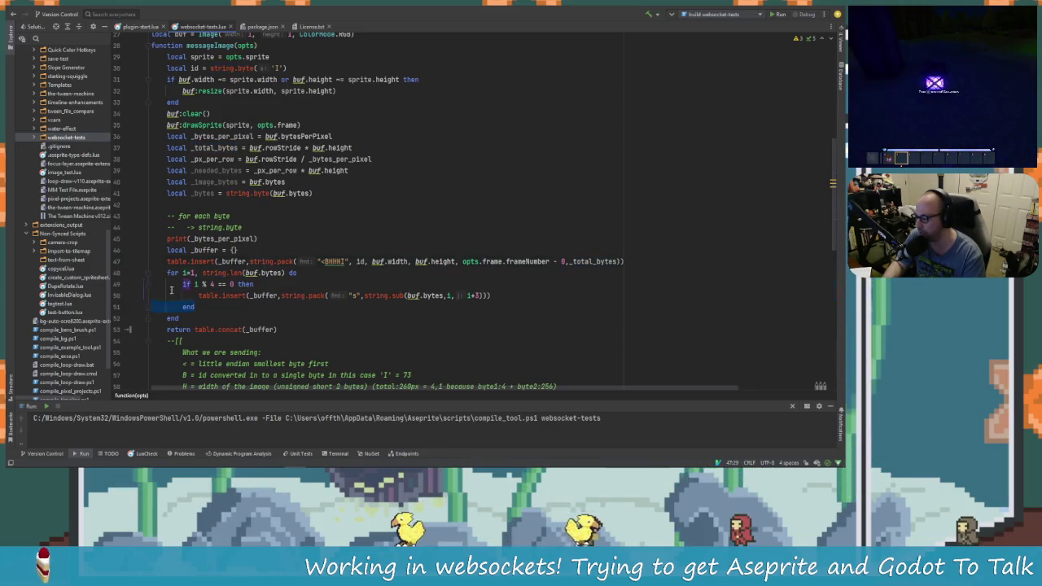
text(nd)
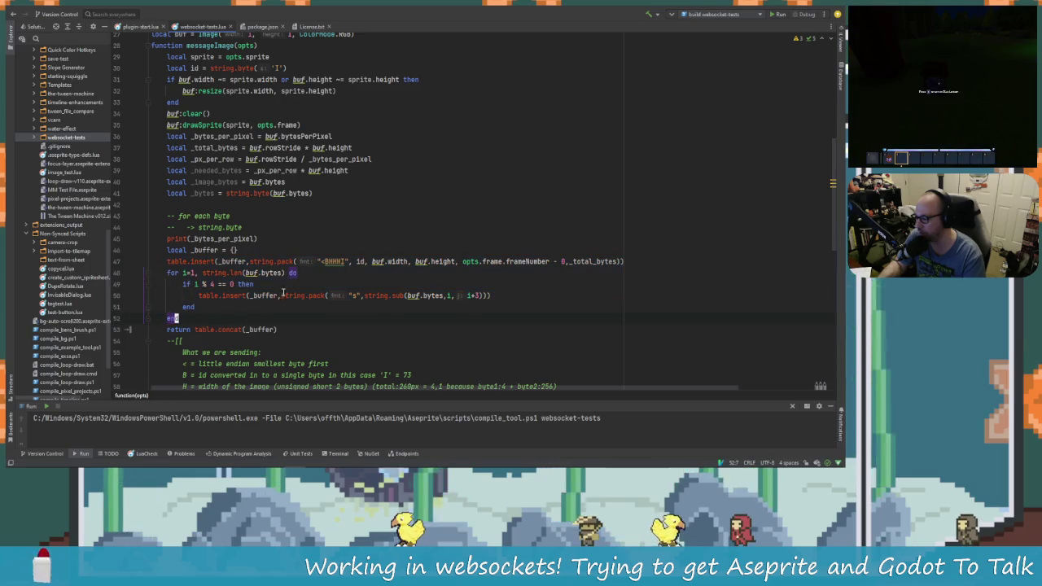
key(alt+Tab)
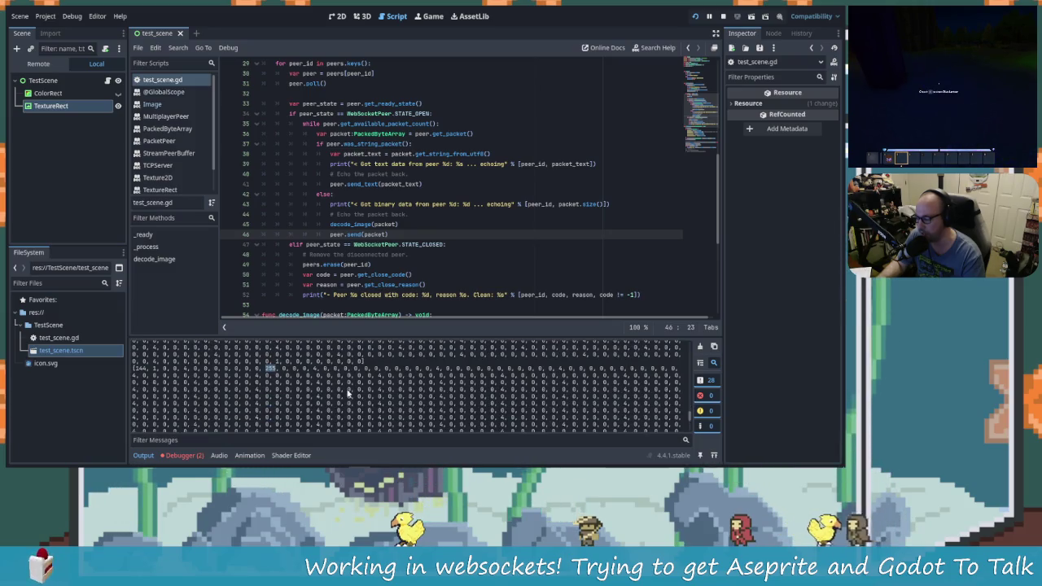
Review the decode_image code and show its runtime errors in the Debugger's Errors tab.
scroll(435, 227, down, 4)
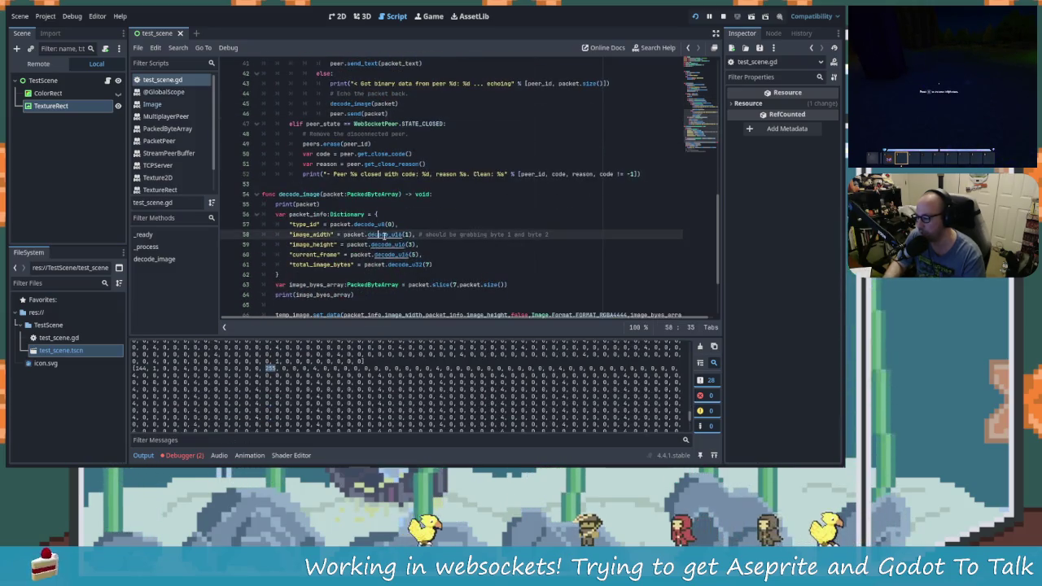
click(494, 265)
scroll(494, 265, down, 3)
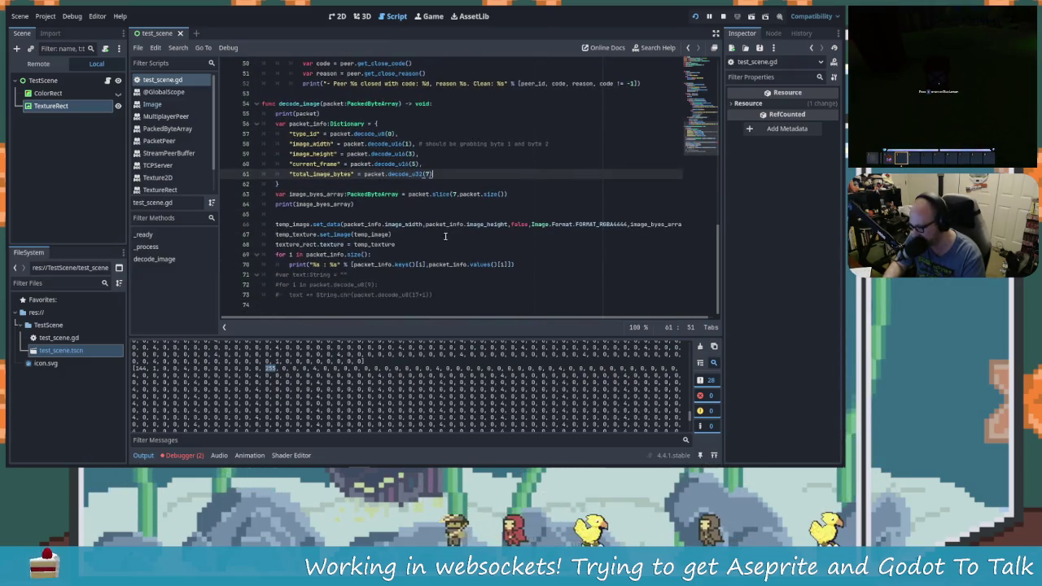
click(374, 254)
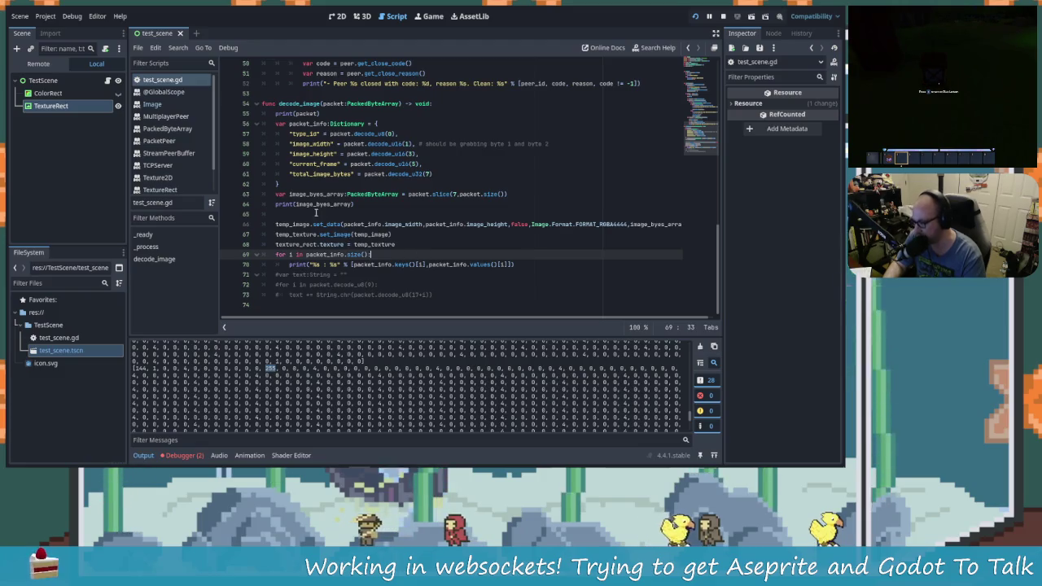
scroll(324, 233, up, 1)
scroll(324, 233, down, 1)
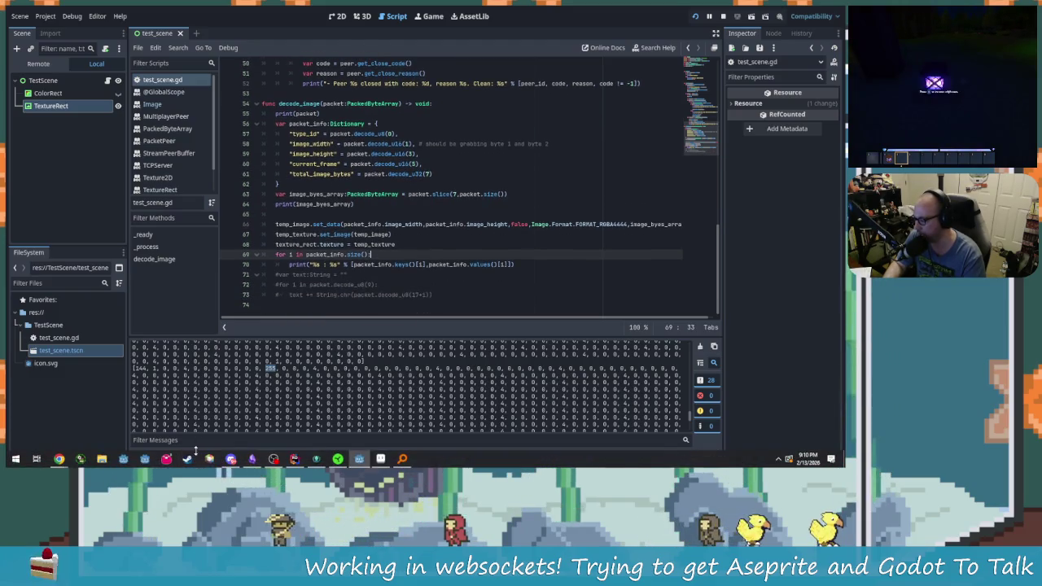
click(183, 454)
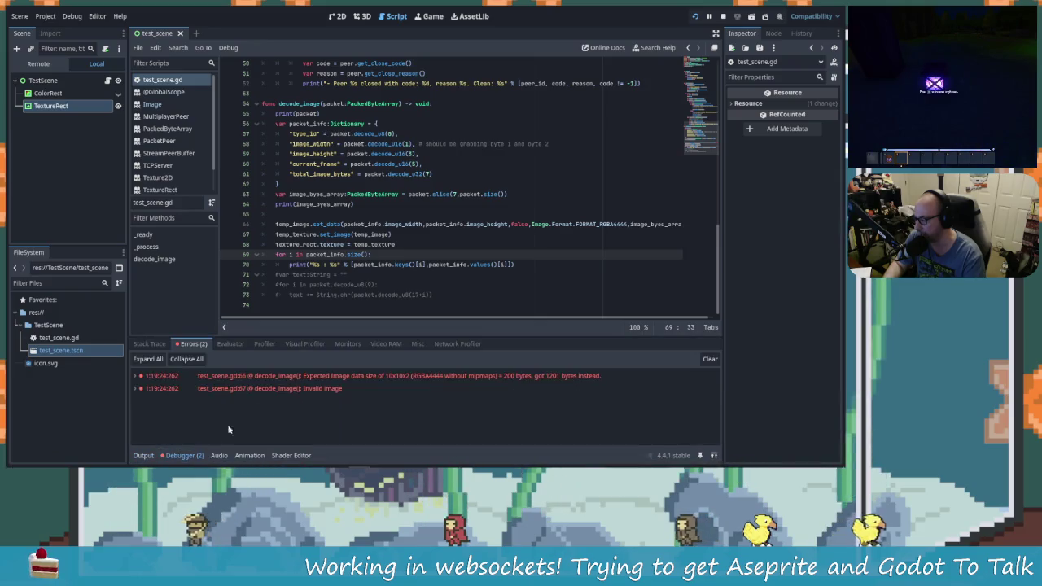
mouse_move(521, 379)
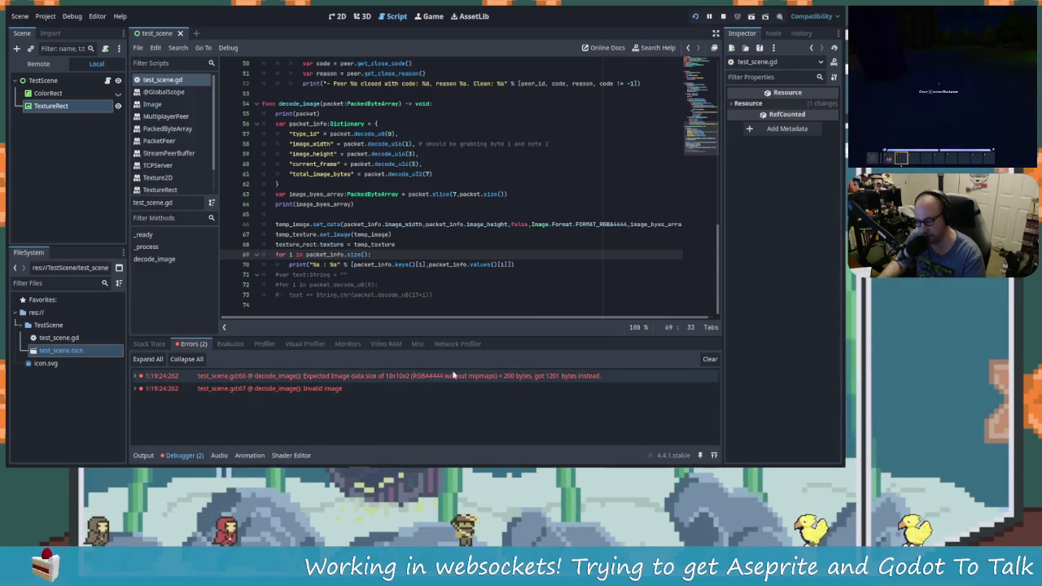
Replace FORMAT_RGBA4444 on line 66 with Image.FORMAT_RGBAF and open its documentation.
click(501, 264)
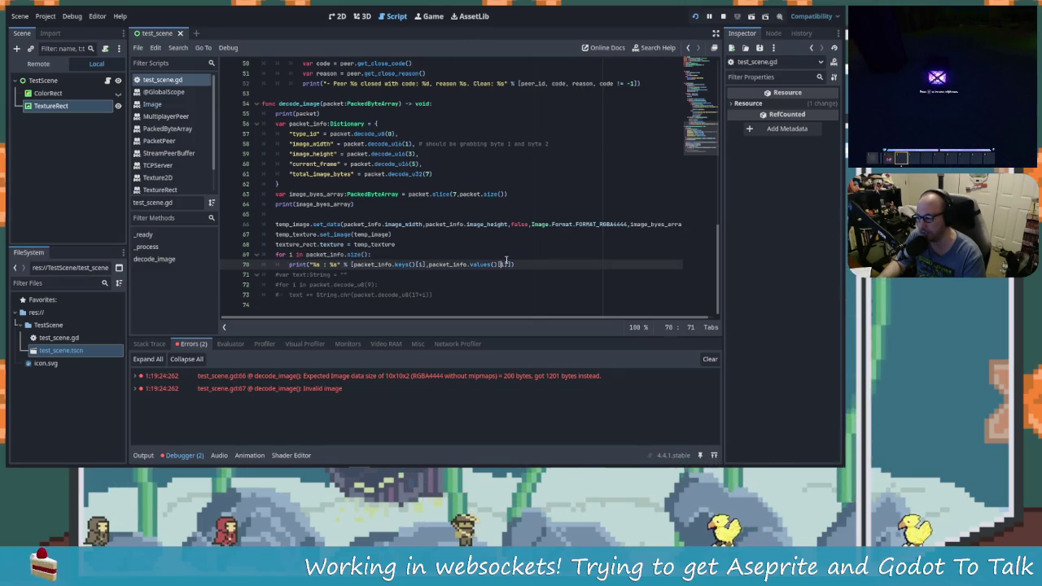
click(627, 224)
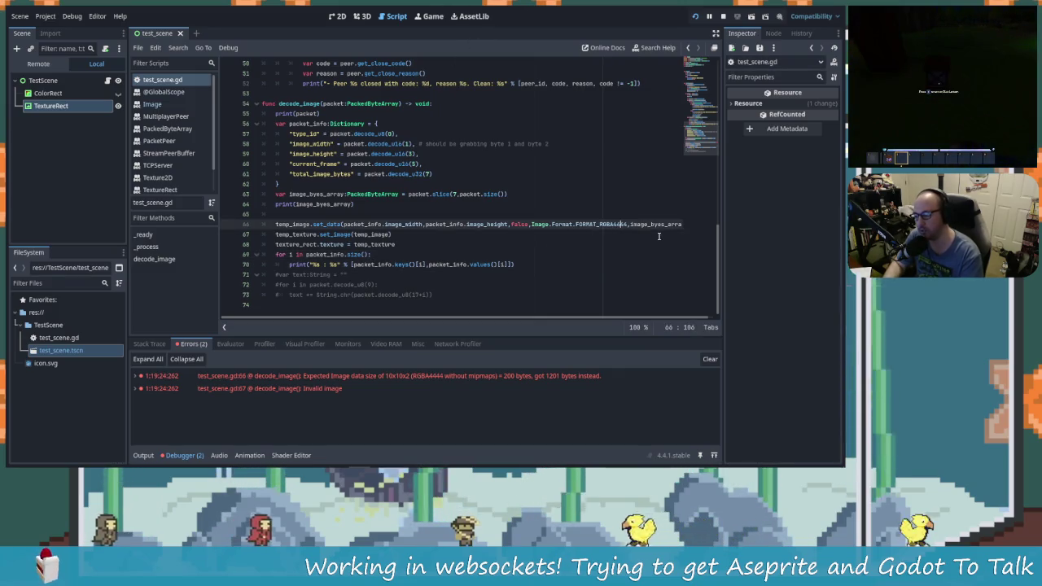
key(BackSpace)
key(BackSpace)
key(BackSpace)
key(BackSpace)
key(BackSpace)
key(BackSpace)
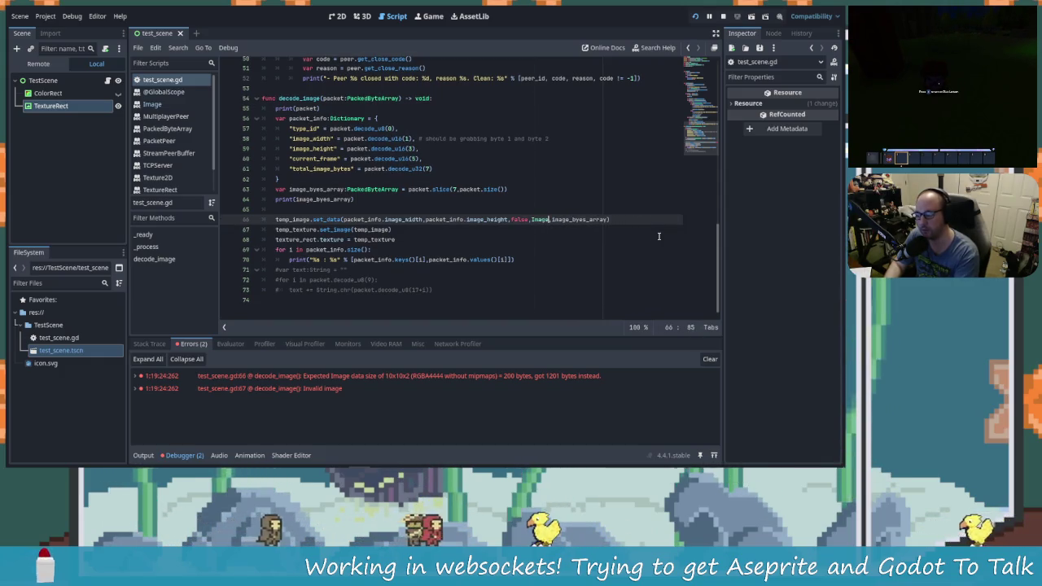
text(.)
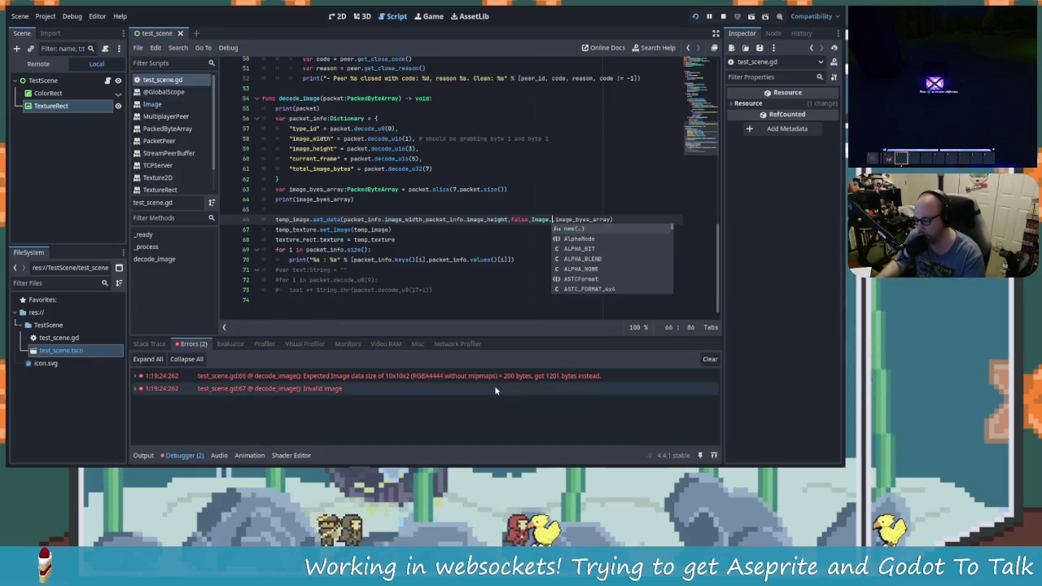
text(RGB)
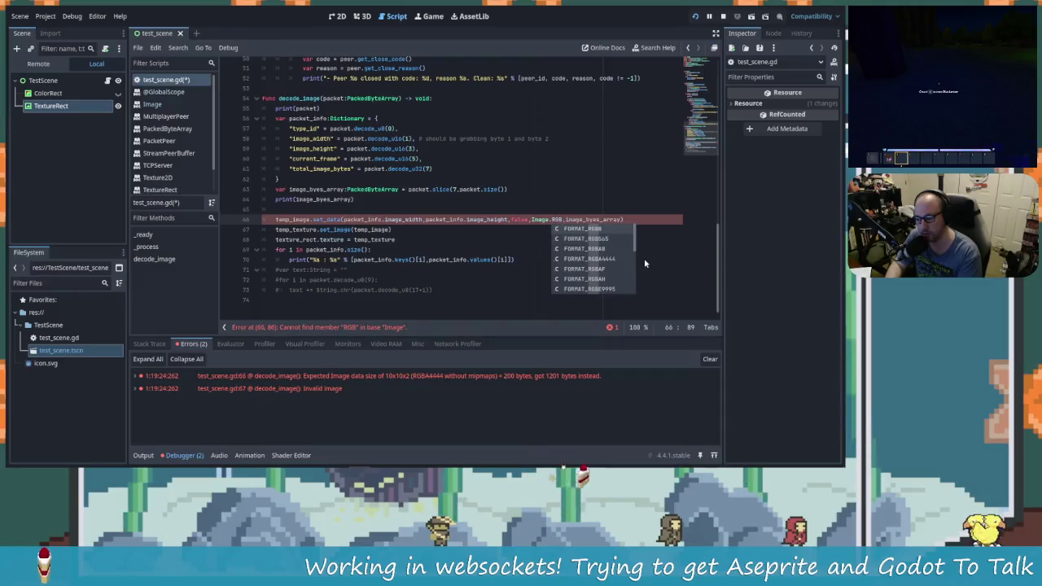
text(A)
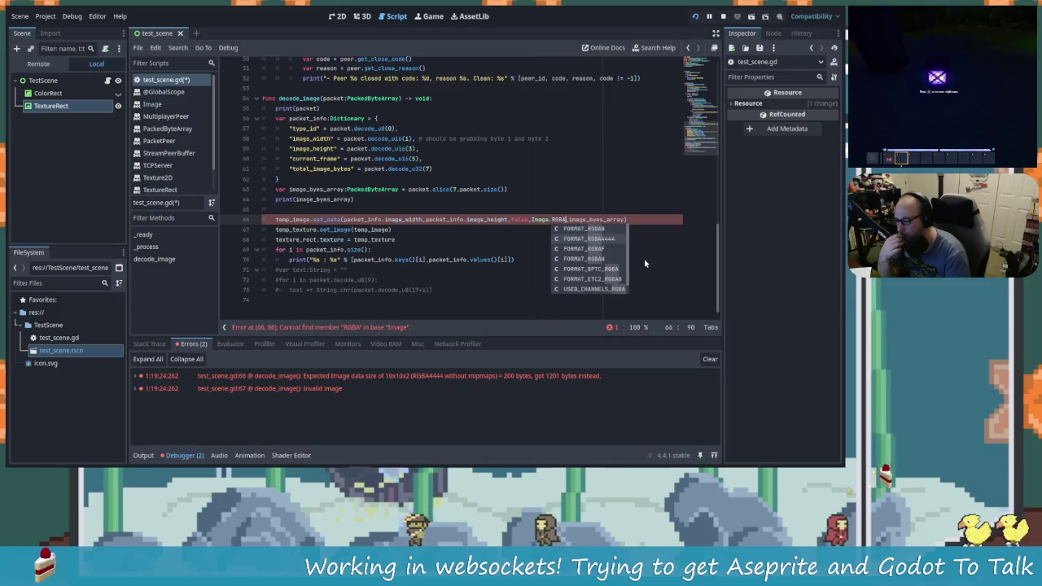
key(Down)
key(Down)
key(Up)
key(Return)
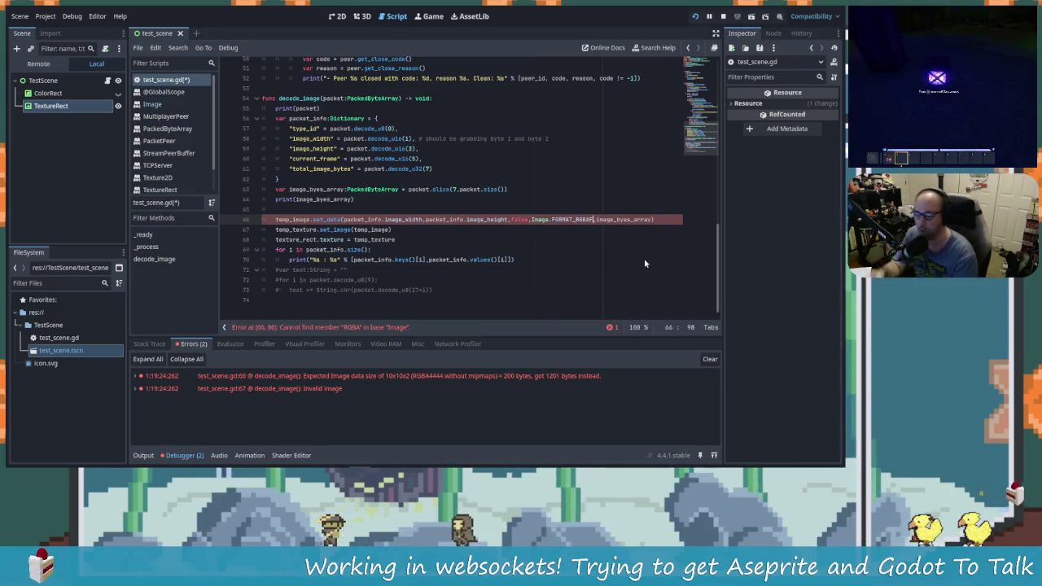
ctrl+click(573, 219)
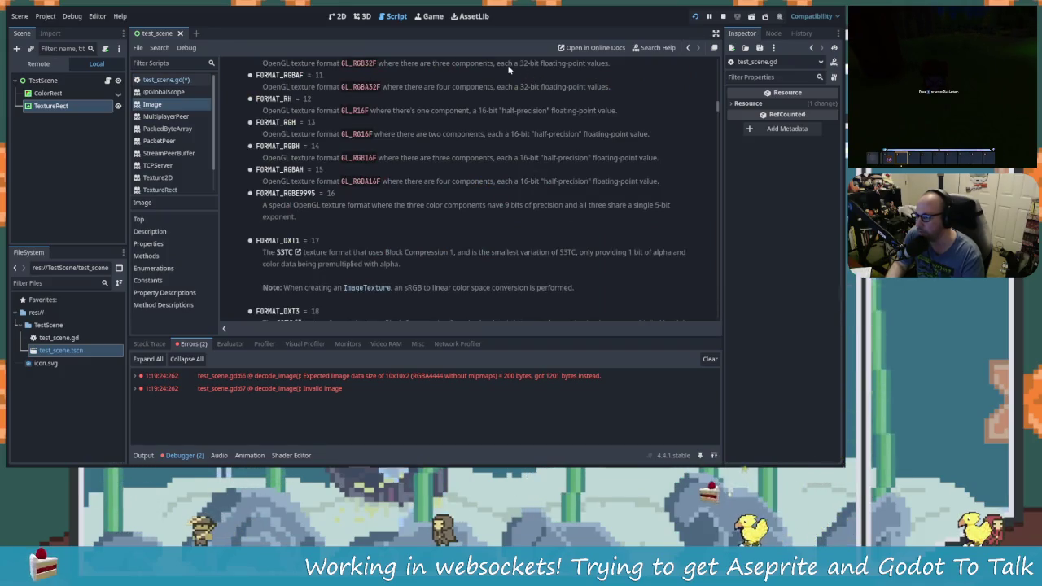
drag(554, 70, 526, 68)
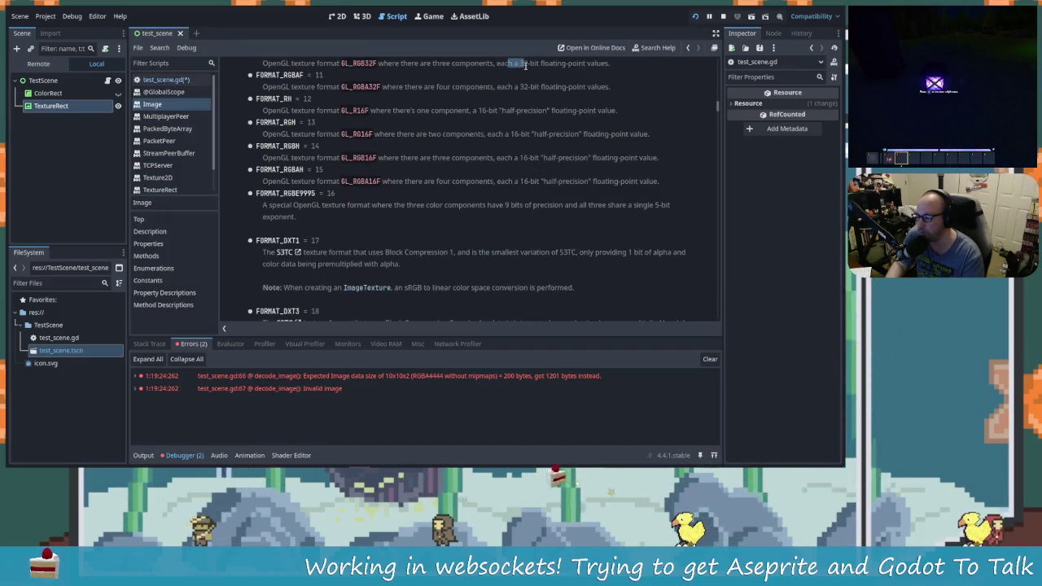
scroll(523, 72, up, 2)
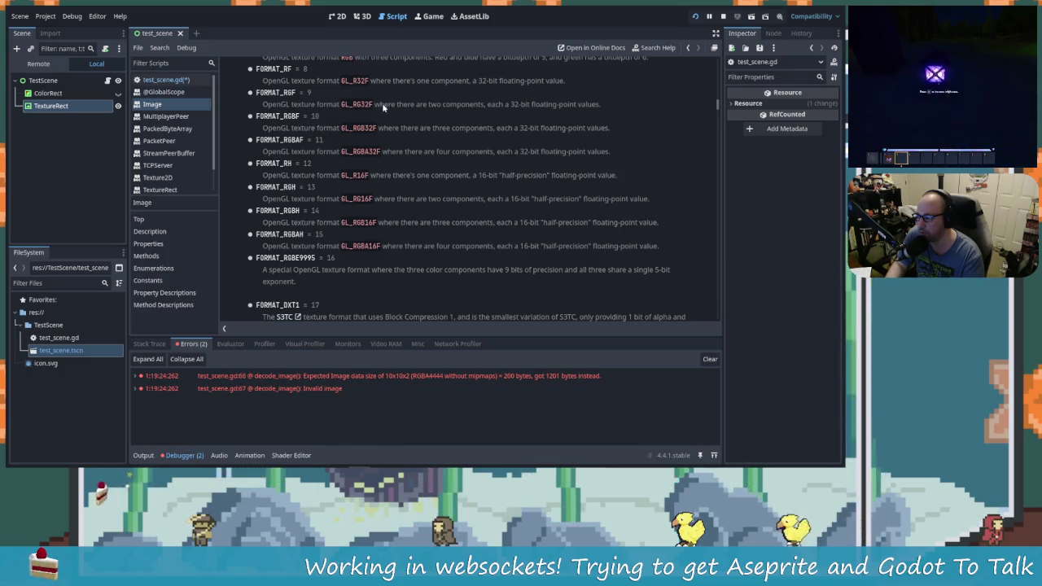
drag(427, 104, 486, 105)
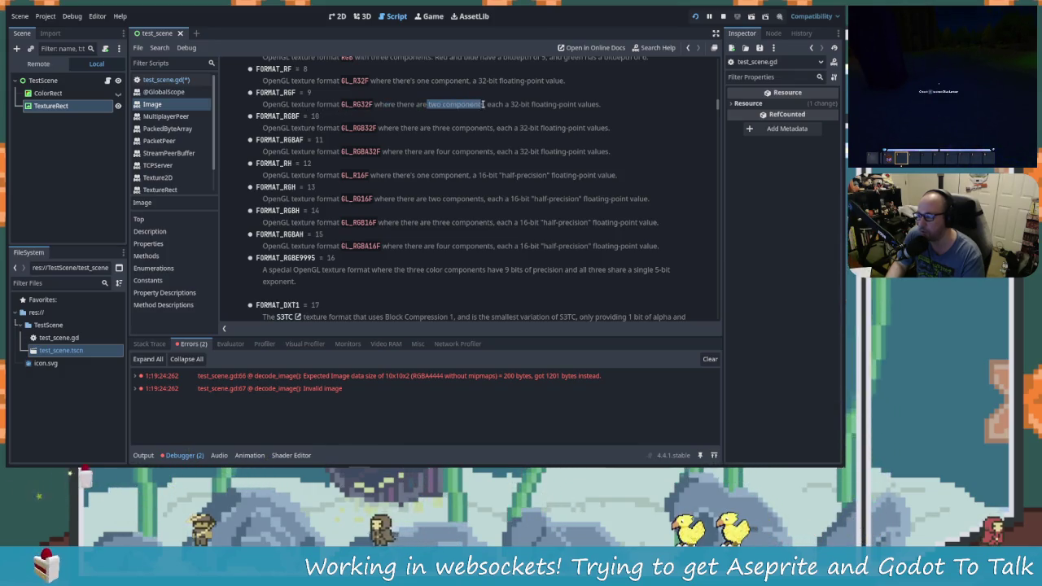
drag(427, 151, 546, 151)
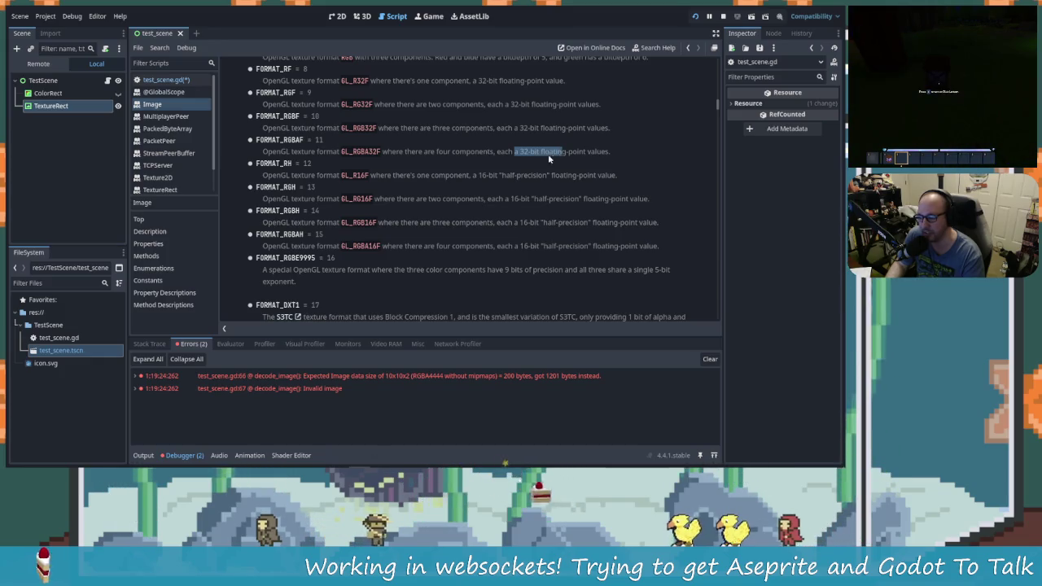
scroll(519, 189, up, 3)
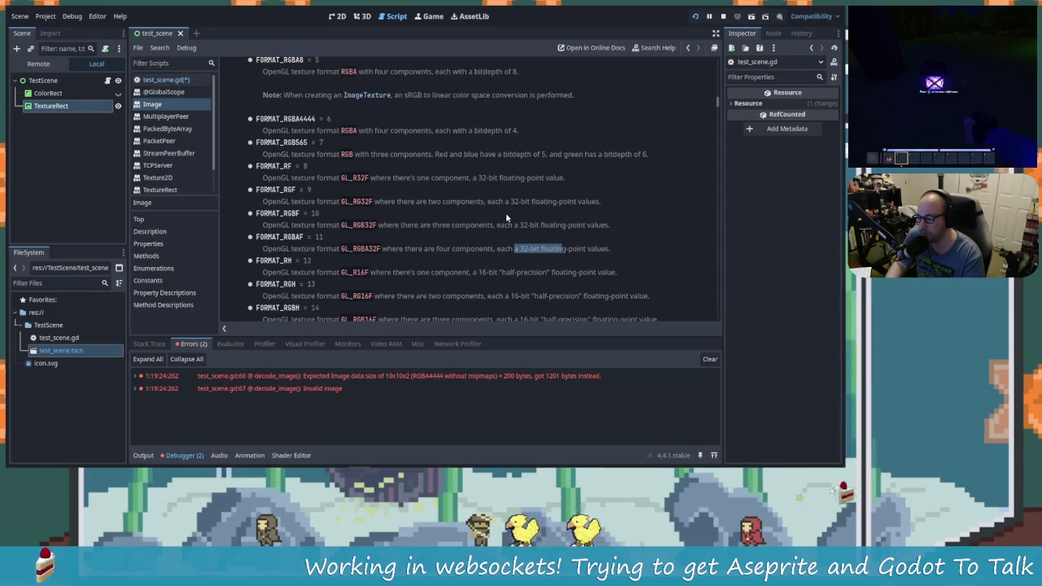
scroll(506, 212, up, 3)
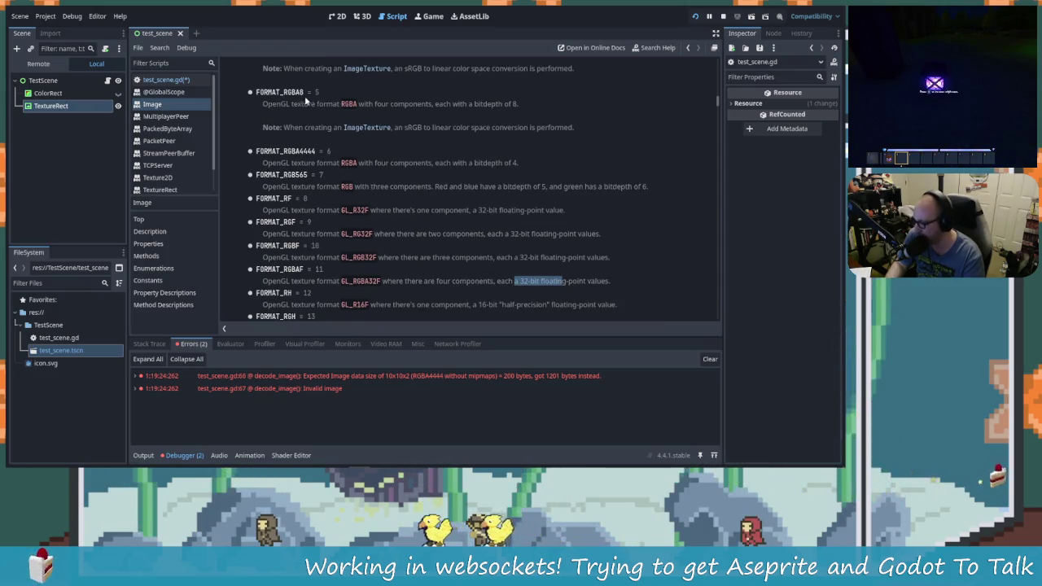
drag(289, 168, 469, 169)
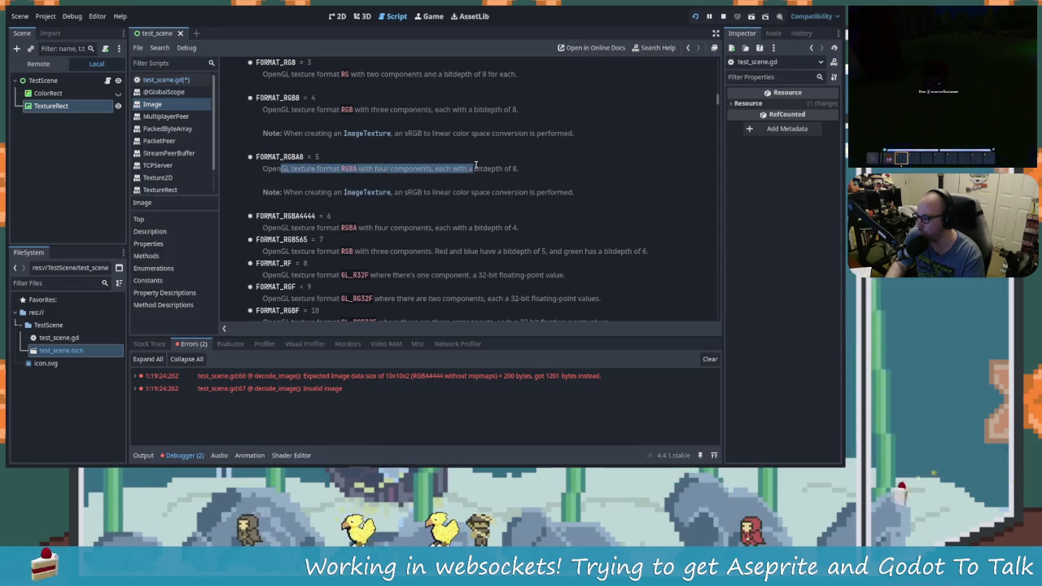
click(402, 170)
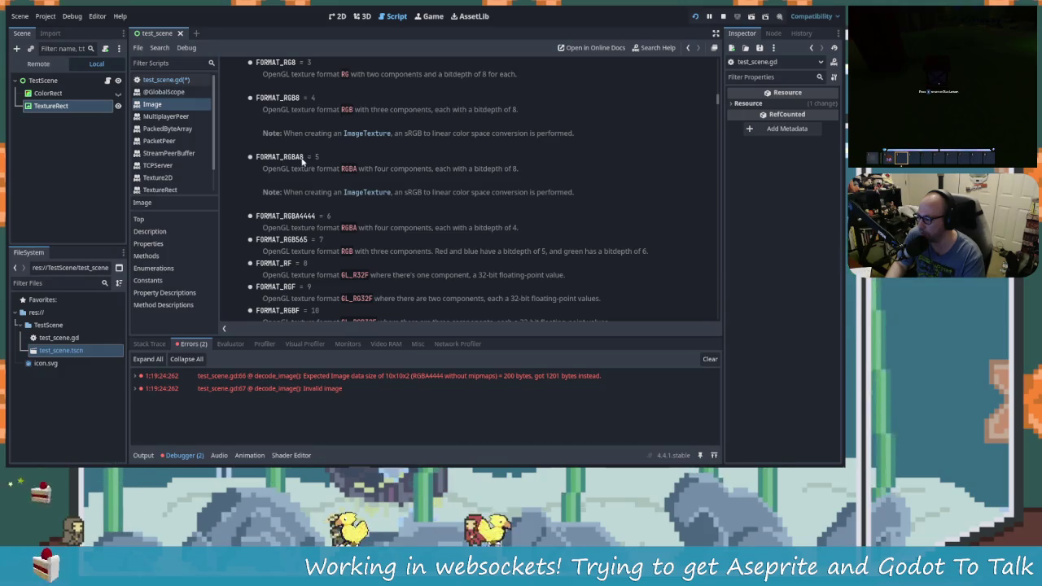
right_click(259, 160)
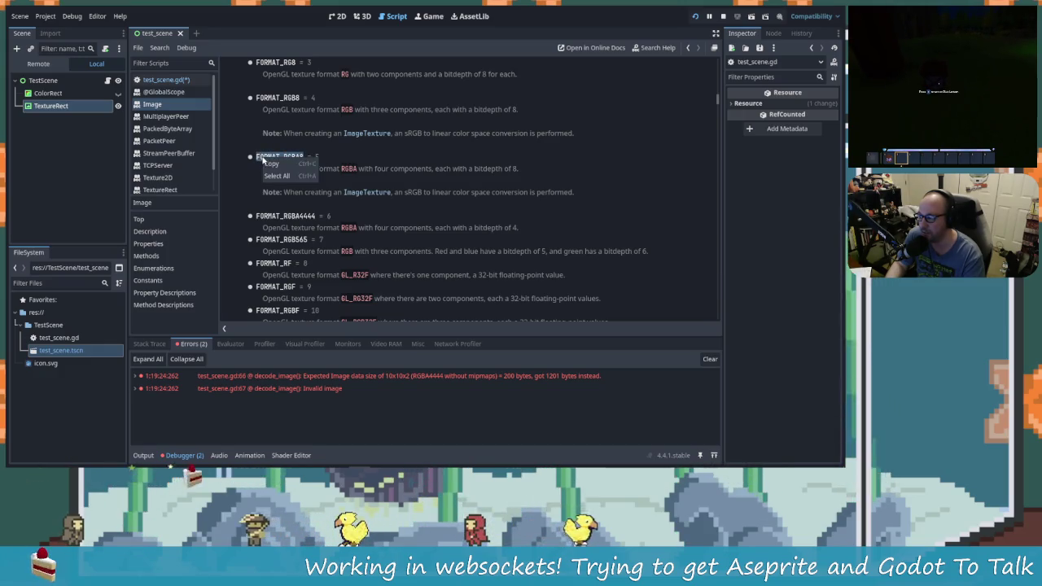
click(275, 162)
click(166, 79)
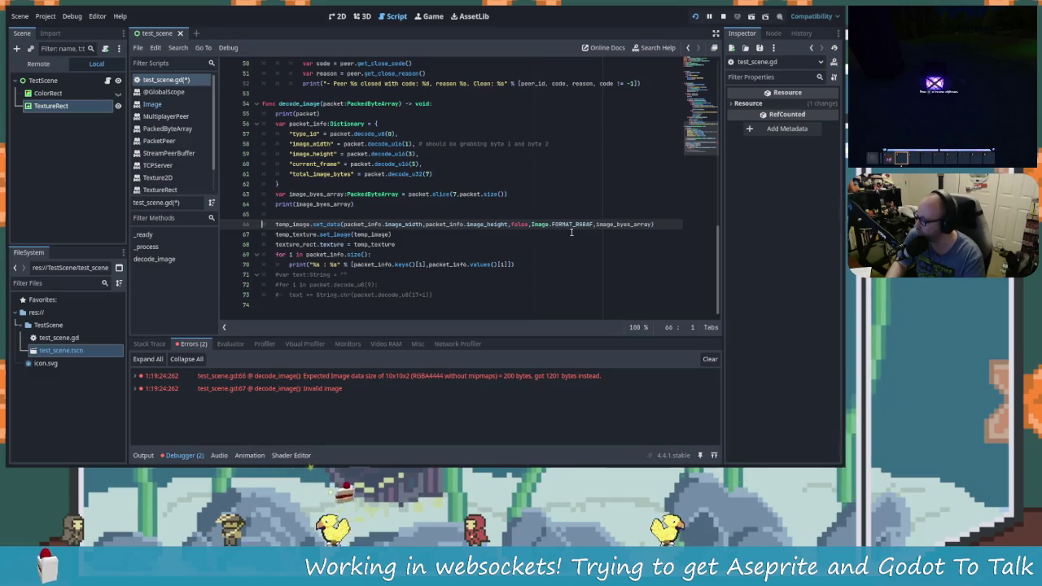
Save test_scene.gd and clear the old error messages.
click(593, 224)
key(ctrl+s)
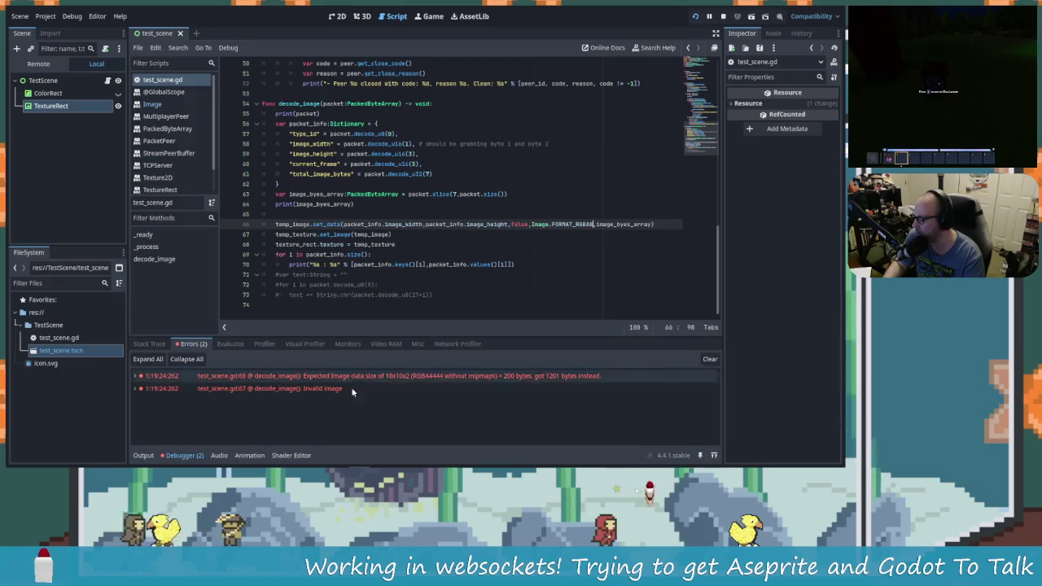
click(710, 359)
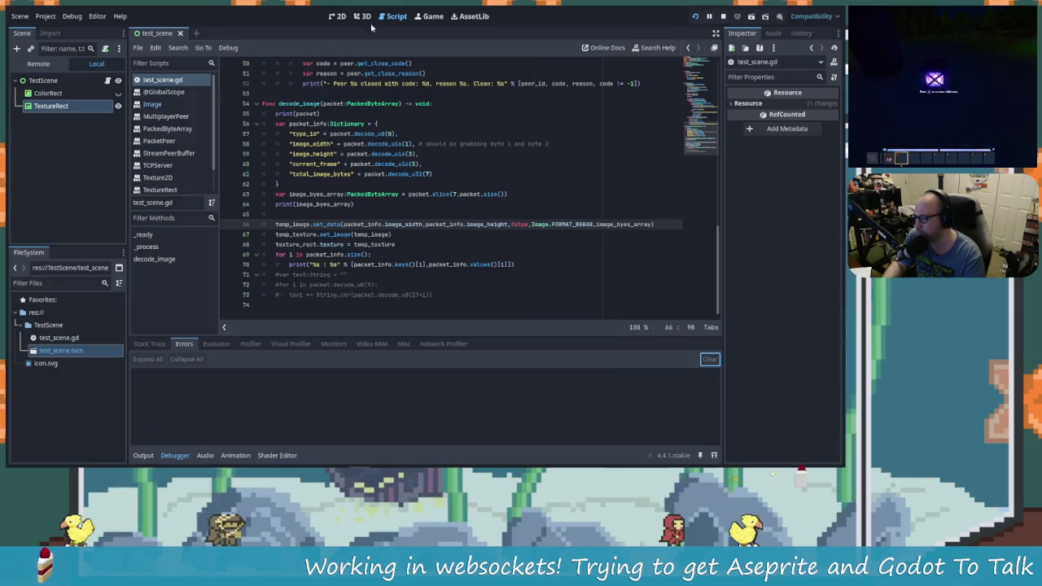
Run the project to start the websocket server, then switch to Aseprite.
key(ctrl+F1)
click(361, 16)
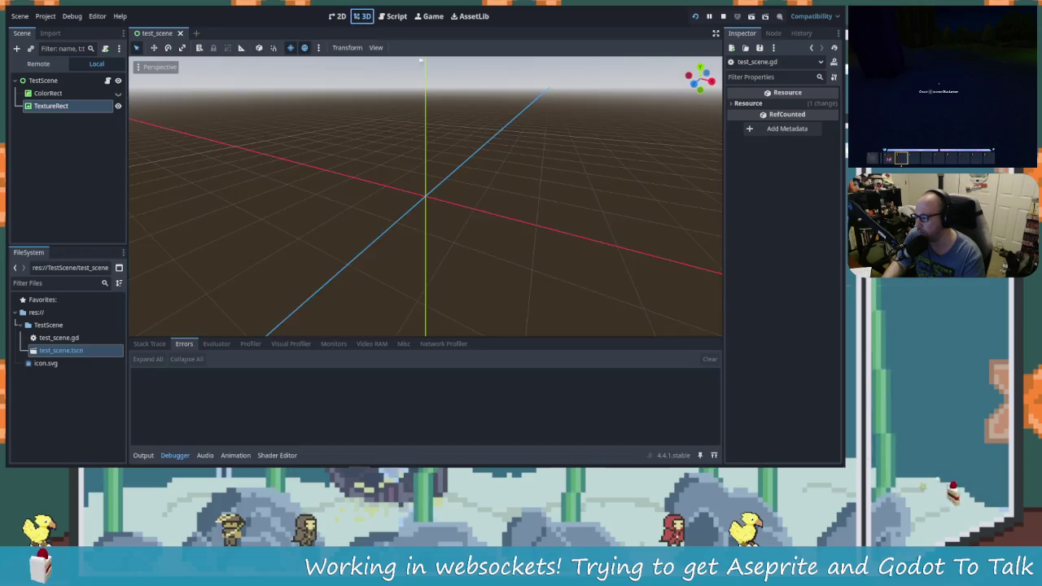
key(alt+Tab)
key(alt+Tab)
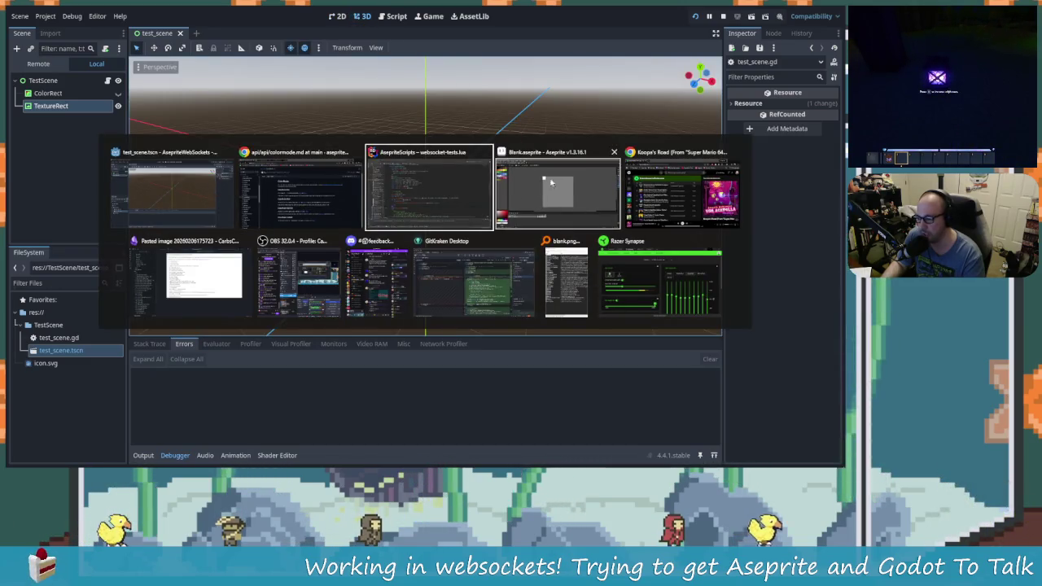
click(126, 181)
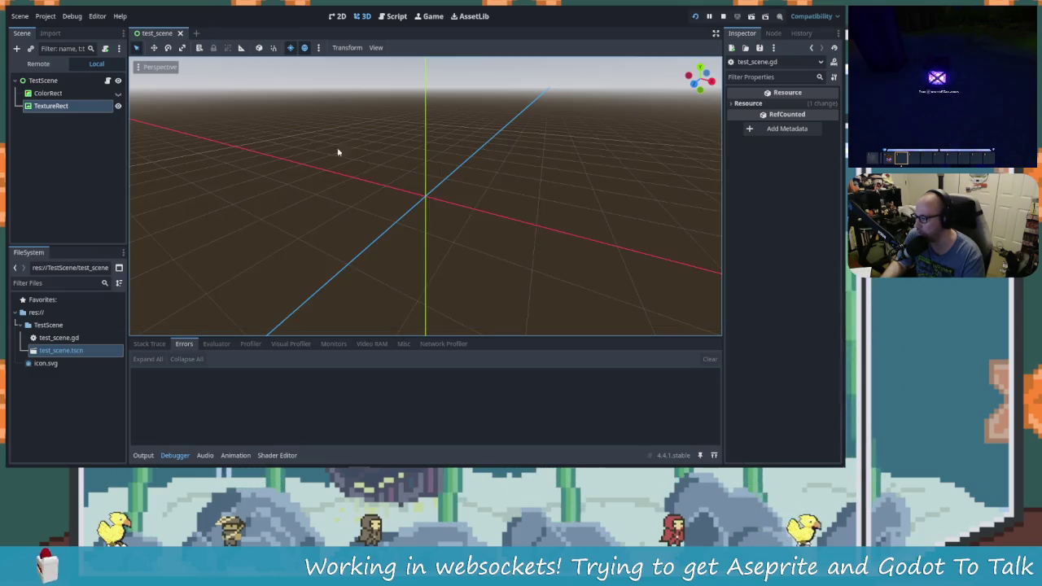
click(695, 15)
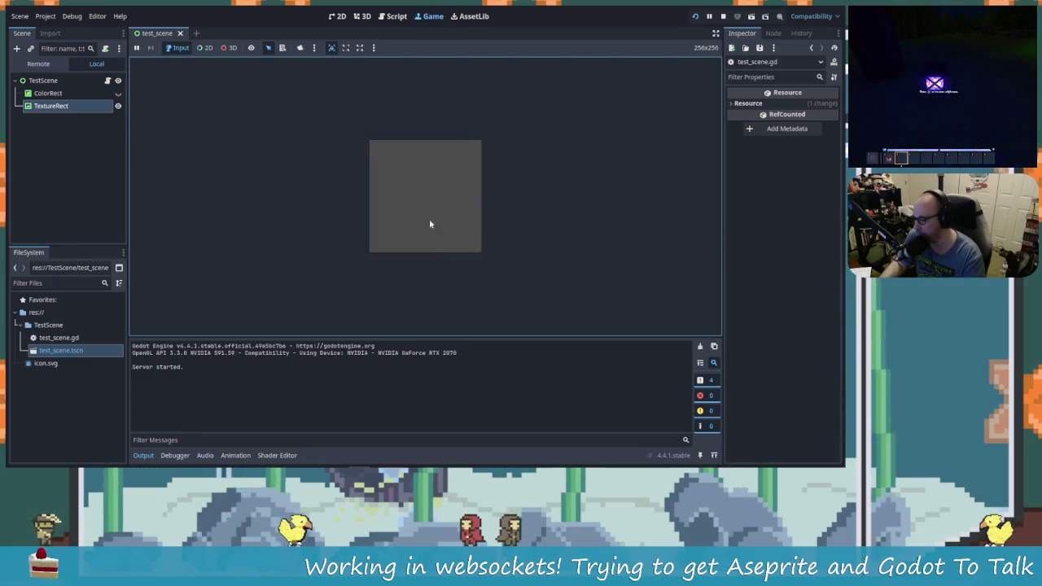
key(alt+Tab)
key(Tab)
key(Tab)
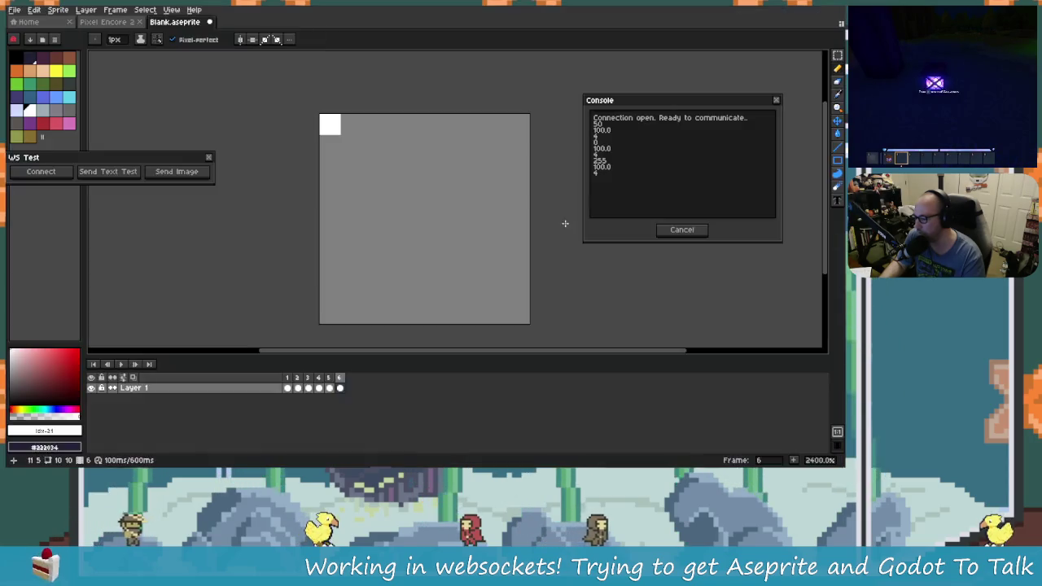
Send the sprite image to the Godot server twice and return to the Godot editor.
click(196, 172)
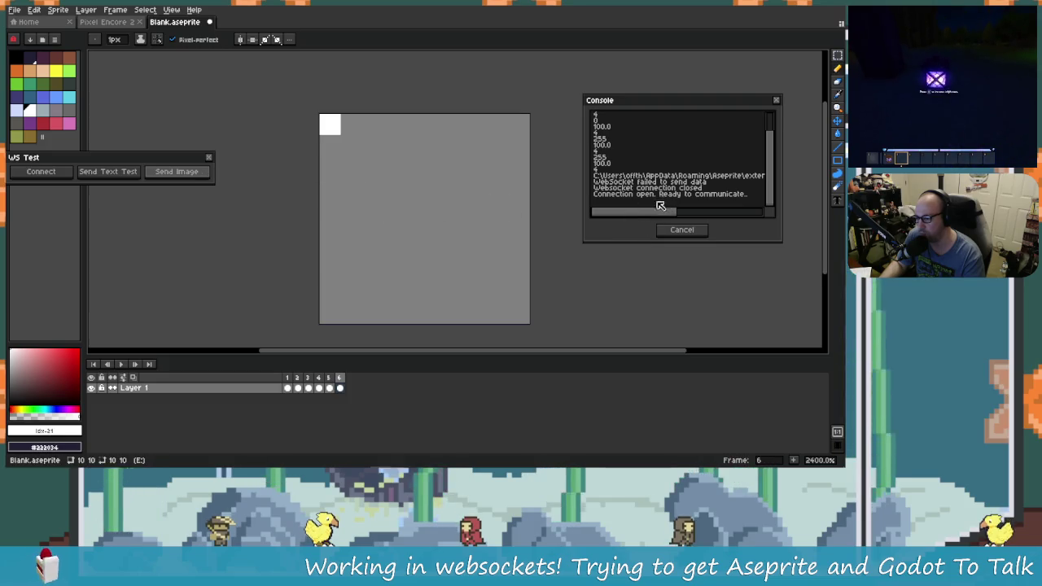
click(195, 171)
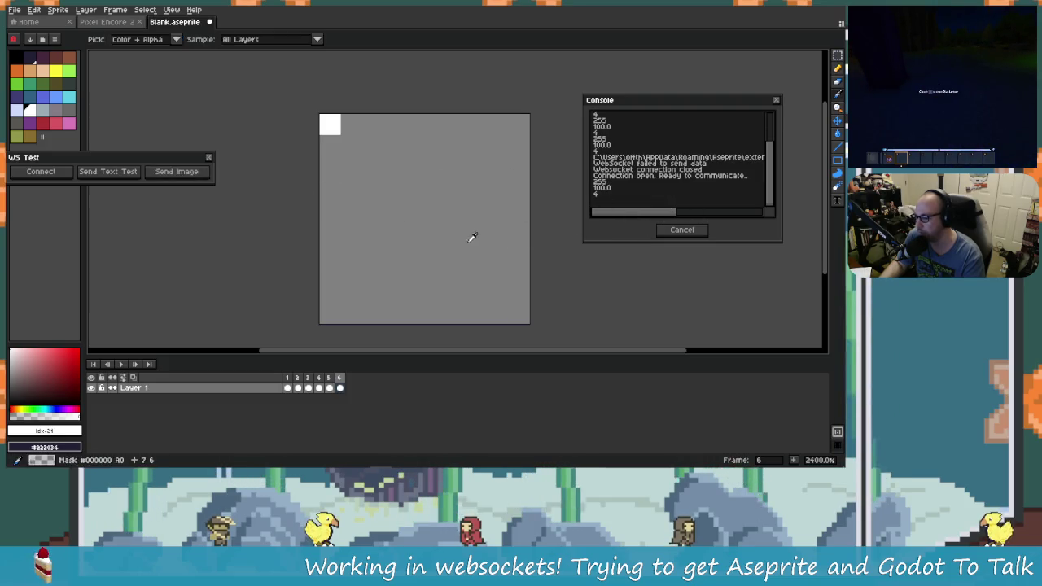
key(alt+Tab)
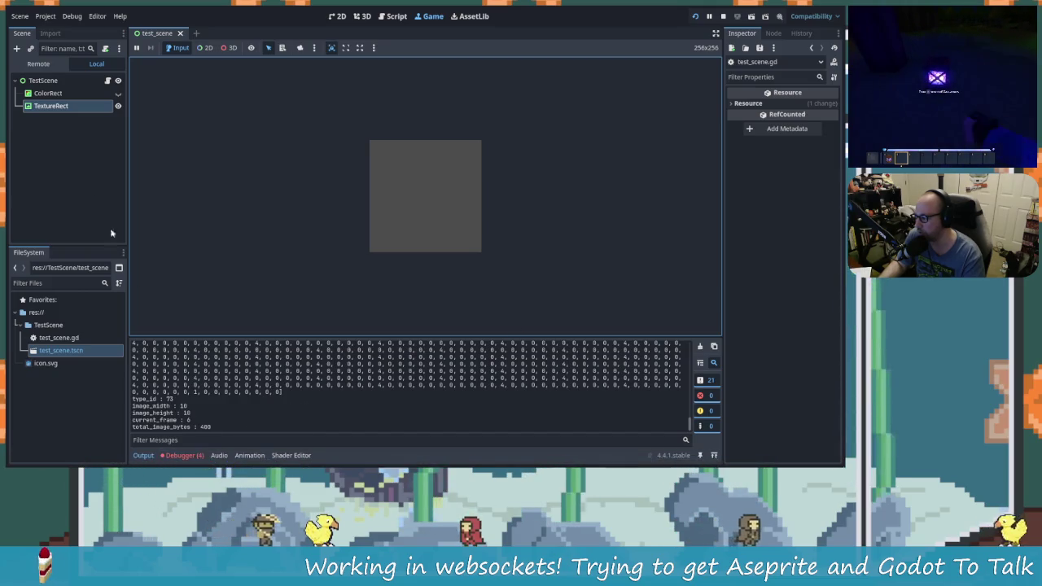
Select the TextureRect node and read the decode_image errors: 1201 bytes received instead of 400.
click(50, 106)
click(49, 93)
click(57, 106)
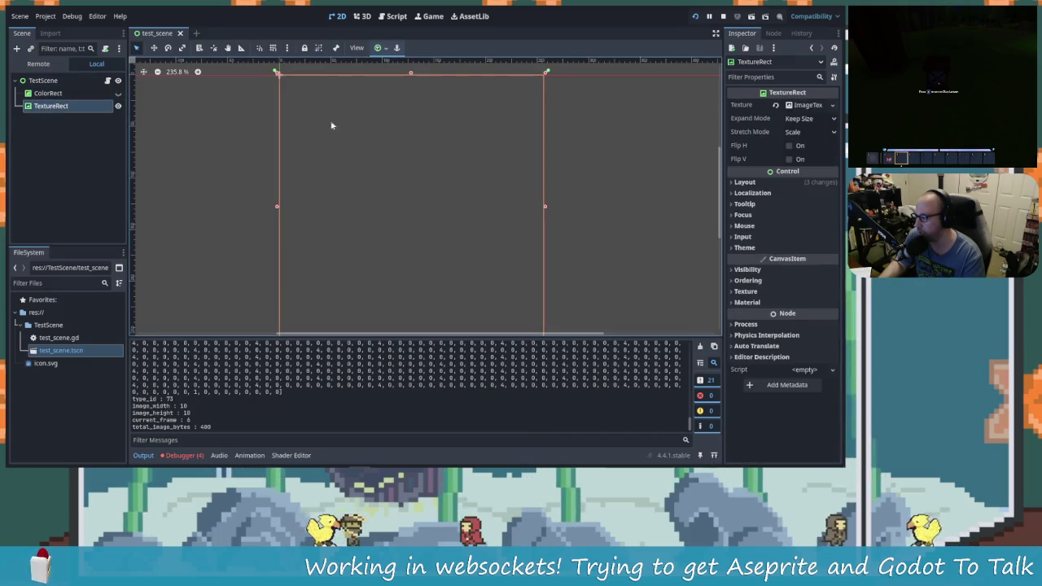
scroll(476, 246, down, 1)
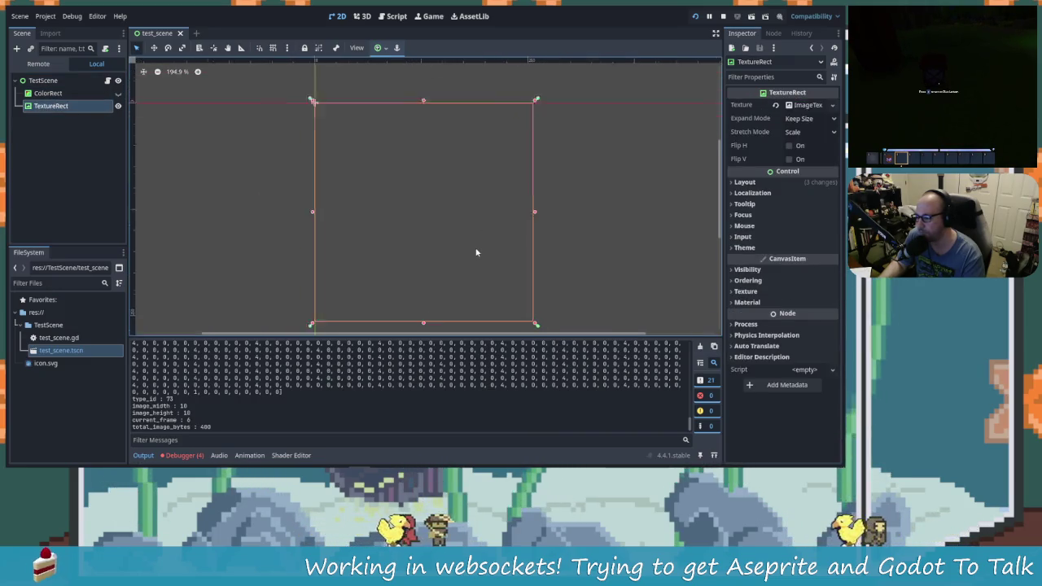
scroll(476, 252, up, 2)
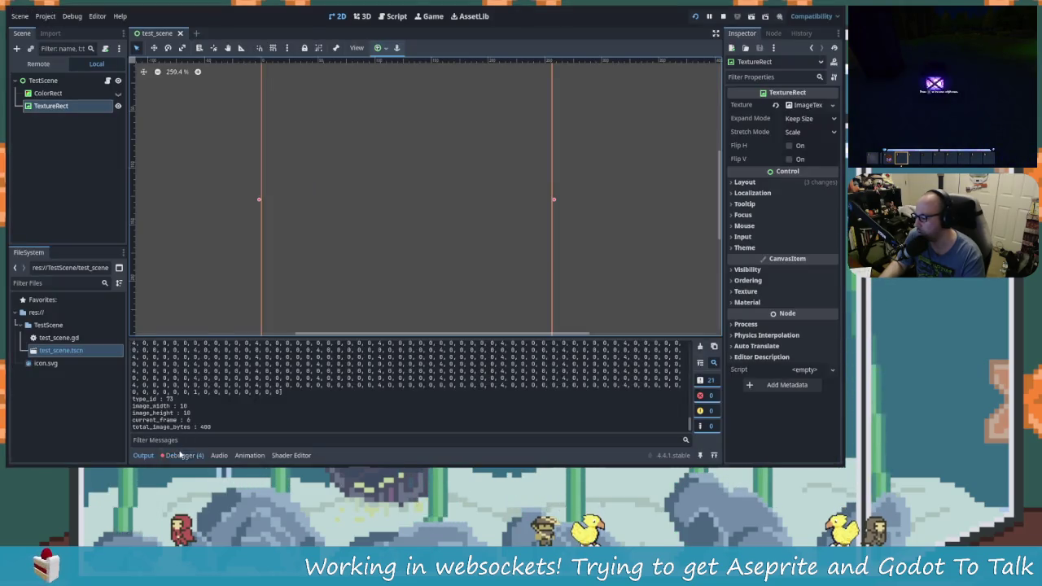
click(182, 455)
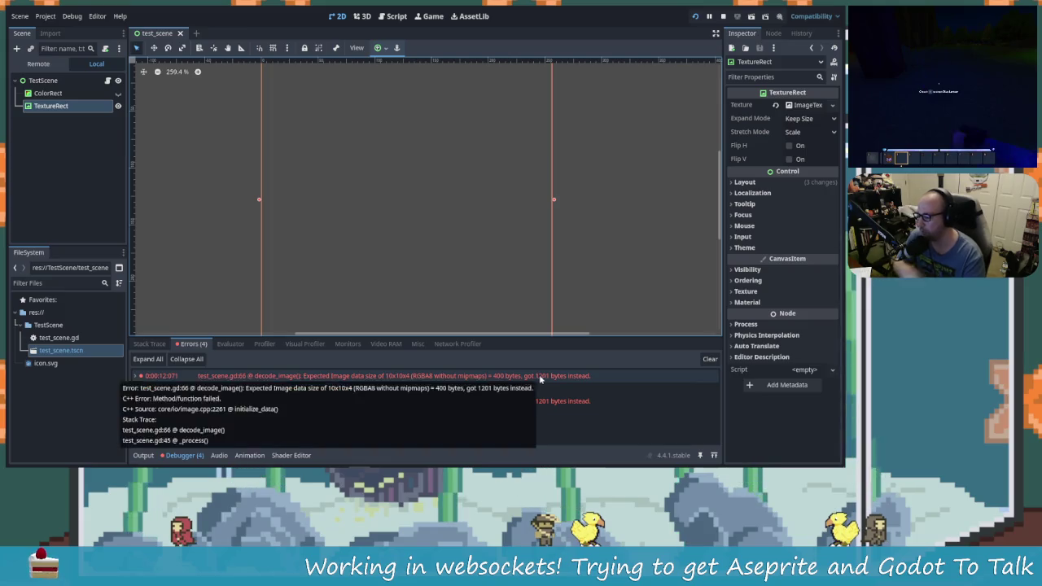
mouse_move(410, 378)
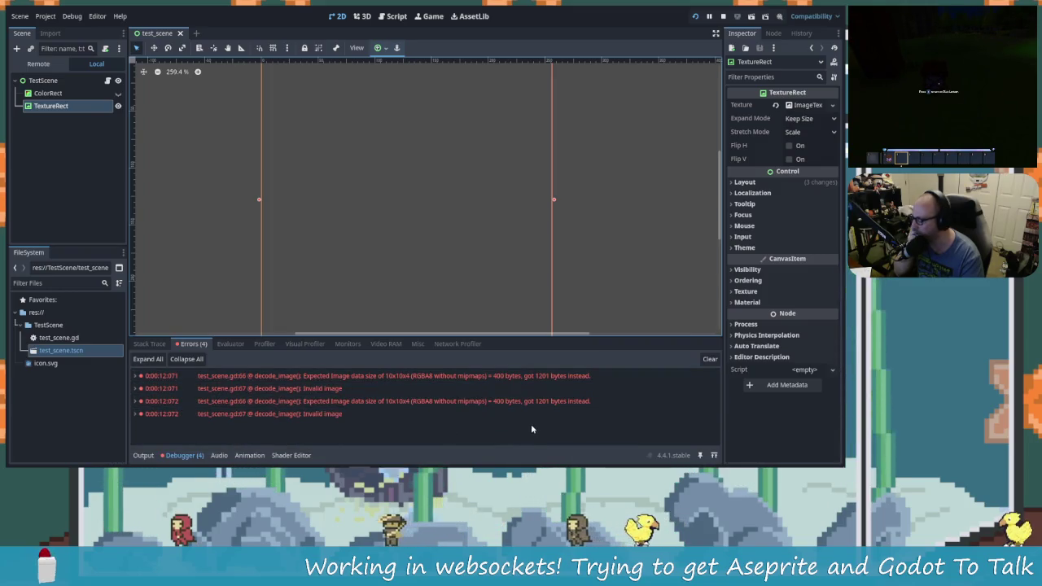
key(ctrl+F3)
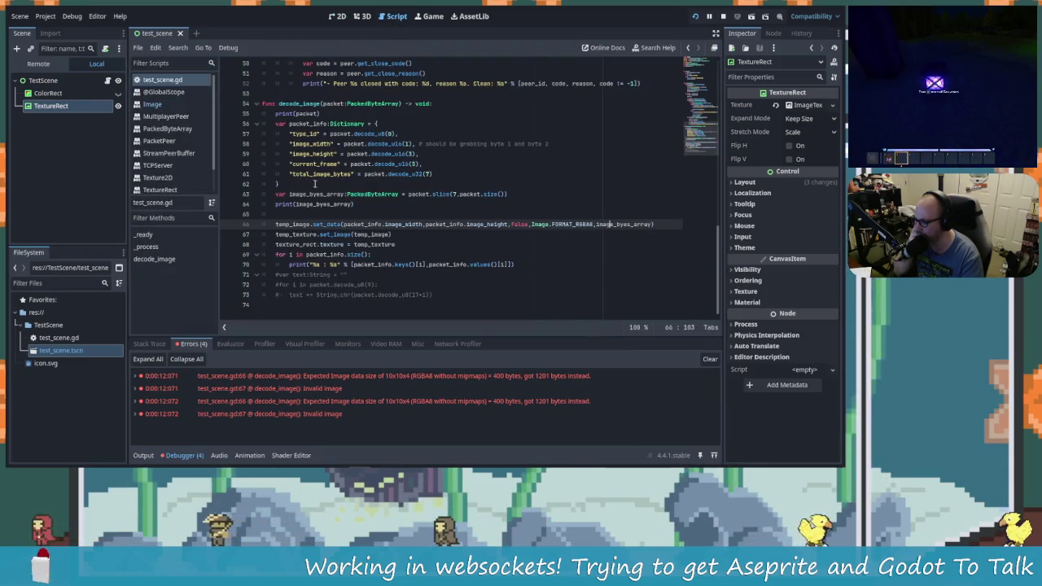
Change the image slice on line 63 to start at offset 8 instead of 7.
key(Right)
key(Right)
key(Right)
scroll(423, 249, up, 1)
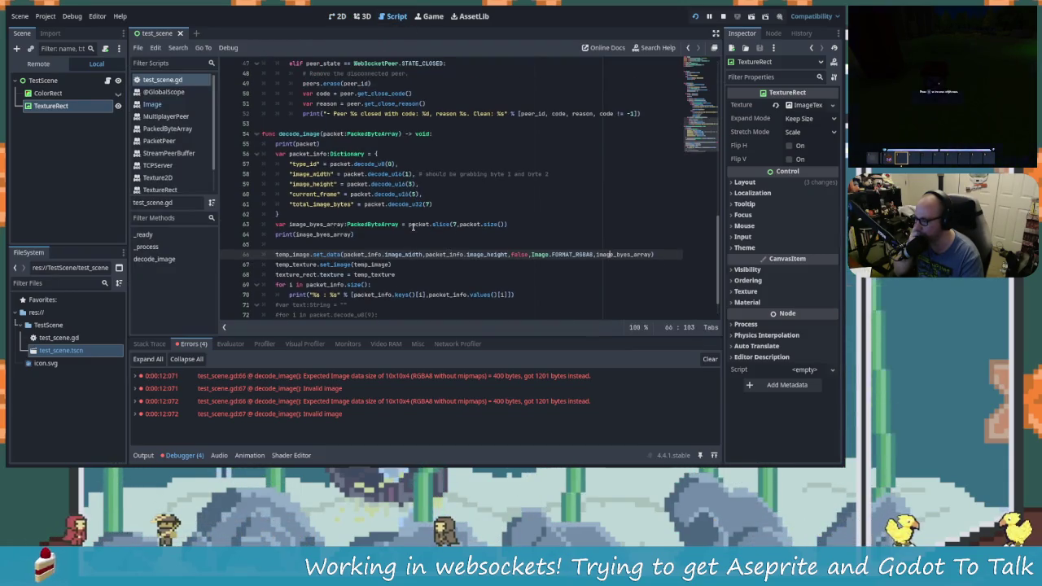
double_click(440, 224)
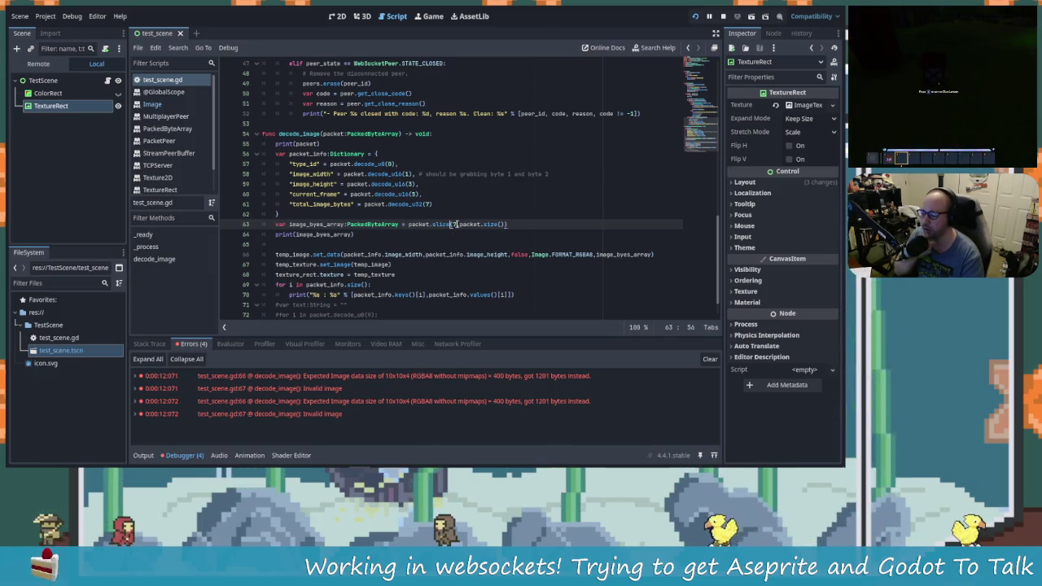
text(,)
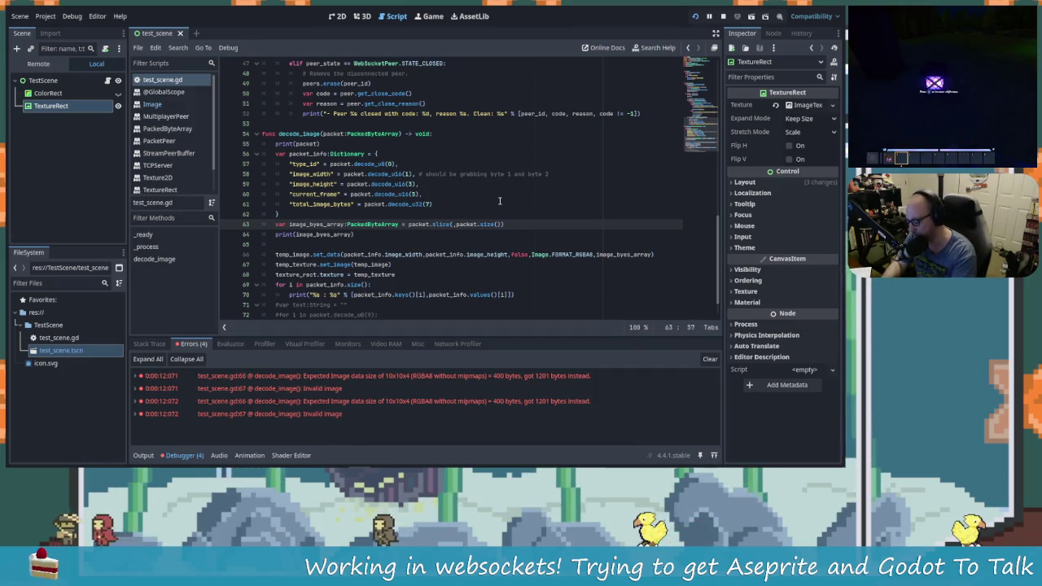
text(8)
click(431, 236)
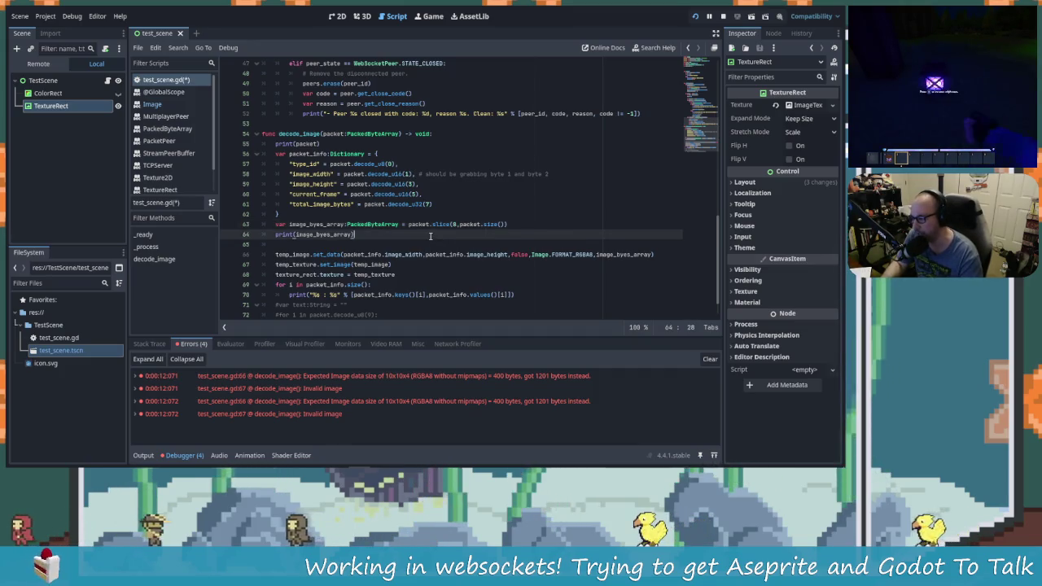
click(457, 212)
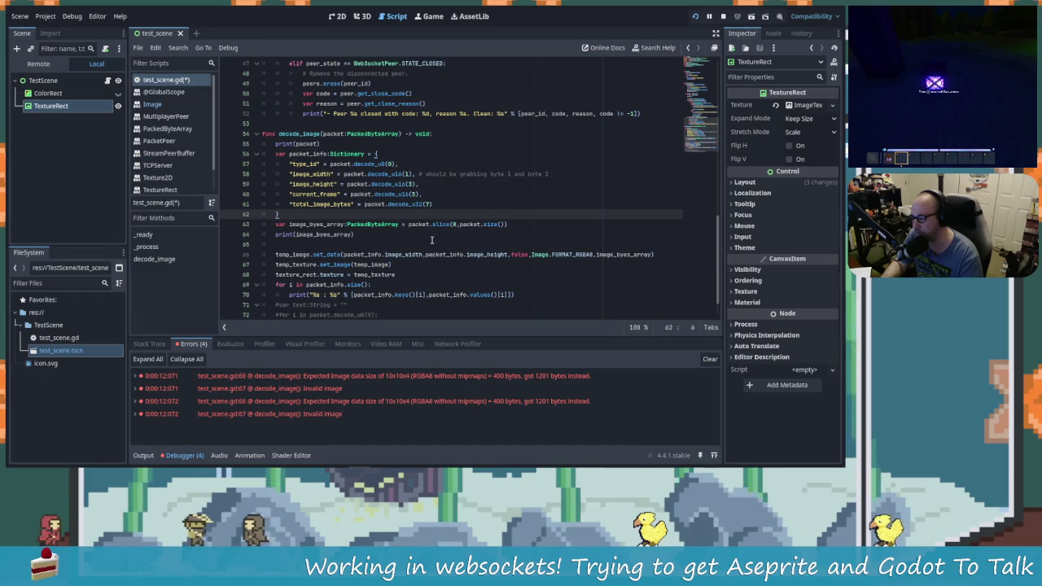
click(445, 205)
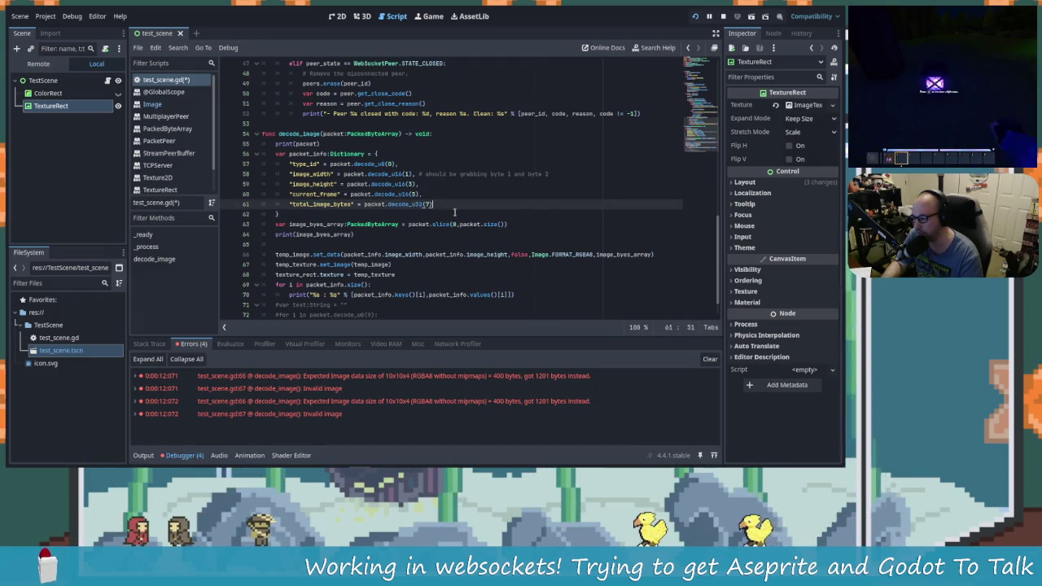
Save the script and restart the game with F5.
key(ctrl+s)
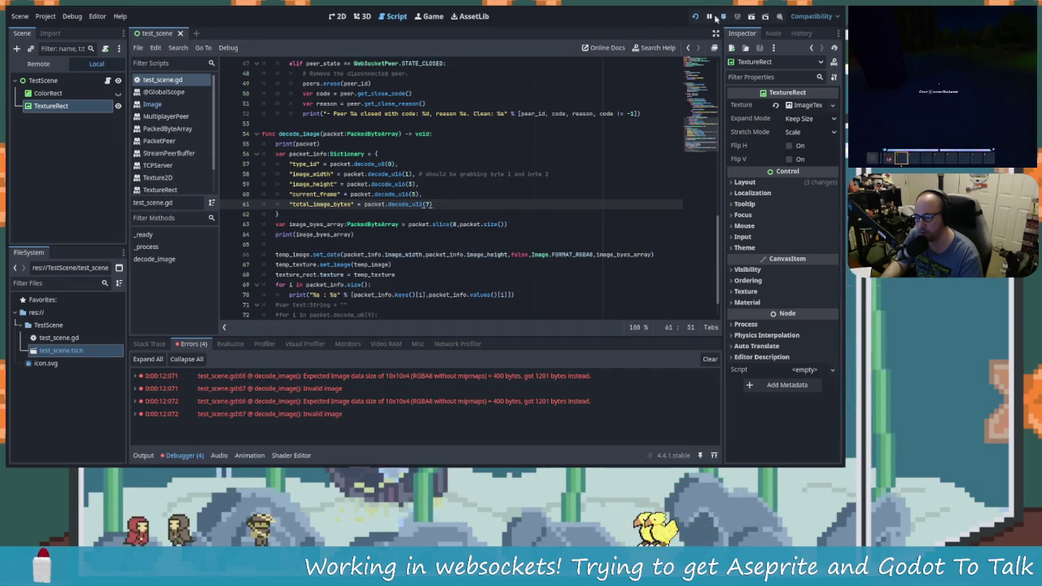
click(721, 18)
key(F5)
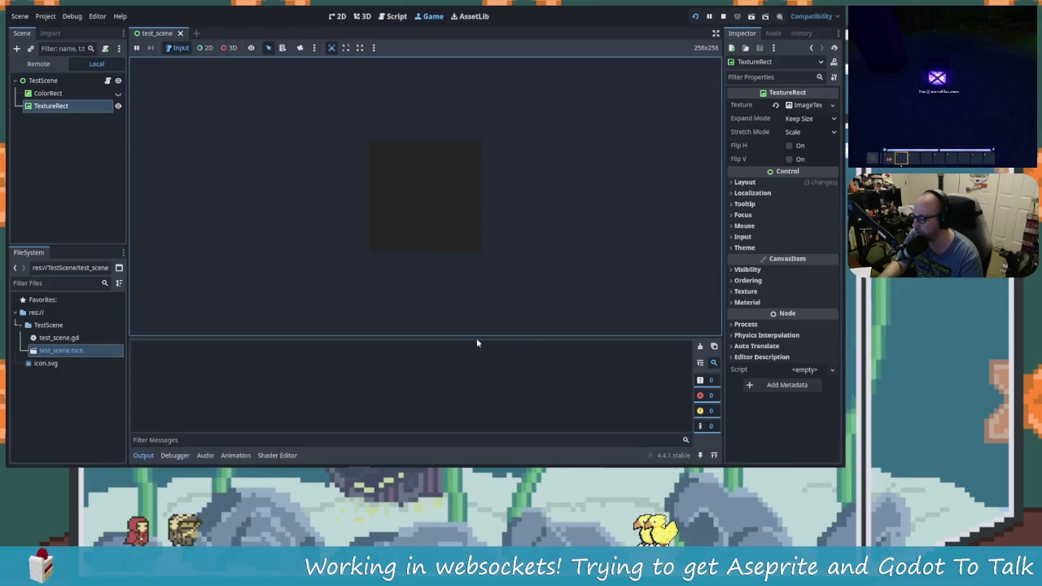
Relaunch the Aseprite websocket test script, allow the connection, and resend the sprite image to Godot.
key(alt+Tab)
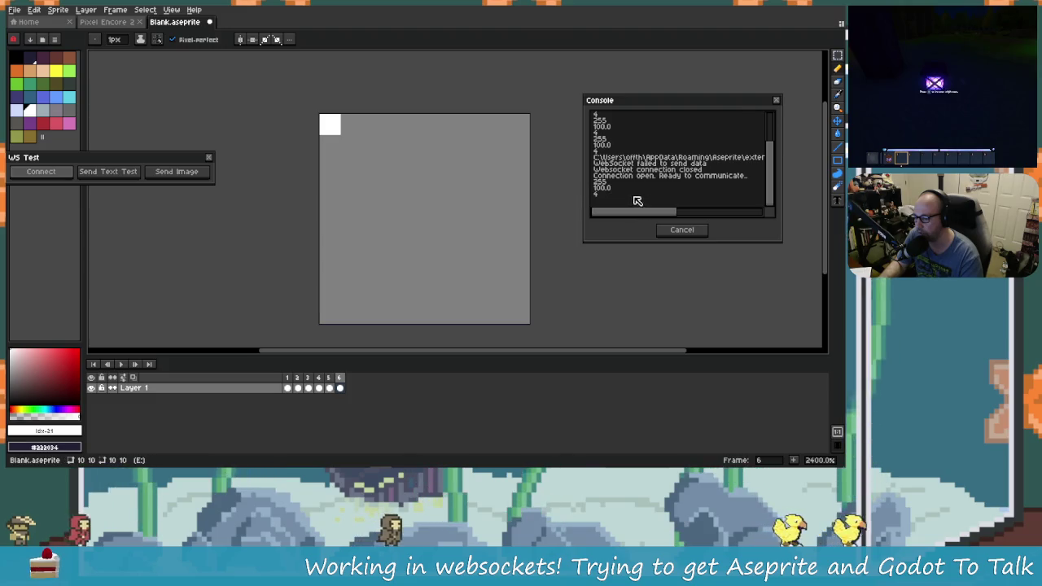
scroll(631, 202, up, 3)
click(209, 157)
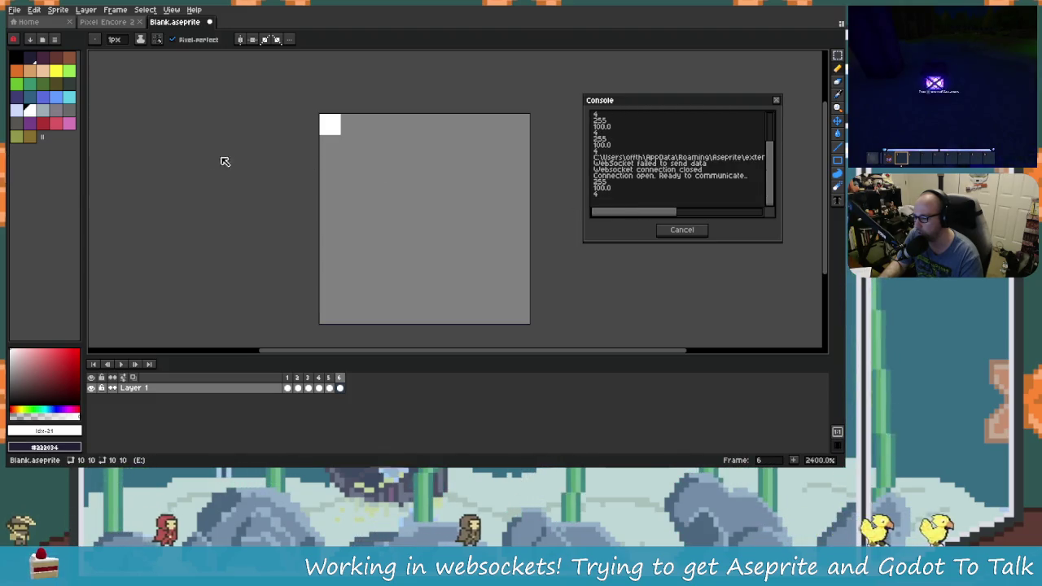
click(85, 9)
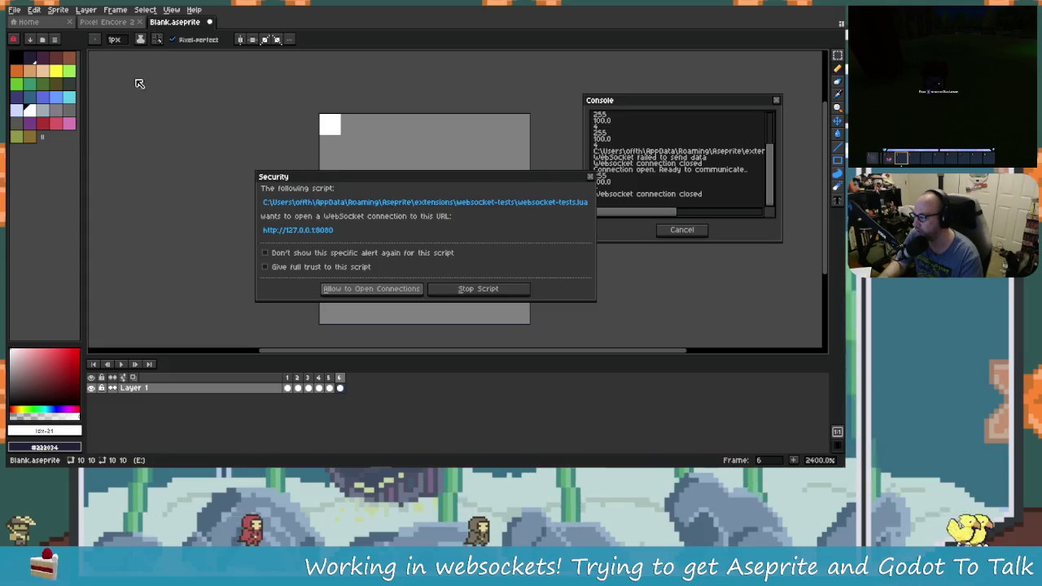
click(373, 289)
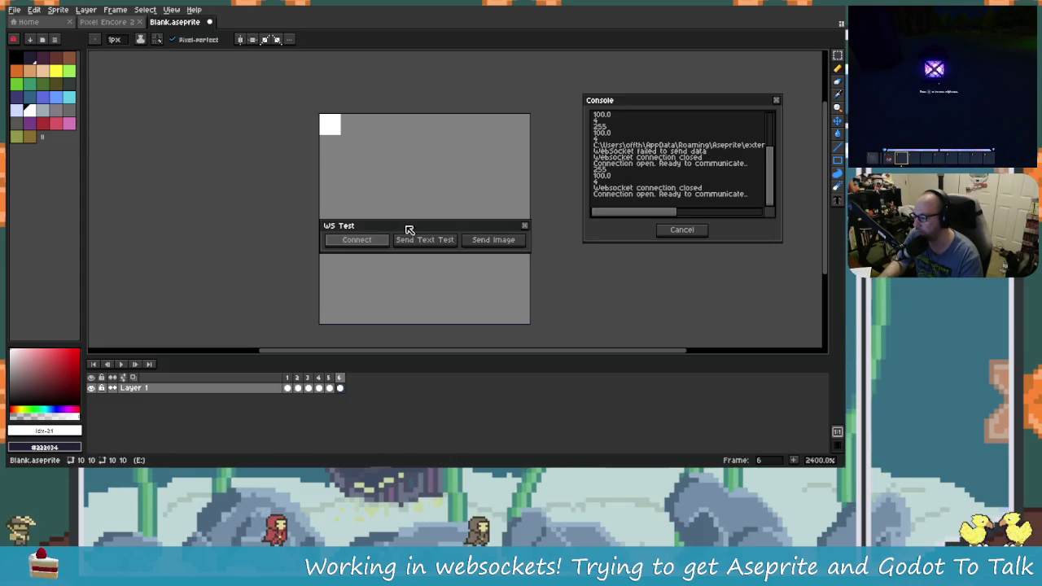
drag(407, 229, 189, 121)
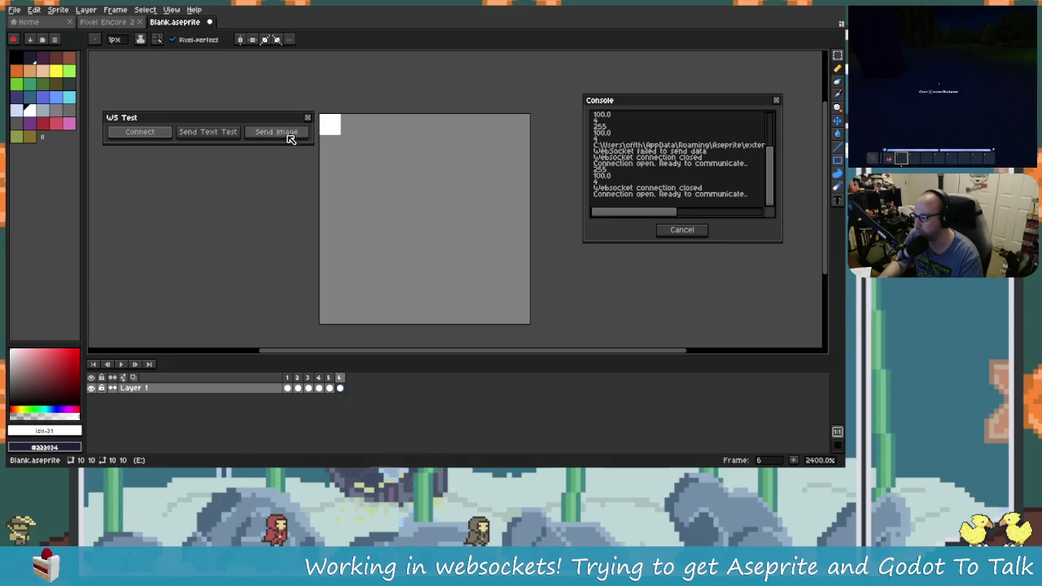
click(281, 133)
key(alt+Tab)
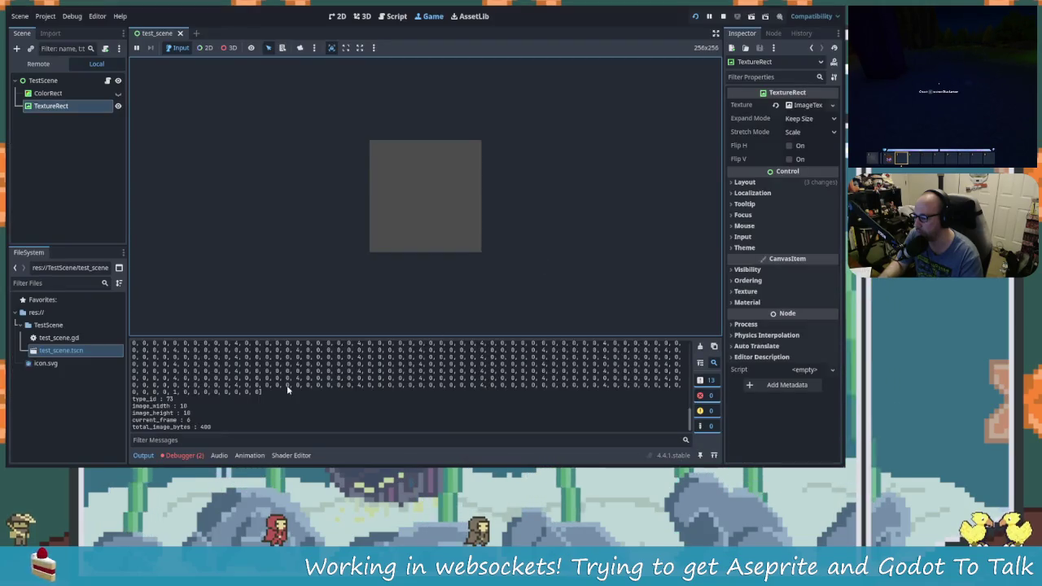
Review Godot's Output log showing 1208 bytes of sprite data received from peer 2.
click(197, 457)
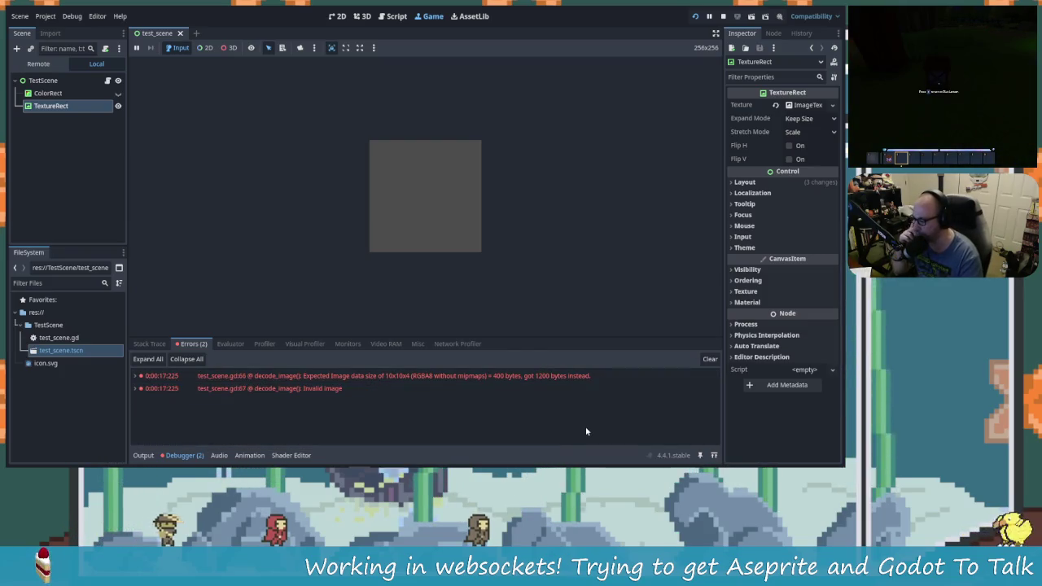
click(146, 456)
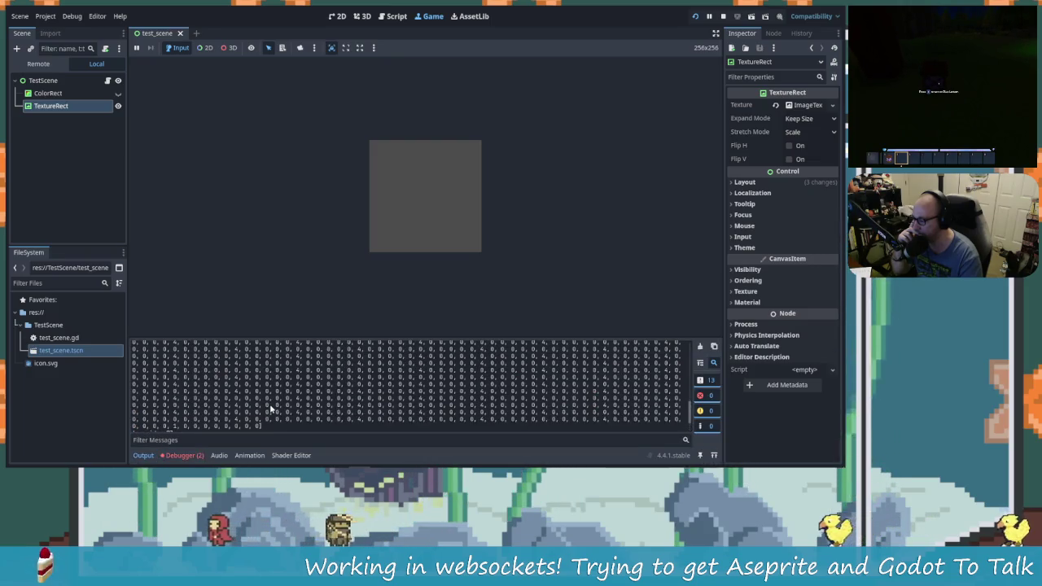
scroll(278, 404, up, 1)
scroll(279, 401, down, 5)
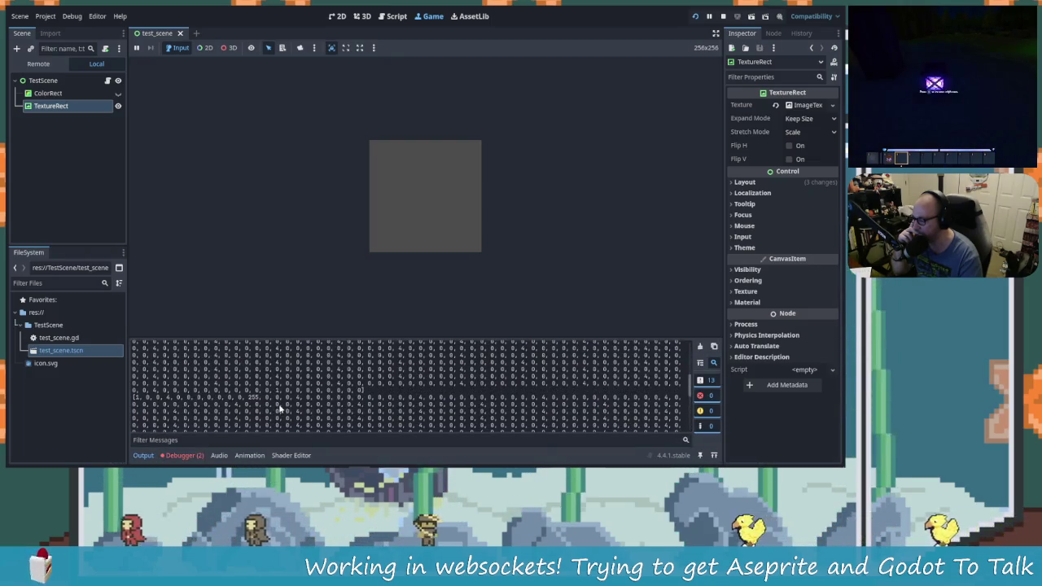
scroll(329, 426, up, 10)
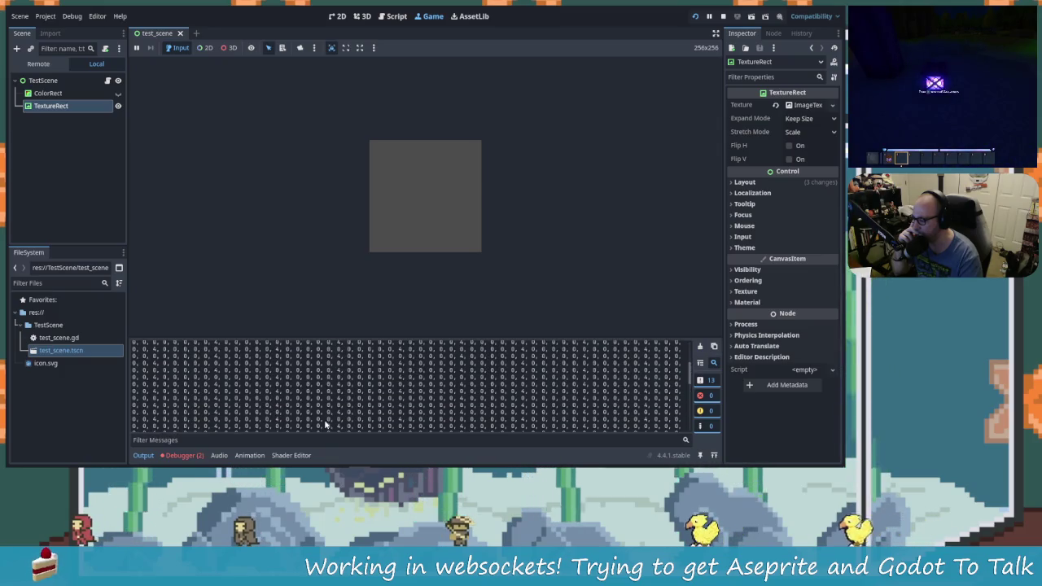
scroll(324, 425, up, 1)
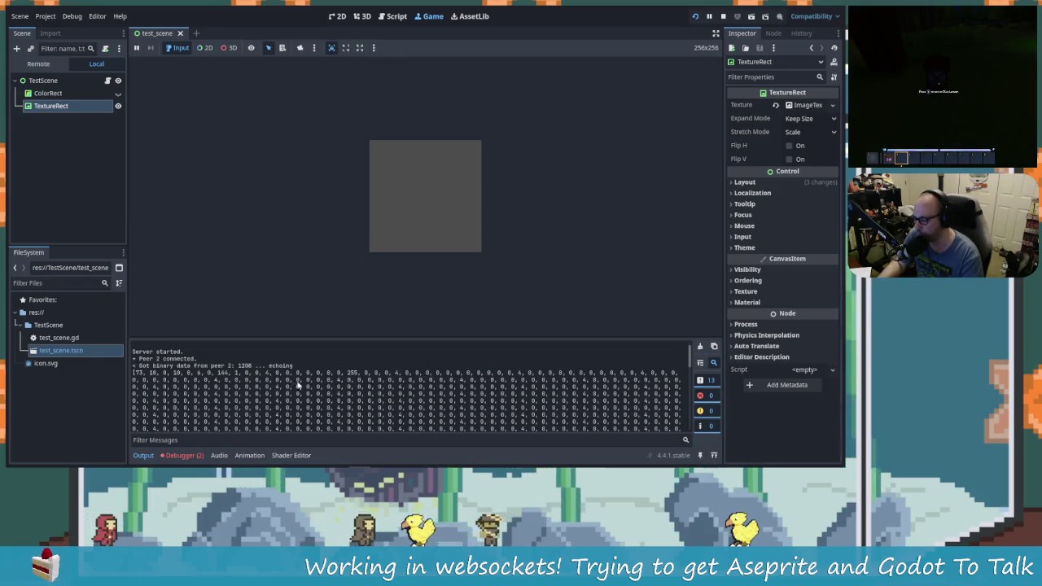
key(alt+Tab)
key(alt+Tab)
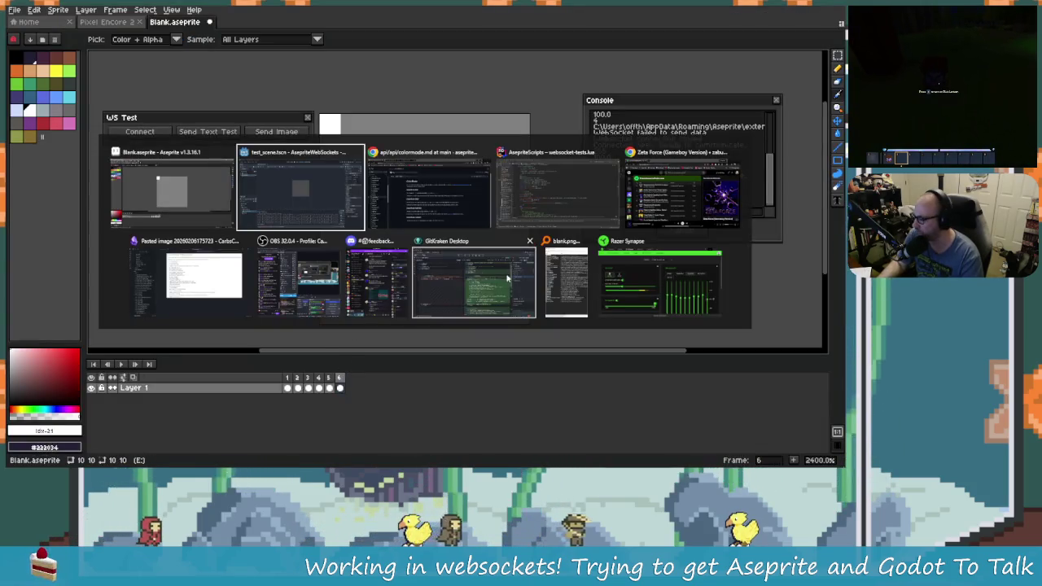
In Rider, check the string.sub docs and change line 50's substring end from i+3 to i+4.
click(568, 228)
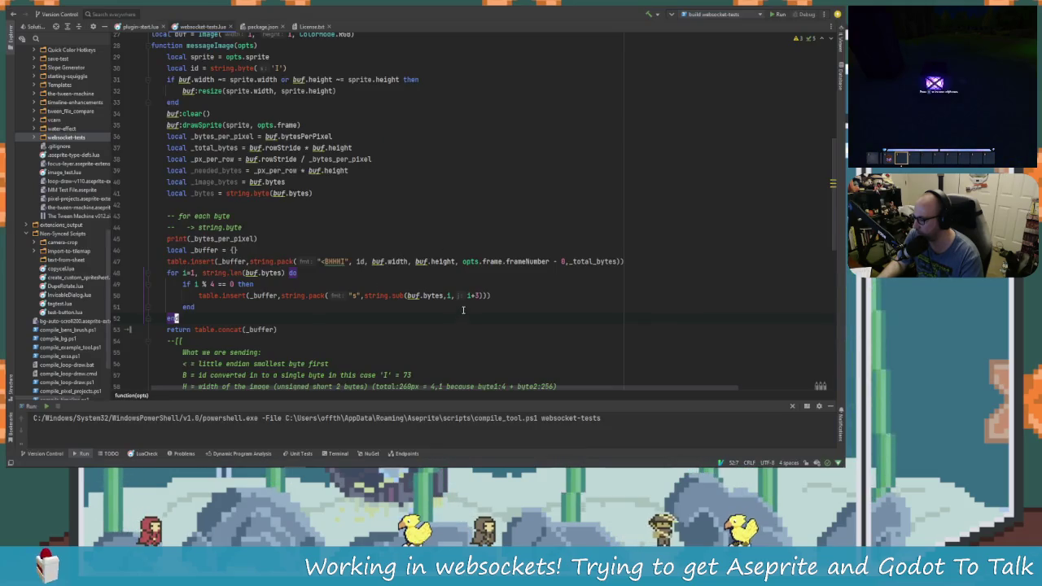
click(396, 296)
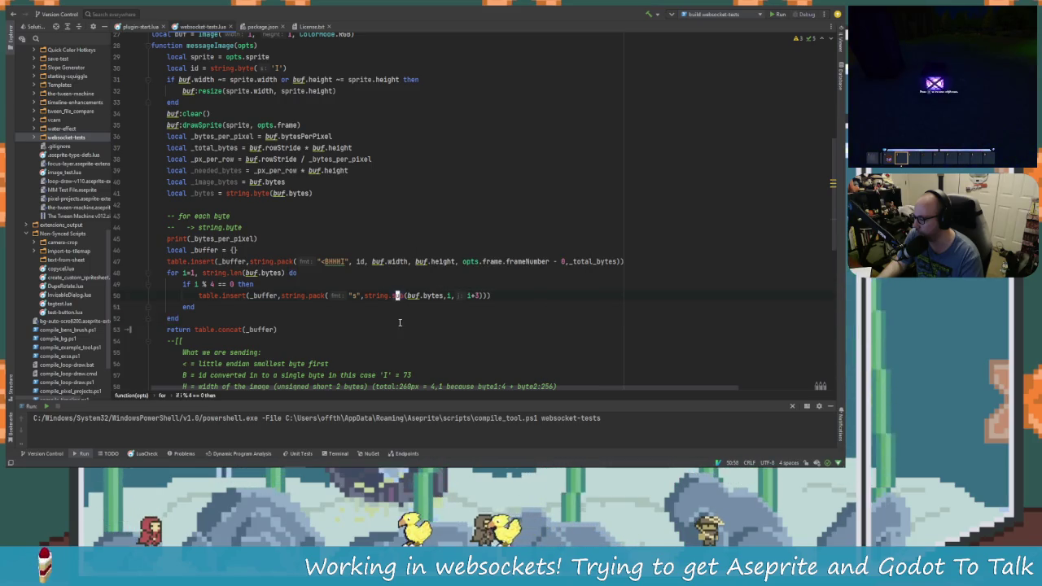
mouse_move(398, 296)
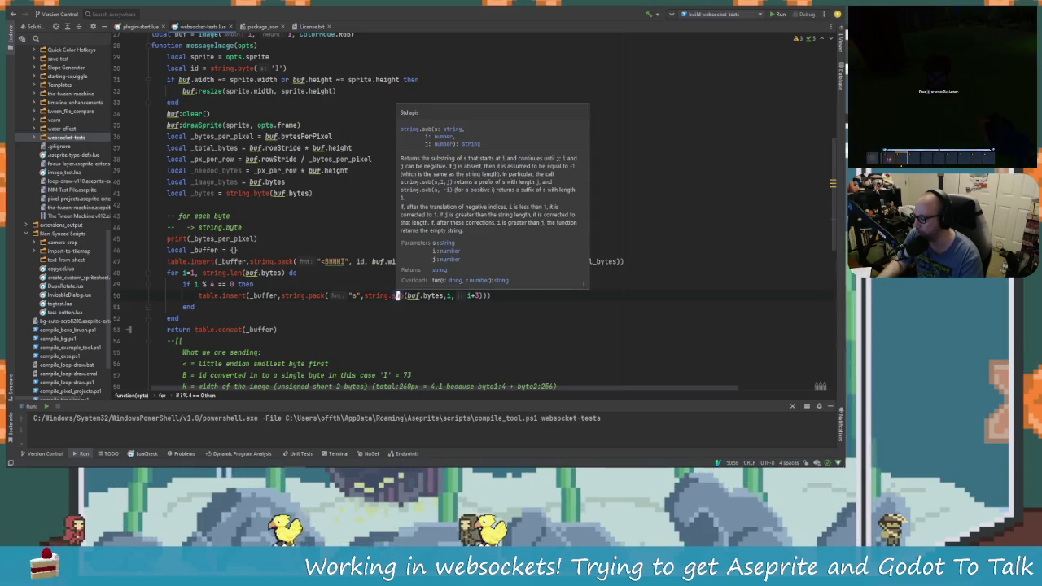
click(398, 295)
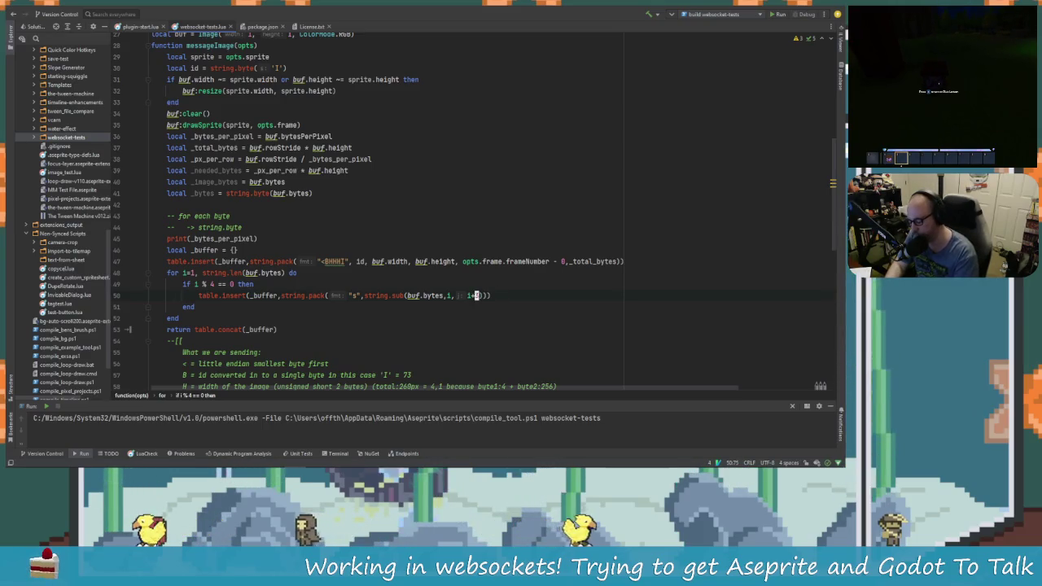
text(4)
click(253, 284)
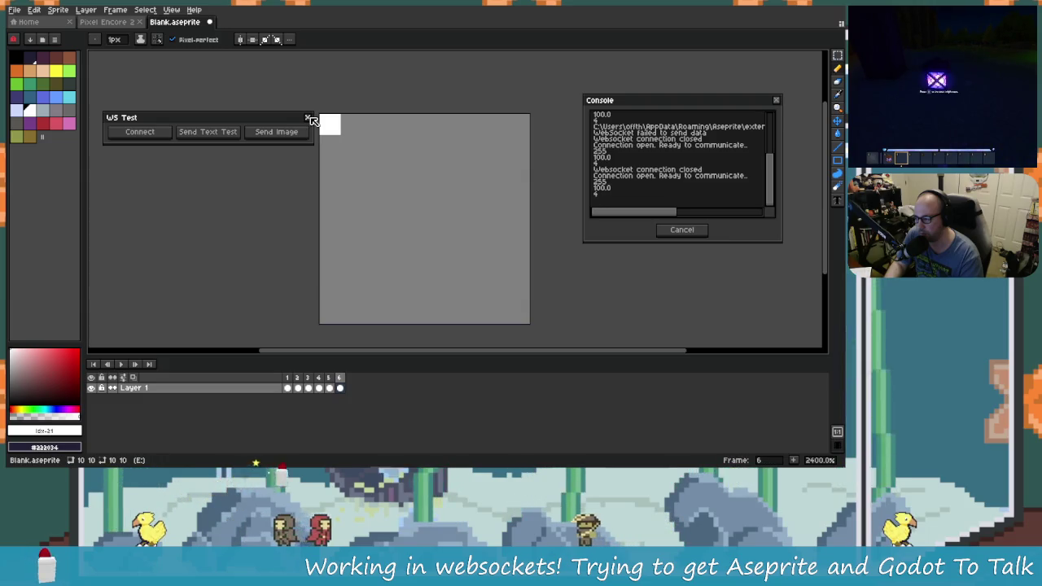
Rerun the Websocket Tests script in Aseprite, connect to the Godot server, and resend the sprite image.
click(309, 119)
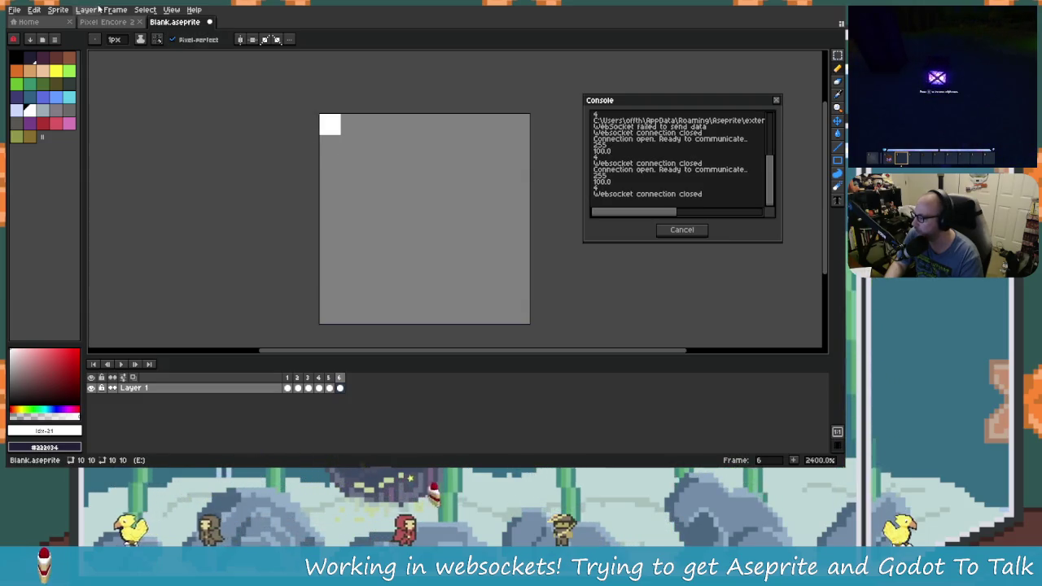
click(87, 10)
click(99, 61)
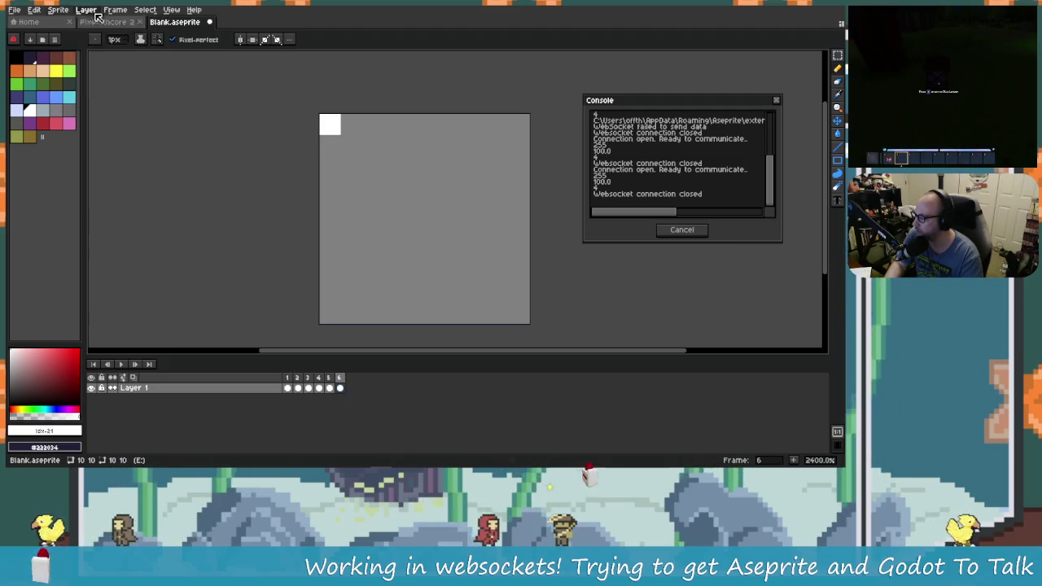
click(86, 9)
click(120, 70)
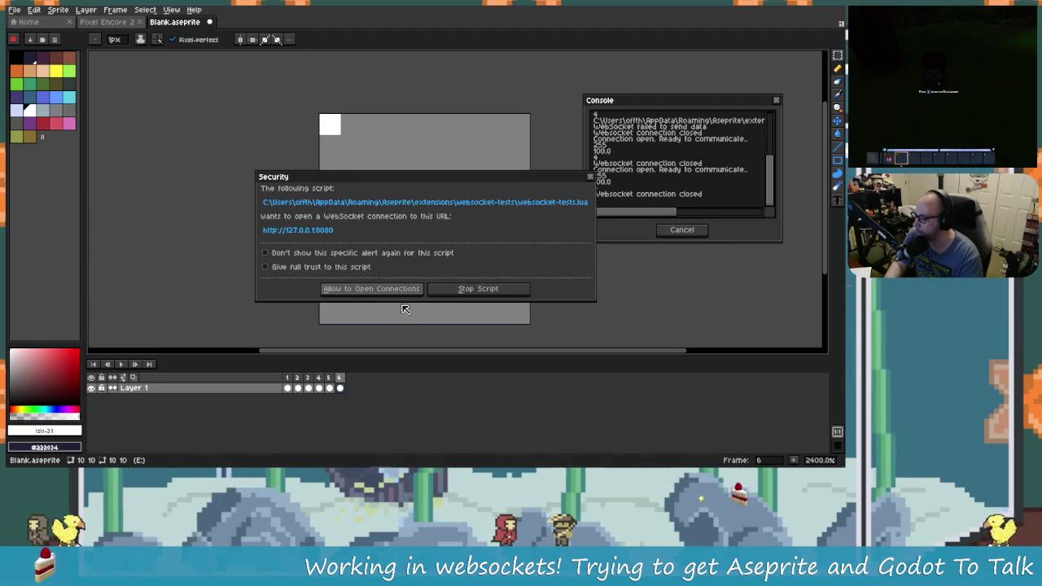
click(370, 288)
click(364, 243)
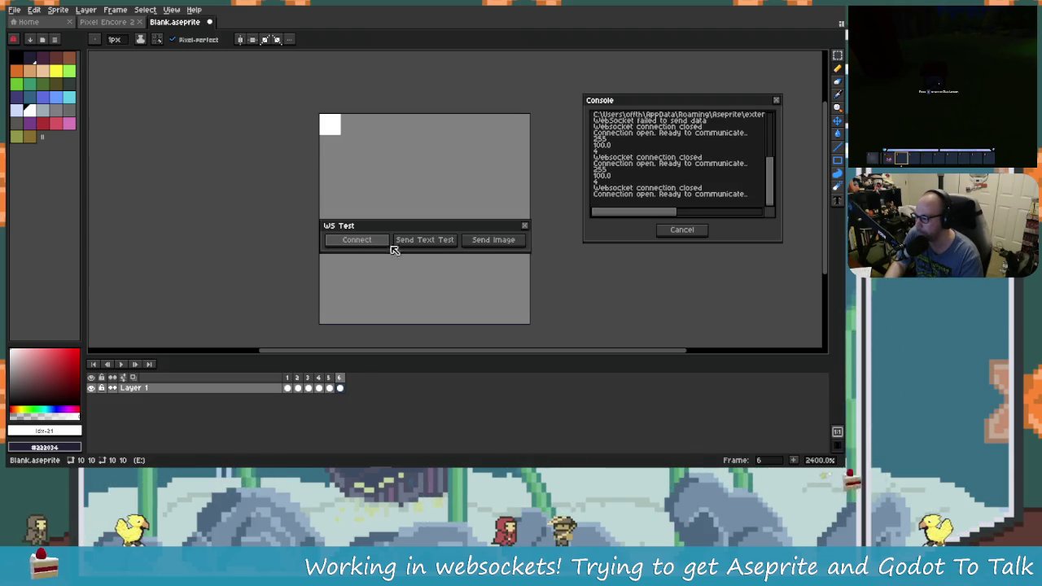
click(480, 240)
key(alt+Tab)
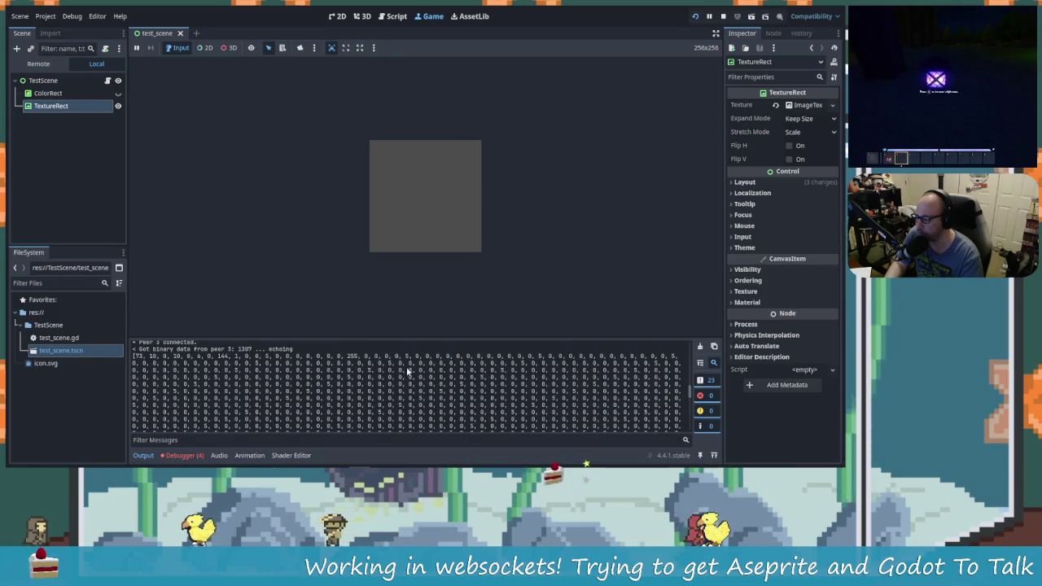
Read the header values in Godot's Output log, then see the expected 400 vs 1299 bytes decode error.
scroll(511, 408, down, 5)
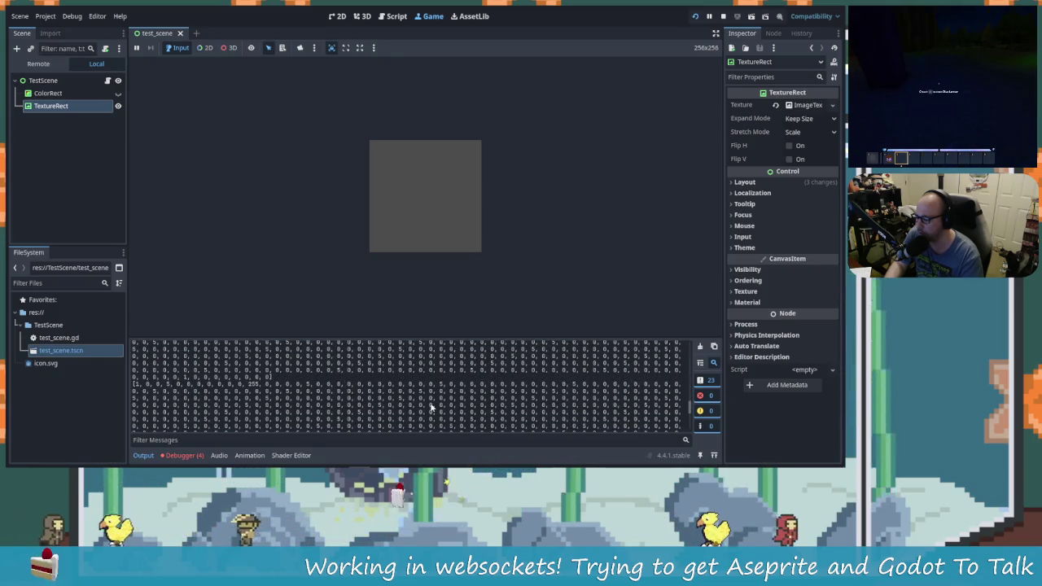
scroll(404, 403, down, 3)
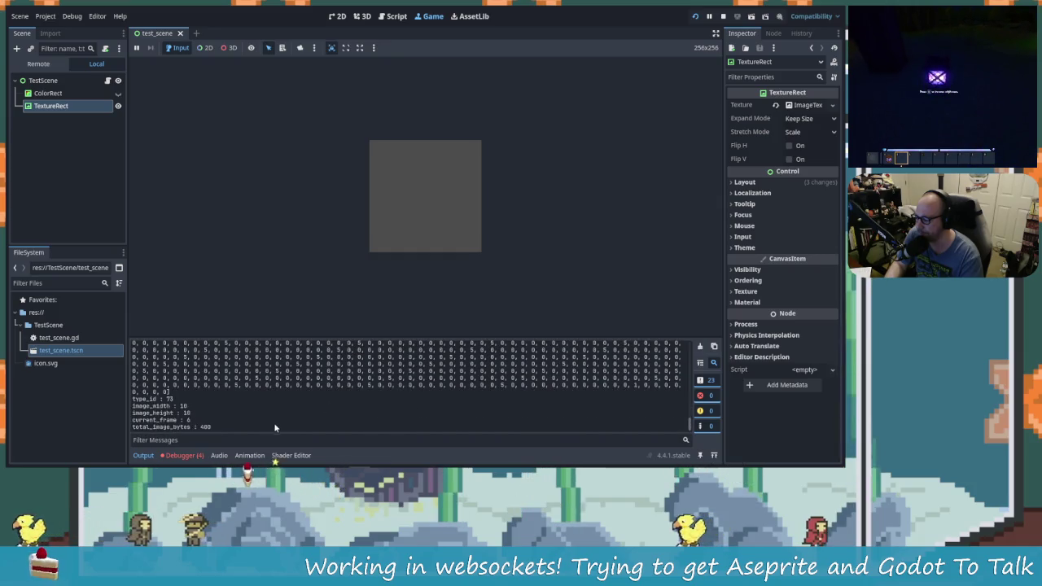
click(200, 457)
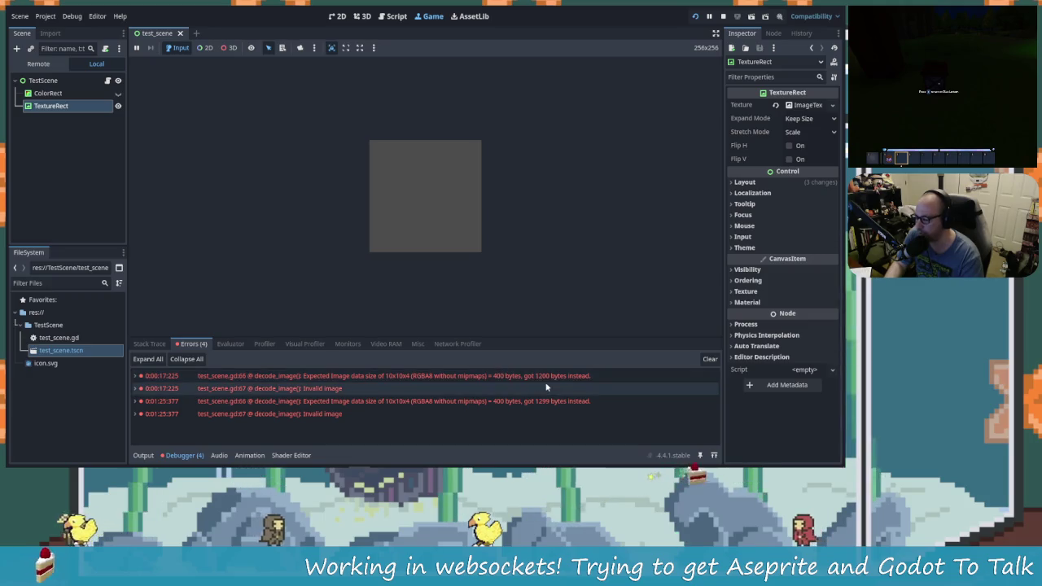
key(alt+Tab)
key(Tab)
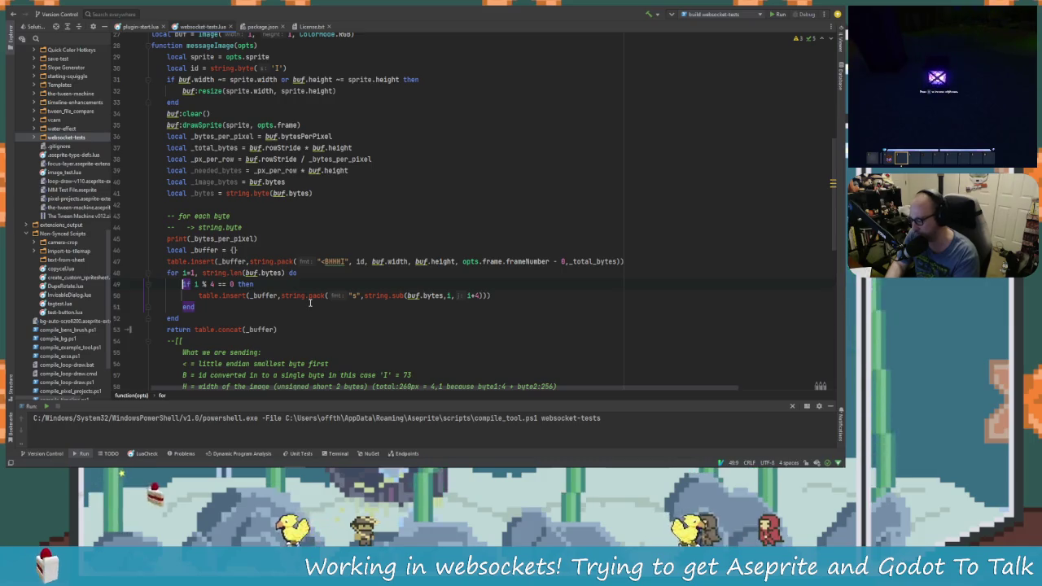
Comment out the modulo-4 check, use string.sub(buf.bytes,i), and set the pack format to "s1".
key(ctrl+slash)
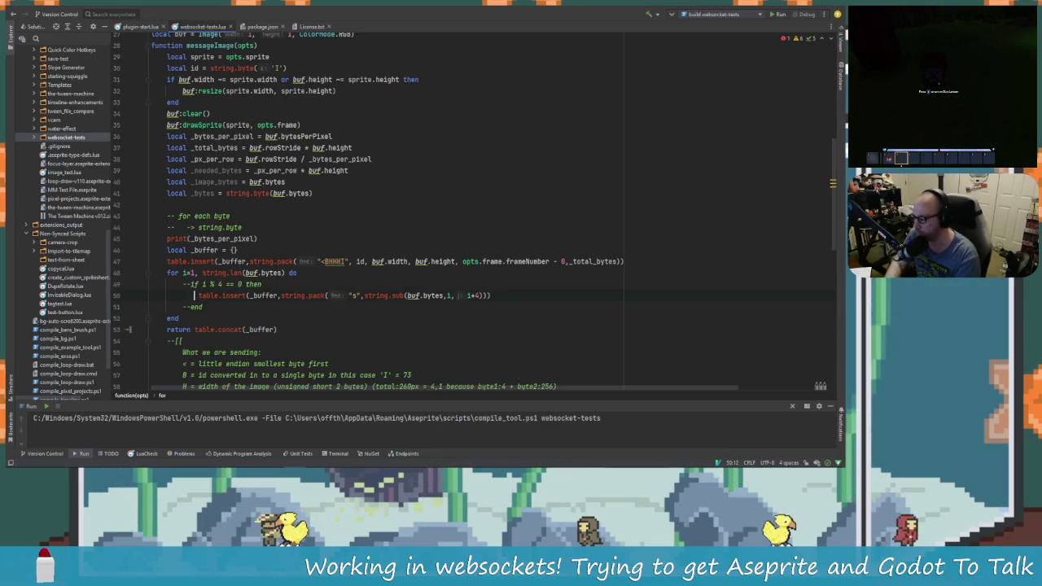
click(434, 295)
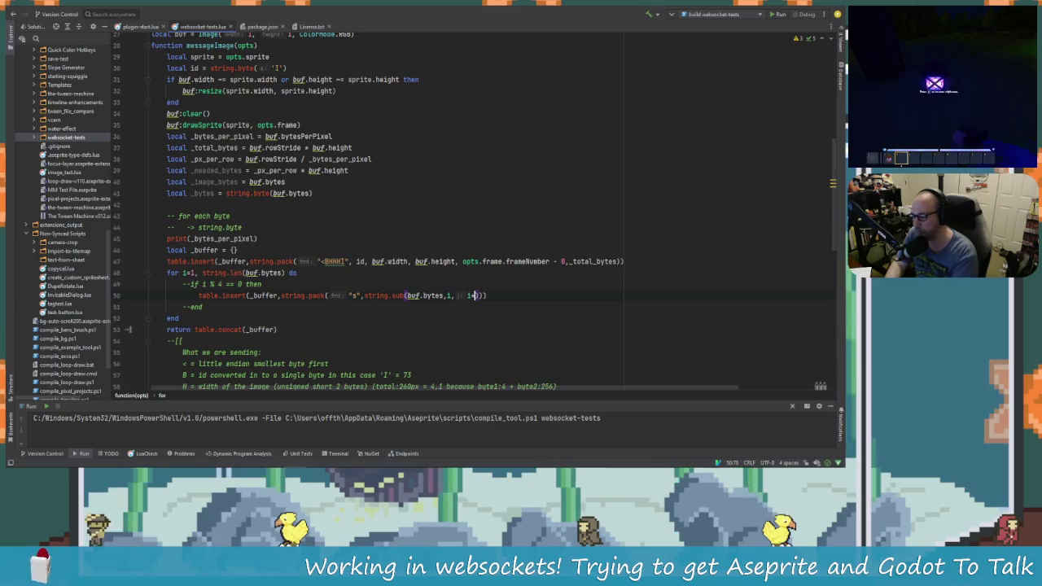
text(i)
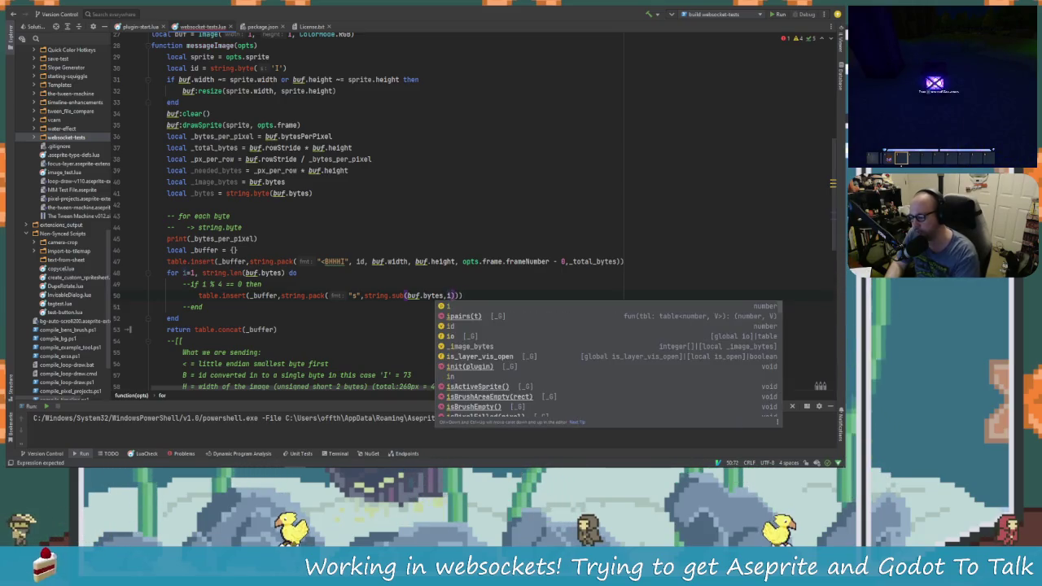
key(Escape)
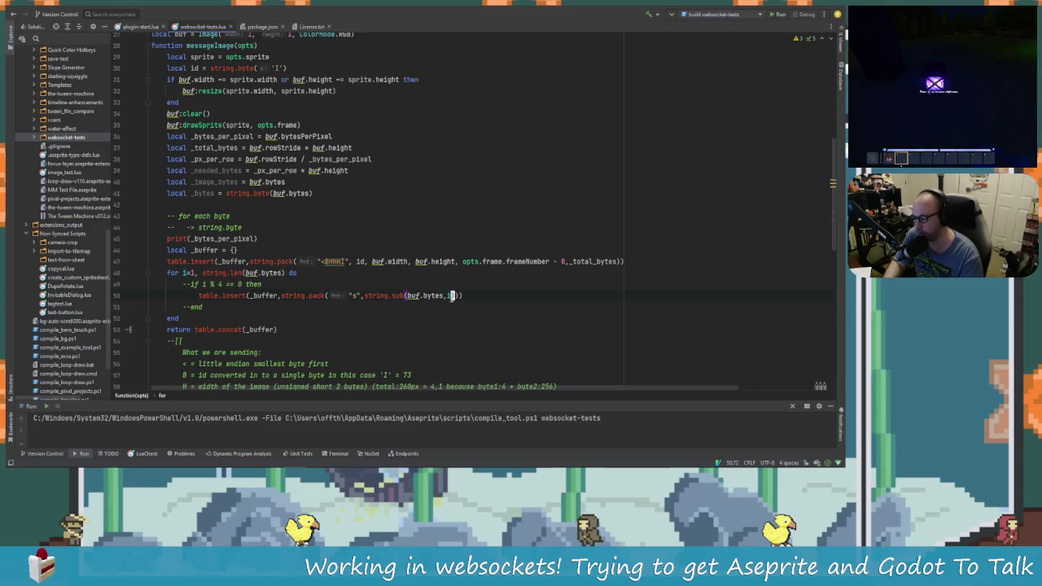
click(469, 295)
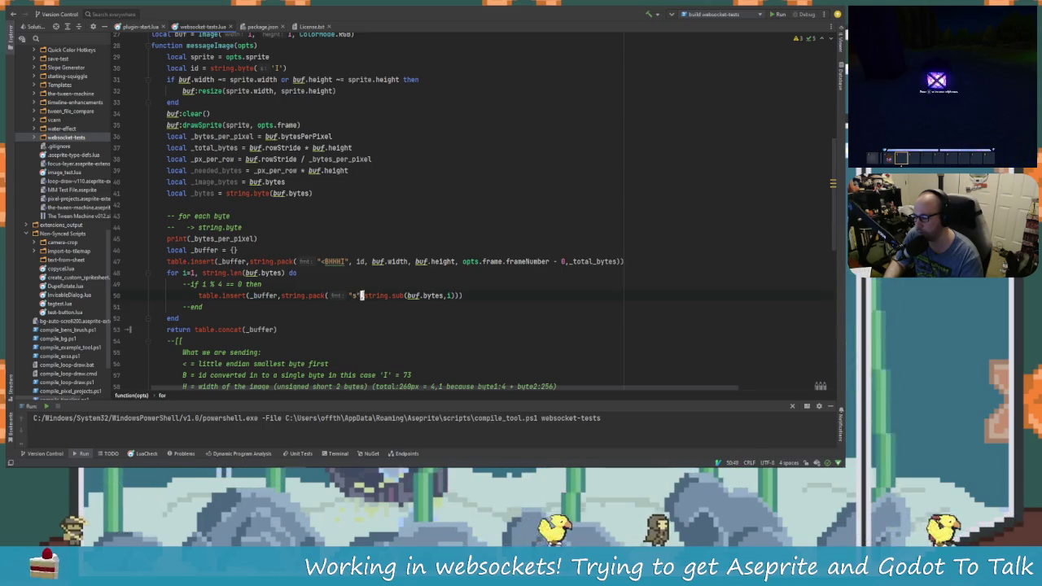
double_click(355, 296)
text(s1)
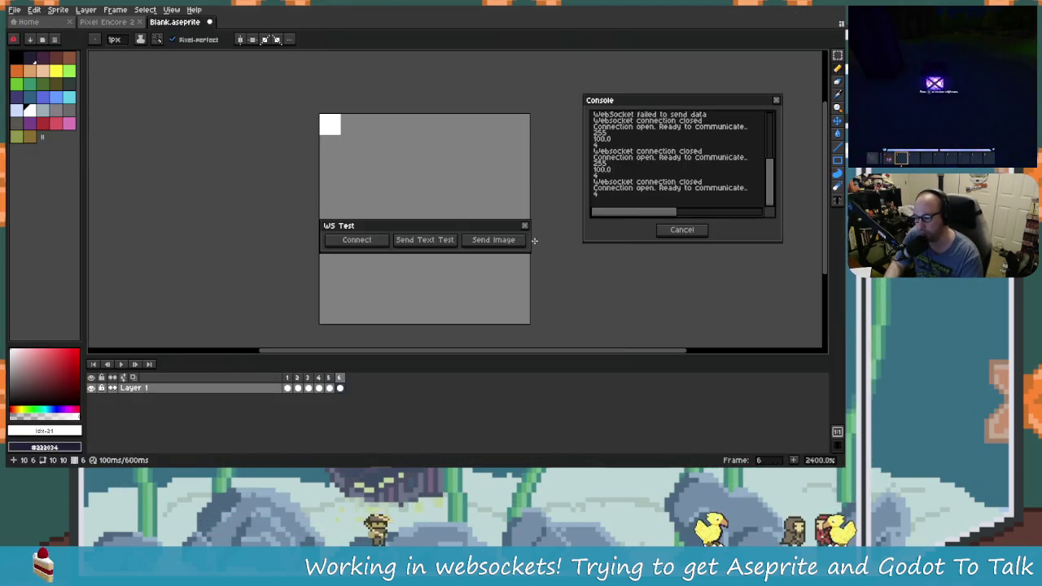
Rerun Websocket Tests on the Blank sprite, allow connections, connect, and send the image.
click(524, 226)
click(95, 23)
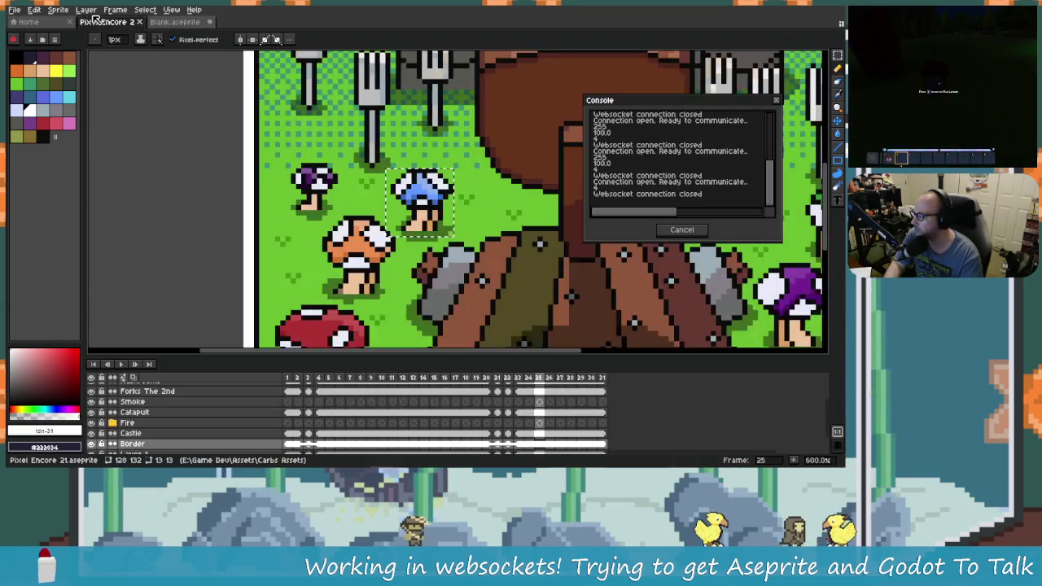
click(192, 26)
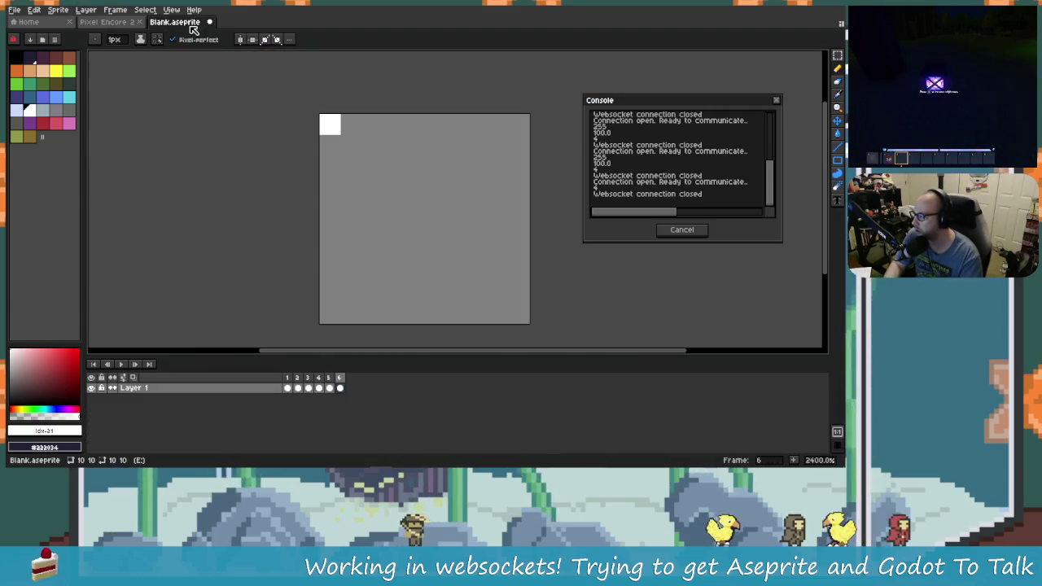
click(86, 10)
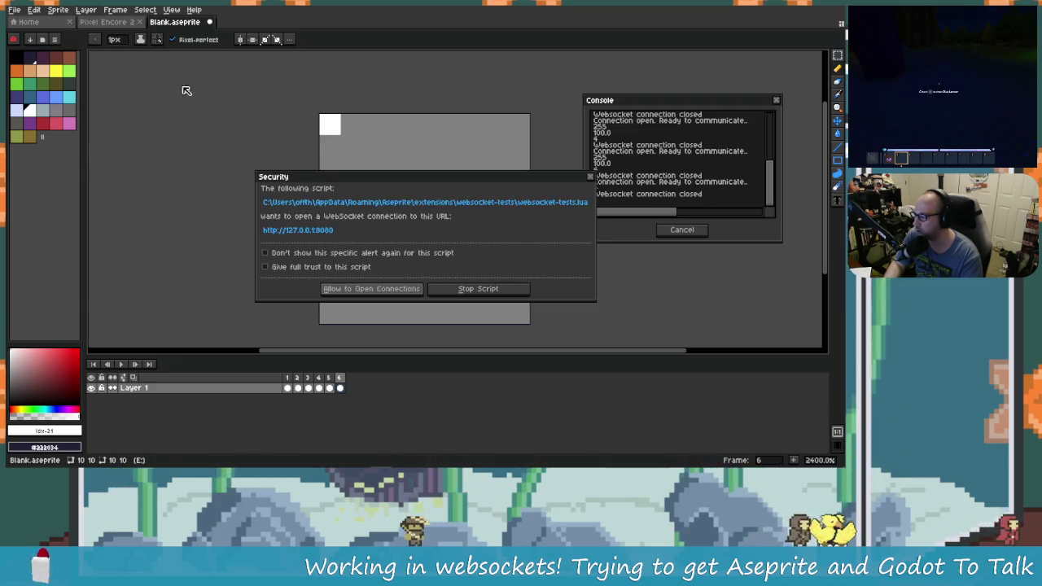
click(395, 287)
click(380, 241)
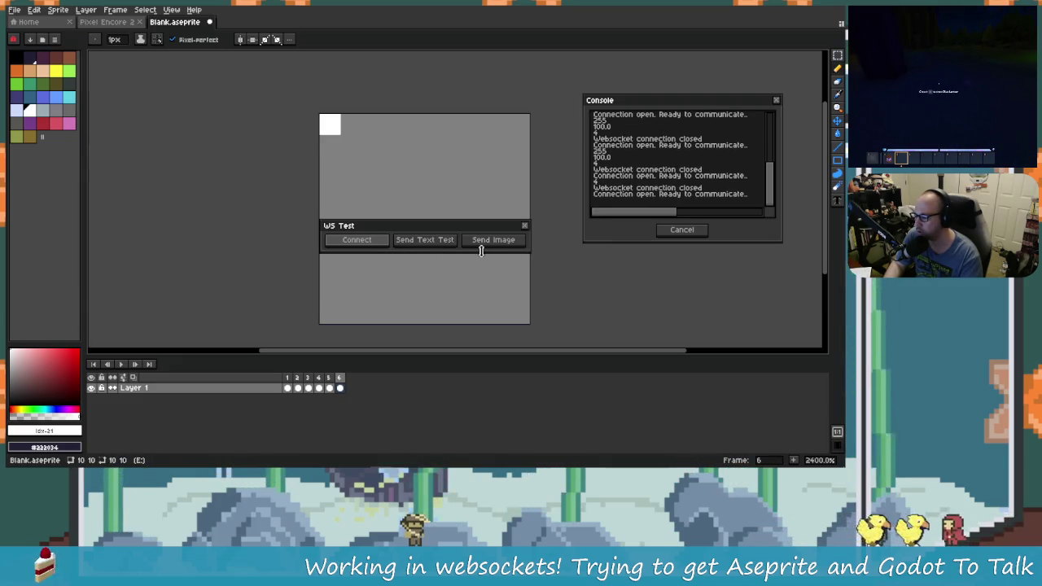
click(500, 241)
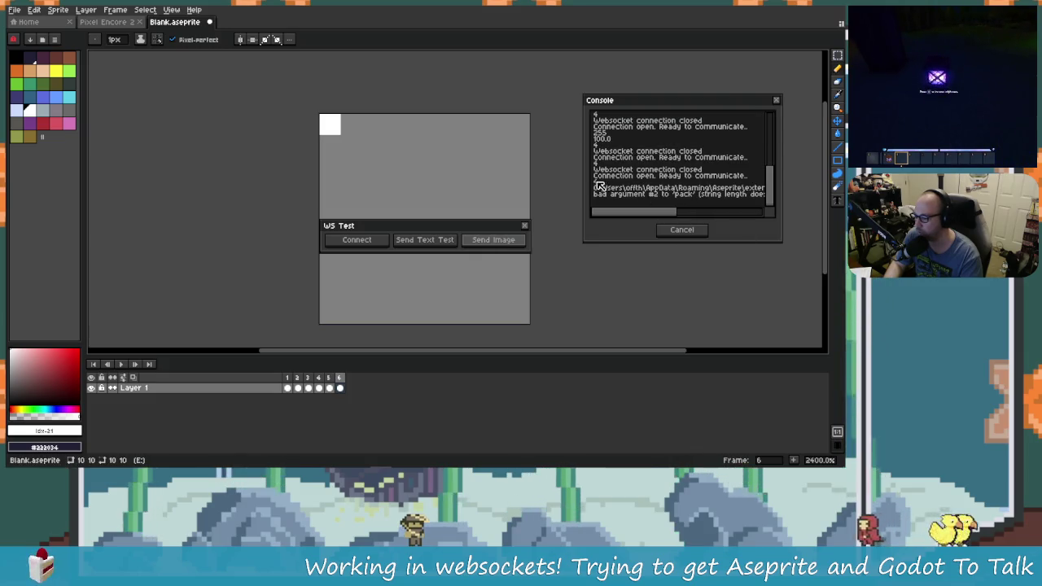
Widen the Console to read the full 'string length does not fit' pack error.
drag(583, 190, 439, 204)
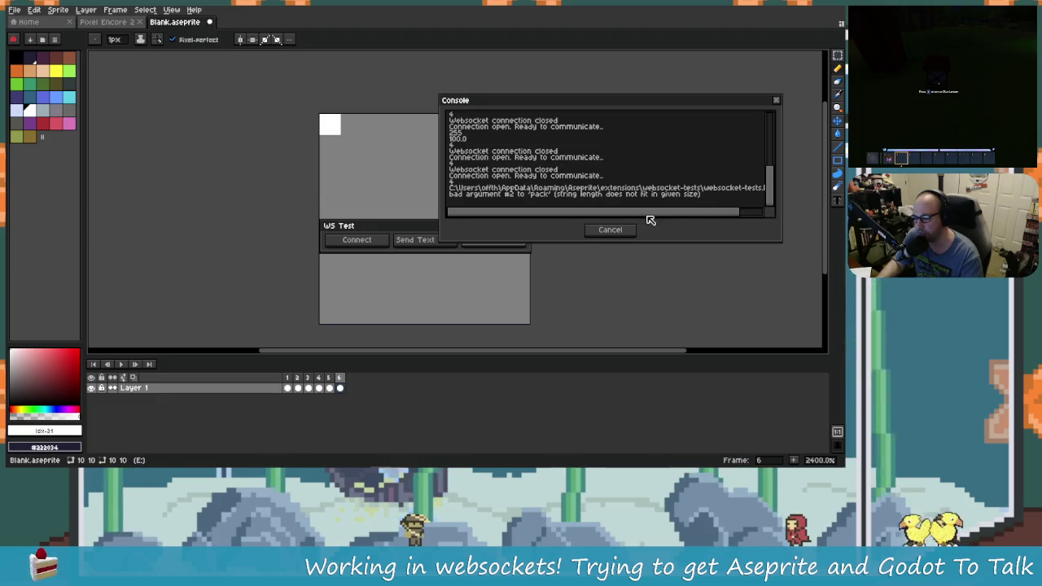
click(672, 218)
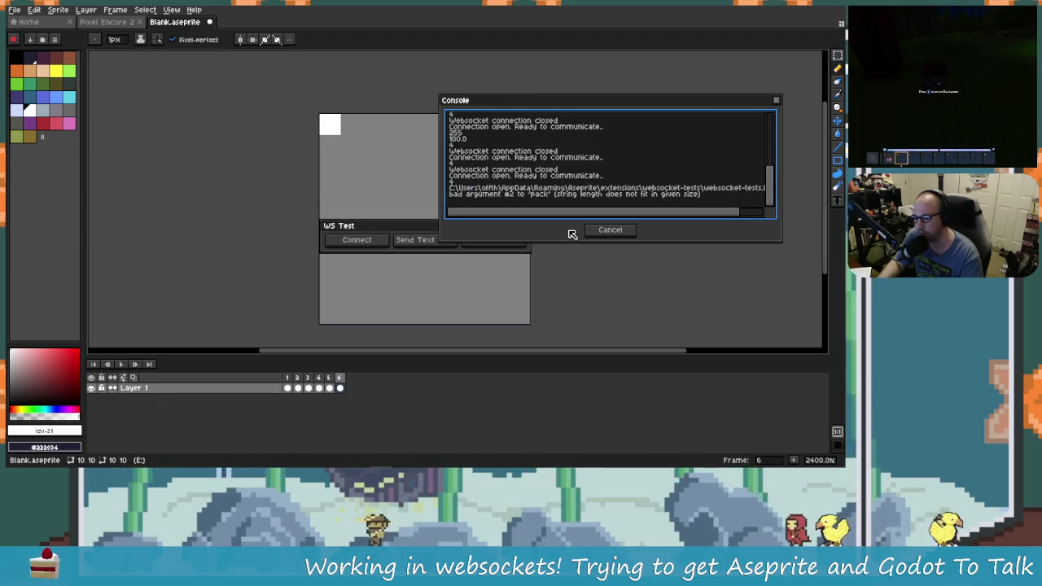
key(alt+Tab)
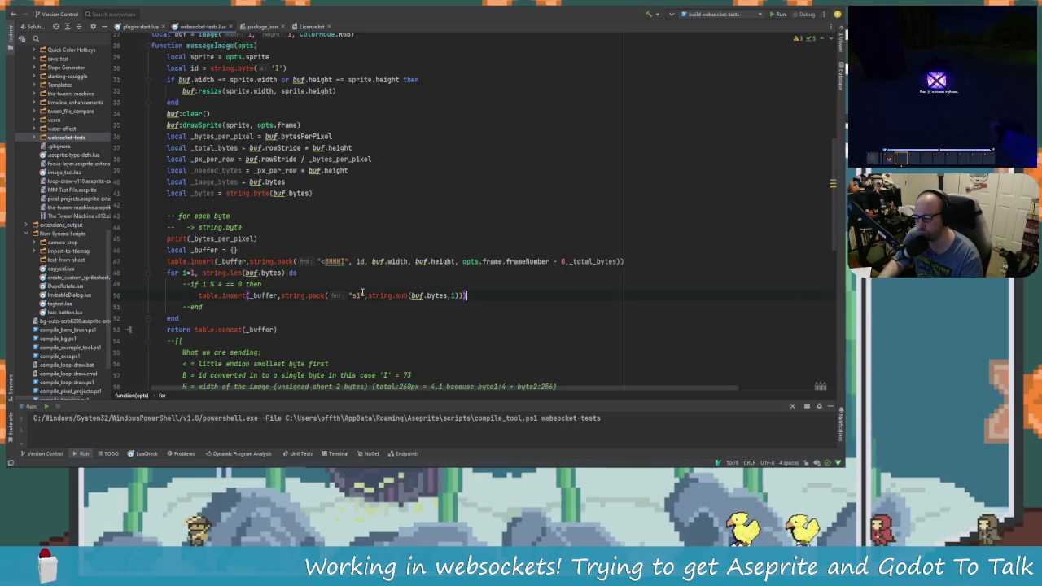
Change the string.pack format on line 50 from "s" to "s1".
text(1)
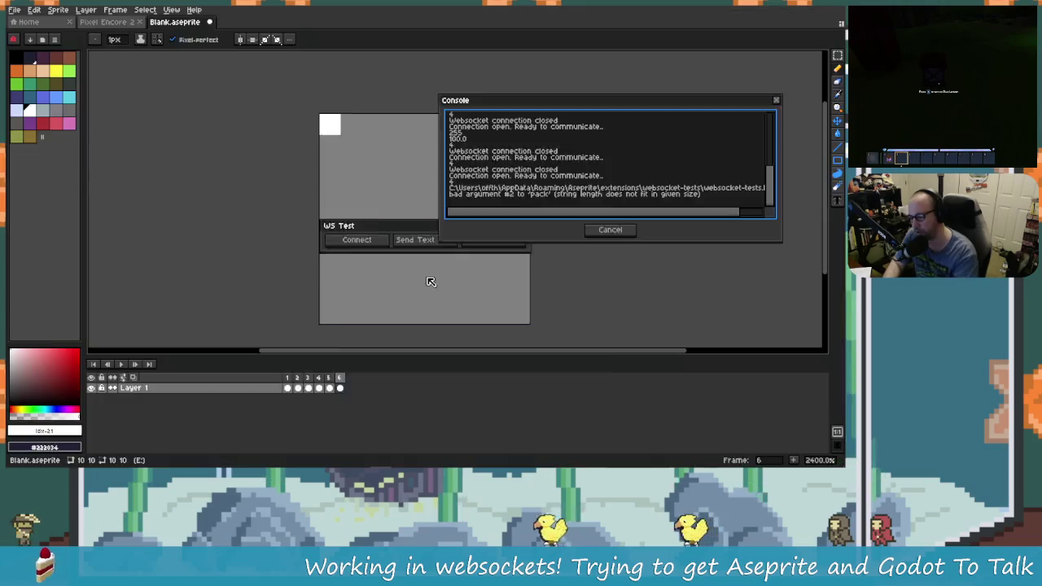
Close the preferences, Console and WS Test dialogs in Aseprite.
key(Escape)
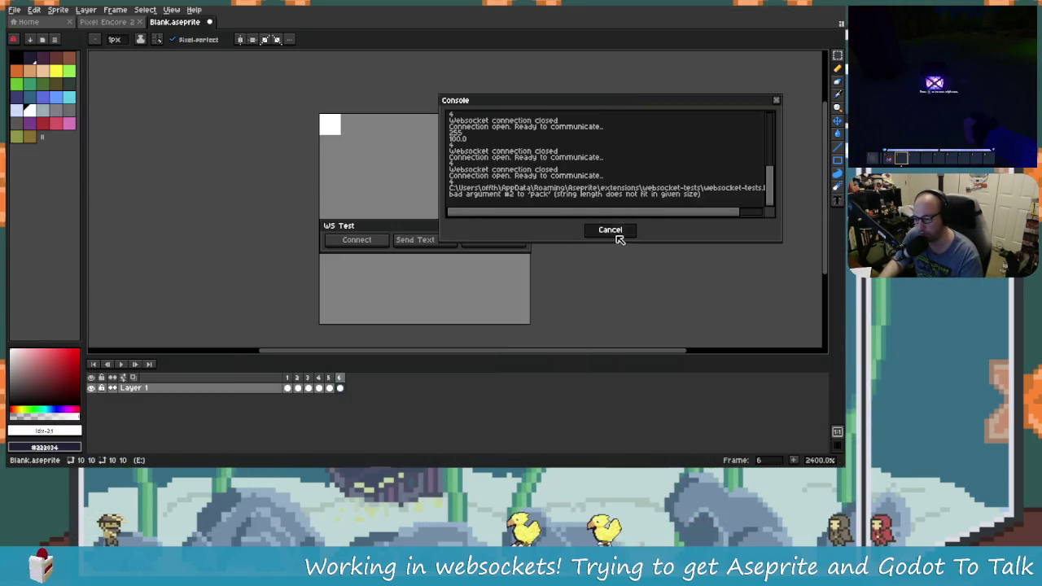
click(615, 234)
click(525, 227)
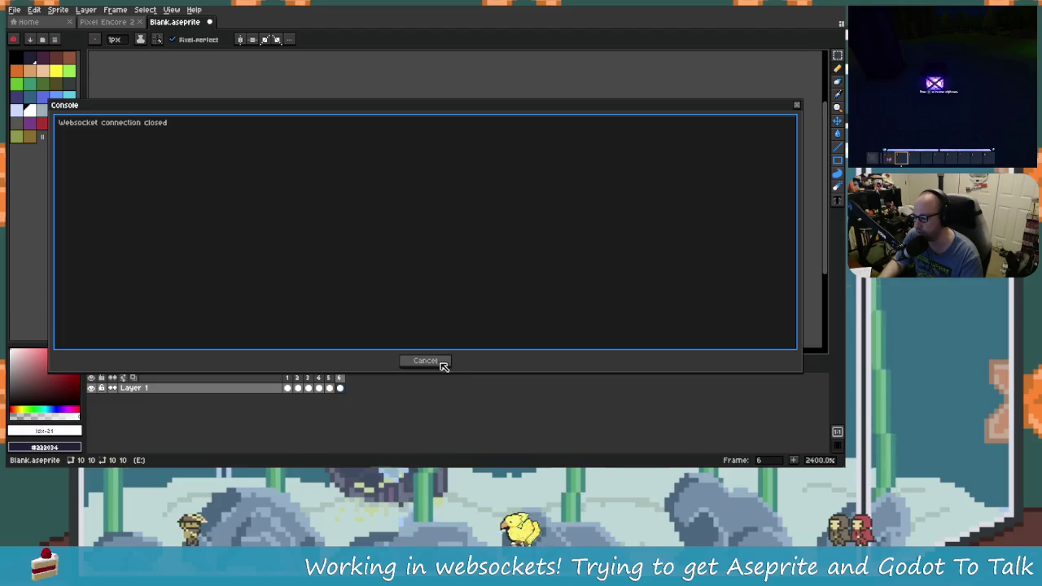
click(426, 361)
Relaunch Websocket Tests, allow connections, connect to the local server, and send the sprite image.
click(87, 10)
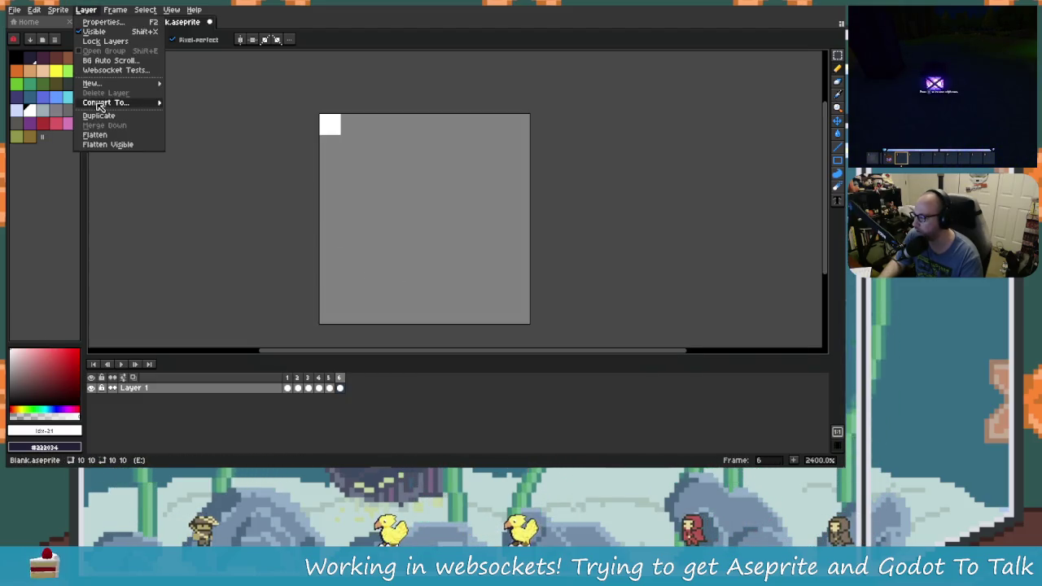
click(122, 70)
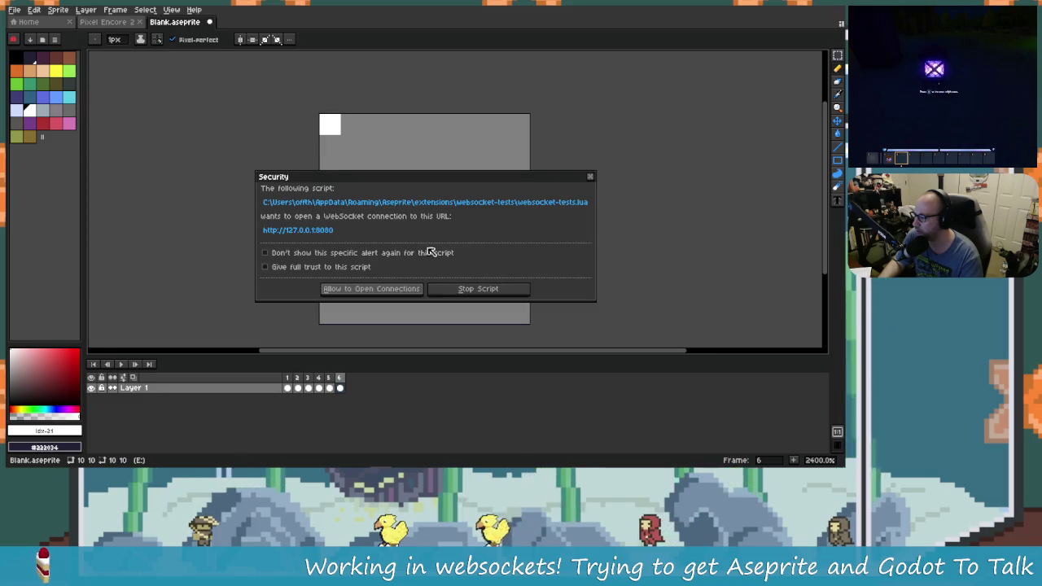
click(392, 292)
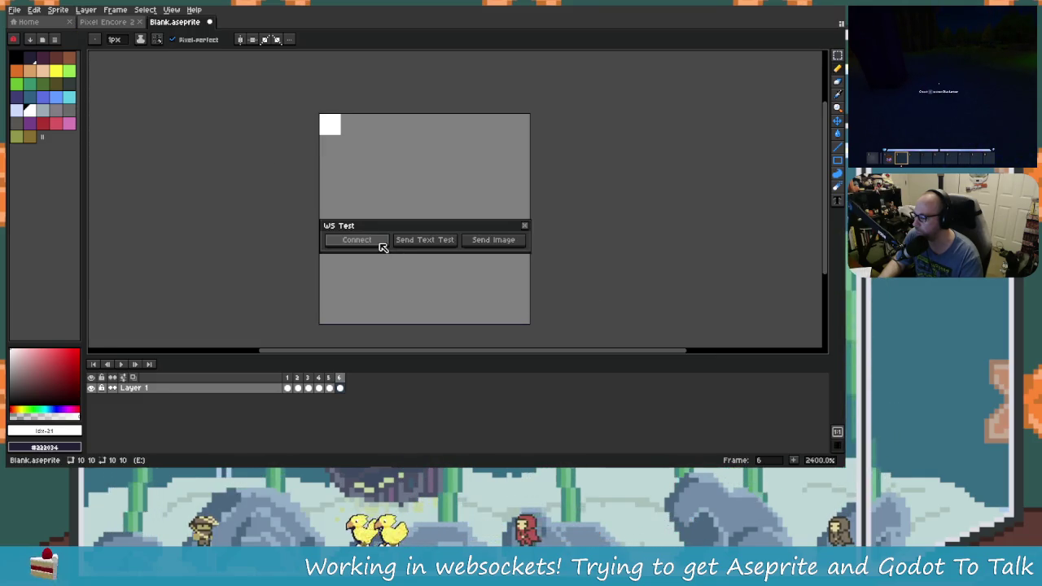
click(381, 244)
drag(304, 237, 597, 265)
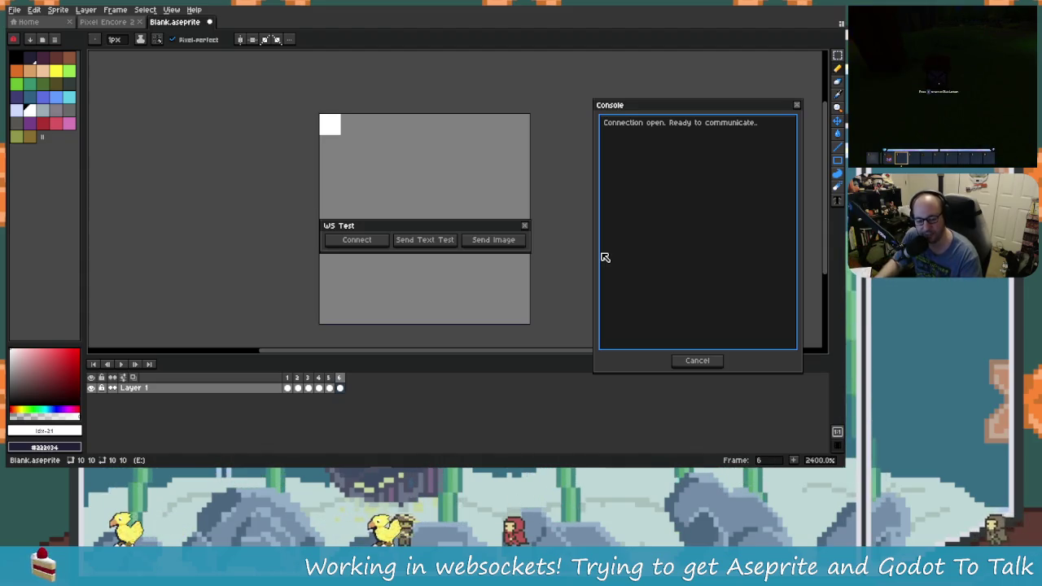
click(516, 240)
key(alt+Tab)
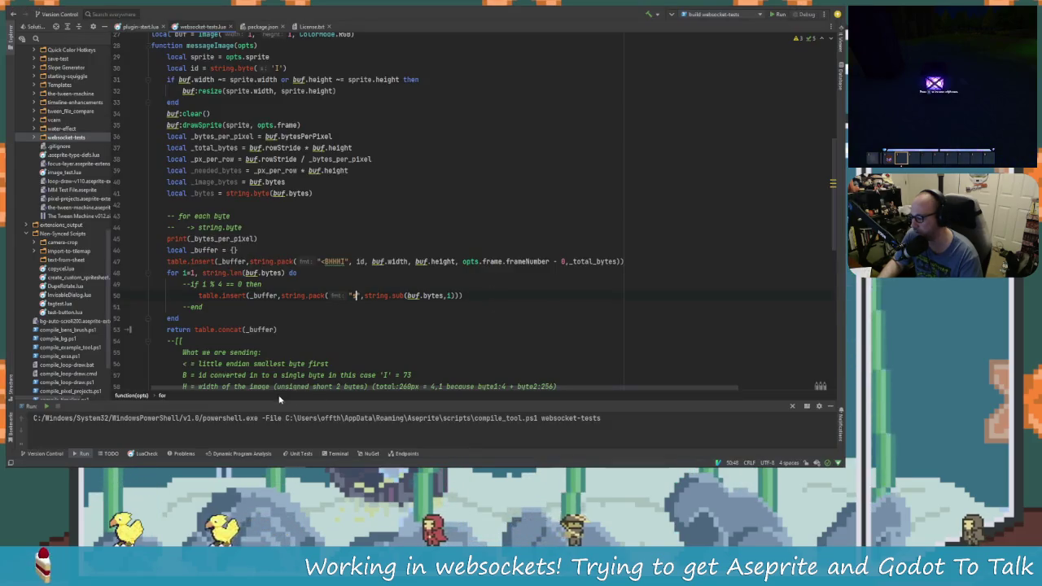
key(alt+Tab)
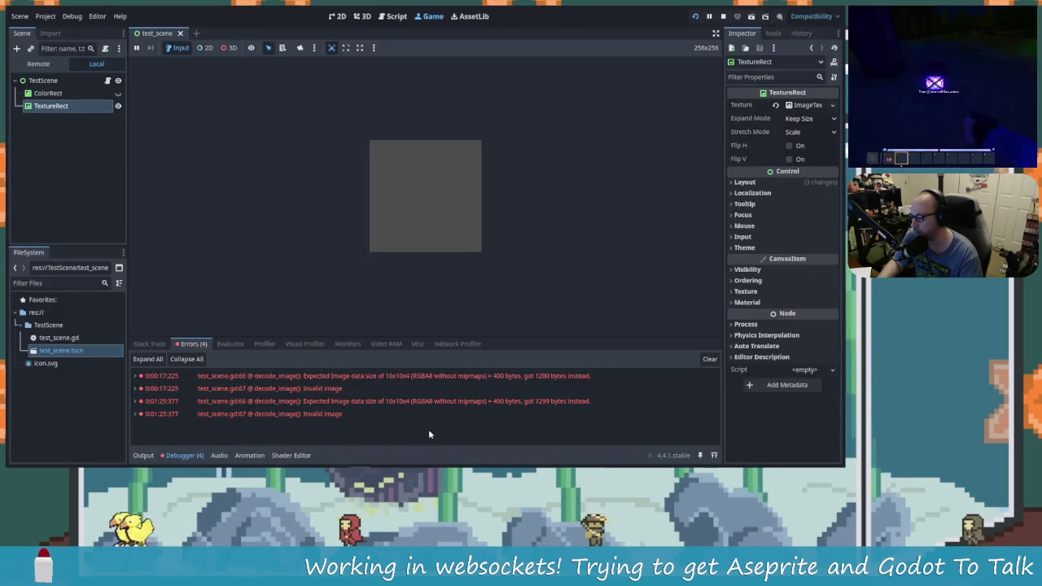
Restart the Godot test scene with F5 for a fresh log and recheck the decode_image errors.
click(144, 456)
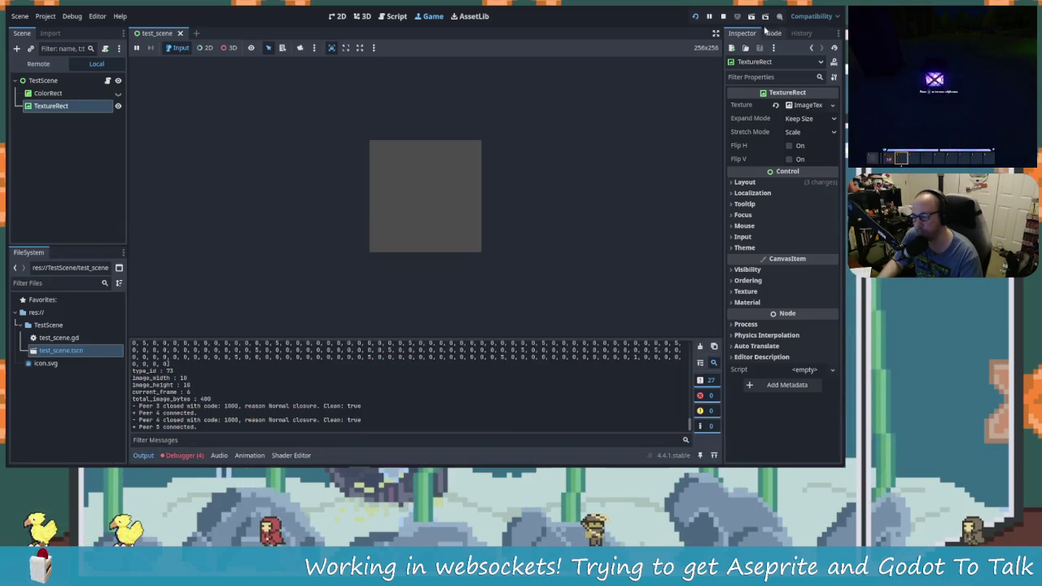
key(F5)
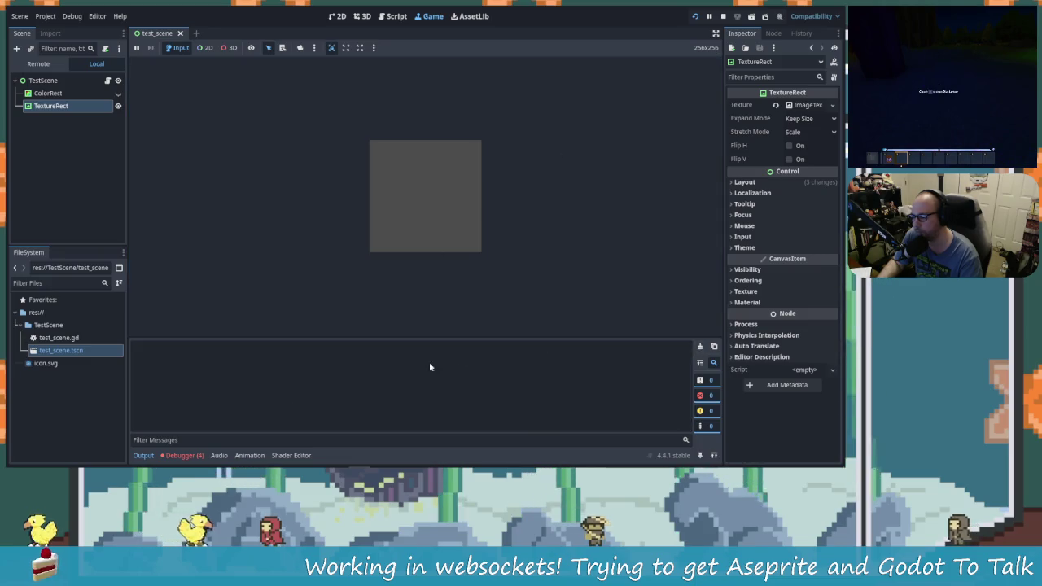
click(182, 454)
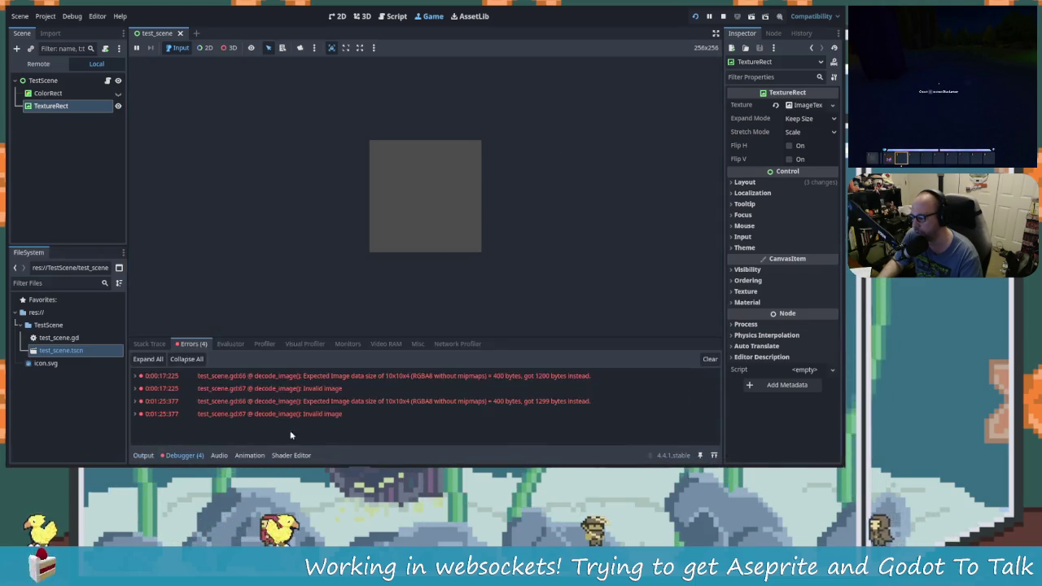
key(alt+Tab)
key(alt+Tab)
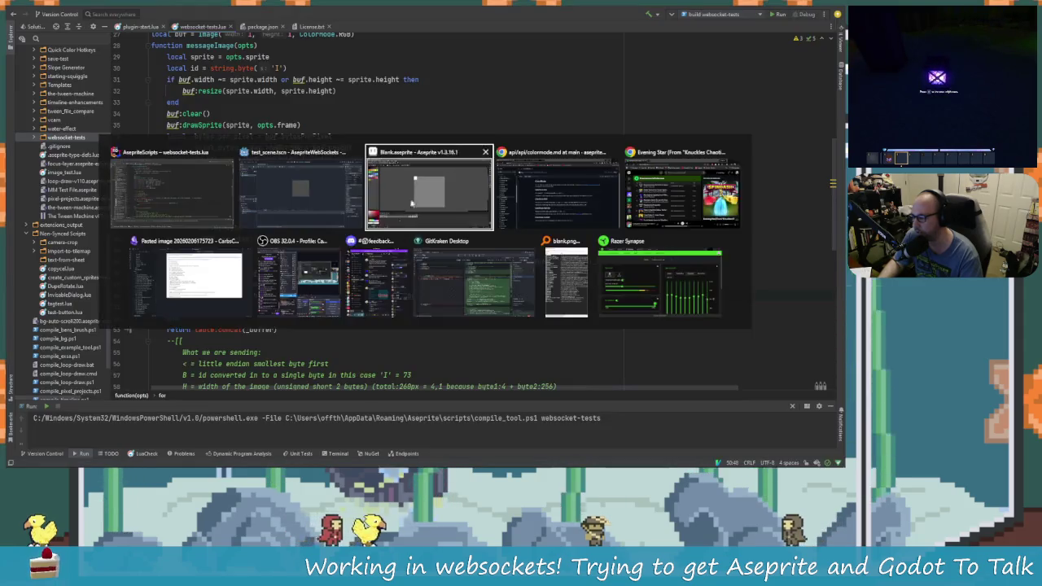
Close the WS Test dialog and undo the stray white pixel in Aseprite.
click(408, 212)
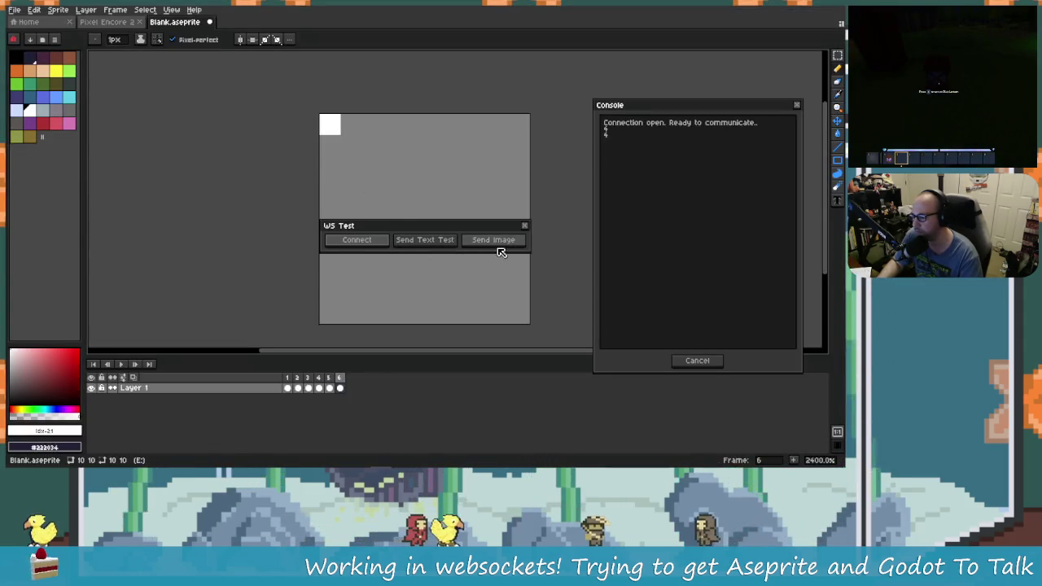
click(524, 225)
click(500, 214)
key(ctrl+z)
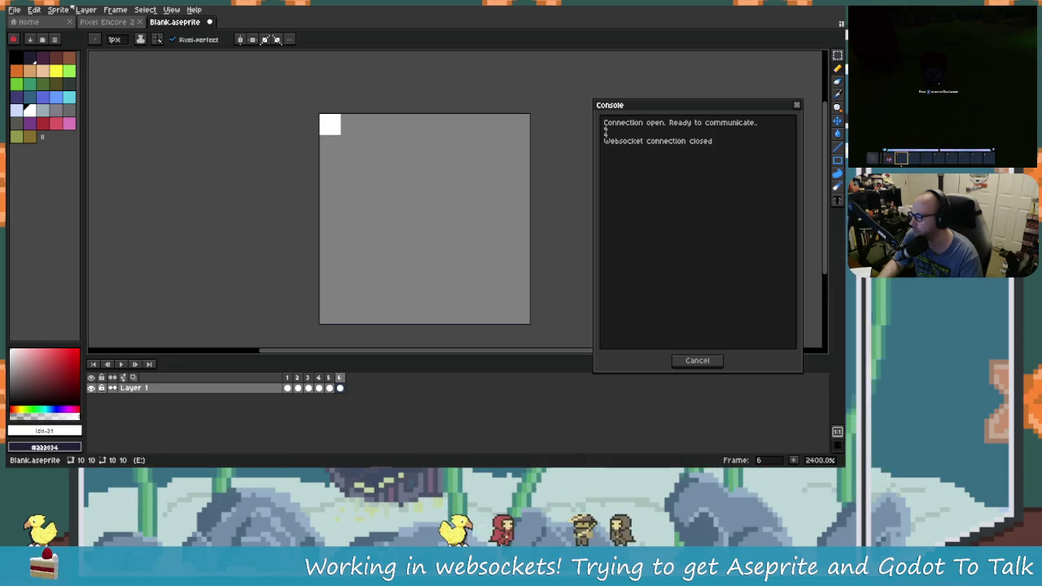
Relaunch Websocket Tests, allow connections, and confirm the connection in Godot's Output log.
click(86, 10)
click(140, 70)
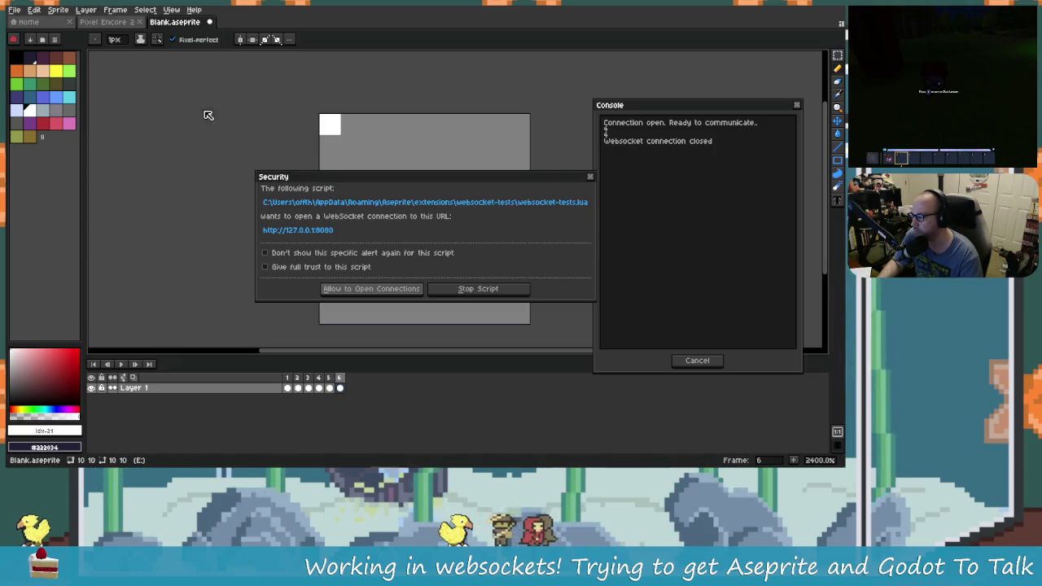
click(409, 293)
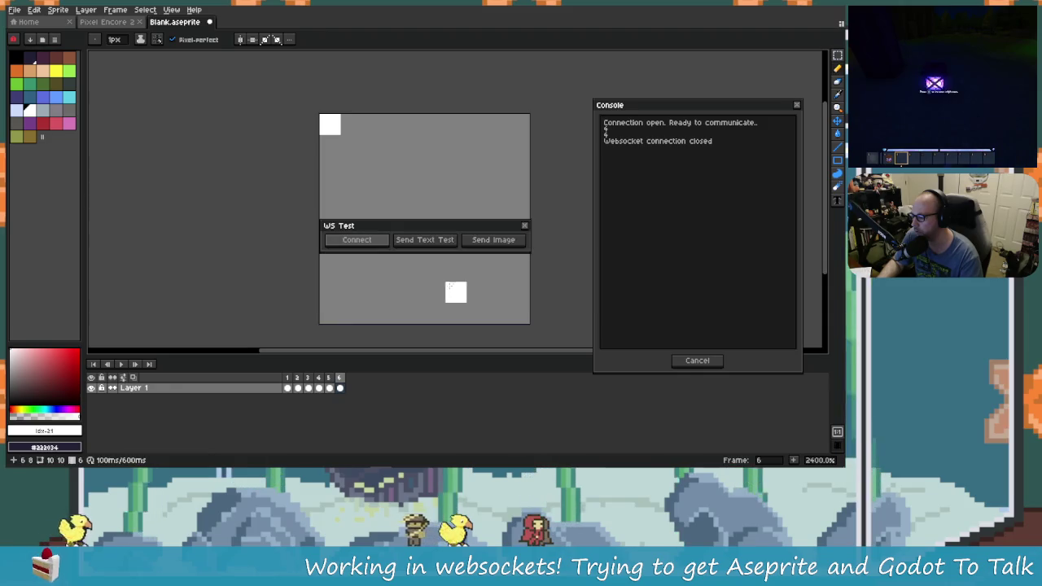
key(alt+Tab)
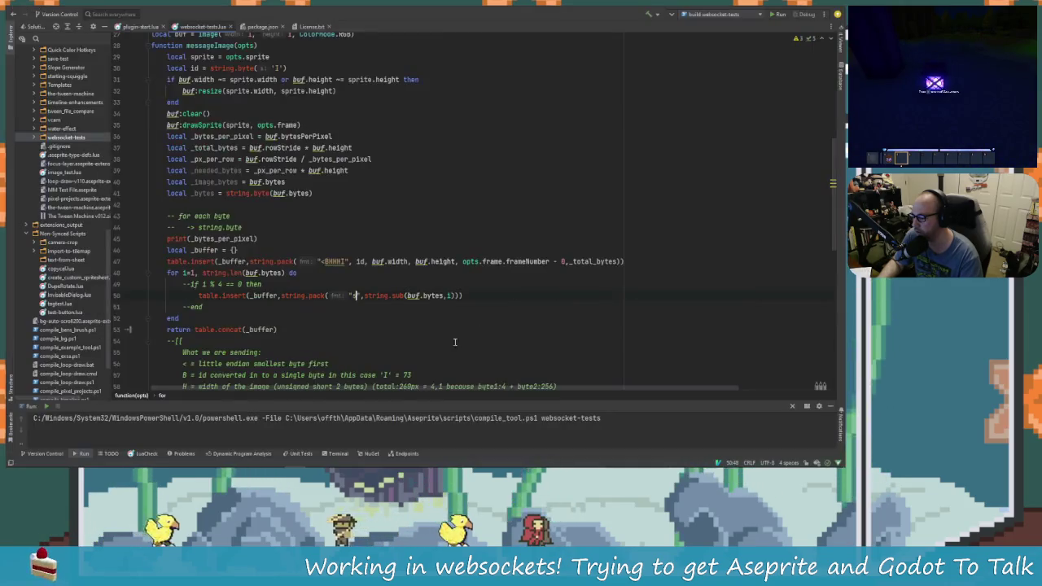
key(alt+Tab)
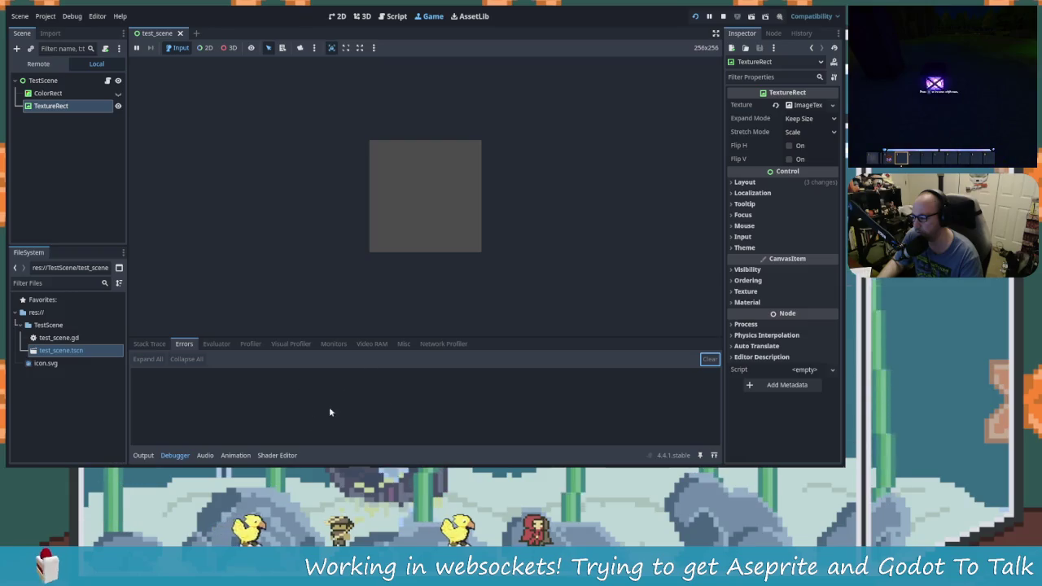
click(150, 457)
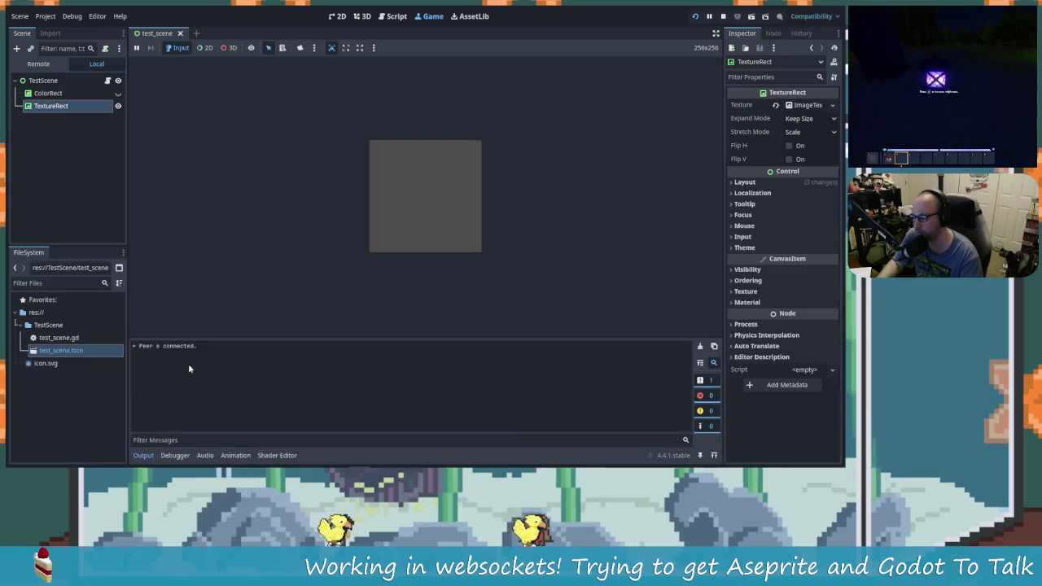
Send the sprite image and verify Godot received it as peer 6 without decode errors.
key(alt+Tab)
key(alt+Tab)
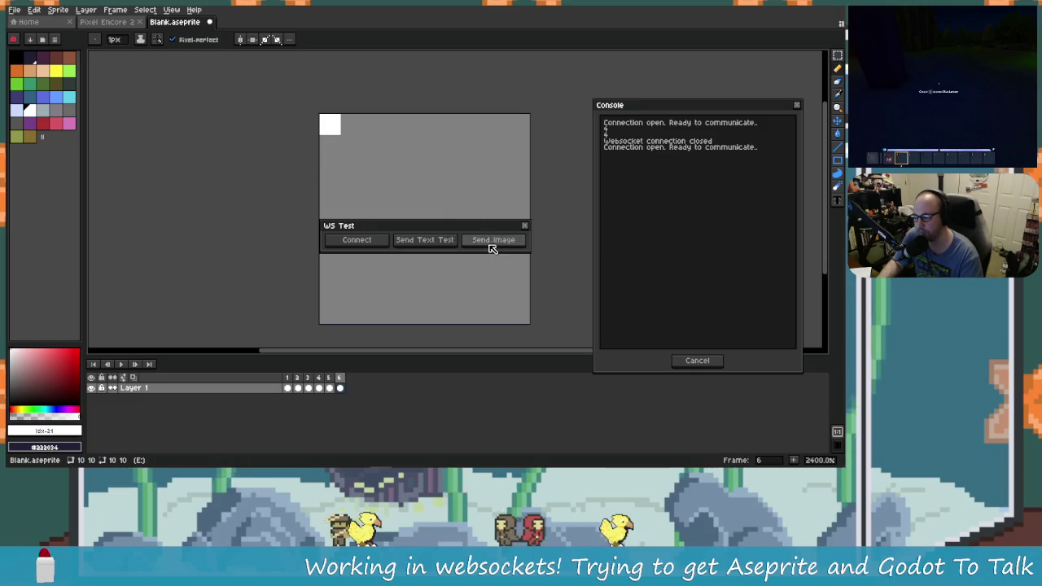
click(491, 243)
key(alt+Tab)
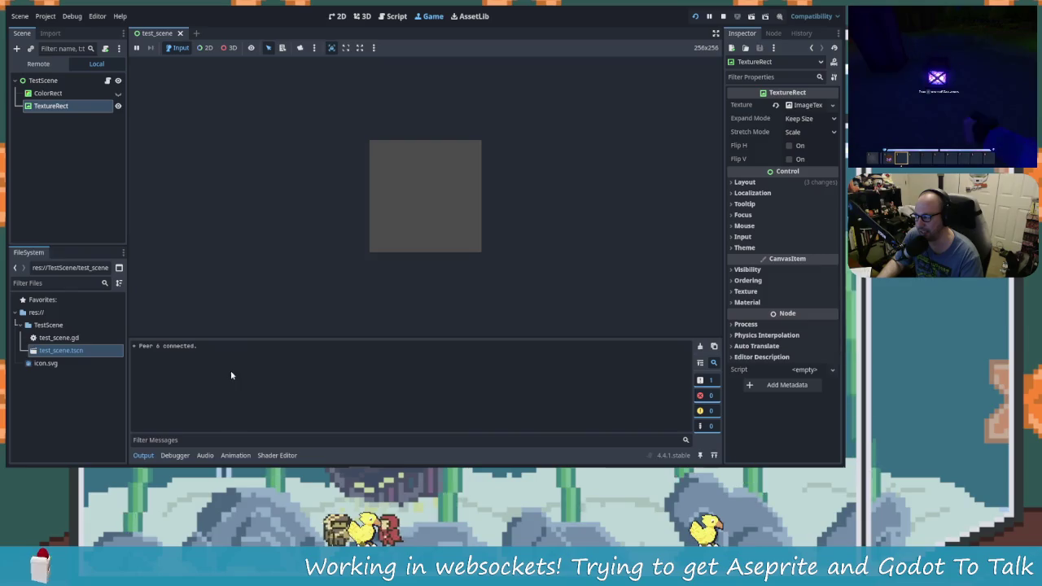
click(163, 456)
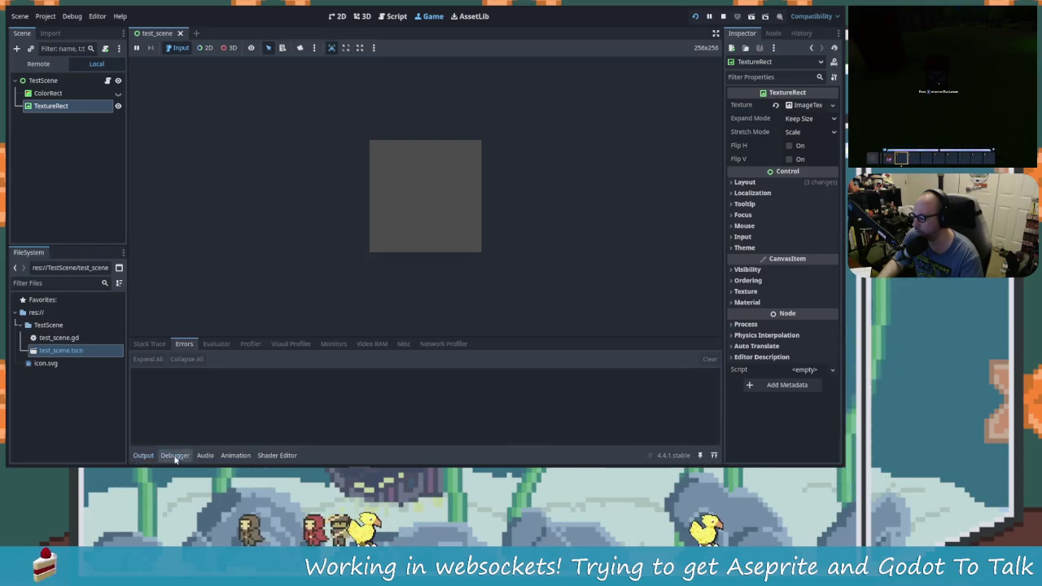
click(143, 455)
key(alt+Tab)
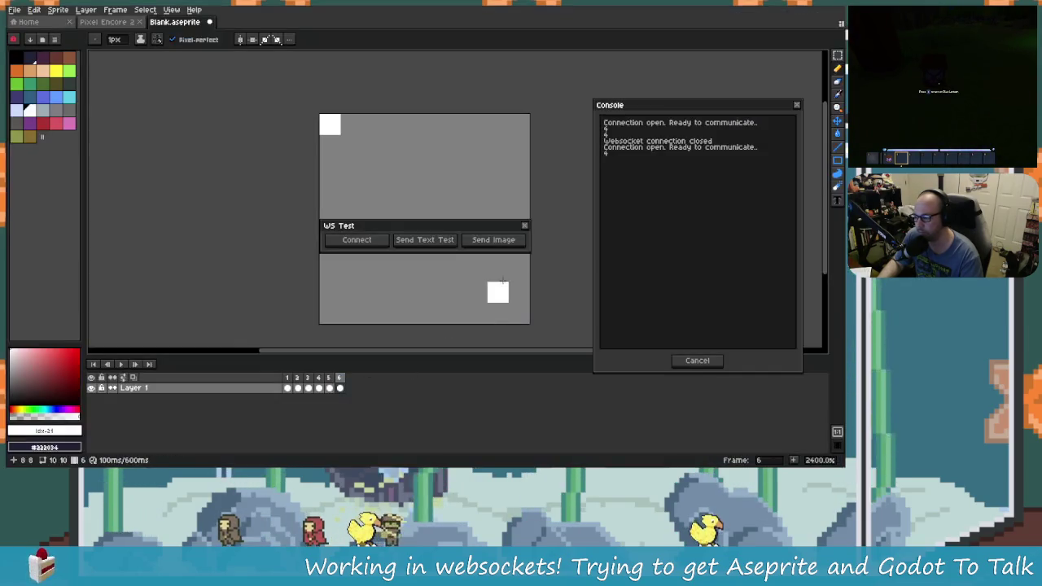
key(alt+Tab)
key(Tab)
key(Tab)
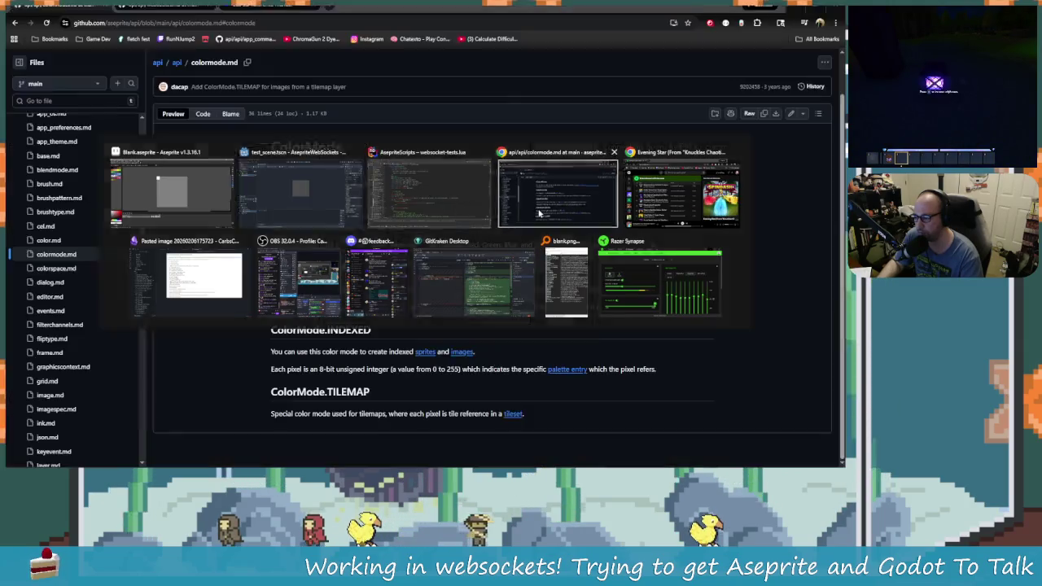
key(alt+Tab)
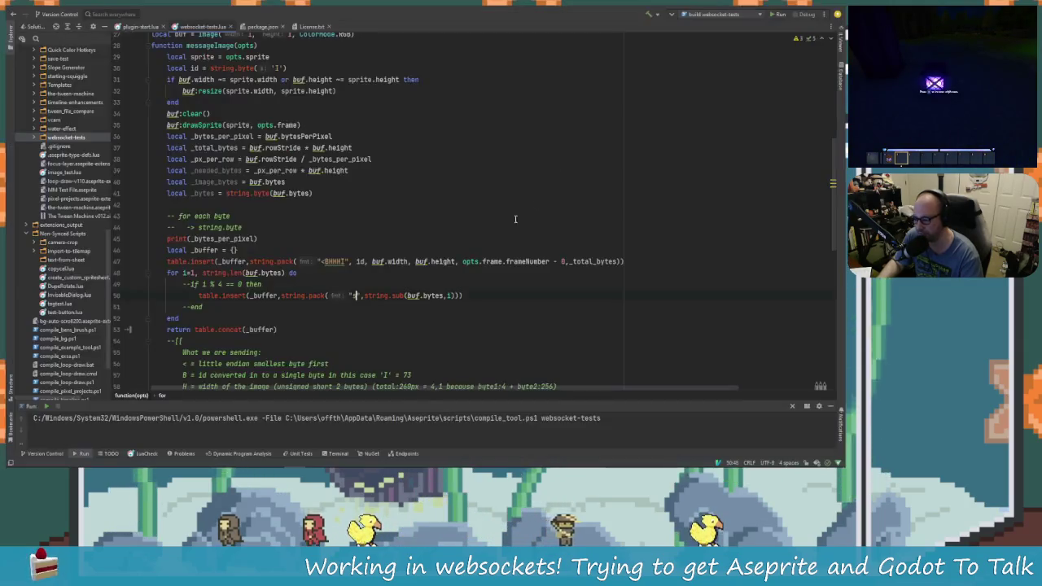
Replace string.sub with string.byte in line 50's pack call.
click(465, 297)
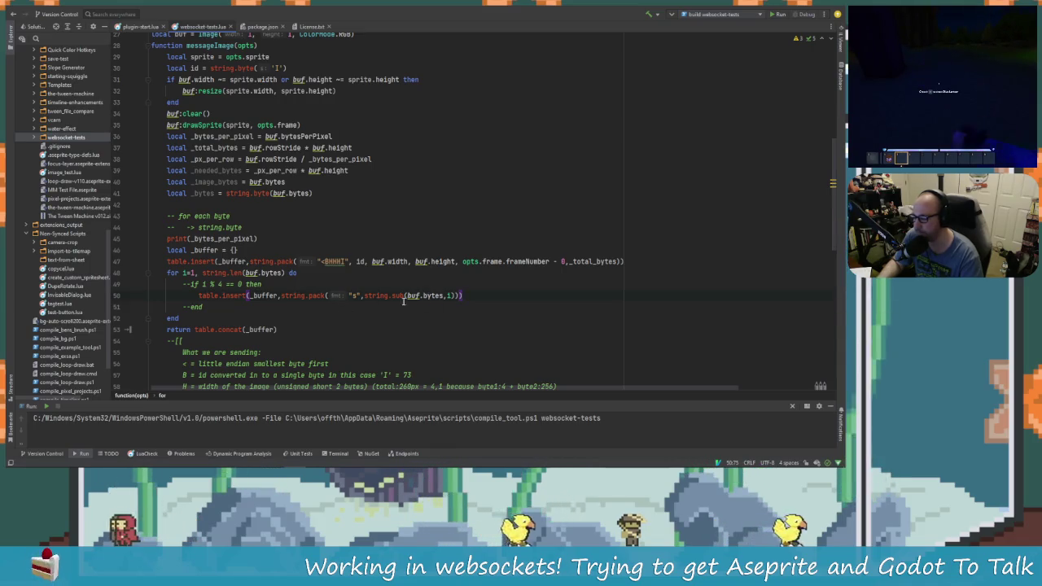
click(352, 295)
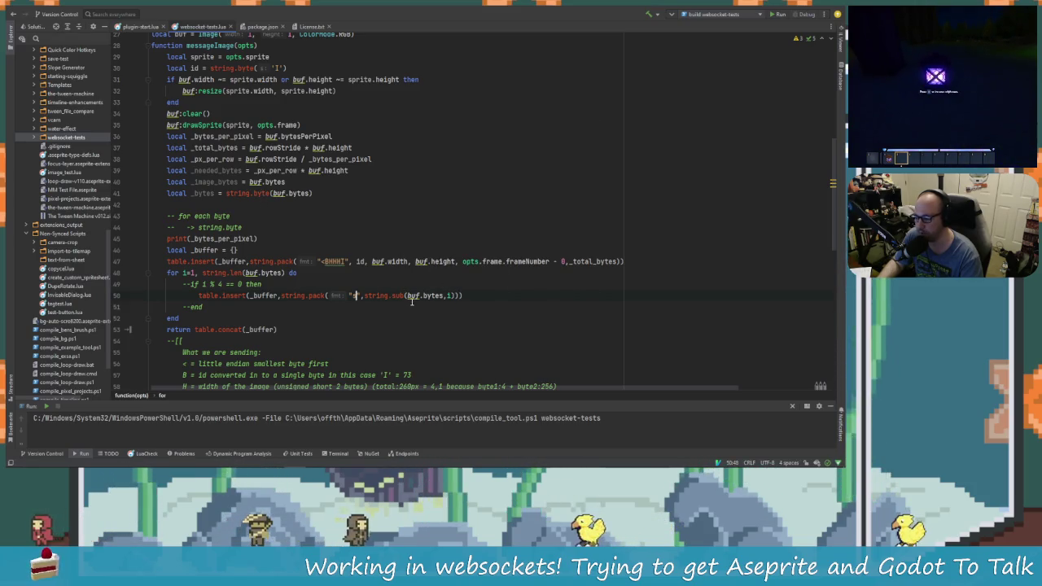
double_click(398, 296)
key(BackSpace)
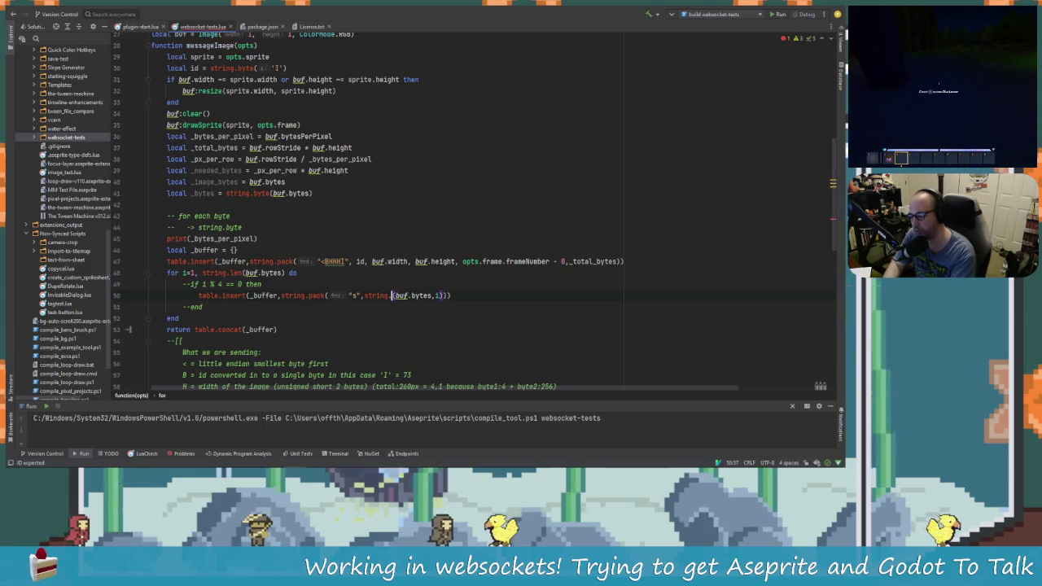
text(by)
key(BackSpace)
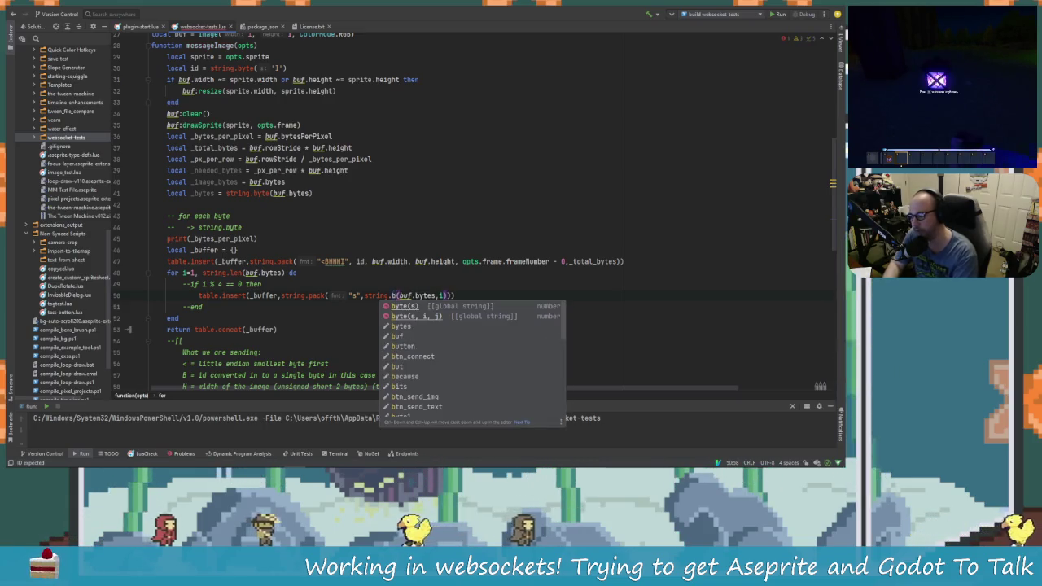
key(Return)
Inspect the string.byte(buf.bytes, i) arguments and signature suggestions.
click(450, 296)
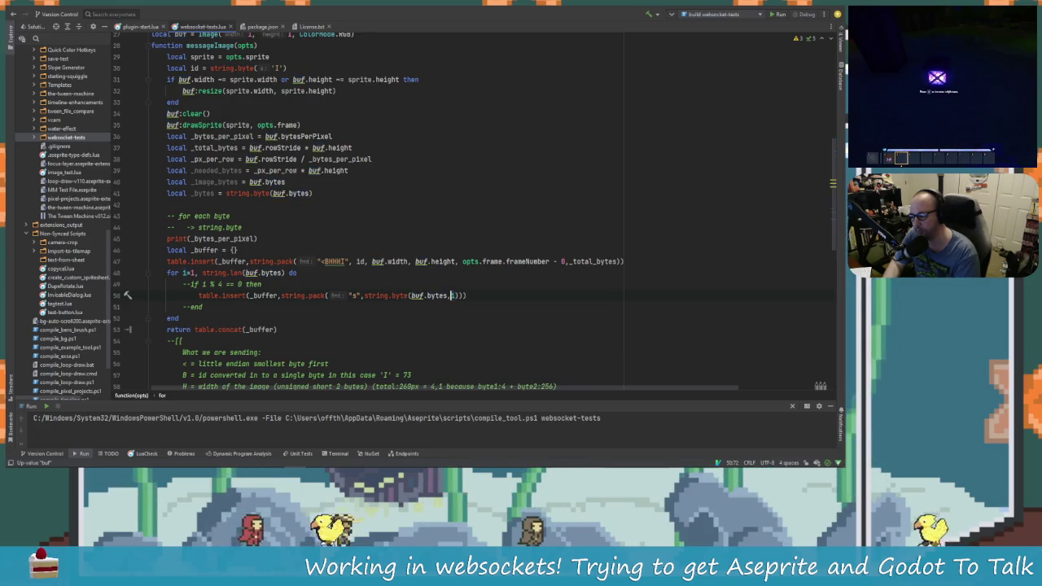
click(429, 295)
key(ctrl+space)
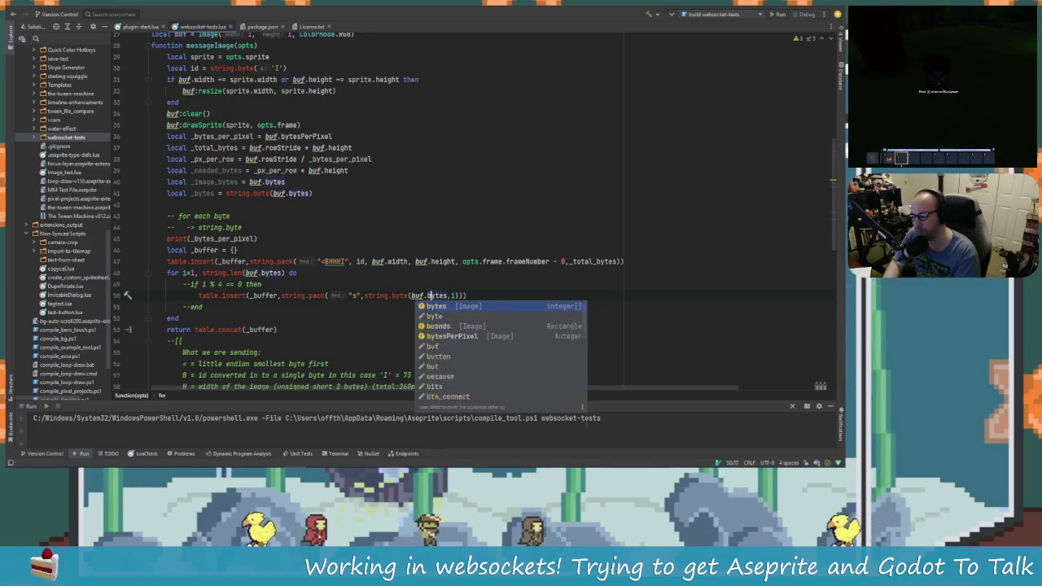
click(402, 295)
key(ctrl+space)
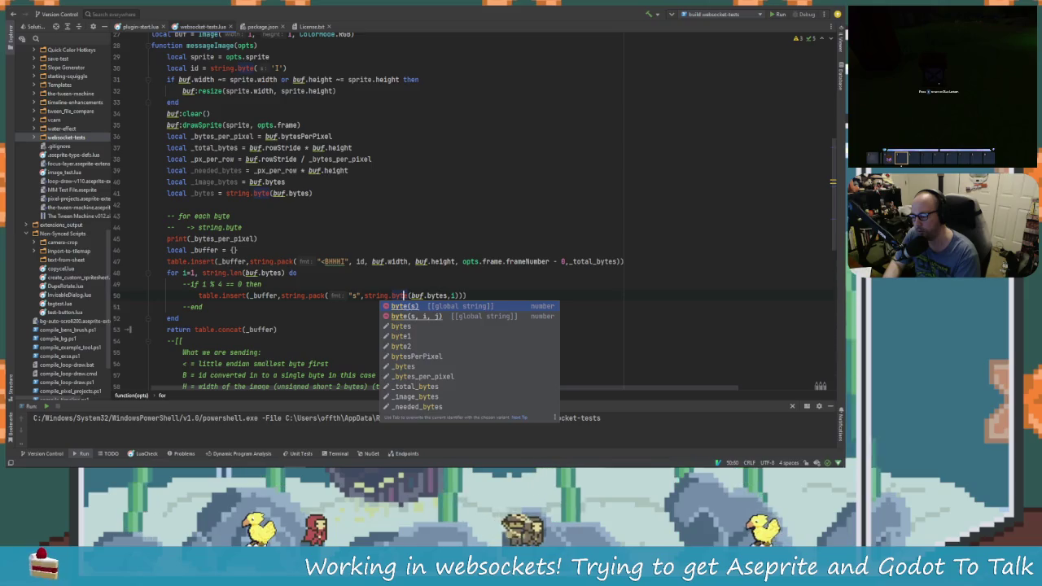
click(413, 295)
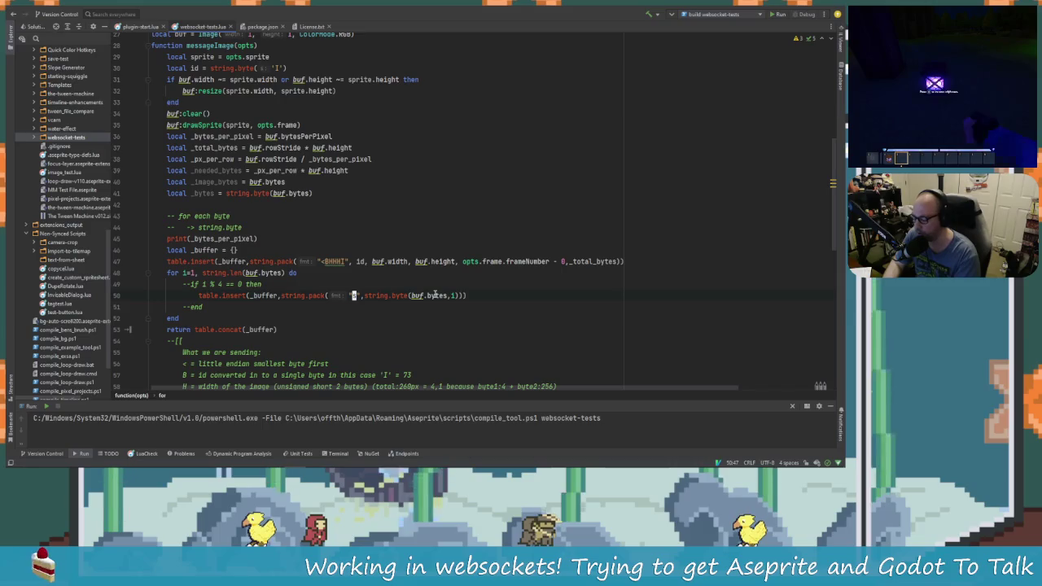
Change the string.pack format from "s" to "B", then switch to Aseprite.
key(ctrl+space)
text(I)
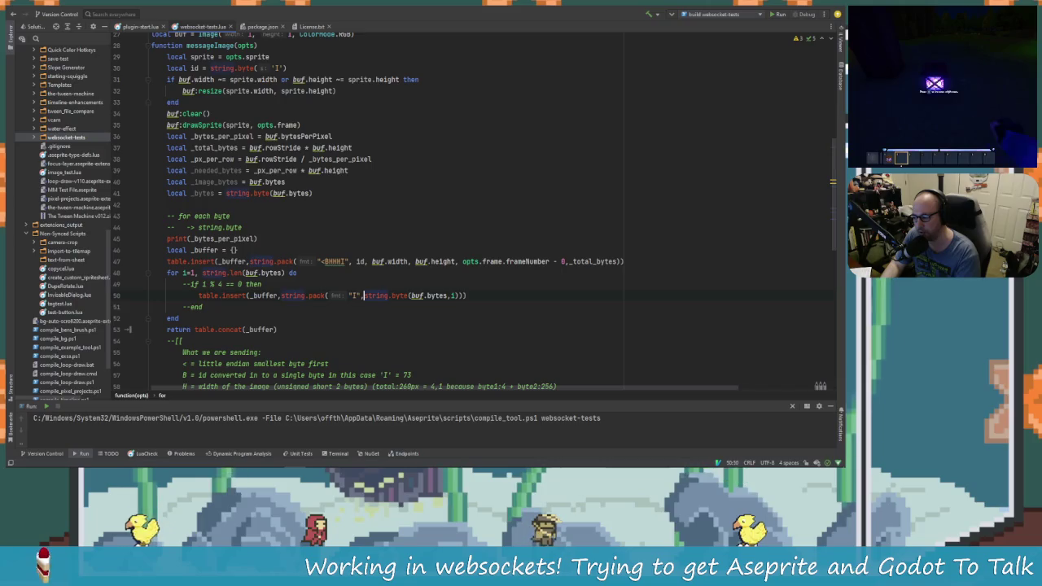
key(BackSpace)
text(B)
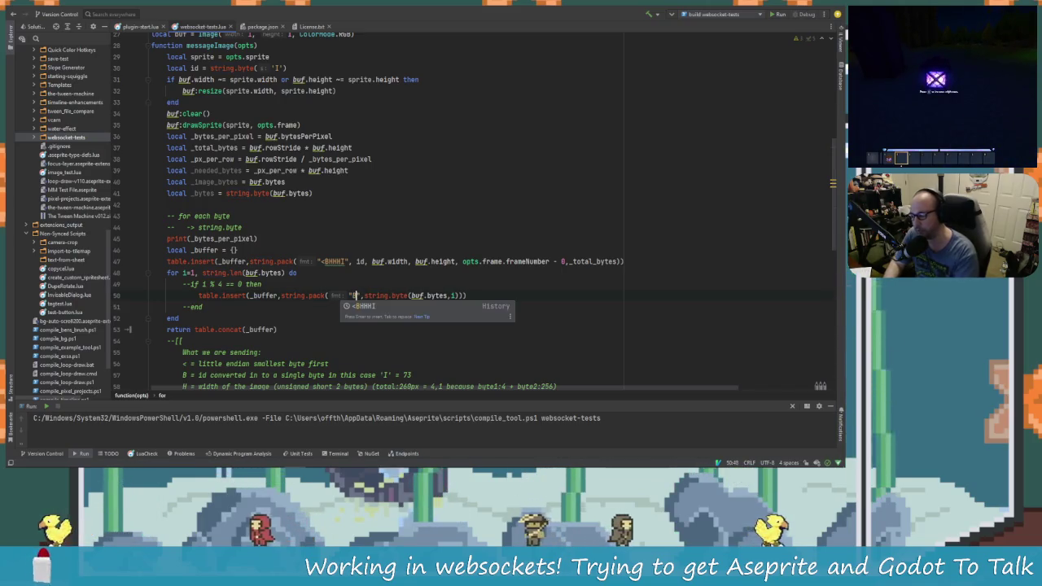
click(467, 296)
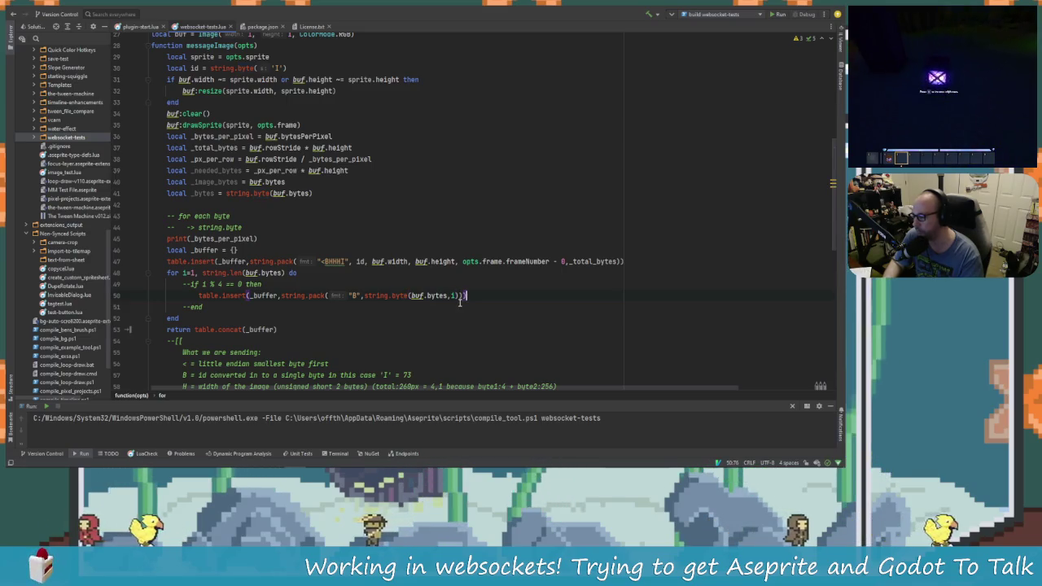
key(alt+Tab)
key(alt+Tab)
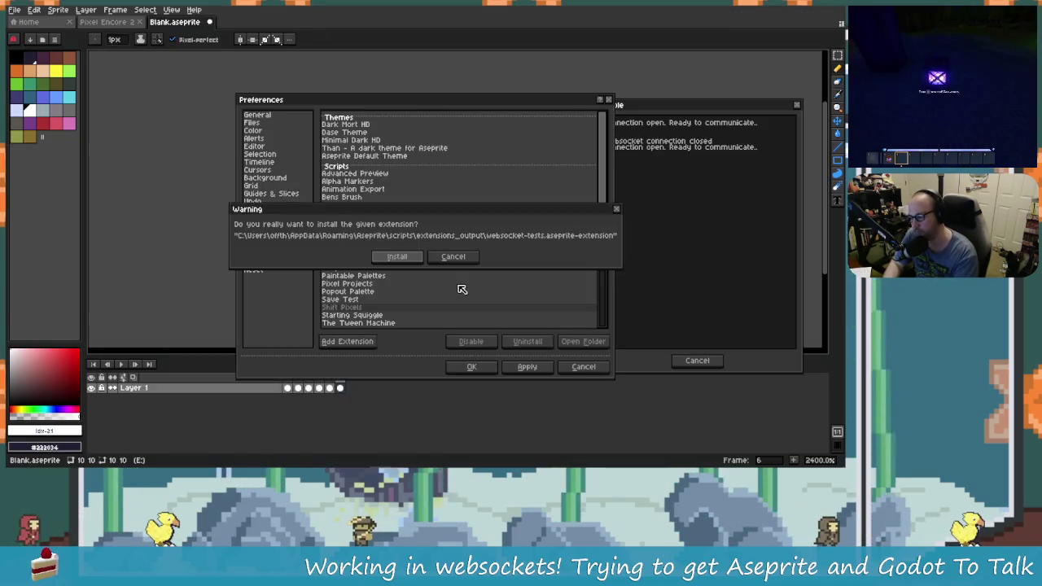
key(alt+Tab)
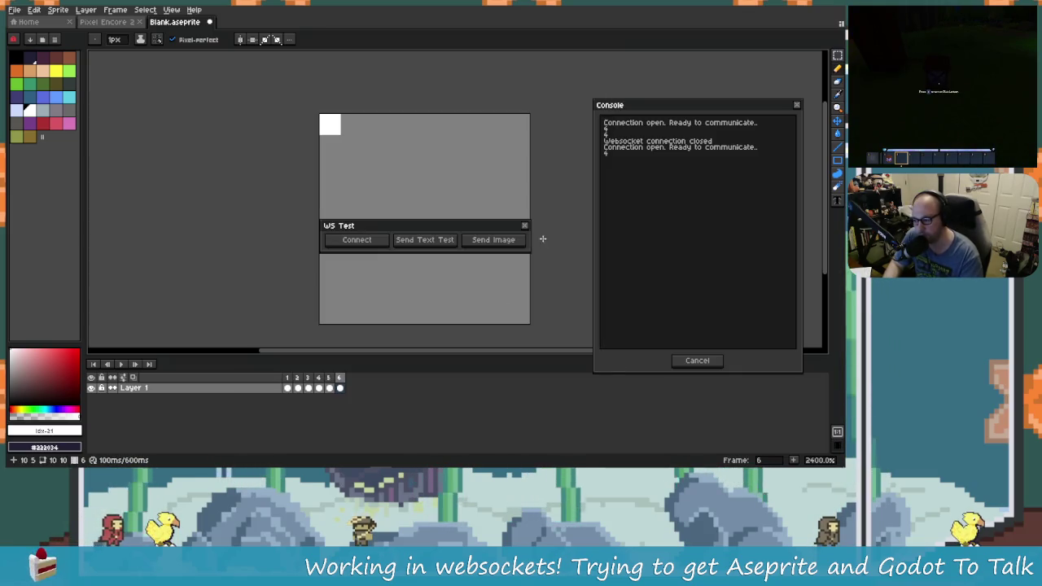
Relaunch the WS Test dialog, allow the connection, send the sprite image, and return to Godot.
click(524, 226)
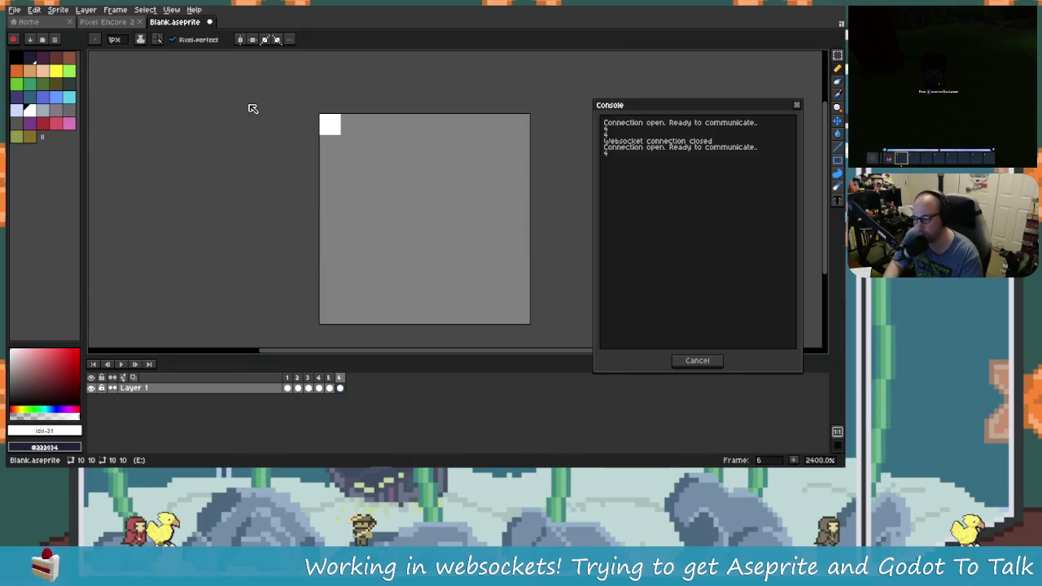
click(86, 9)
click(116, 70)
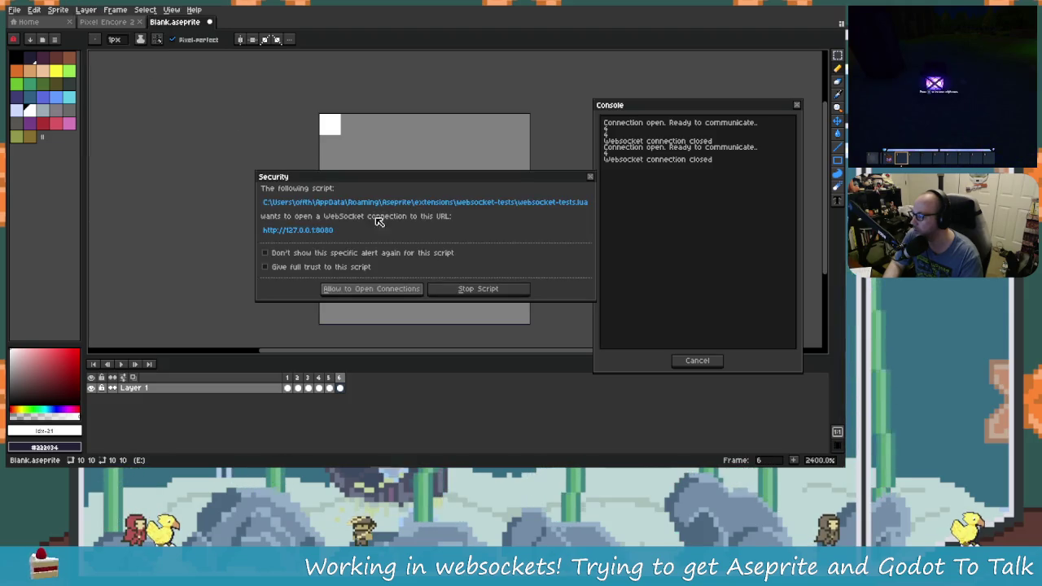
click(372, 288)
click(375, 247)
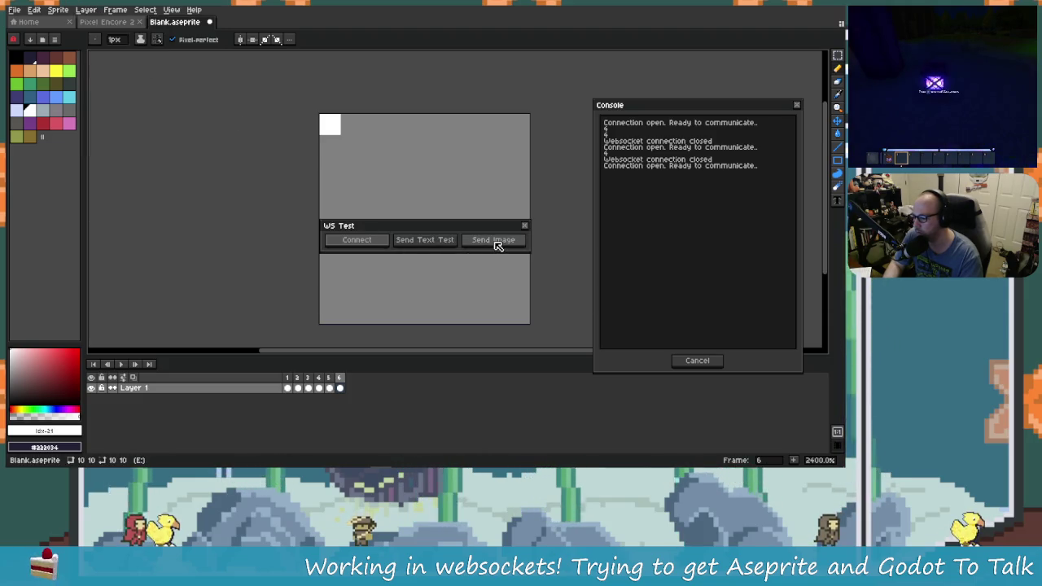
key(alt)
key(alt+Tab)
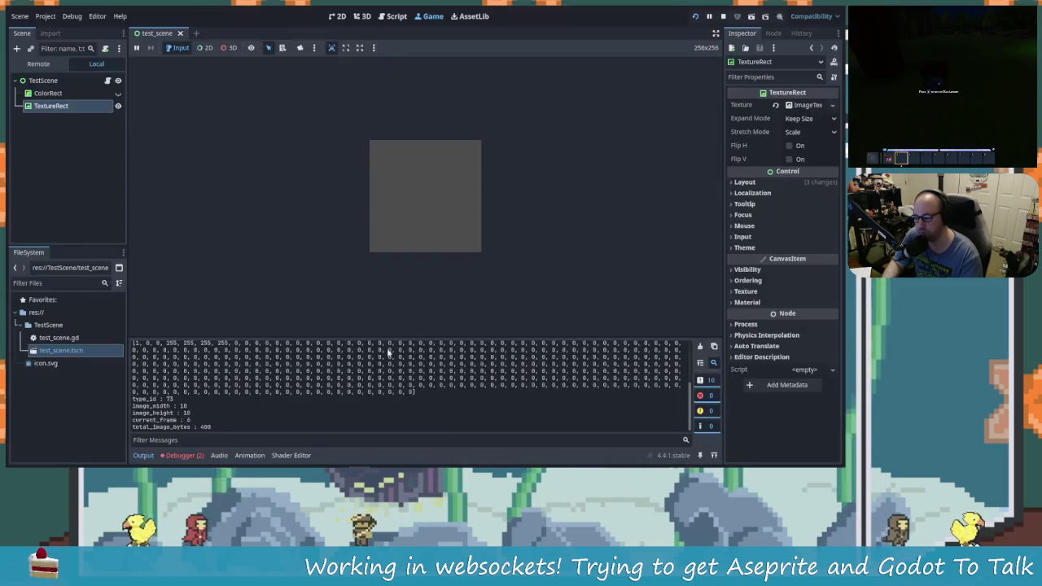
Read the decode_image errors: 403 bytes received versus 400 expected, invalid image.
scroll(220, 410, up, 4)
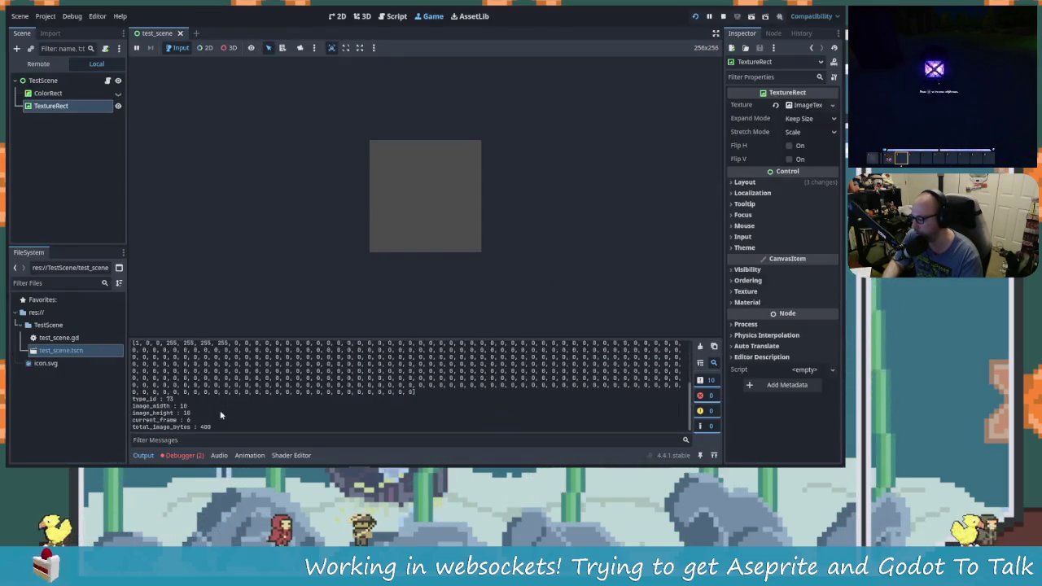
scroll(219, 410, down, 2)
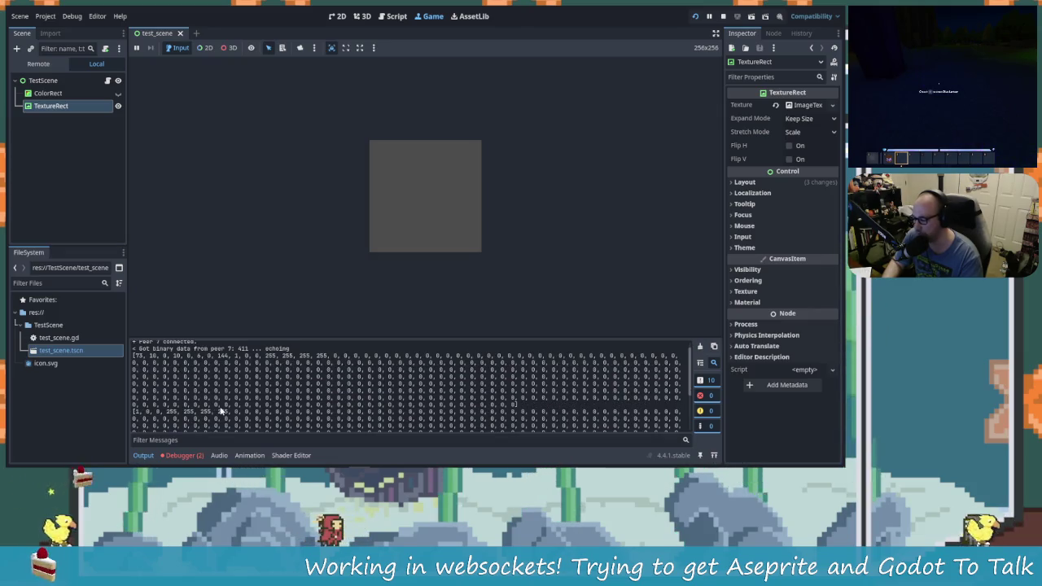
scroll(219, 410, down, 2)
click(195, 455)
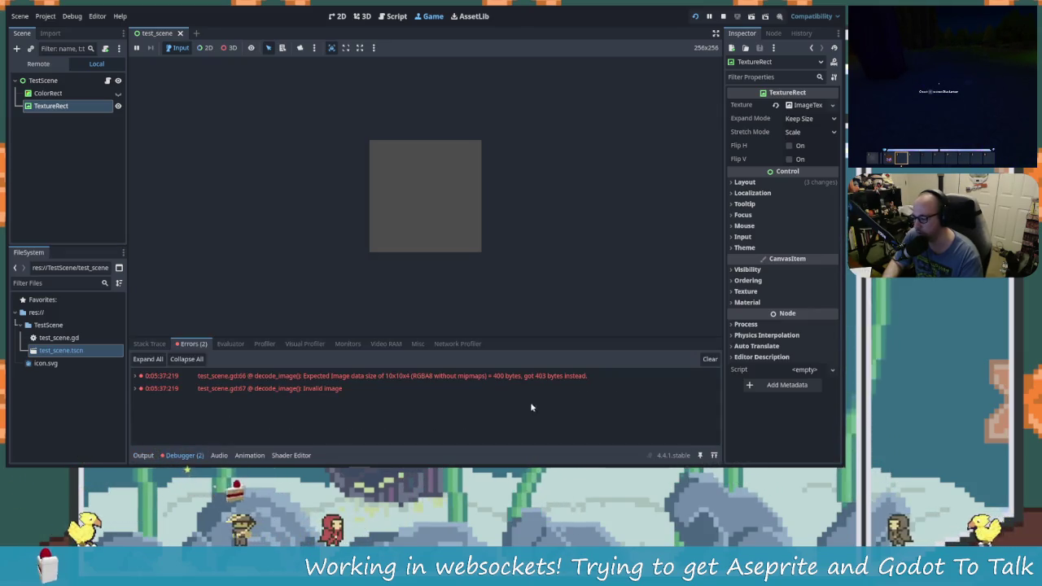
mouse_move(532, 375)
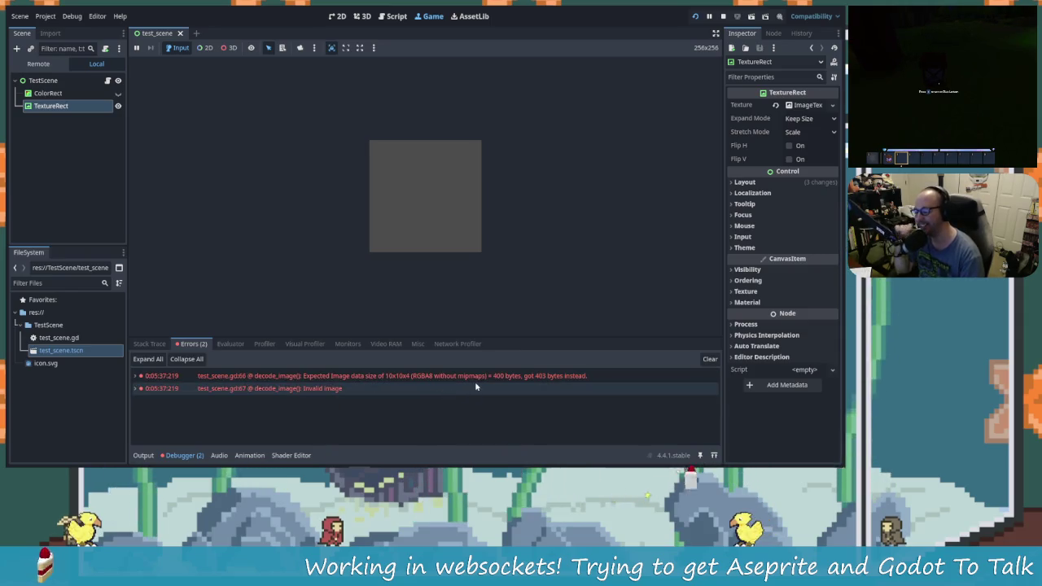
mouse_move(476, 387)
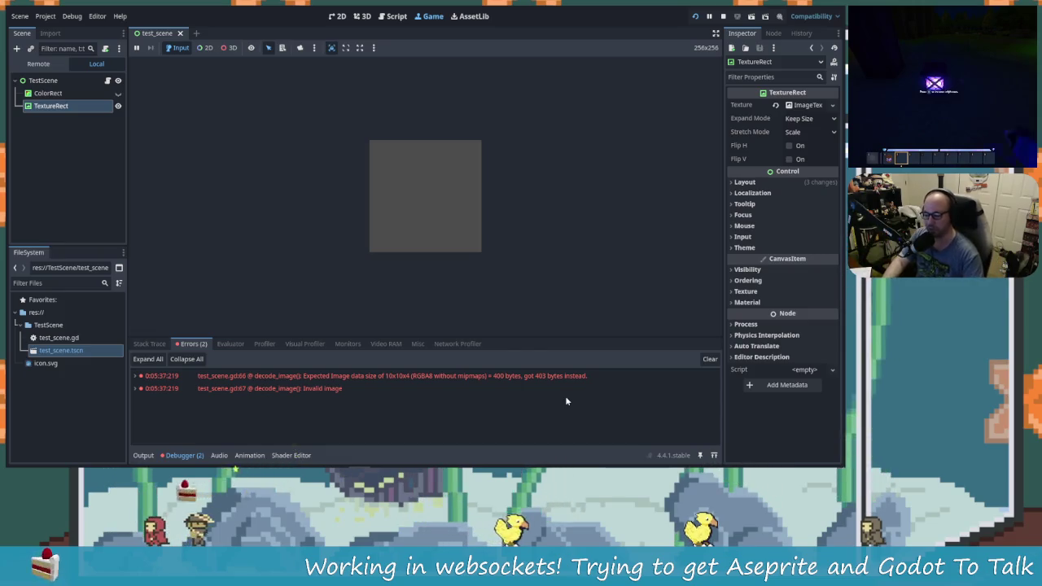
Switch back to websocket-tests.lua in Rider.
key(alt+Tab)
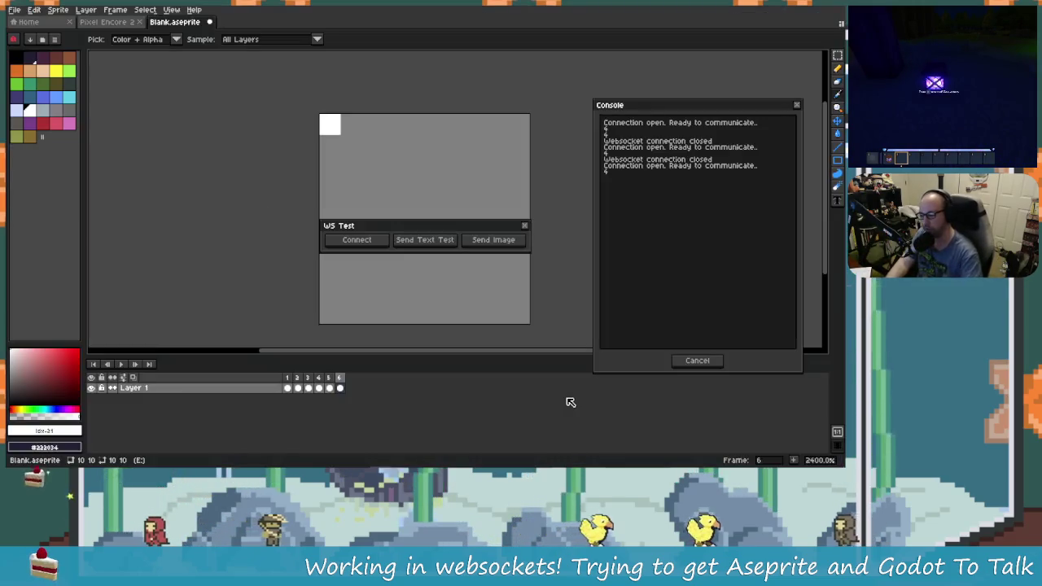
key(alt+Tab)
click(419, 209)
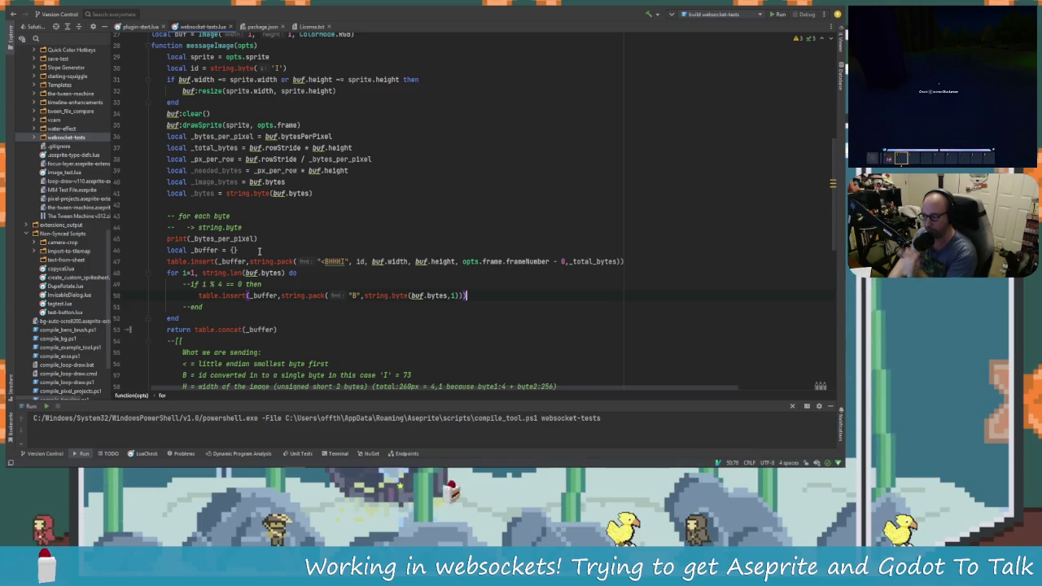
Uncomment the every-fourth-byte condition on line 49 and change it to 'if i > 3 == 0 then'.
key(Up)
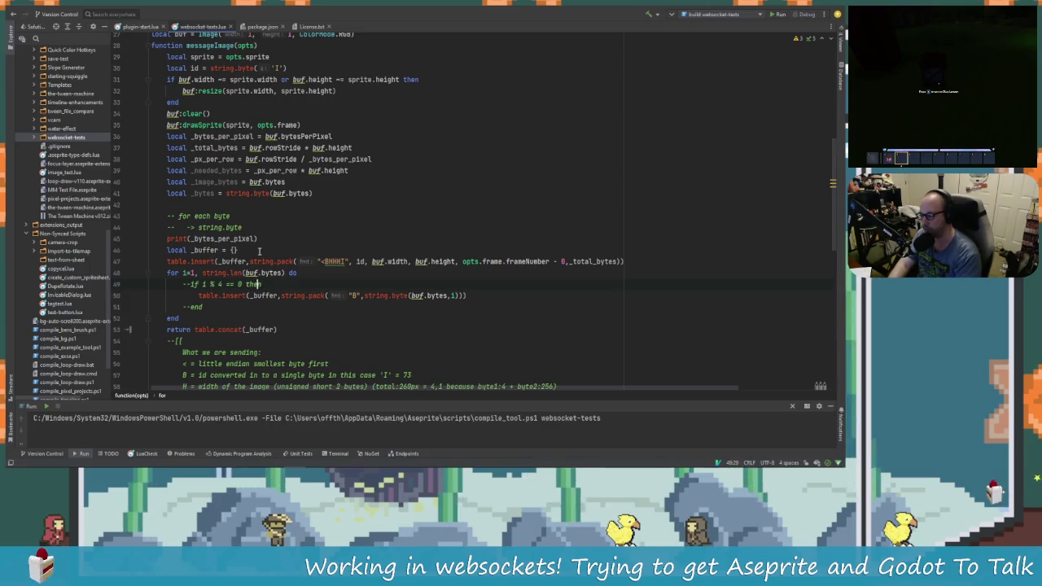
key(ctrl+slash)
key(Down)
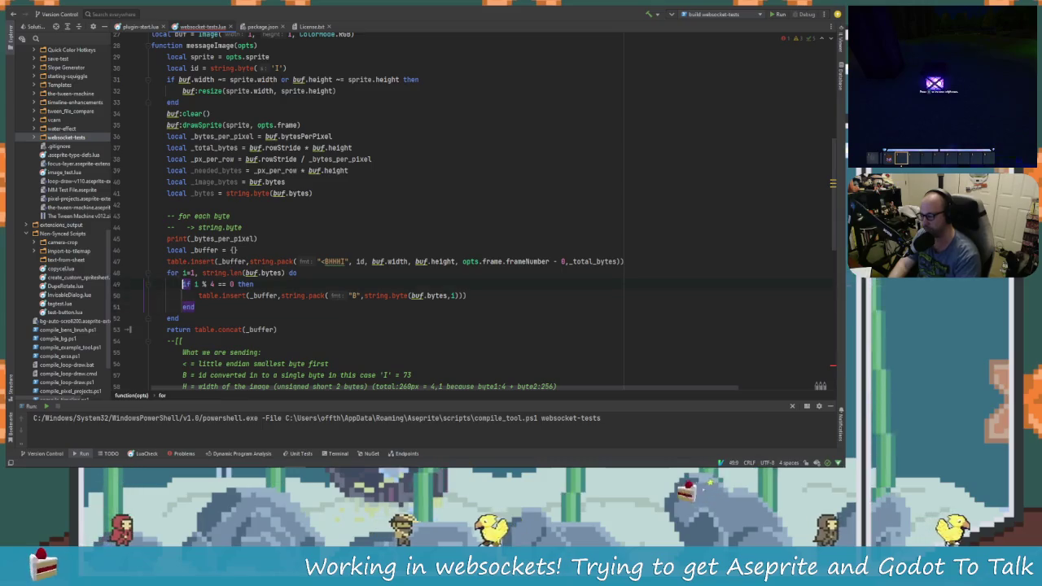
key(Right)
key(Right)
key(Delete)
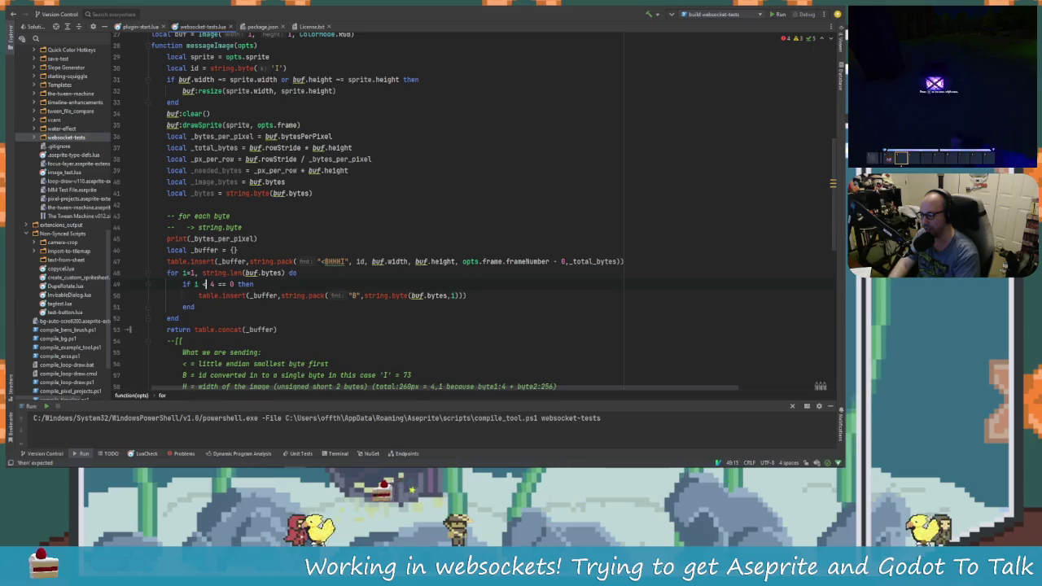
text(/)
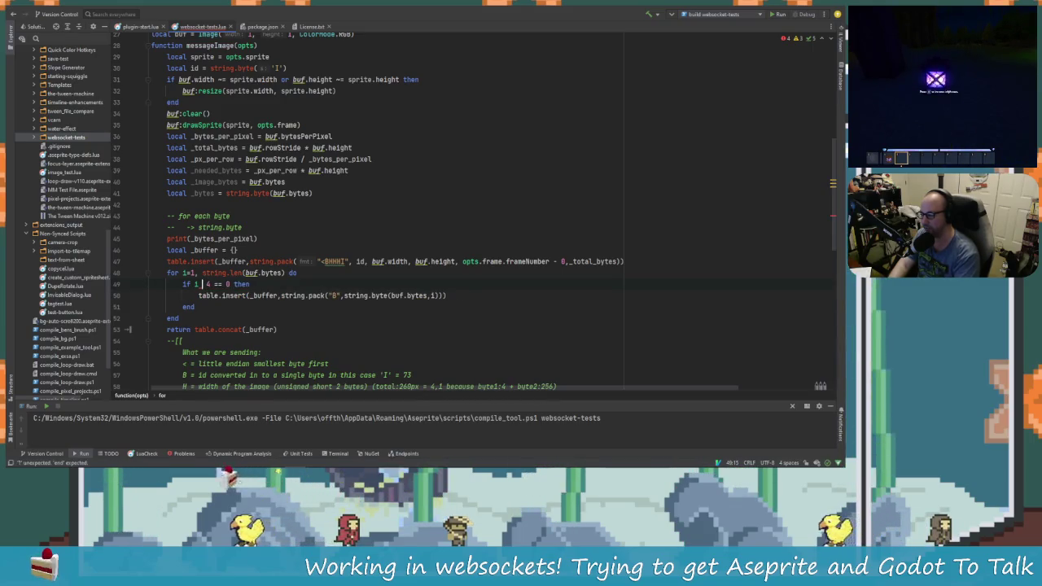
text(>>)
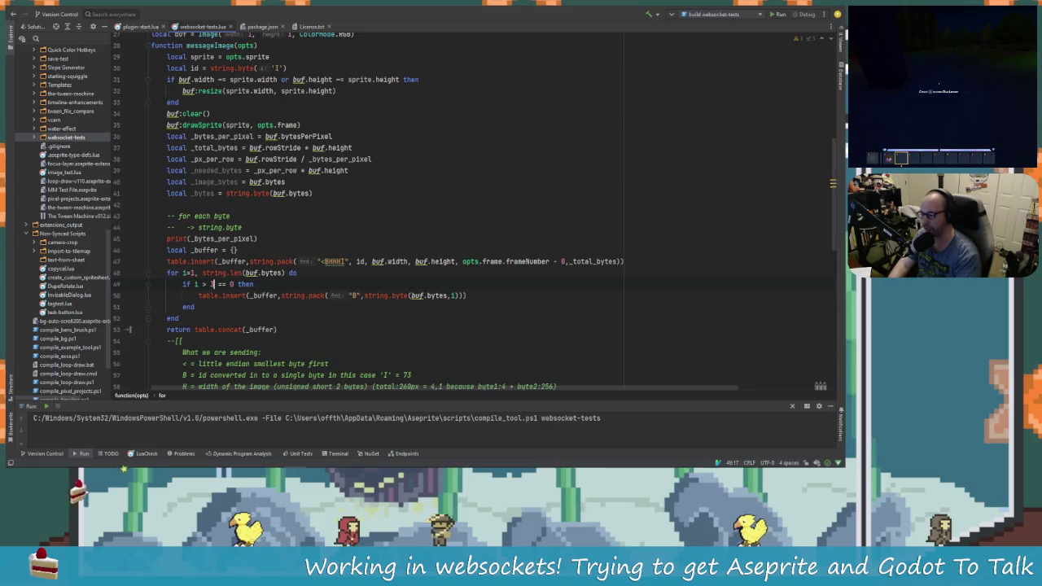
click(220, 284)
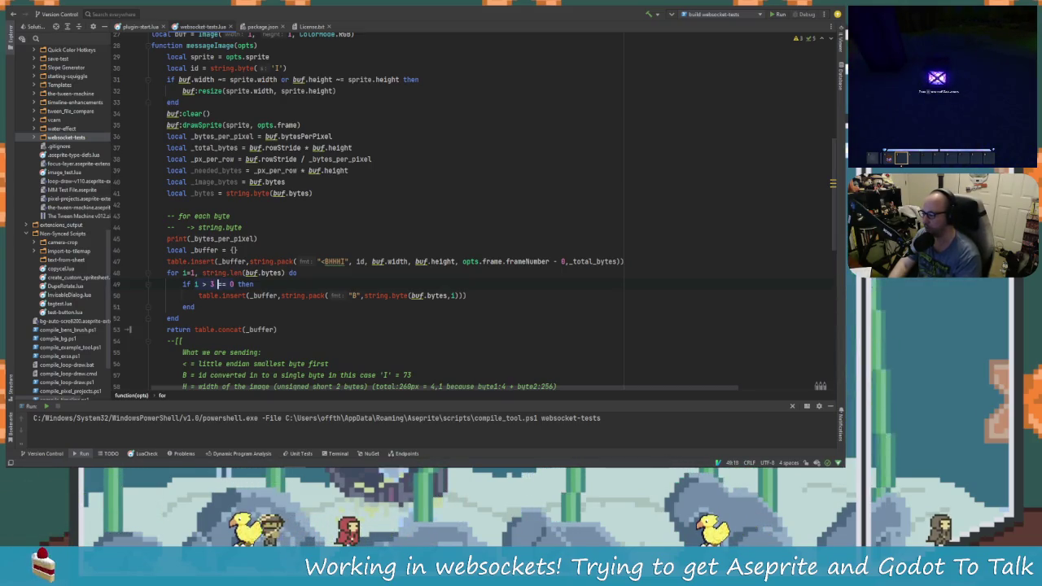
Add a new line inside the if block and start typing a return statement.
key(Left)
key(Left)
key(Left)
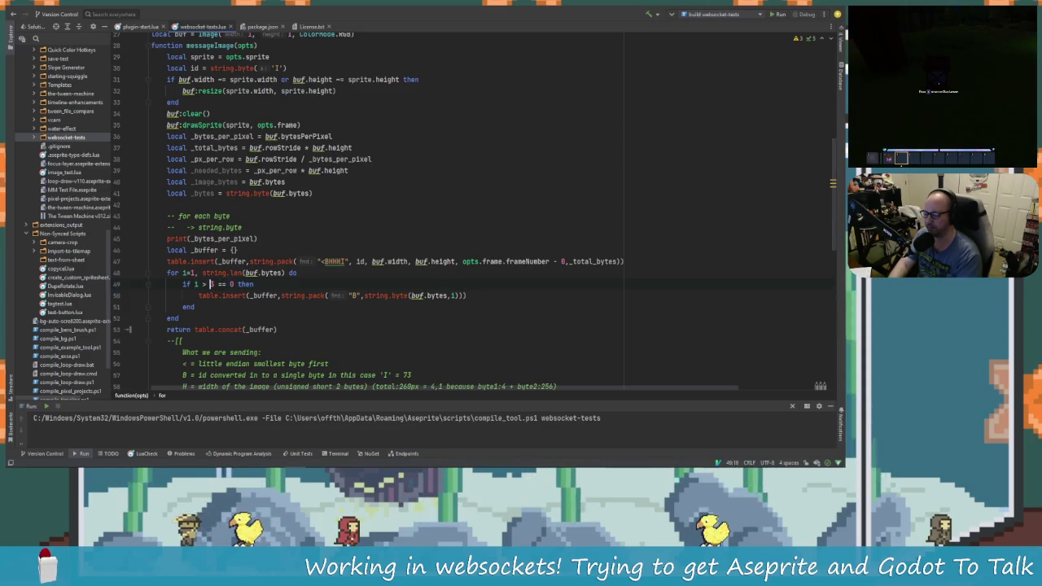
key(Right)
key(Right)
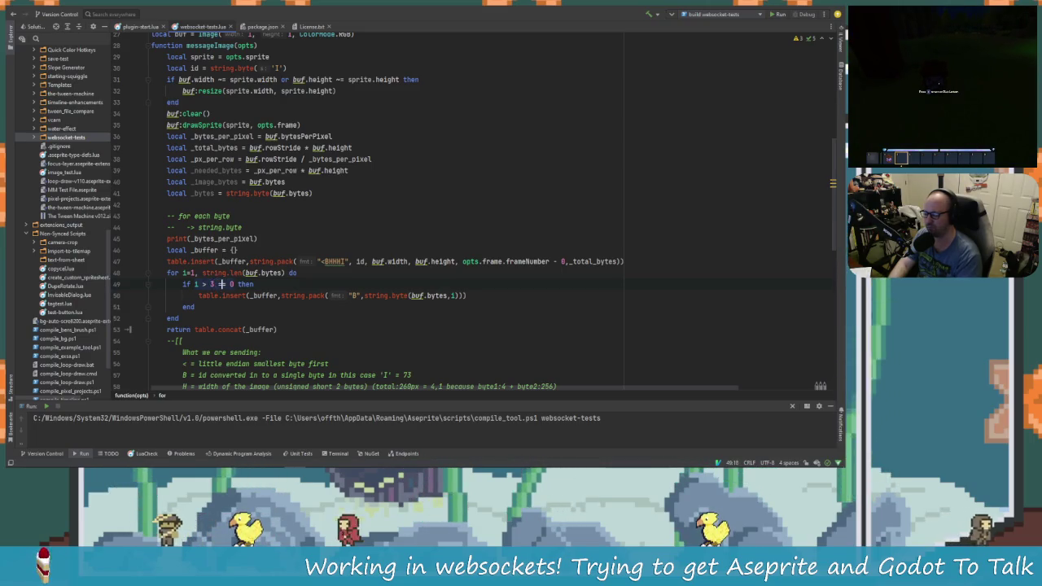
key(End)
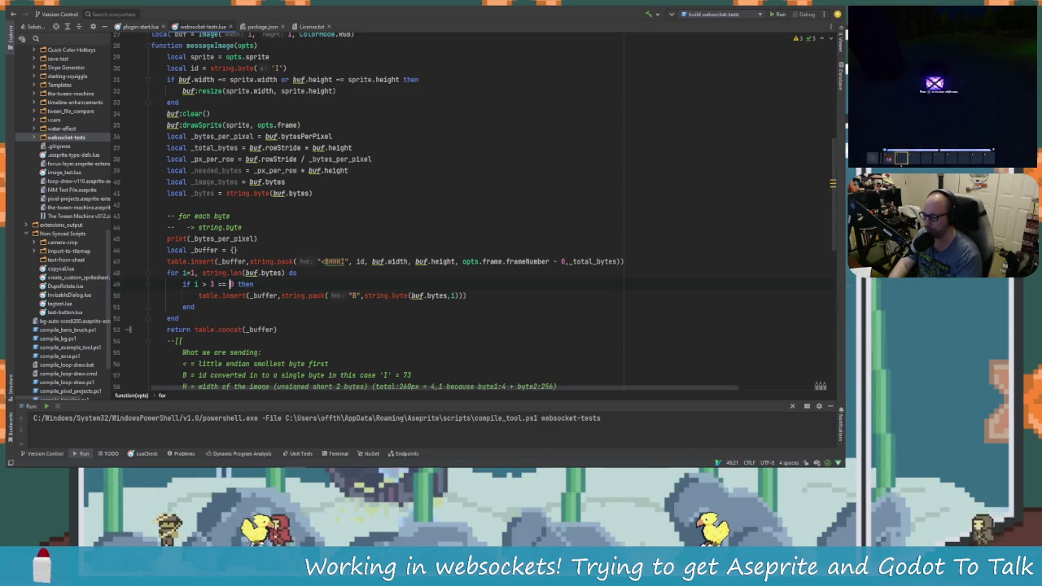
key(Return)
text(con)
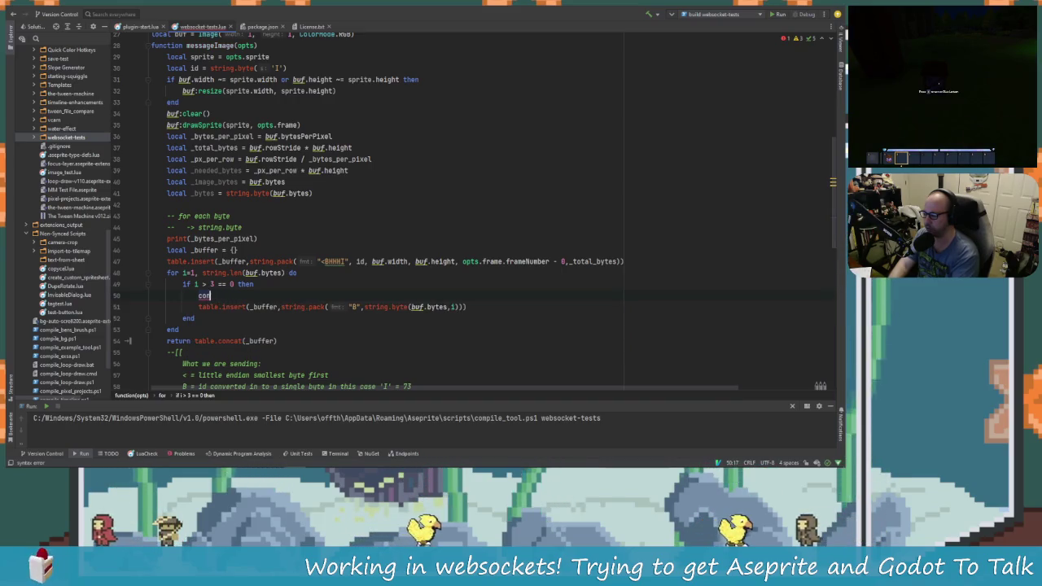
text(tinue retur)
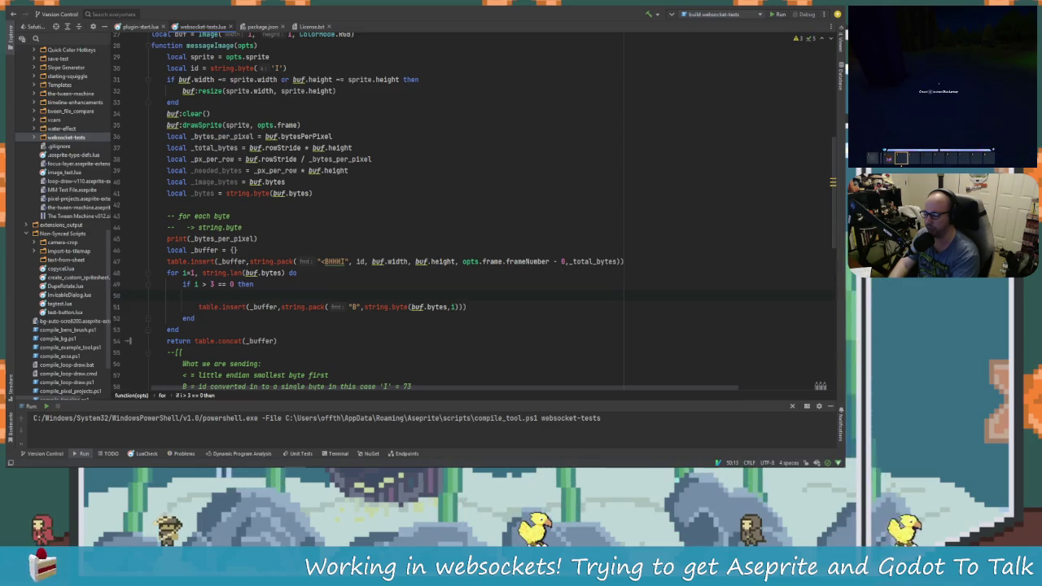
text(return)
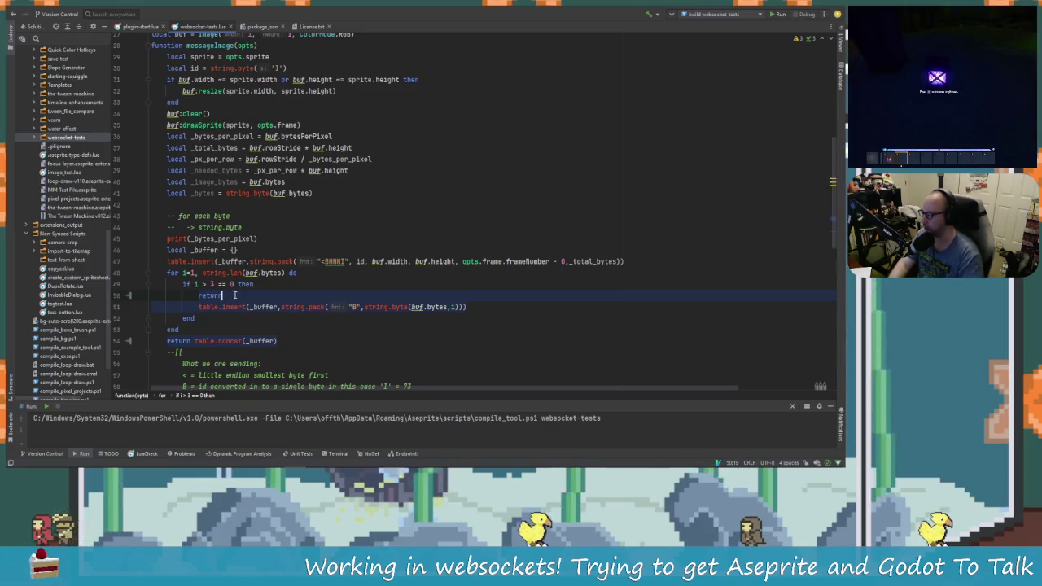
Edit line 49's condition to 'if i <=3 then' above the return line.
click(255, 307)
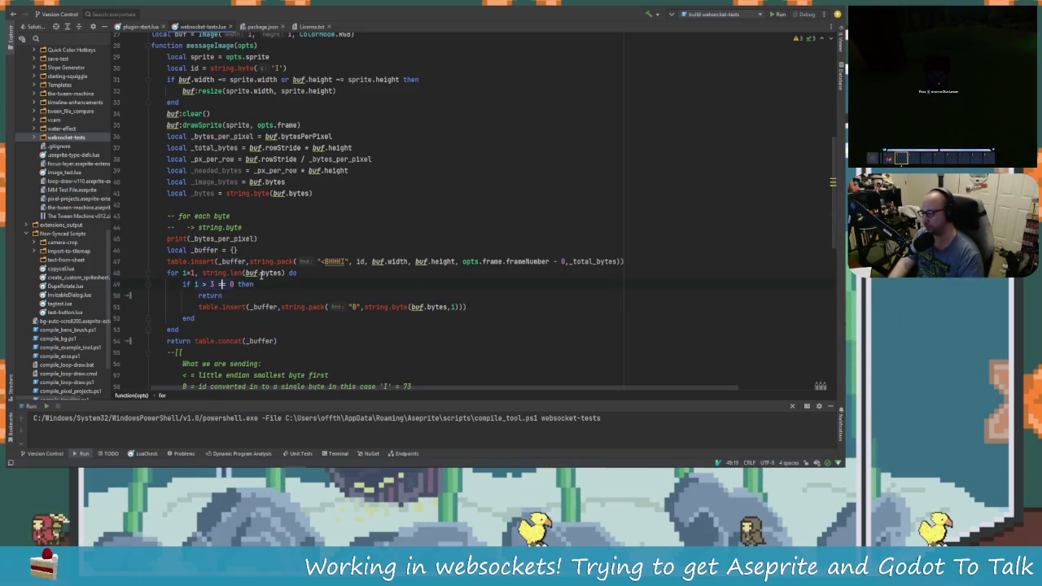
key(BackSpace)
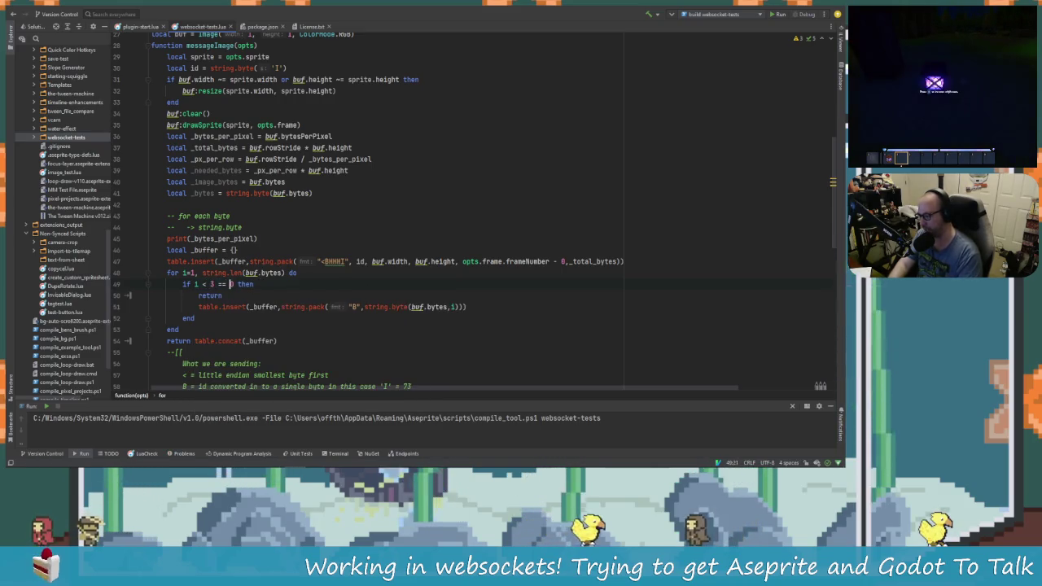
key(Delete)
text(=)
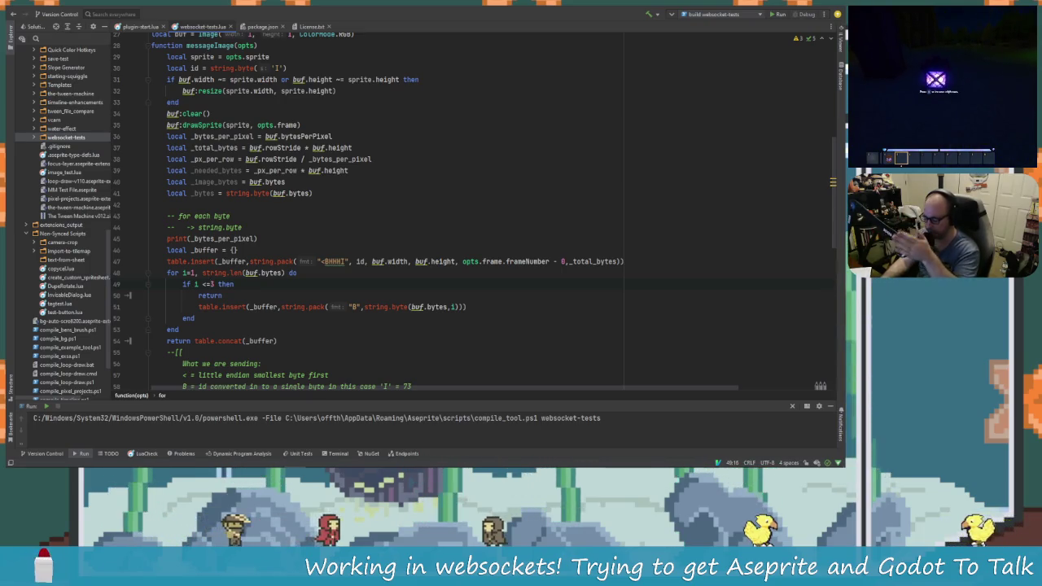
text(3)
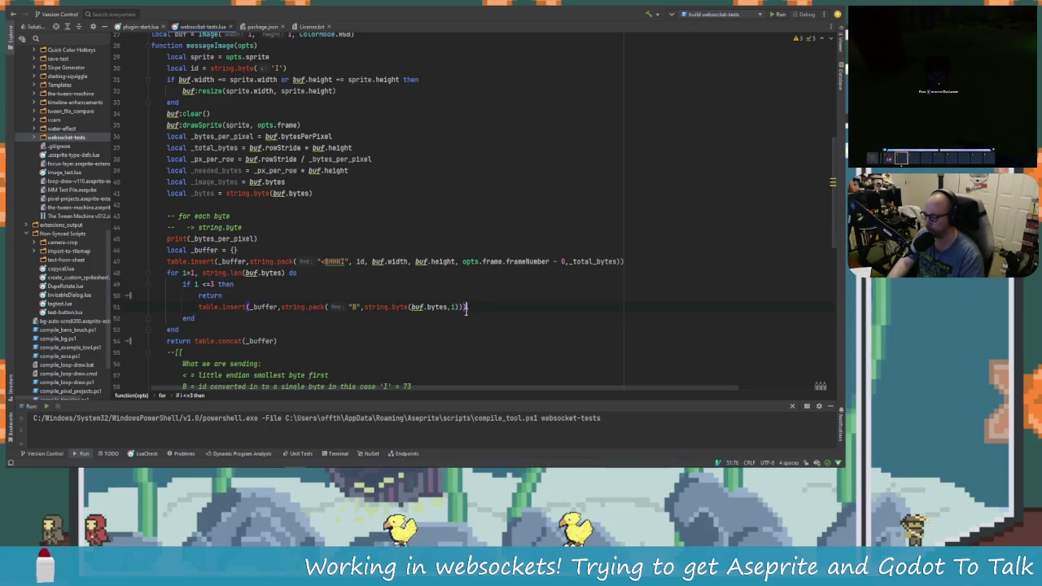
click(222, 307)
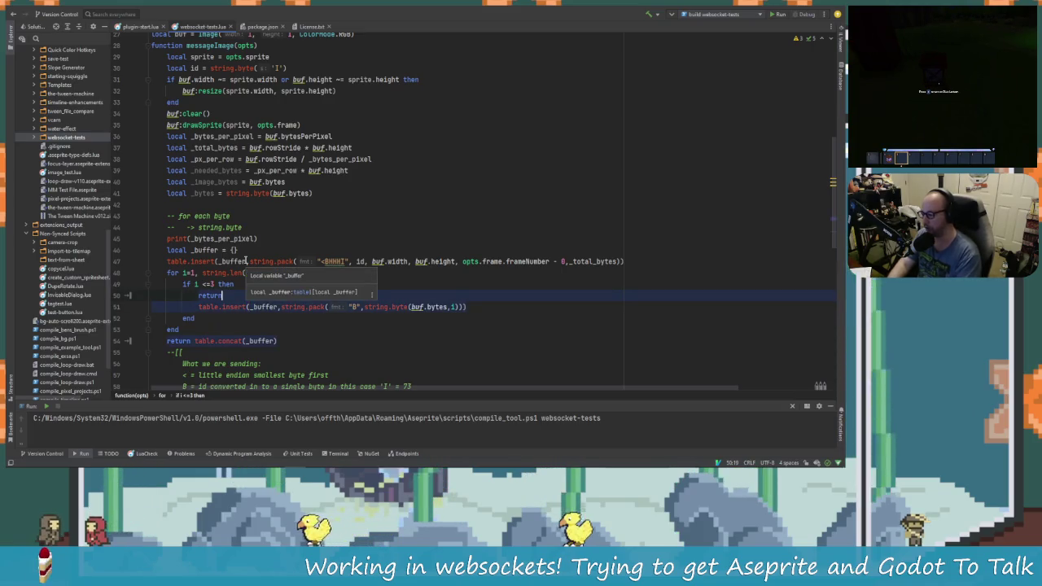
key(Up)
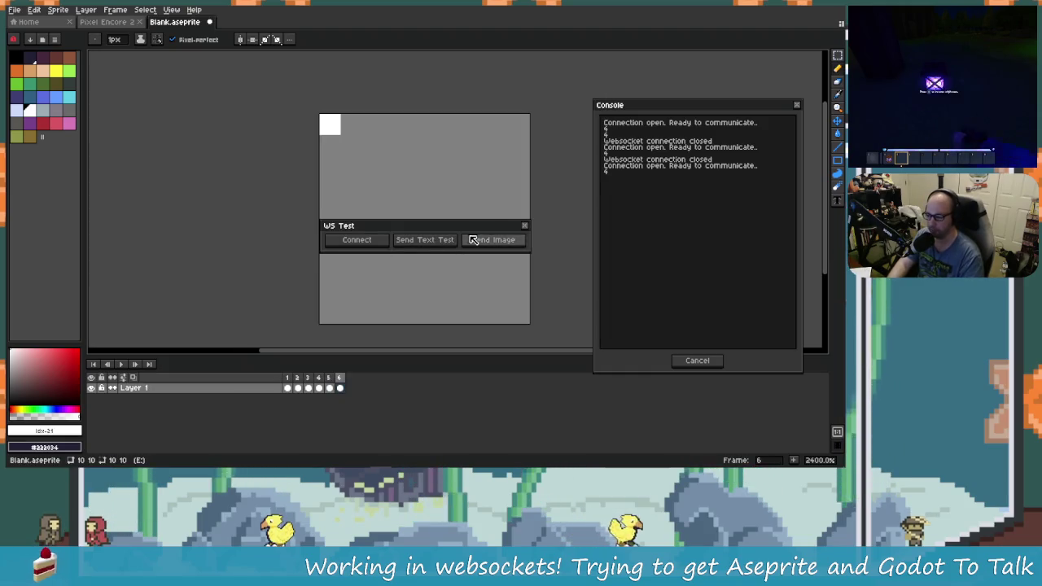
Relaunch Websocket Tests, allow connections, connect, and resend the sprite image to Godot.
click(524, 225)
click(86, 10)
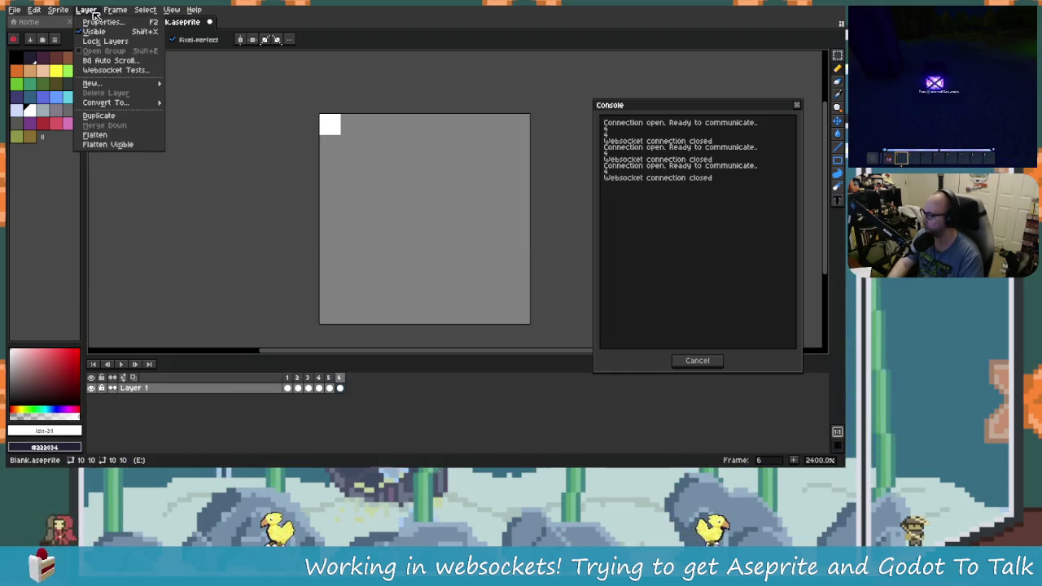
click(117, 70)
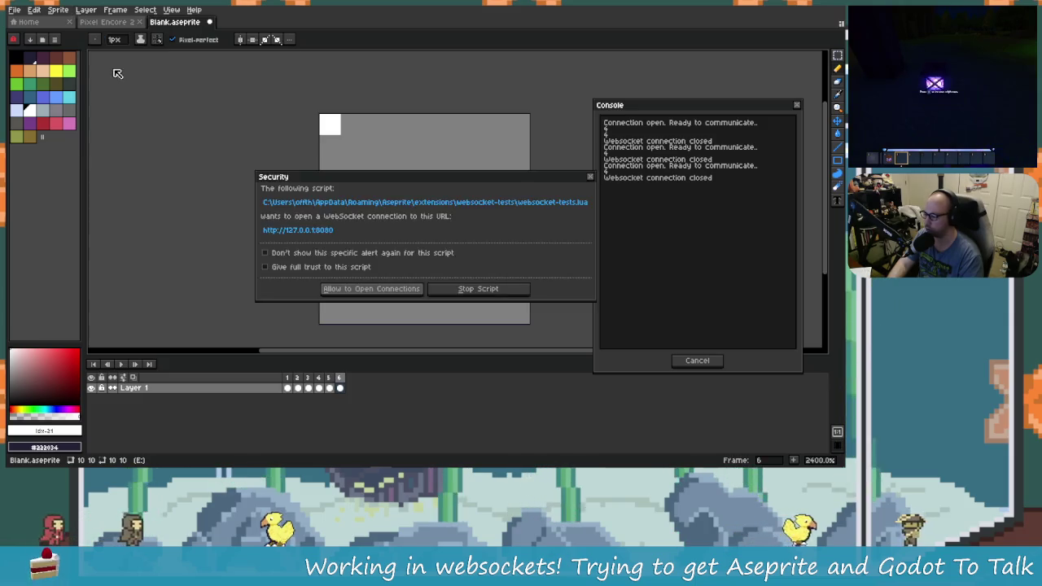
click(337, 288)
click(379, 241)
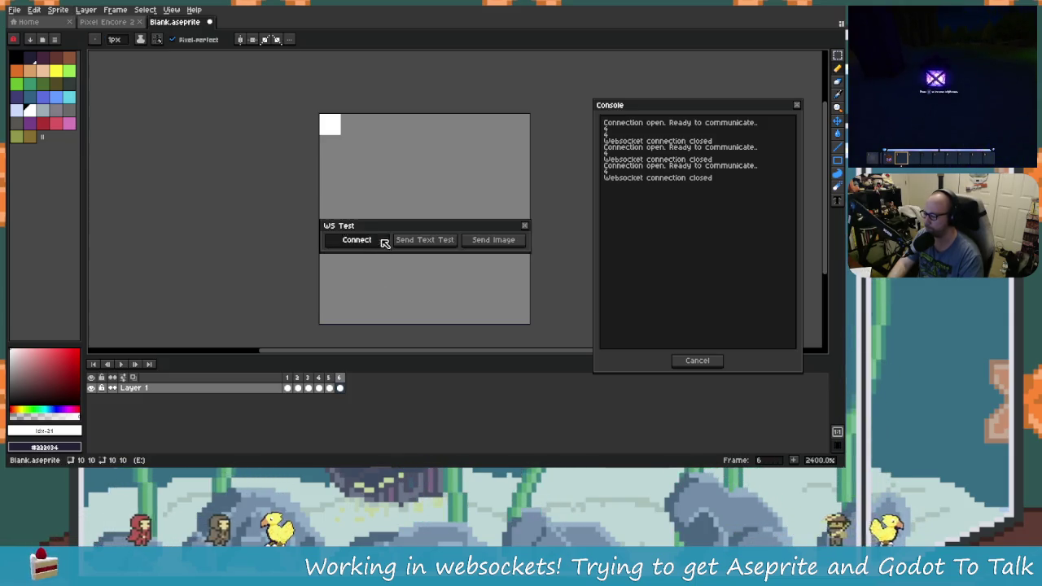
click(496, 241)
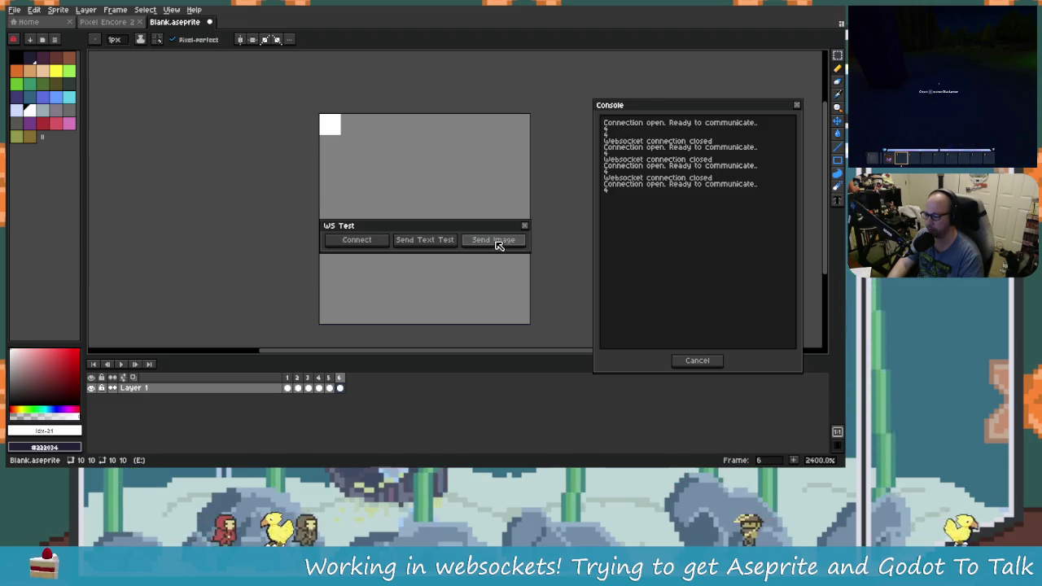
key(alt+Tab)
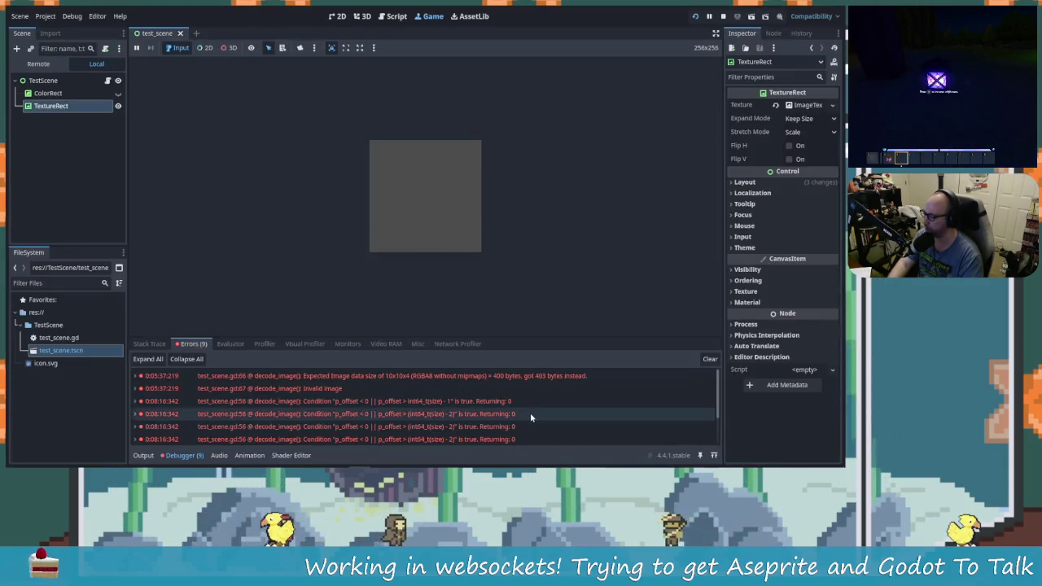
Show the Debugger Errors list and clear the old decode_image errors.
click(193, 455)
click(144, 455)
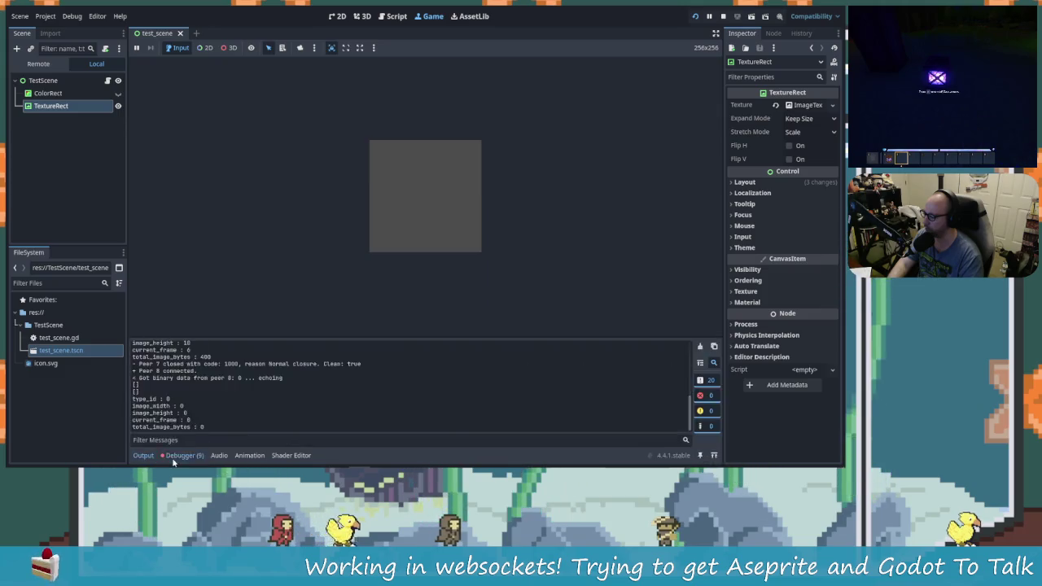
click(182, 455)
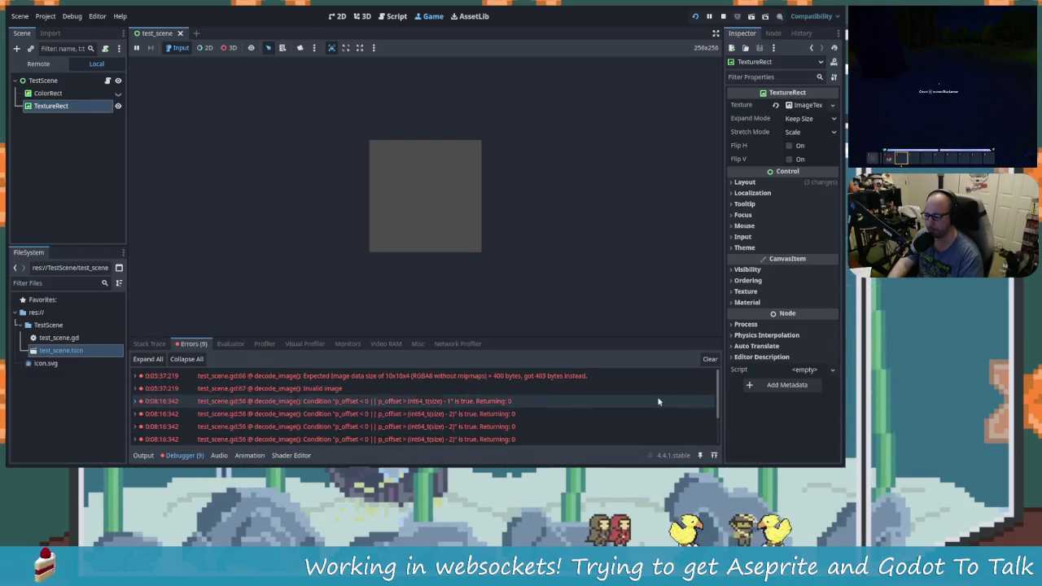
click(710, 360)
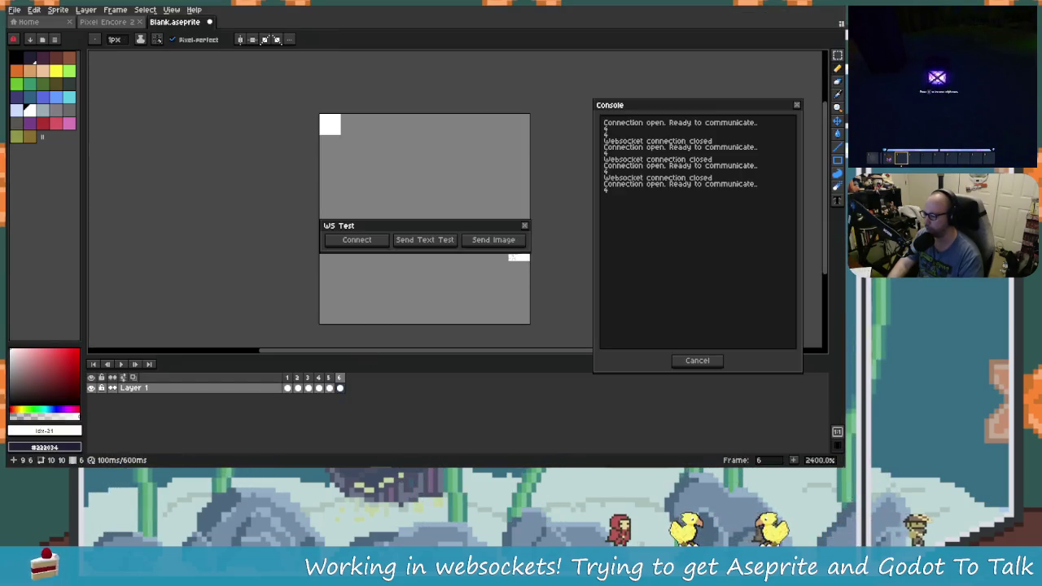
Resend the image and open the Invalid image source in test_scene.gd's decode_image.
click(505, 241)
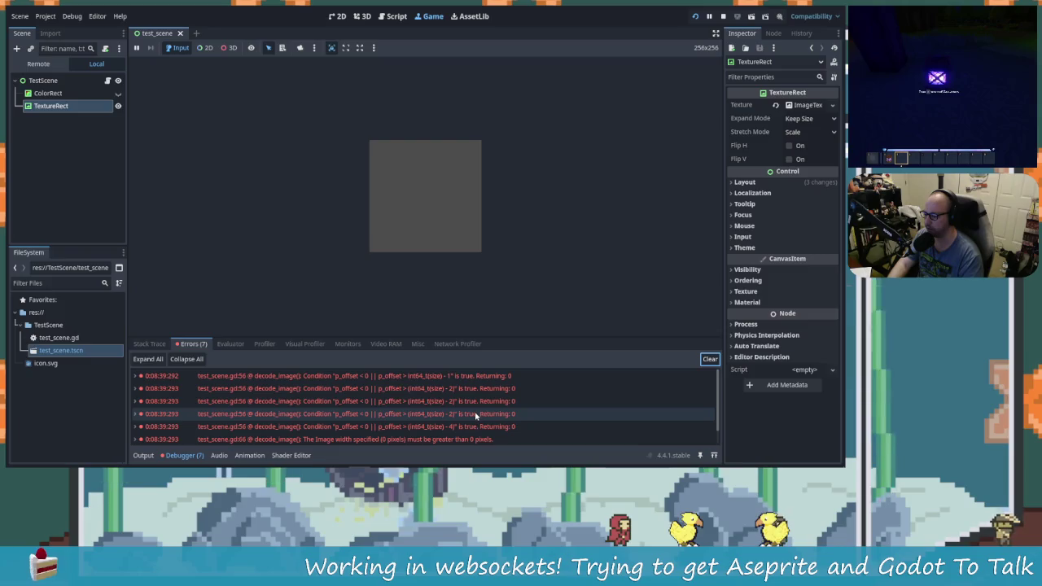
scroll(476, 413, down, 1)
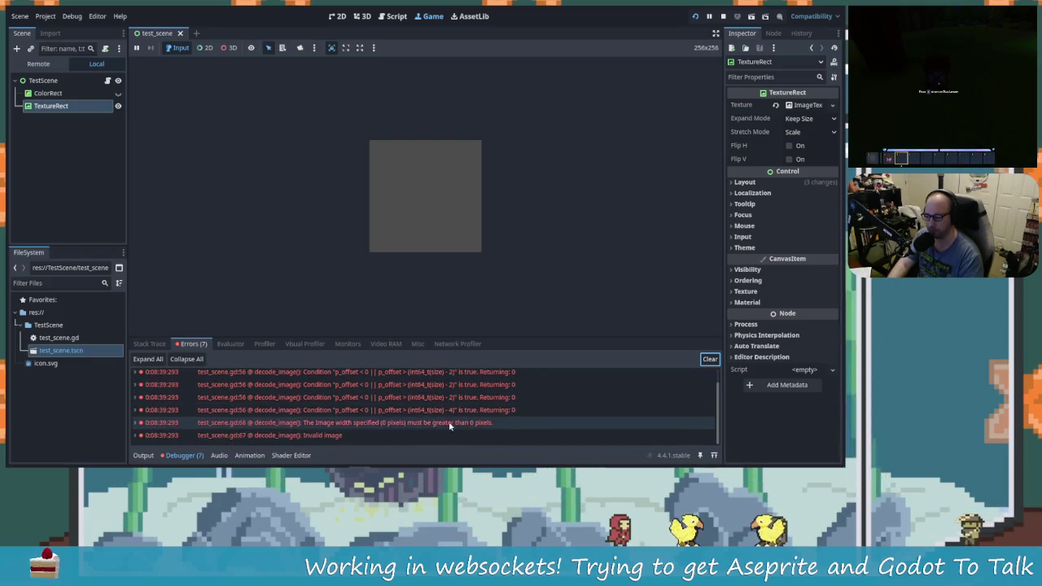
scroll(515, 376, up, 1)
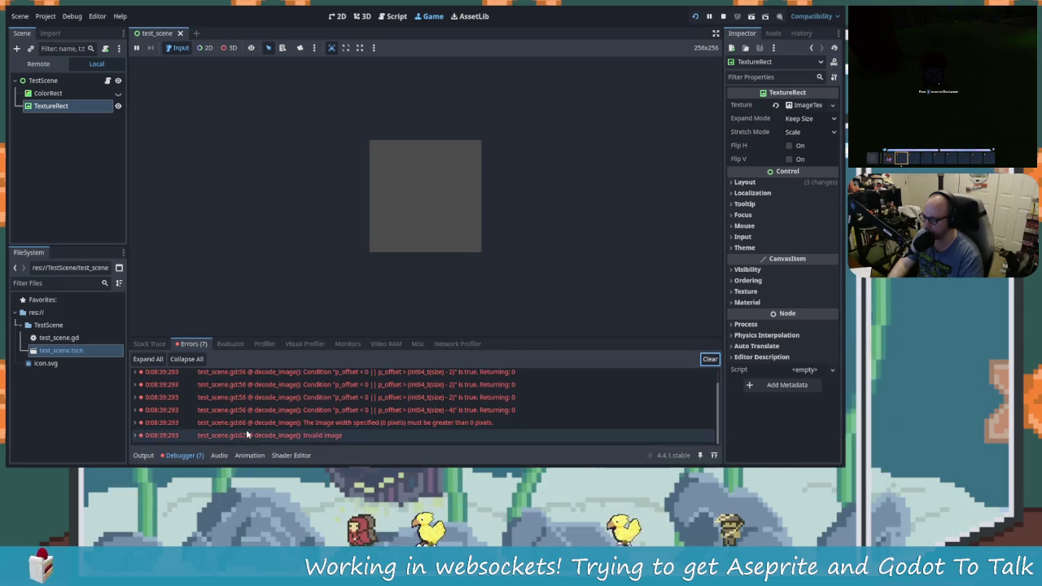
double_click(328, 436)
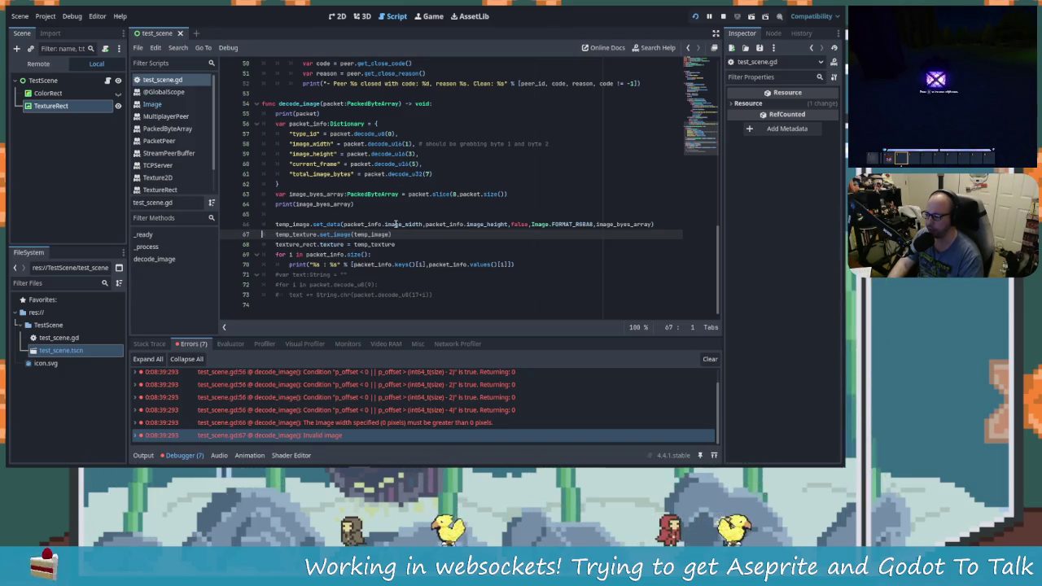
Check the packet Output log, then return to websocket-tests.lua in Rider.
scroll(366, 226, up, 5)
scroll(366, 226, down, 5)
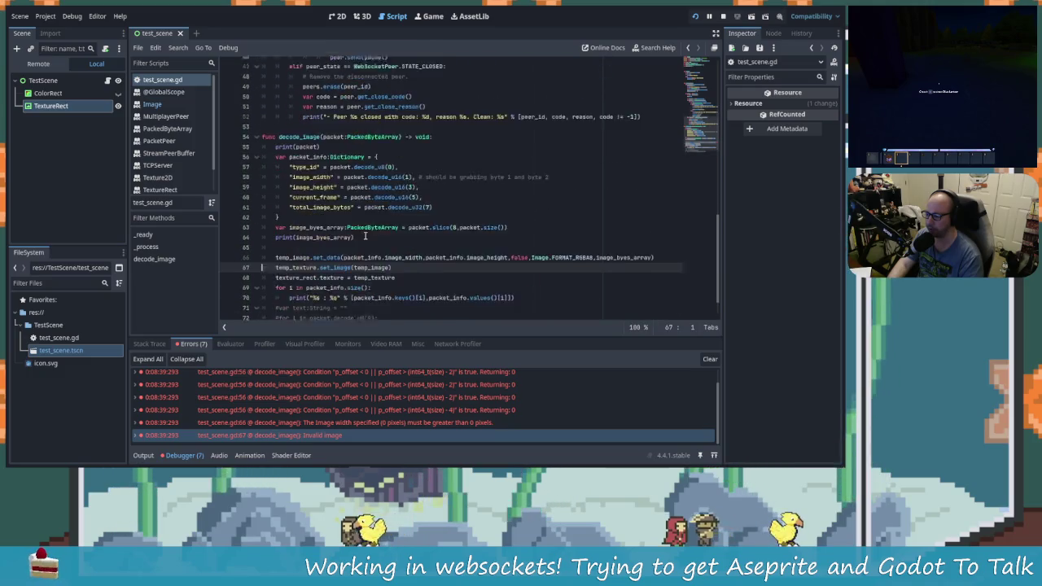
click(143, 455)
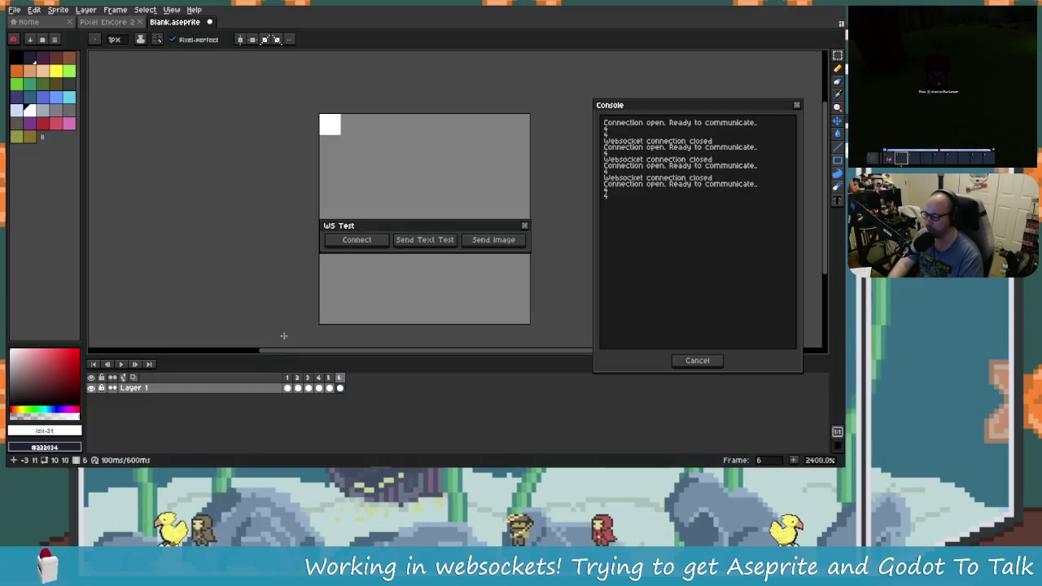
key(alt+Tab)
key(alt+Tab)
click(435, 199)
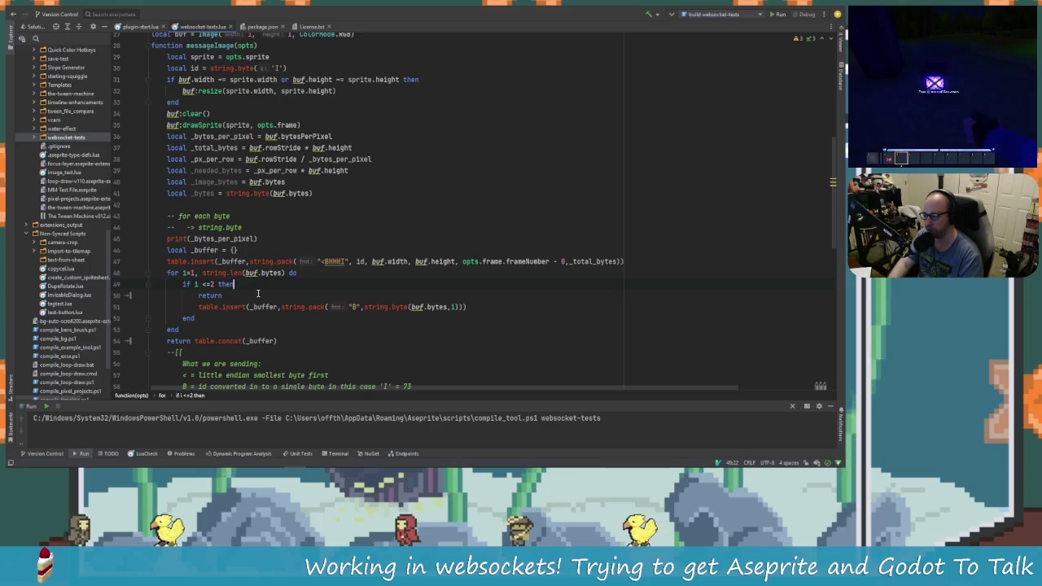
Reload the extension in Aseprite, relaunch Websocket Tests, allow and connect to Godot.
key(shift+F10)
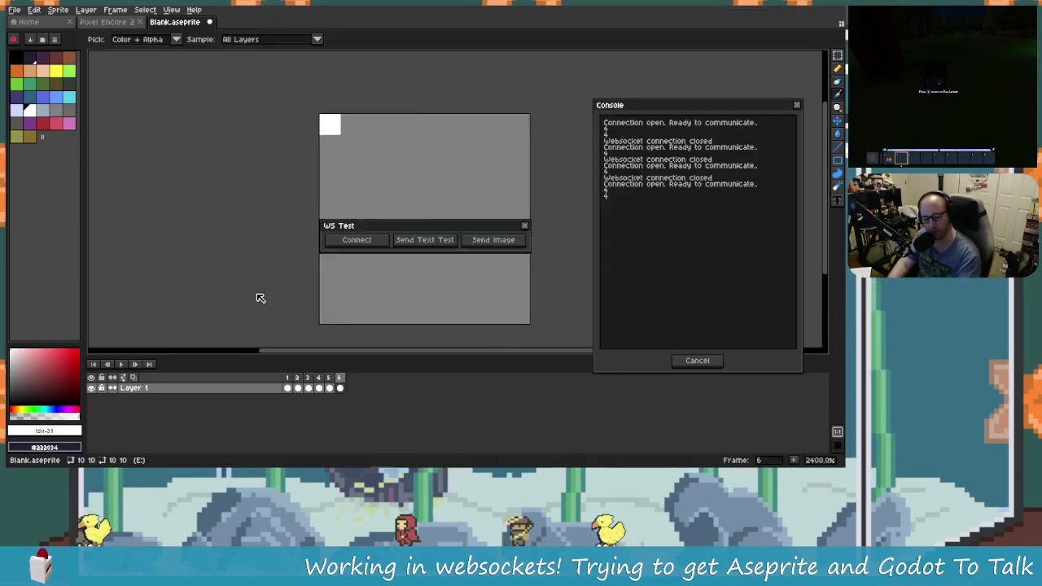
key(Return)
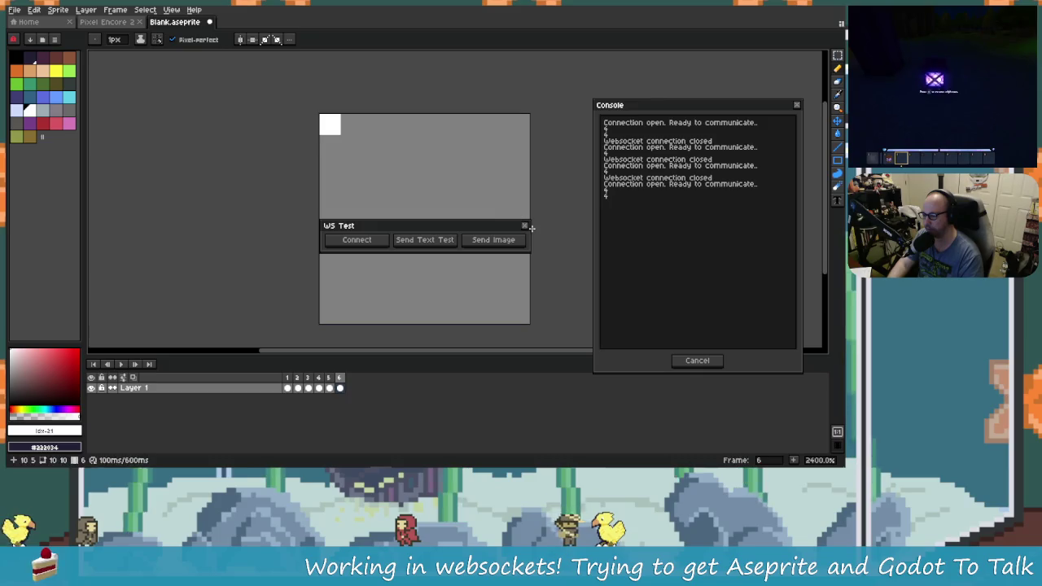
click(525, 226)
click(85, 10)
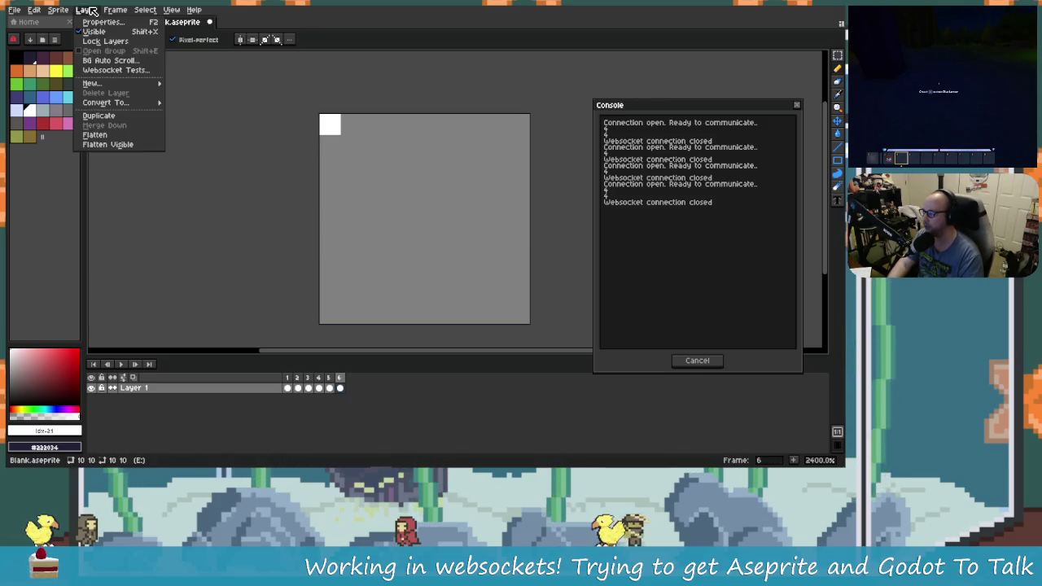
click(121, 72)
click(409, 289)
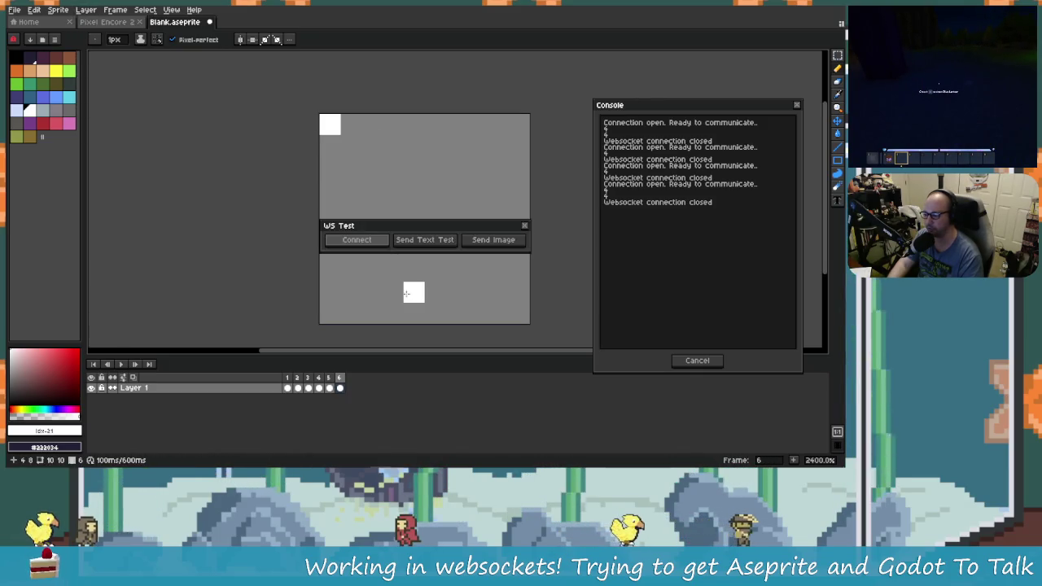
click(366, 245)
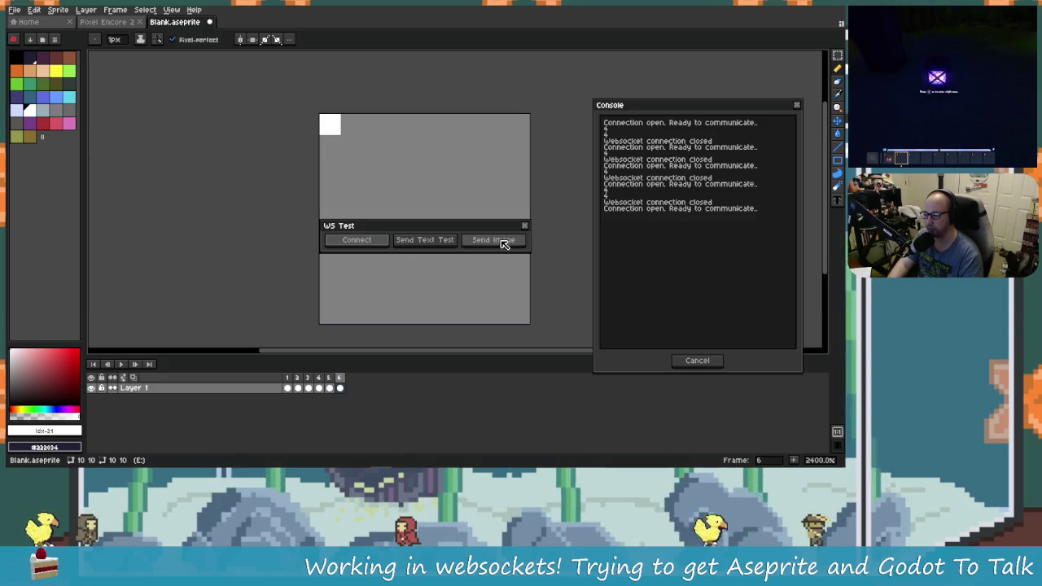
Clear Godot's decode_image error list and return to line 50's return statement in Rider.
key(alt+Tab)
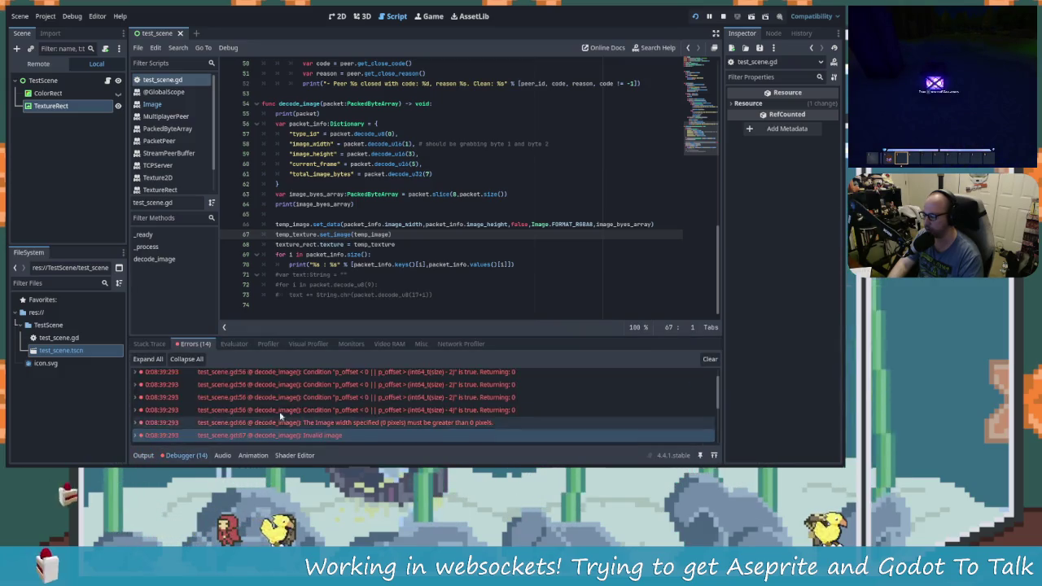
click(186, 455)
click(710, 359)
key(alt+Tab)
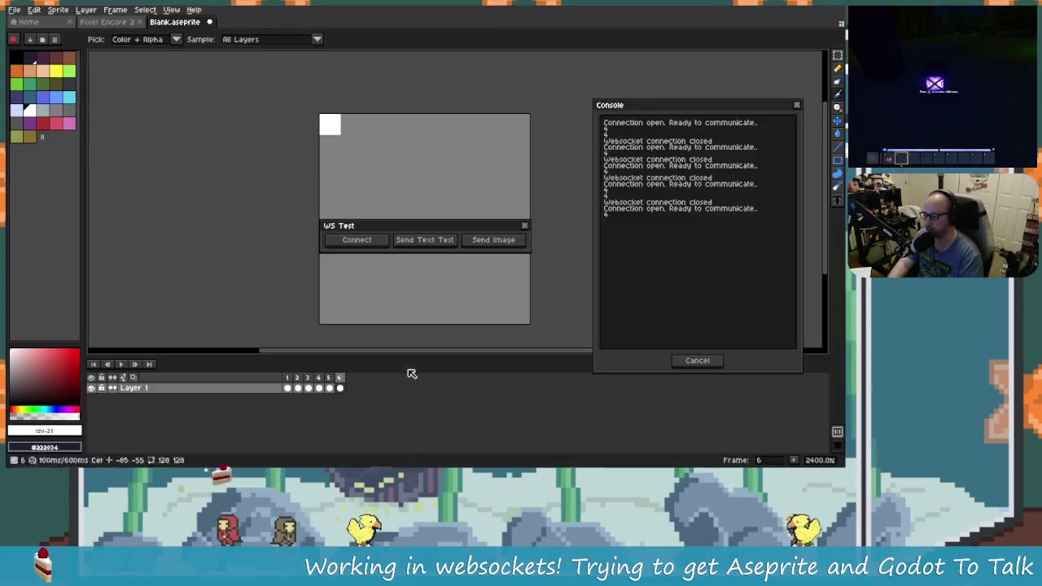
key(alt+Tab)
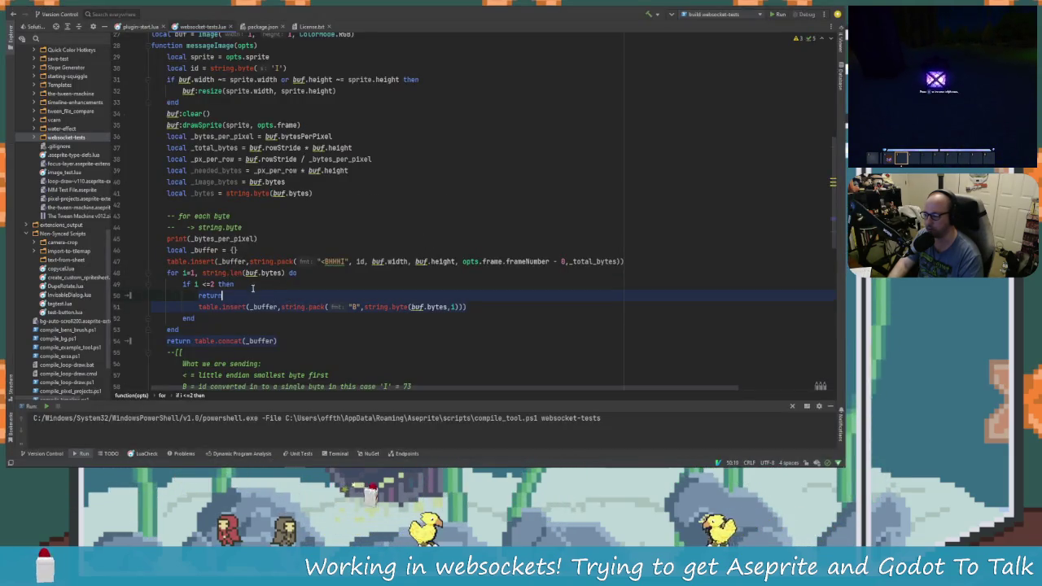
click(224, 296)
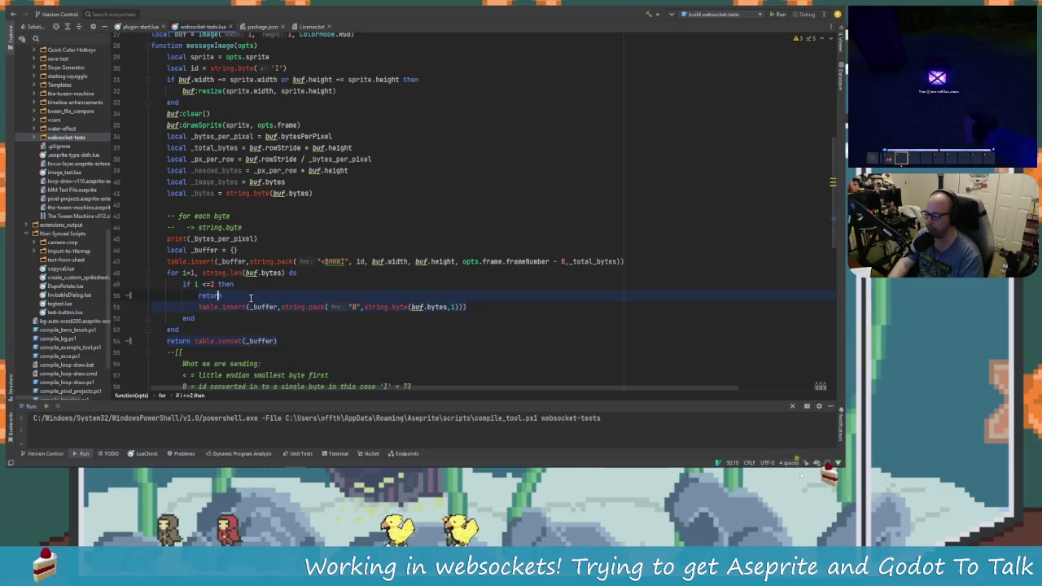
Delete the early return line and change line 49 to 'if i >=2 then'.
key(BackSpace)
key(BackSpace)
key(BackSpace)
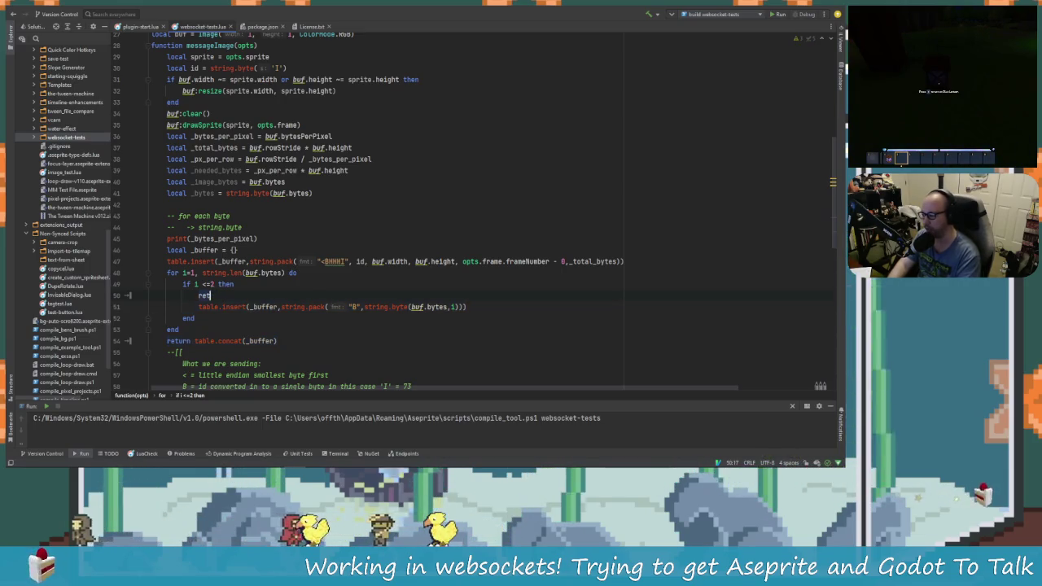
key(BackSpace)
click(209, 284)
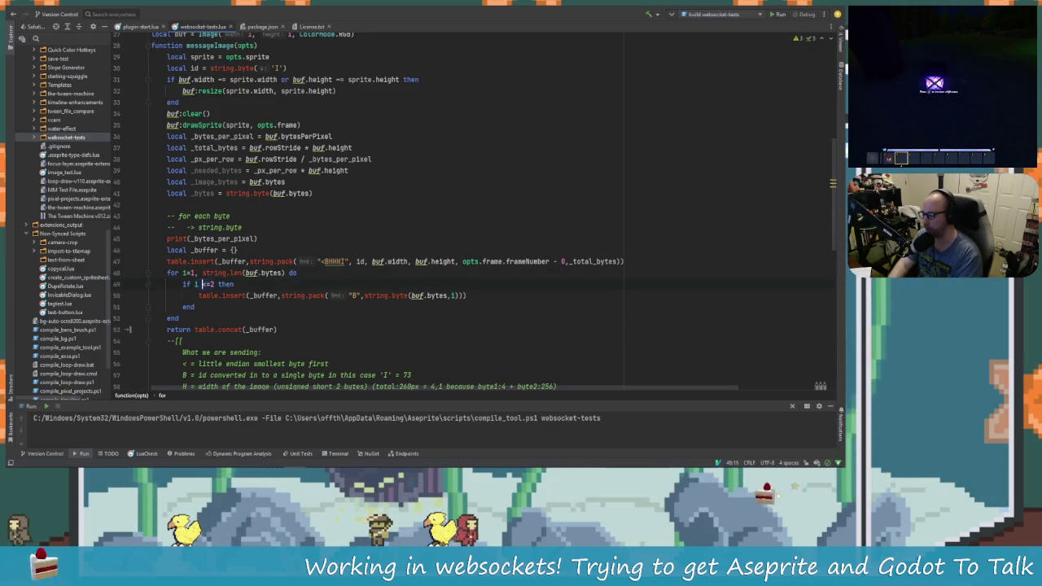
key(BackSpace)
text(>)
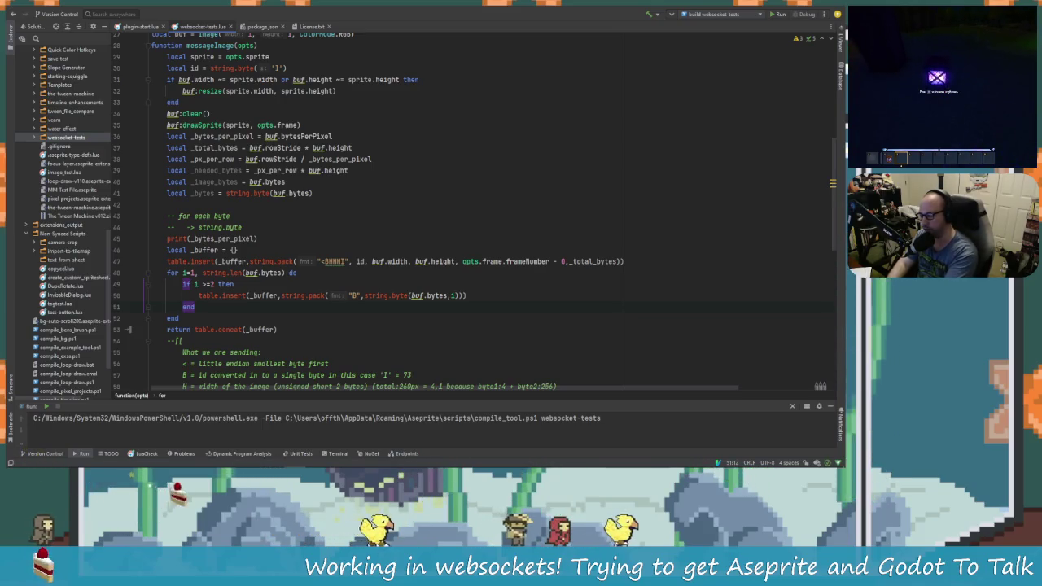
click(221, 296)
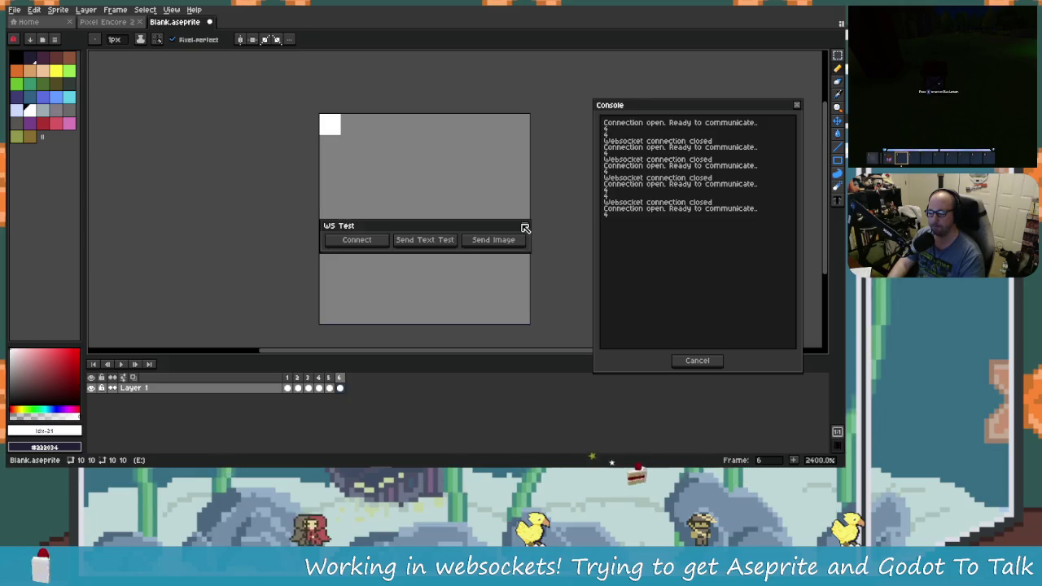
Restart the websocket test from Layer > Websocket Tests and allow its connection.
click(525, 227)
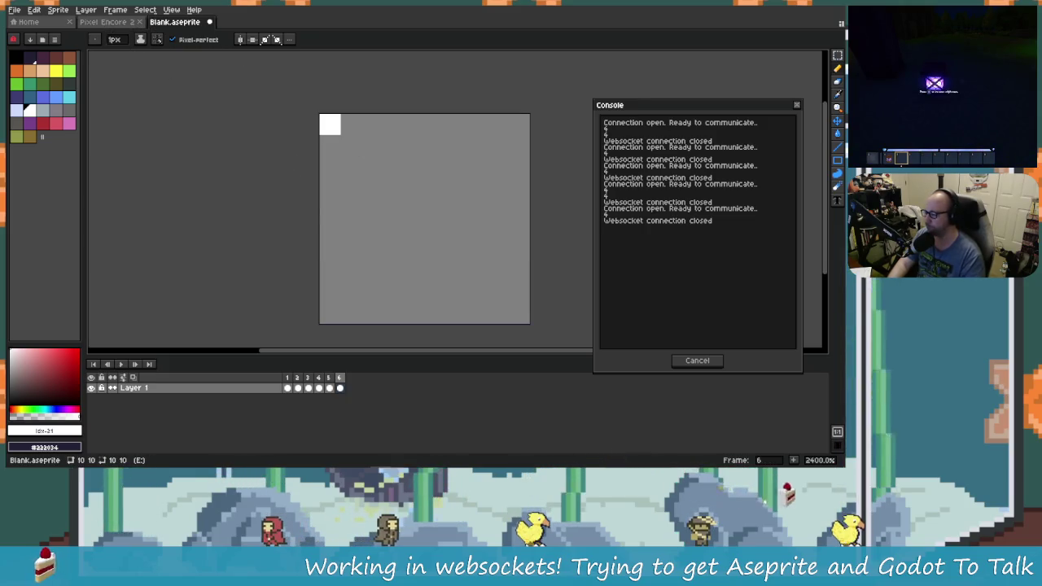
click(85, 10)
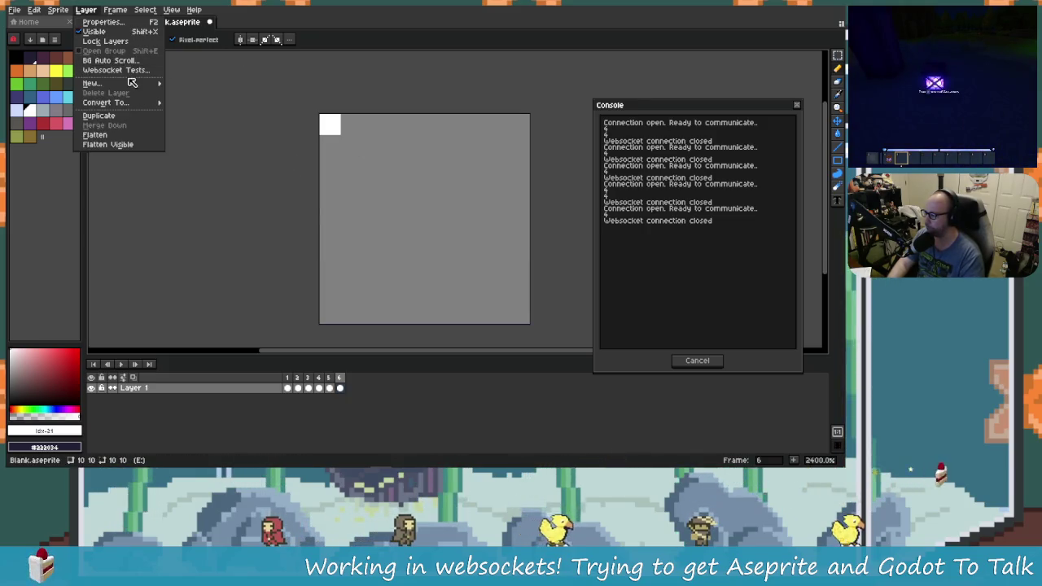
click(118, 70)
click(413, 286)
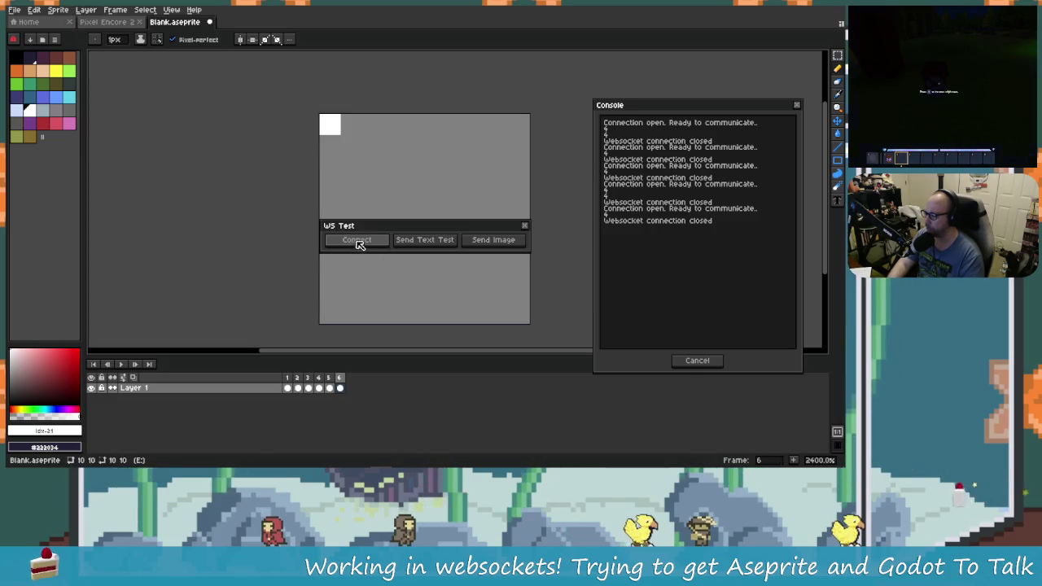
Send the sprite to Godot and check Output for width 10, height 10, 400 total bytes.
key(alt+Tab)
key(alt+Tab)
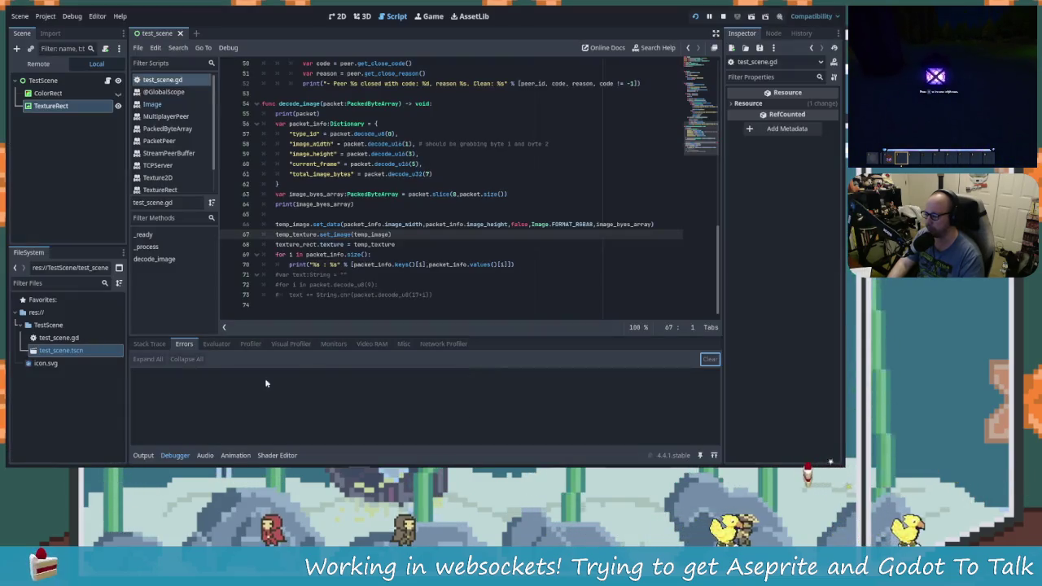
click(143, 454)
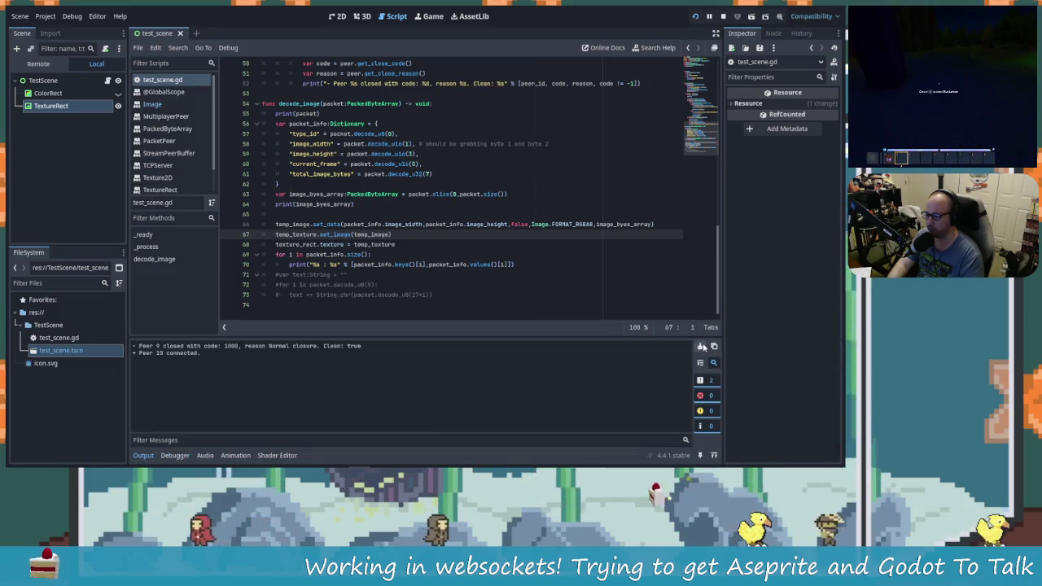
key(alt+Tab)
click(494, 240)
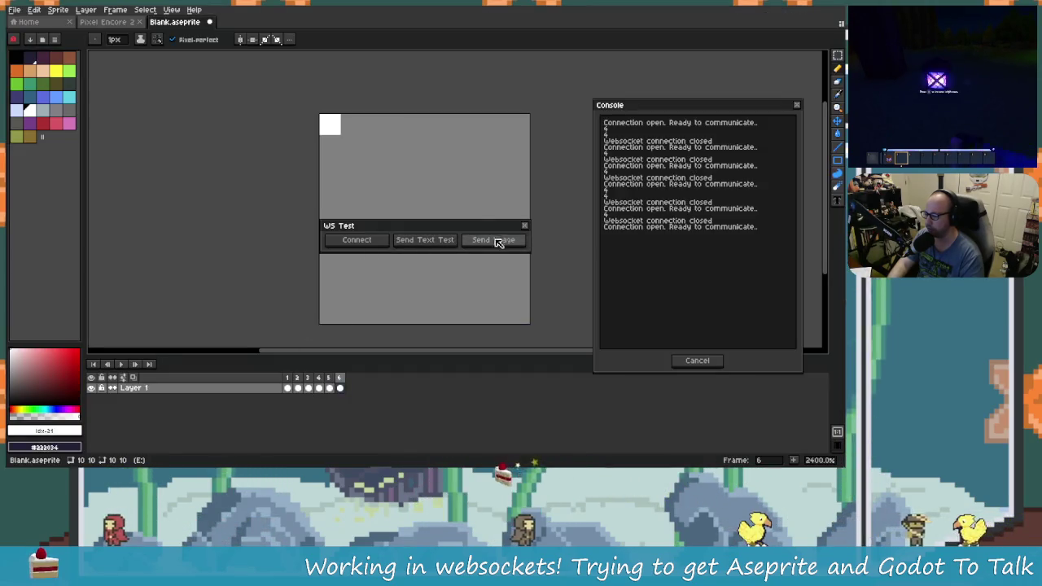
key(alt+Tab)
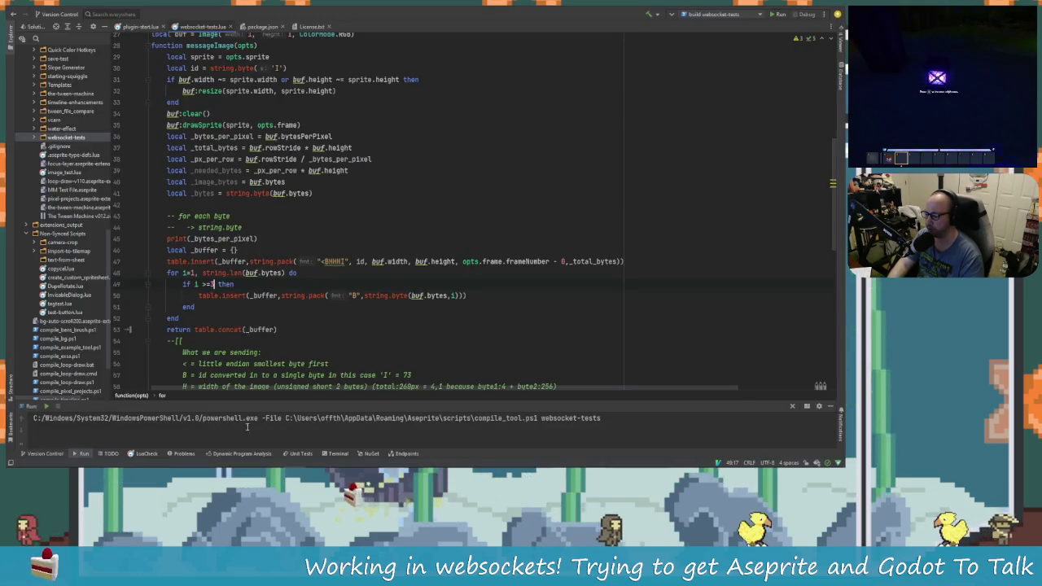
key(alt+Tab)
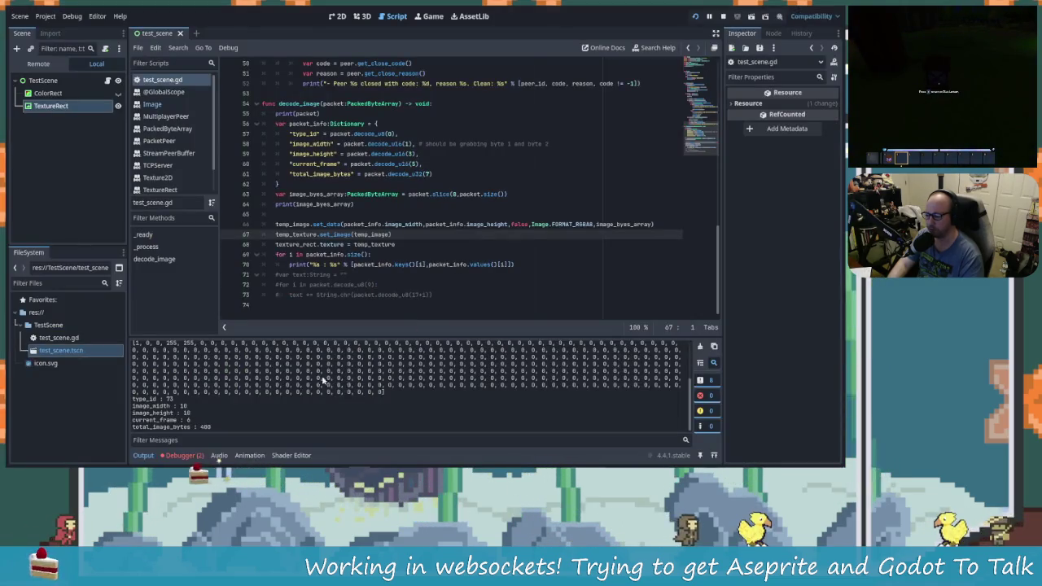
Read the error of 401 bytes versus 400 expected, then change line 49's loop comparison from 2 to 3.
scroll(219, 415, up, 2)
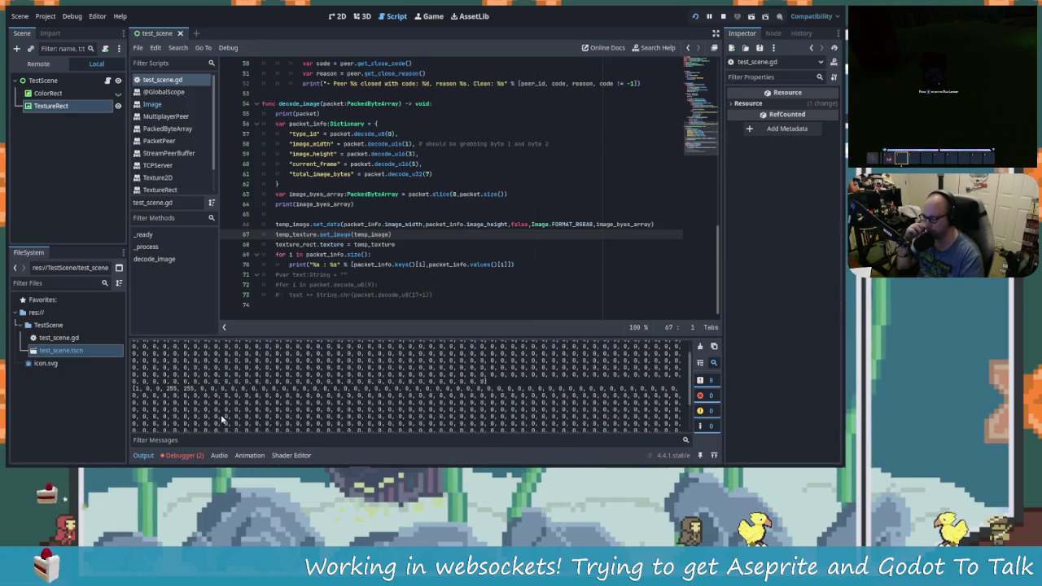
click(179, 456)
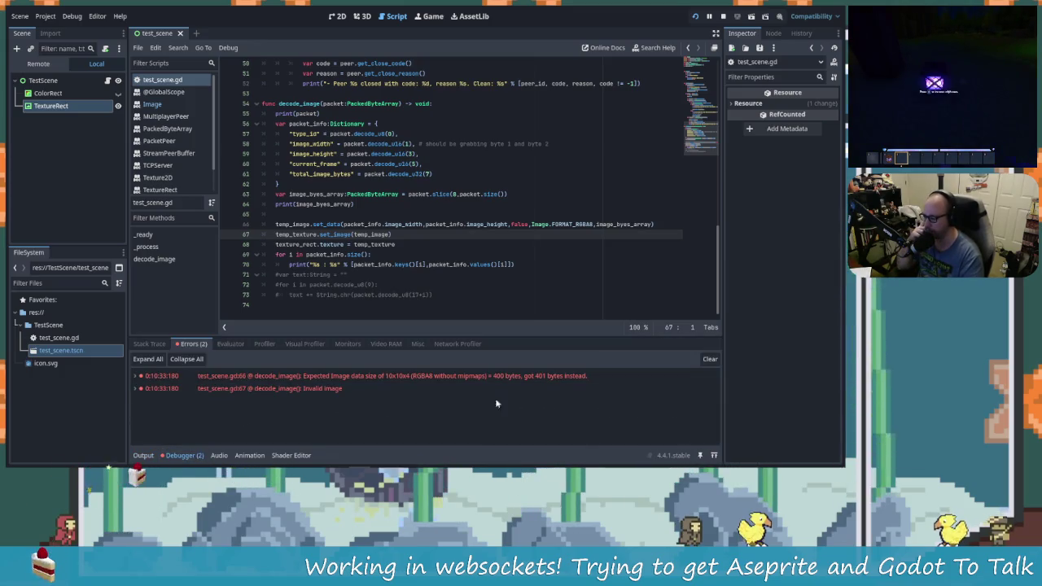
key(alt+Tab)
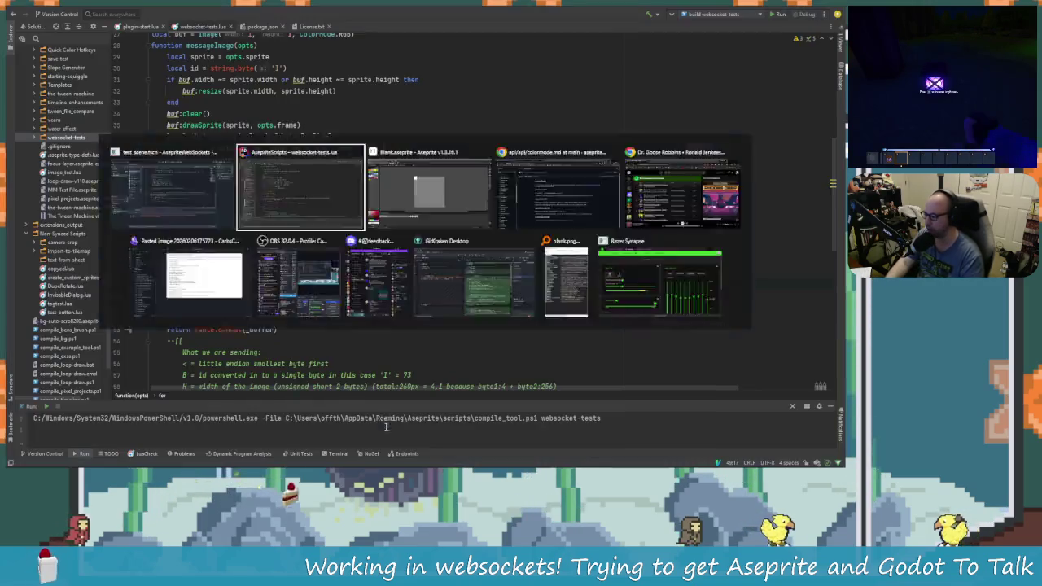
key(Left)
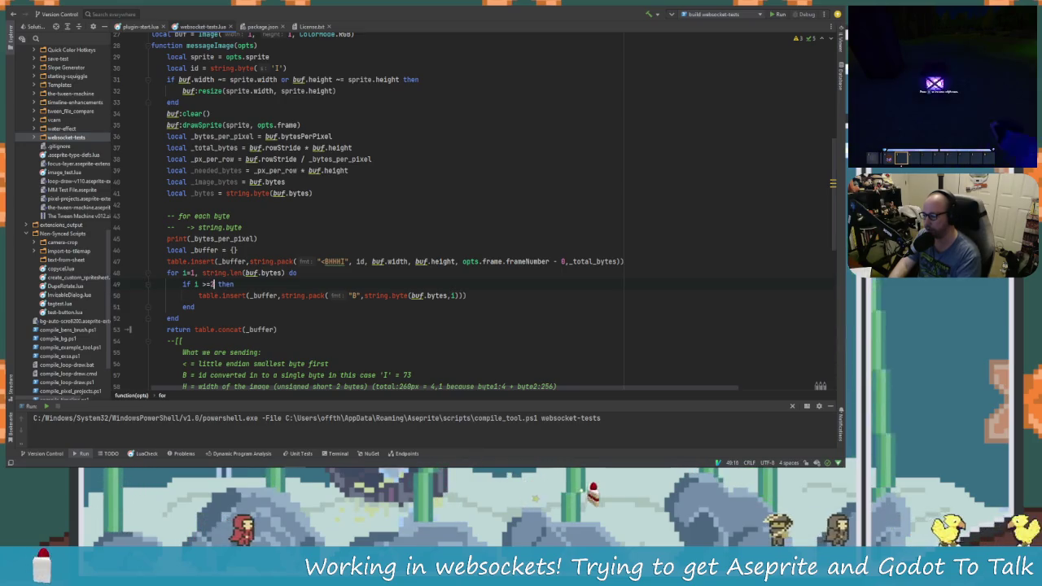
key(Delete)
text(3)
key(Delete)
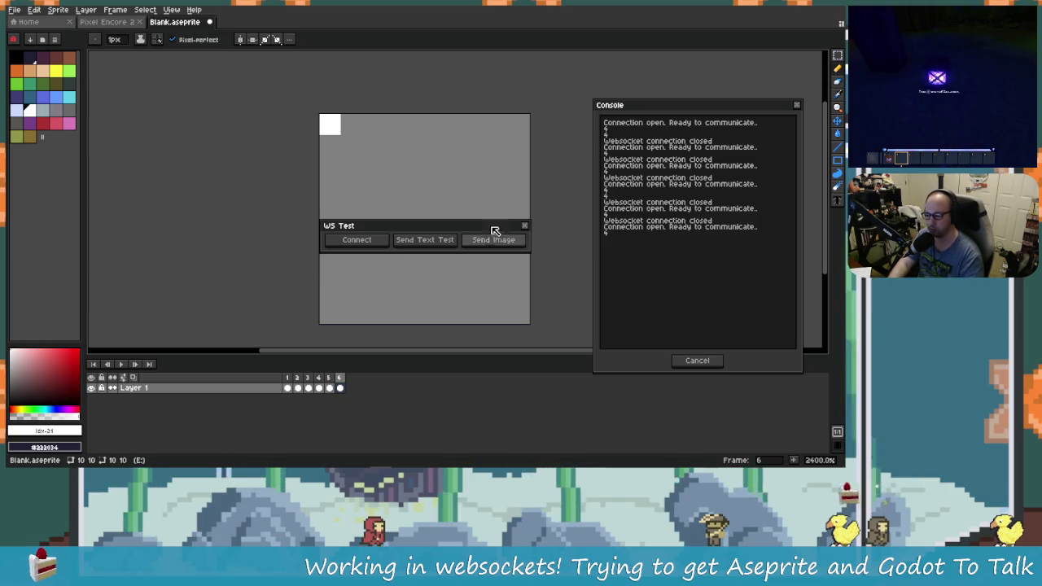
Relaunch the websocket test from the Layer menu and allow its connection.
click(525, 227)
click(86, 10)
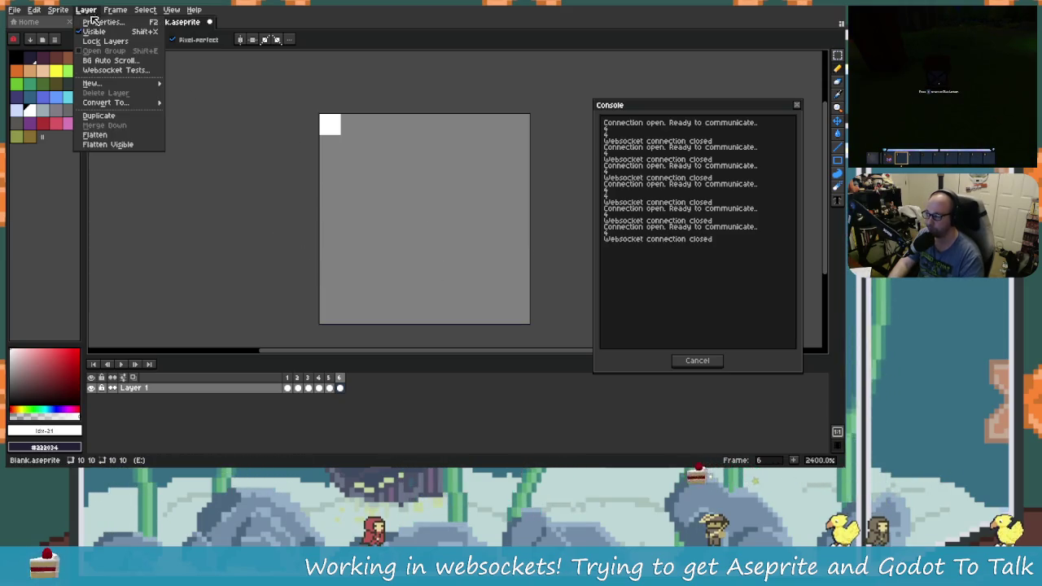
click(113, 71)
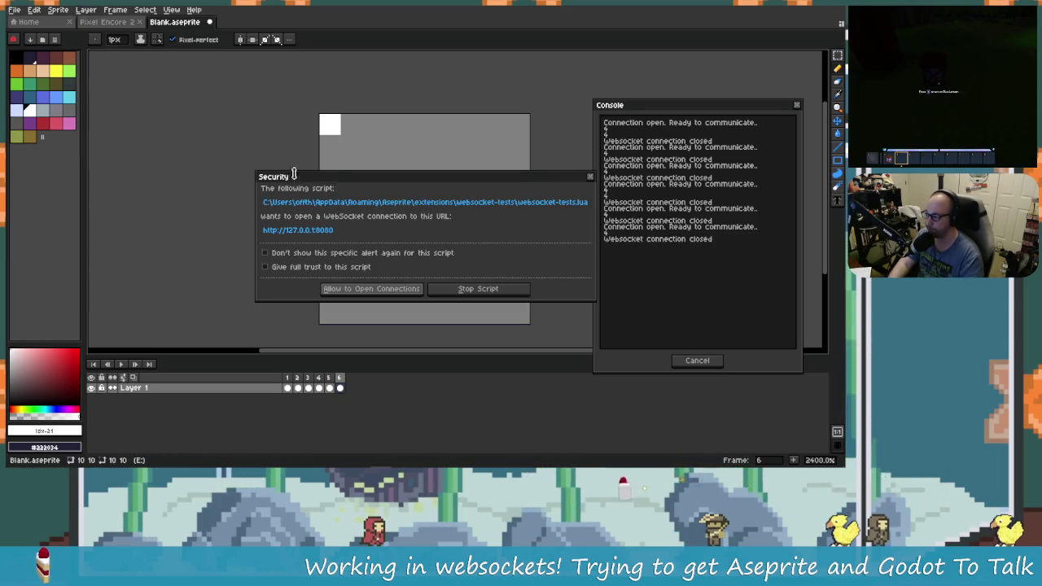
click(378, 288)
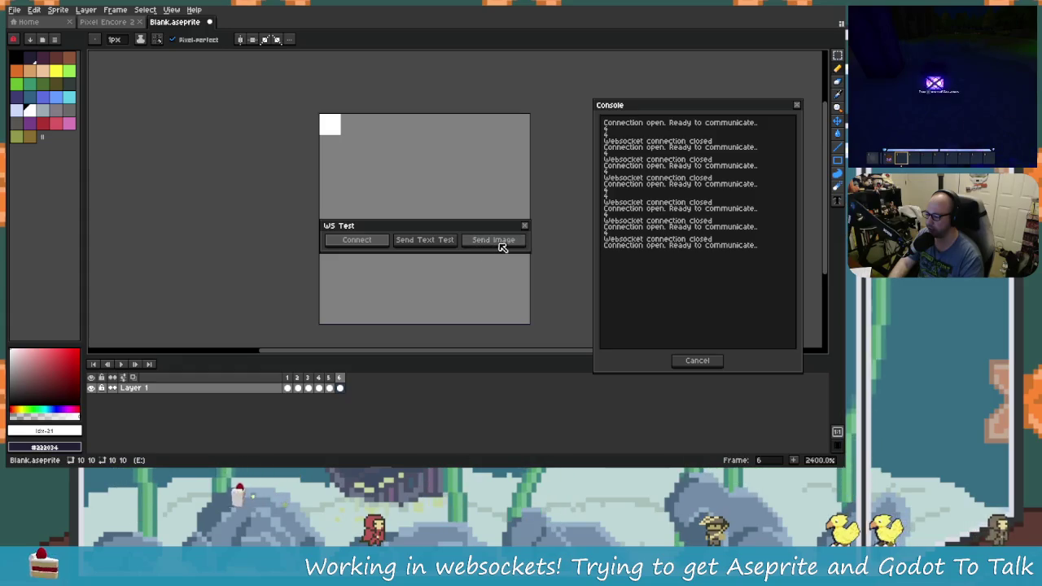
Check Godot's Errors and Output panels for the new peer connection.
key(alt+Tab)
click(412, 208)
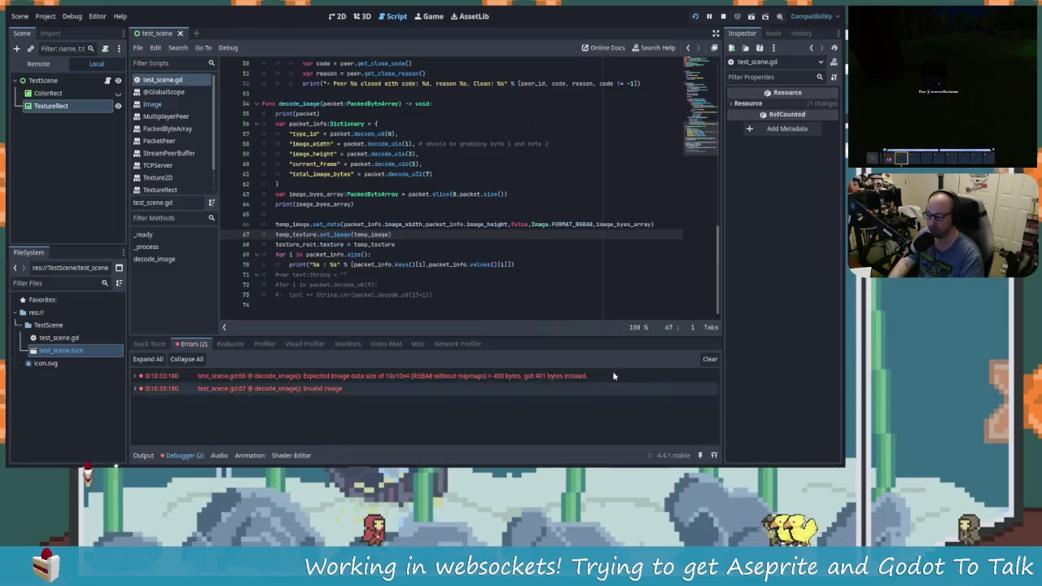
click(171, 455)
click(145, 455)
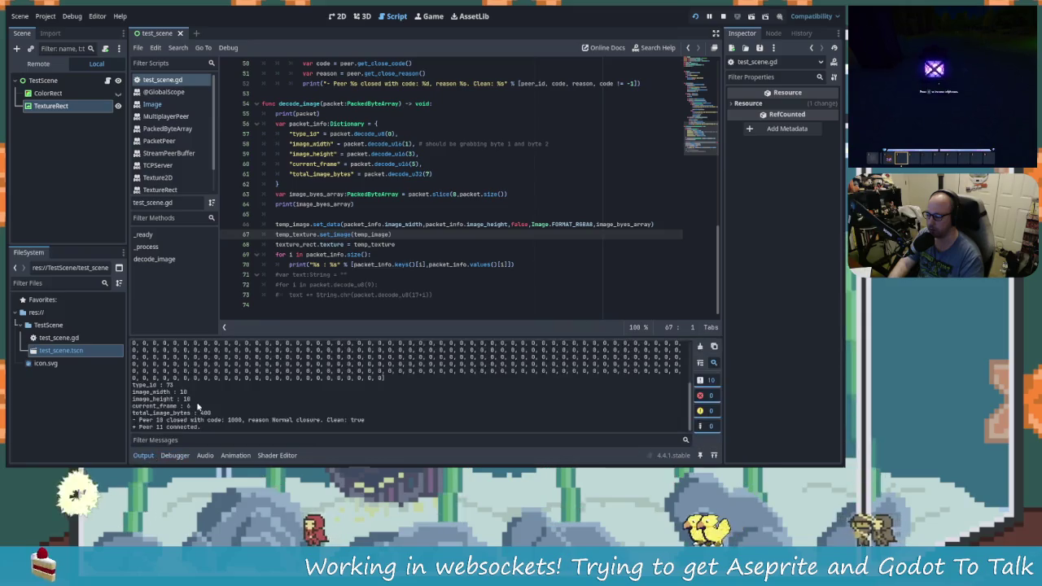
Resend the sprite image to Godot and bring websocket-tests.lua forward in Rider.
key(alt+Tab)
click(506, 241)
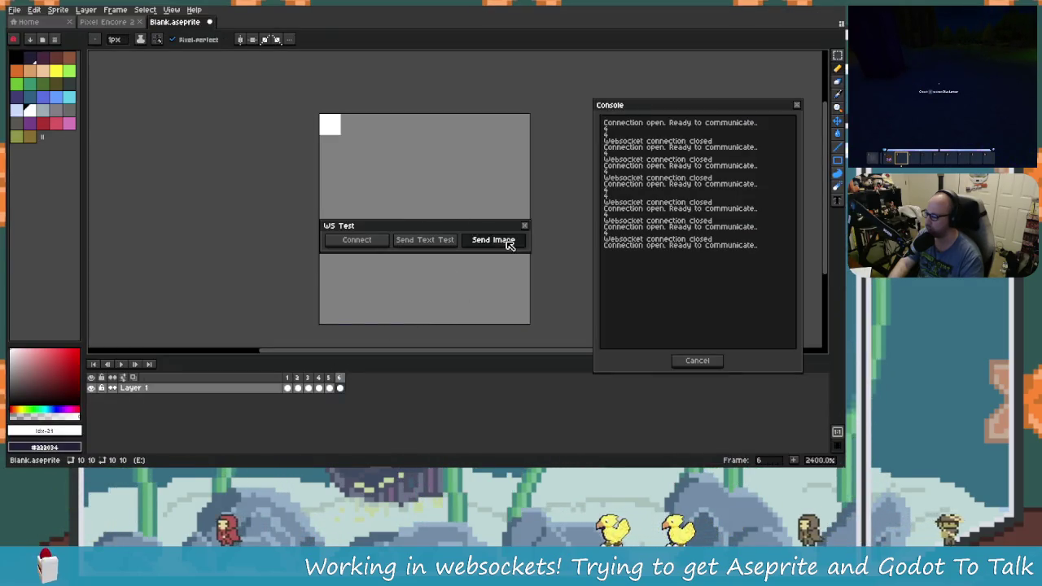
key(alt+Tab)
click(392, 215)
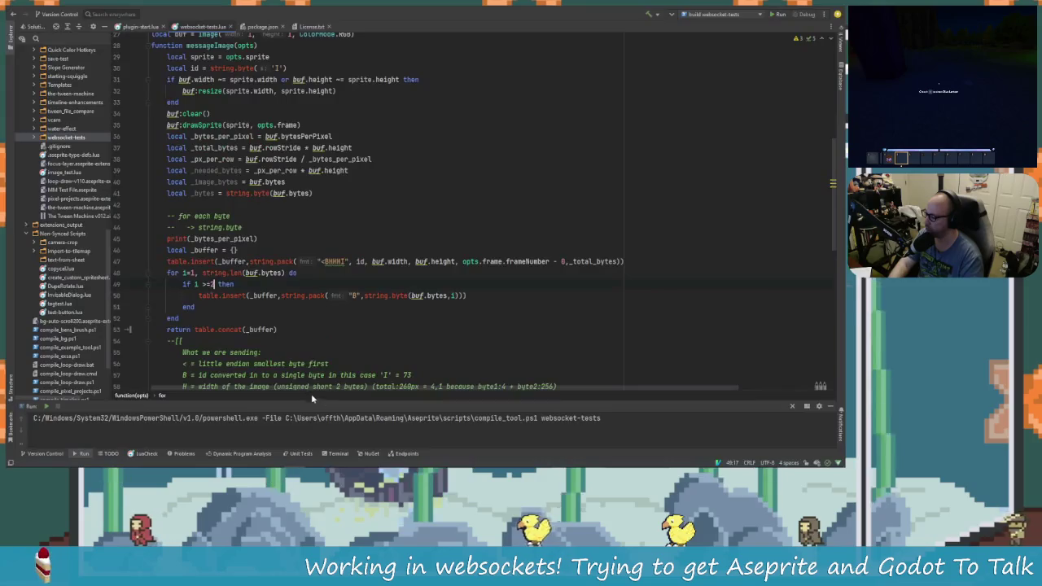
Read the image size error reporting 402 bytes received versus 400 expected.
key(alt+Tab)
key(Tab)
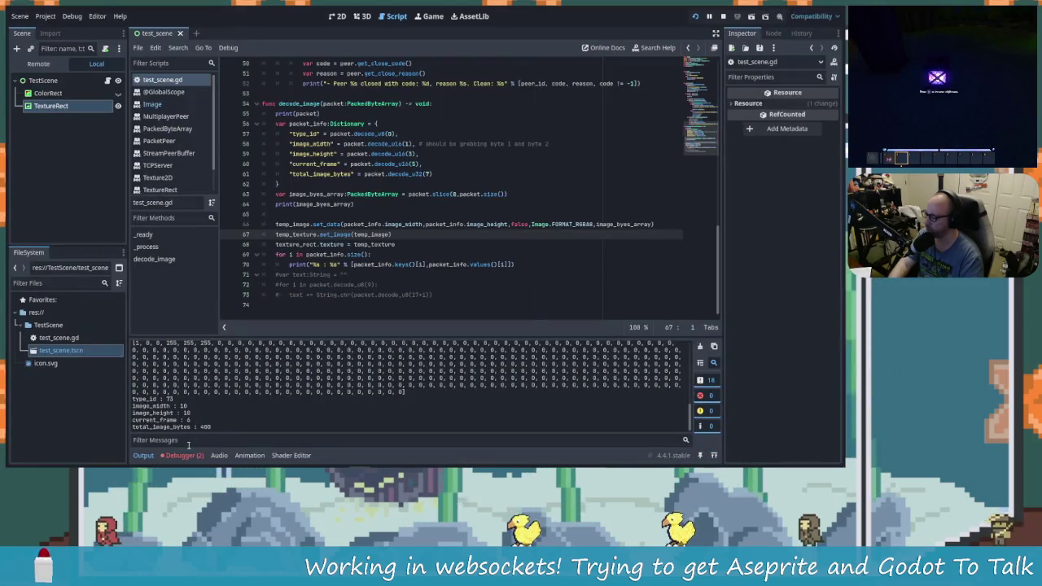
click(183, 455)
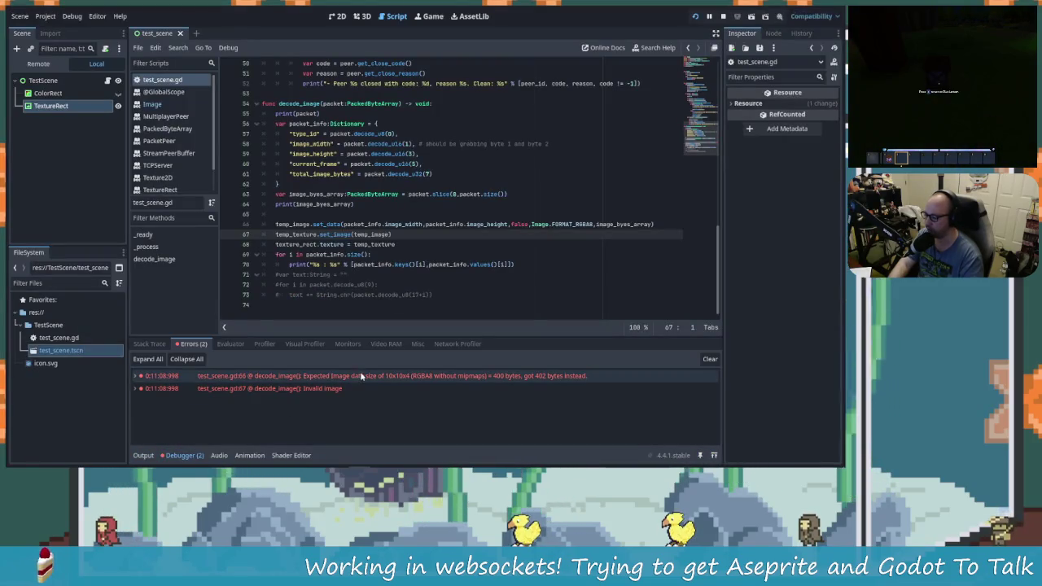
mouse_move(383, 383)
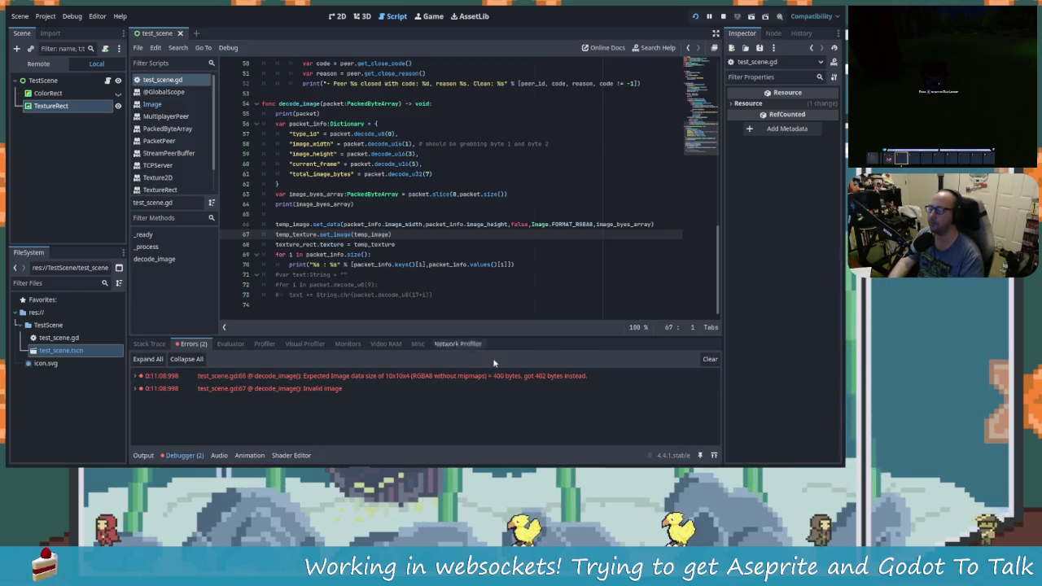
mouse_move(544, 377)
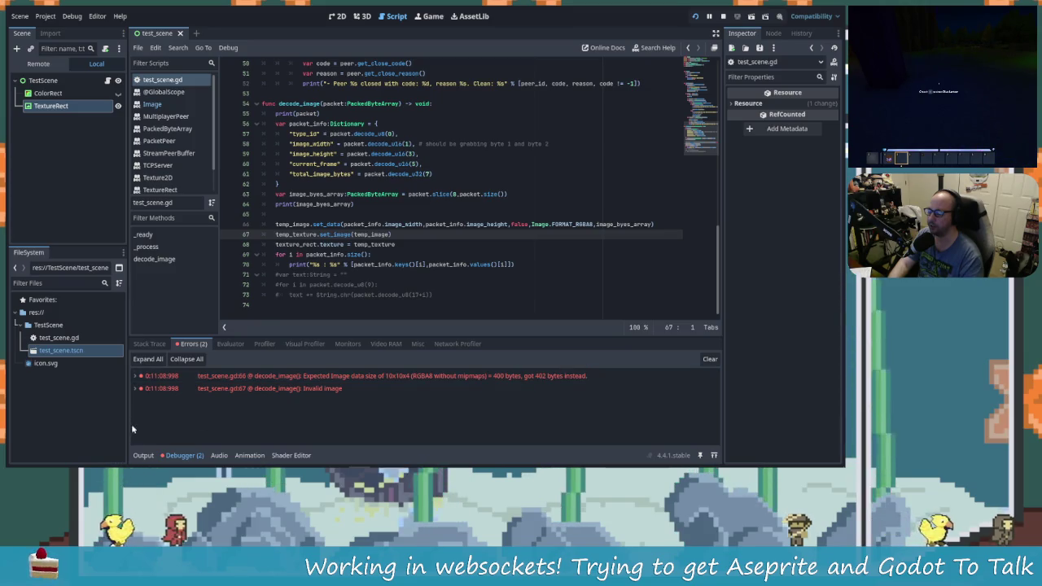
Review the Output log showing the 410-byte binary packet from peer 11.
click(143, 455)
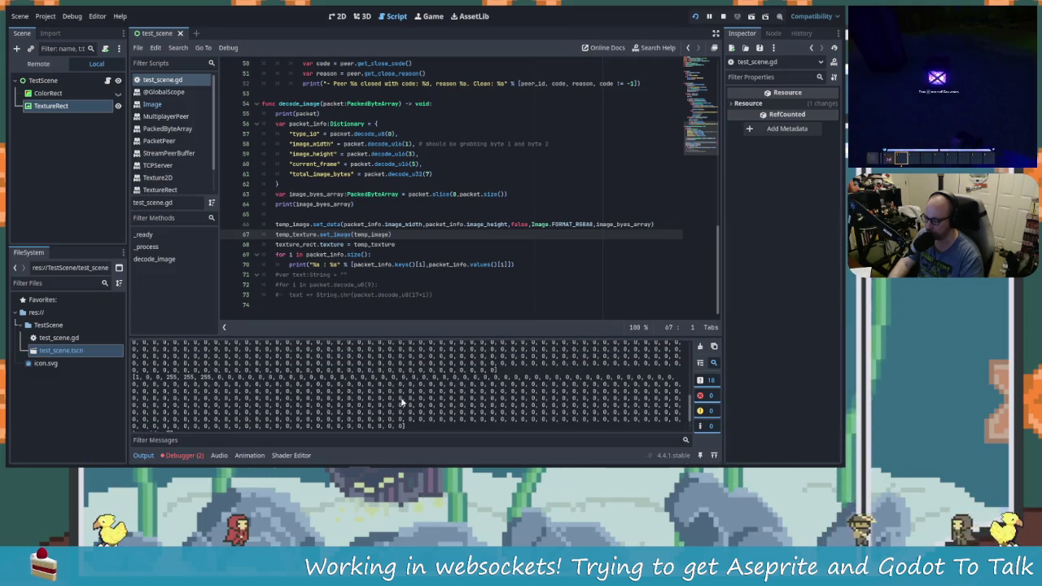
scroll(401, 401, up, 1)
scroll(256, 396, up, 2)
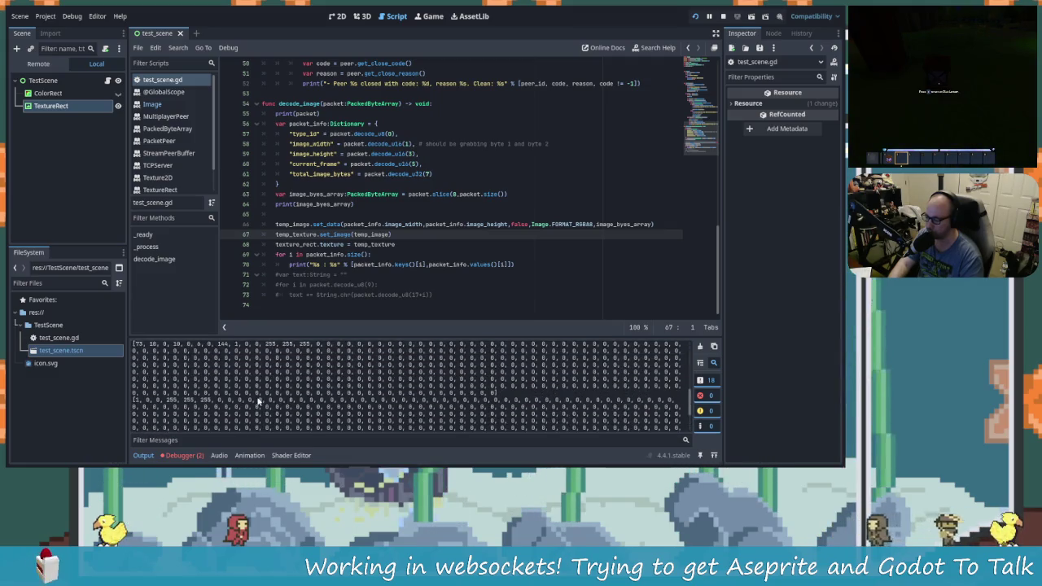
scroll(256, 396, up, 2)
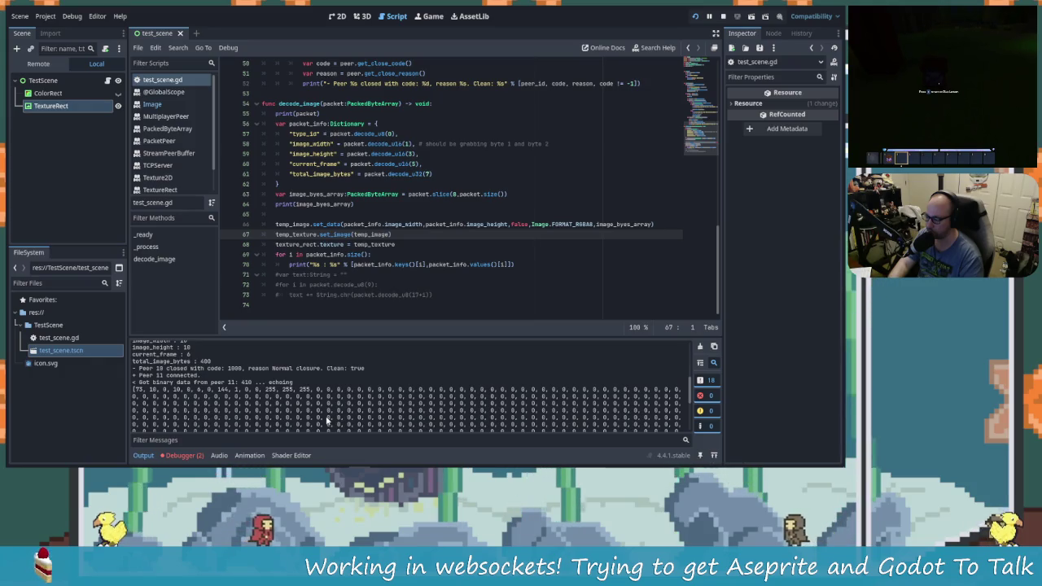
key(alt+Tab)
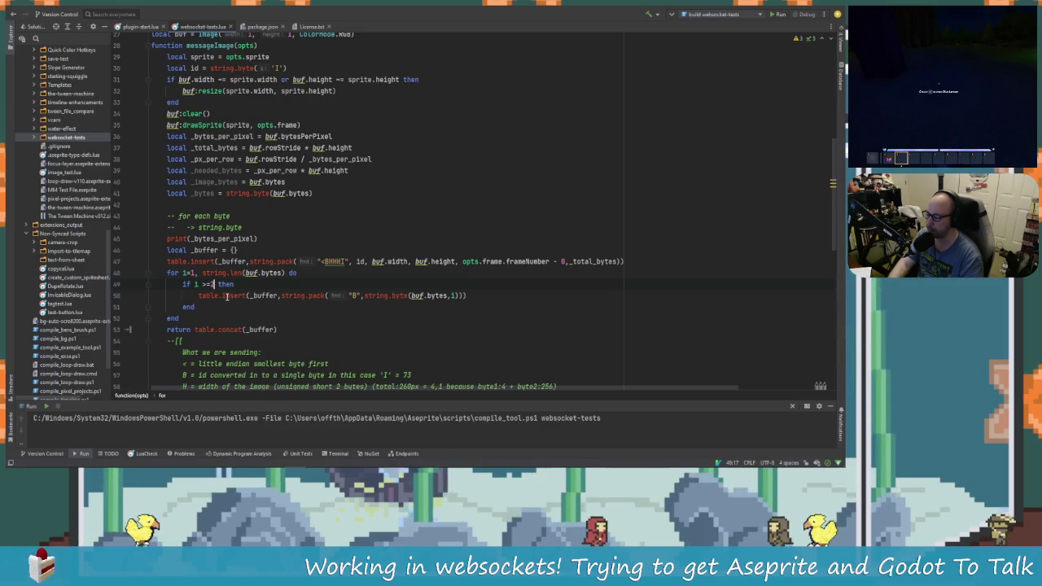
Read table.insert's documentation in Rider, then return to Godot's packet output log.
mouse_move(224, 296)
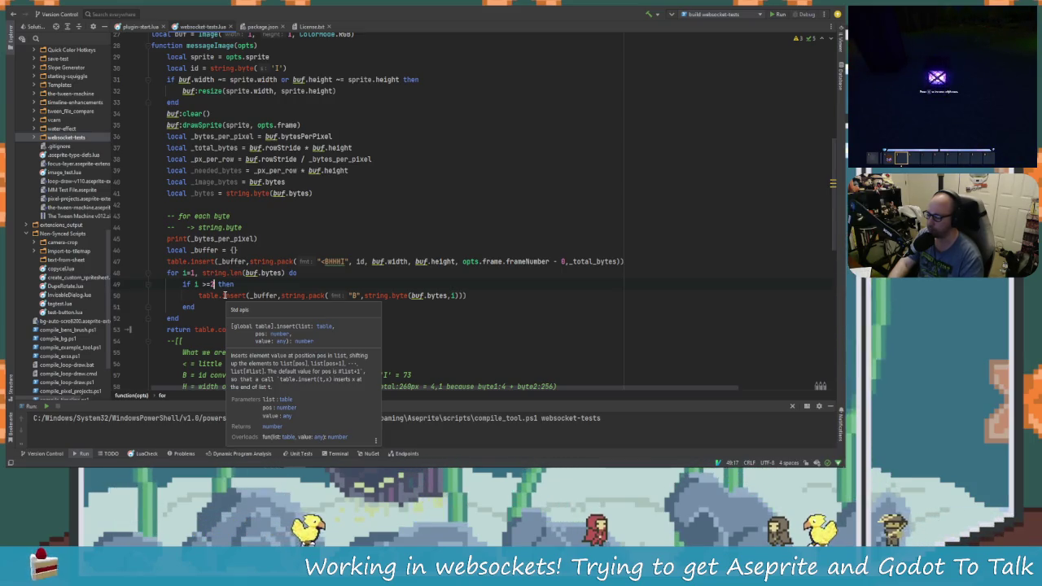
key(alt+Tab)
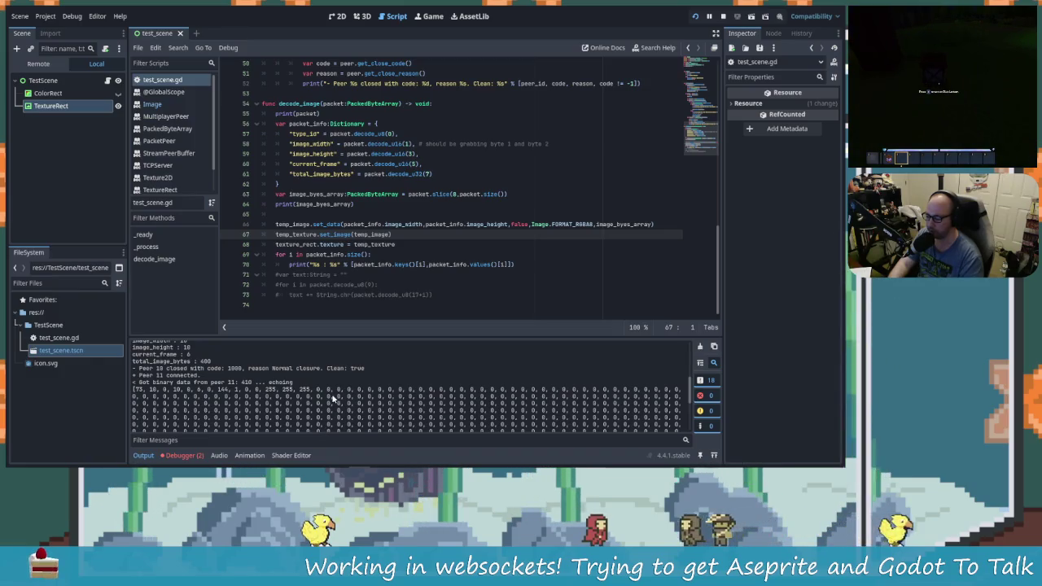
Re-examine the received bytes and the decode_image error expecting 400 bytes but getting 402.
scroll(285, 382, down, 2)
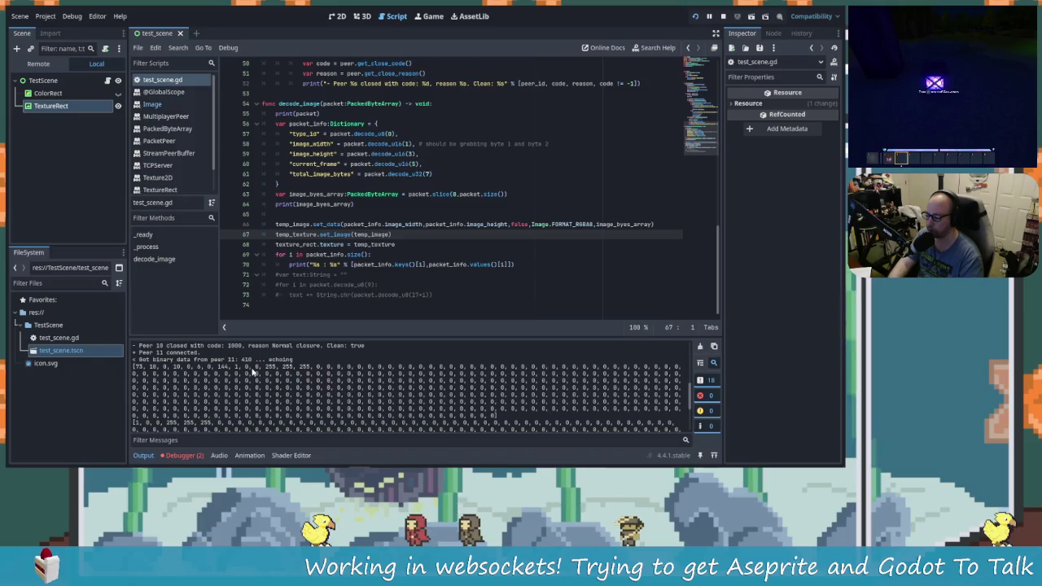
scroll(245, 388, down, 4)
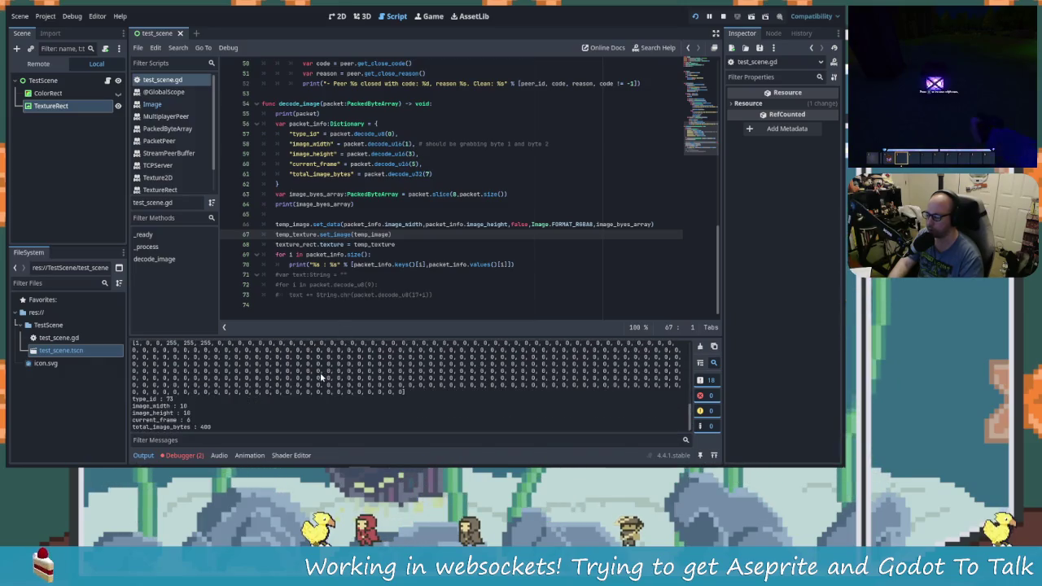
scroll(228, 389, down, 3)
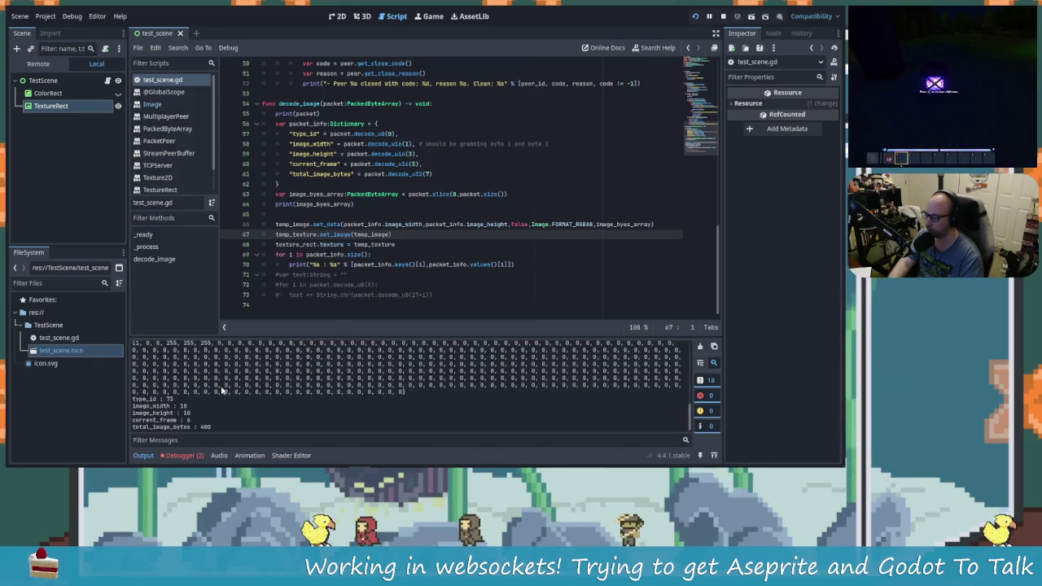
click(194, 456)
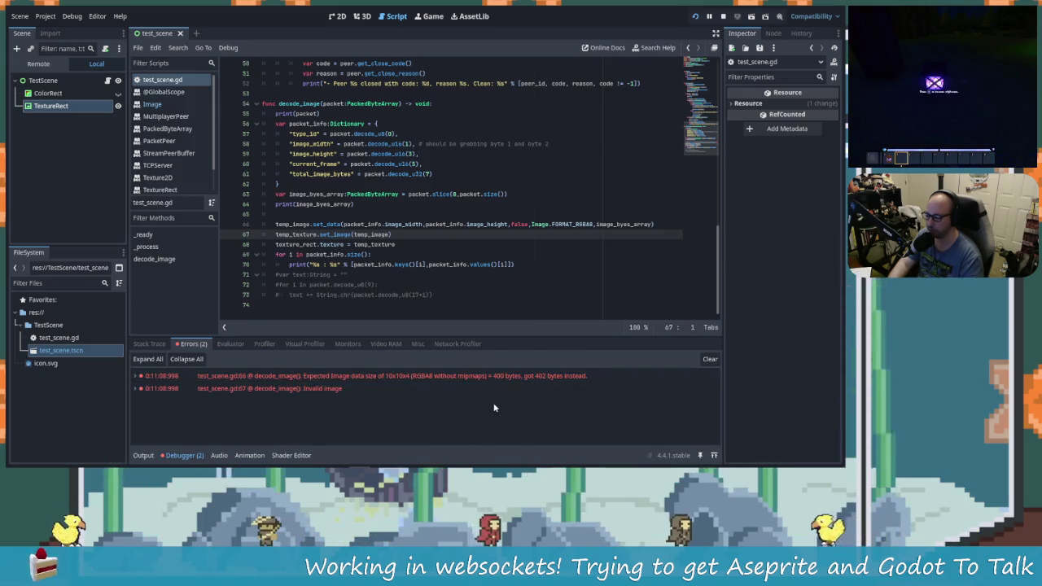
click(144, 455)
scroll(281, 401, up, 3)
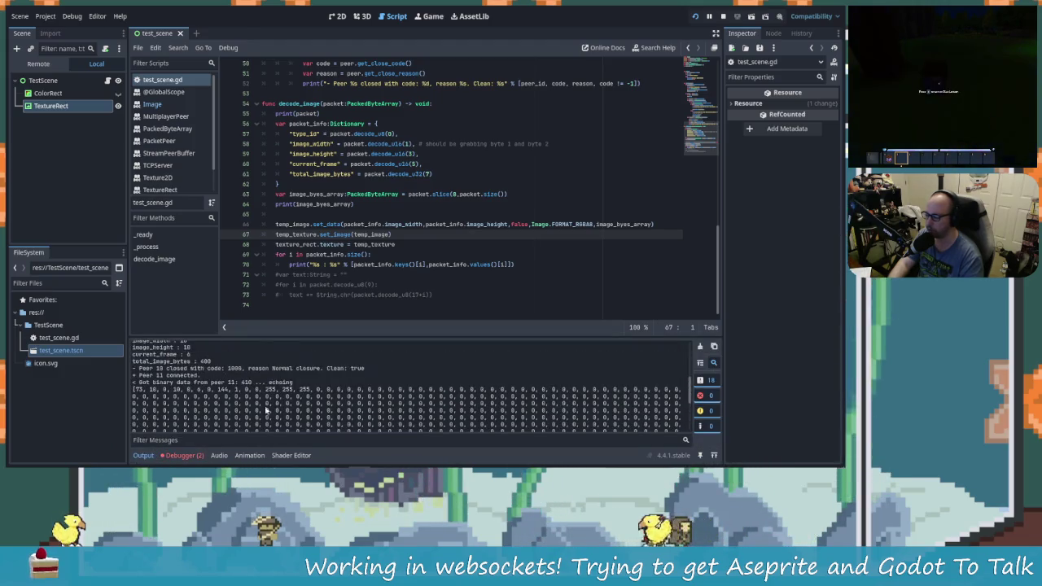
scroll(282, 400, down, 1)
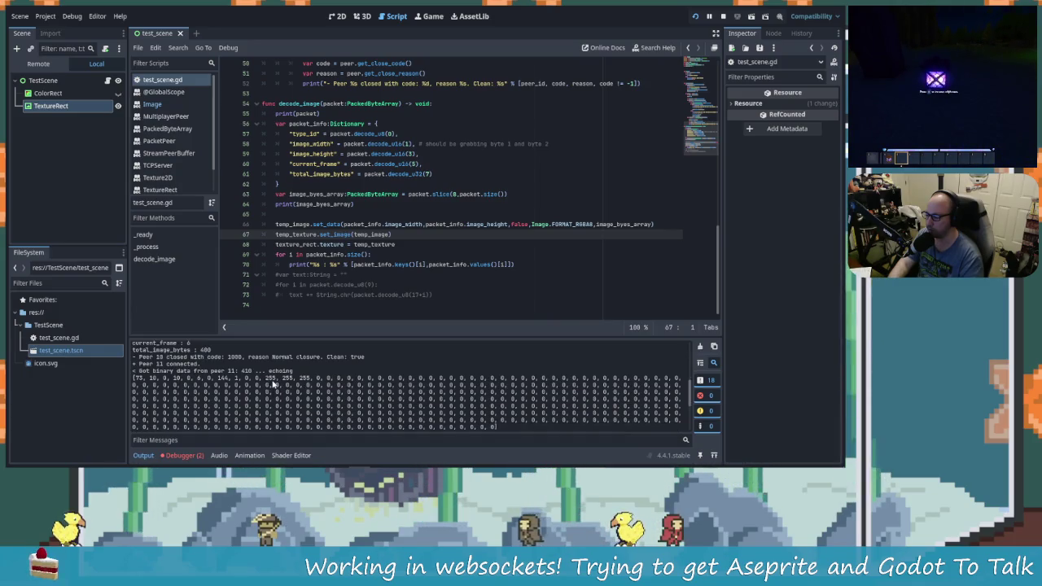
key(alt+Tab)
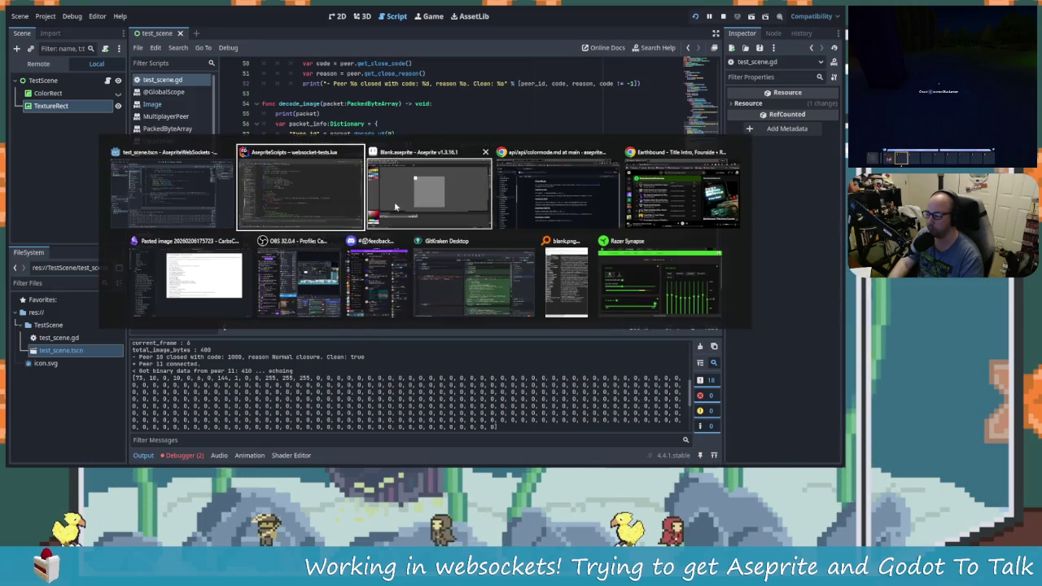
Paint a white pixel in the sprite's bottom-right corner and resend the image to Godot.
click(368, 231)
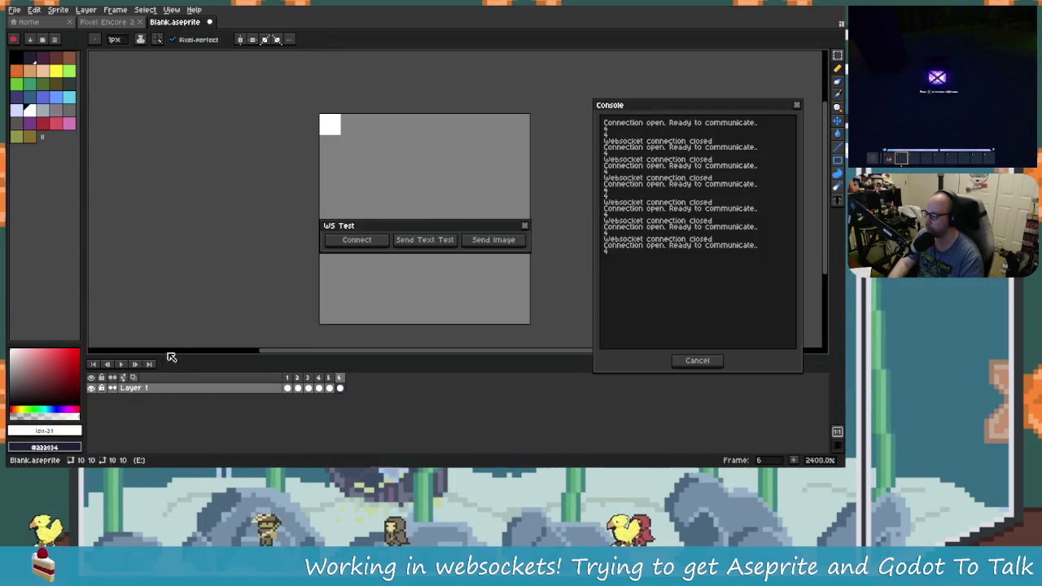
click(44, 429)
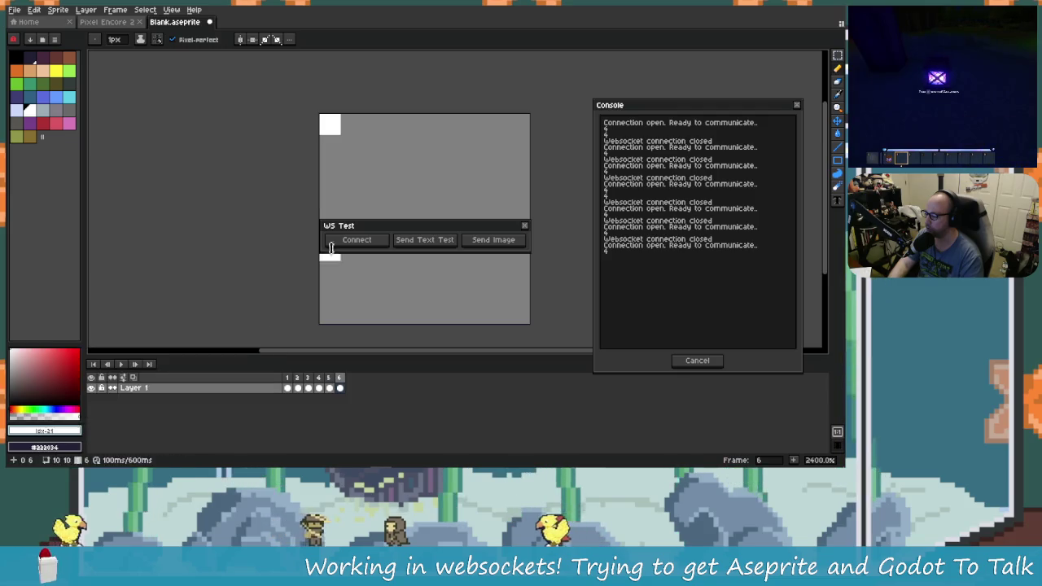
click(354, 131)
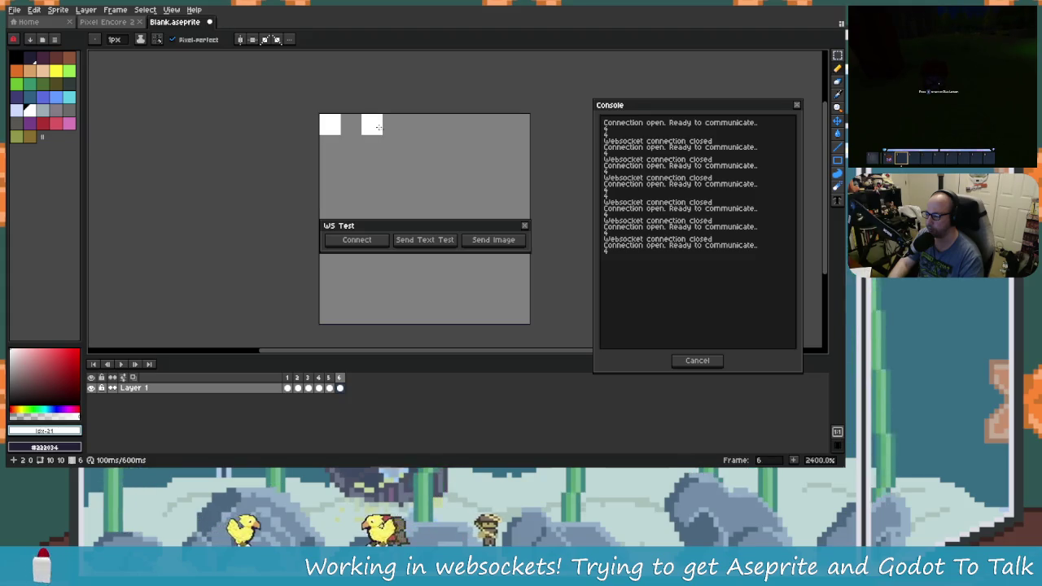
click(518, 315)
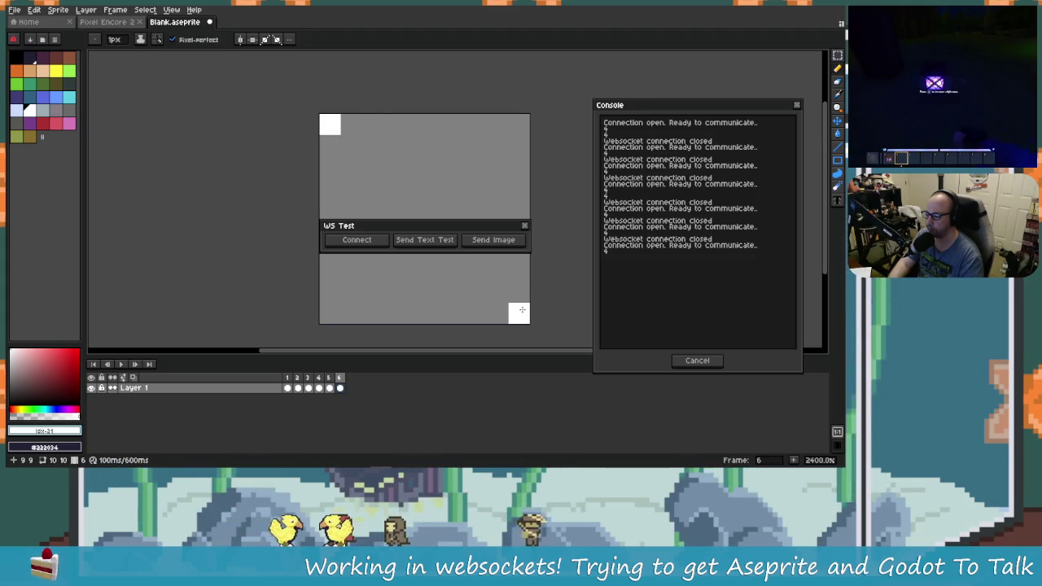
click(501, 241)
key(alt+Tab)
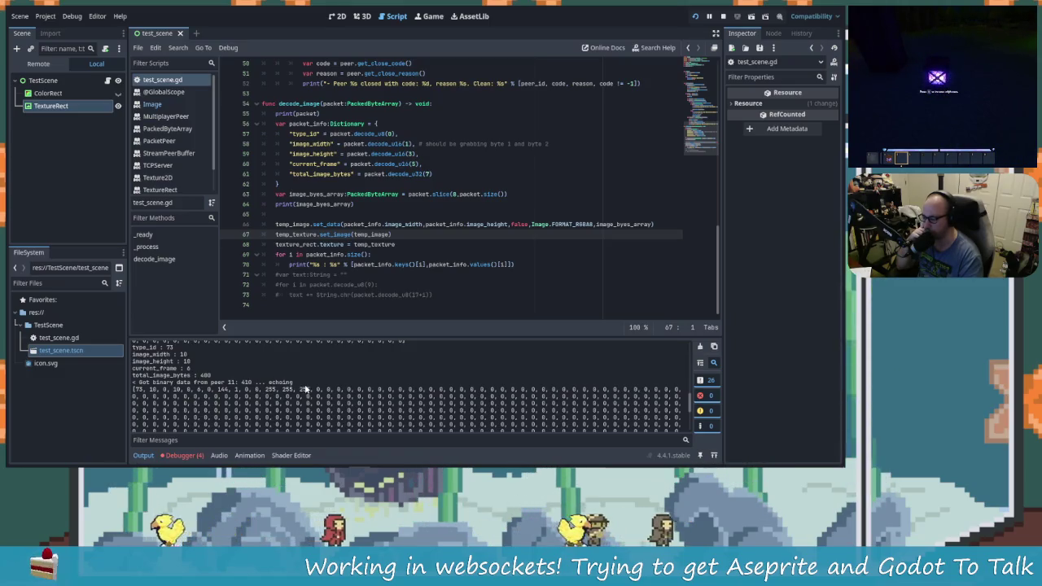
Check the new 410-byte packet from peer 11, read as a 10×10 image.
key(alt+Tab)
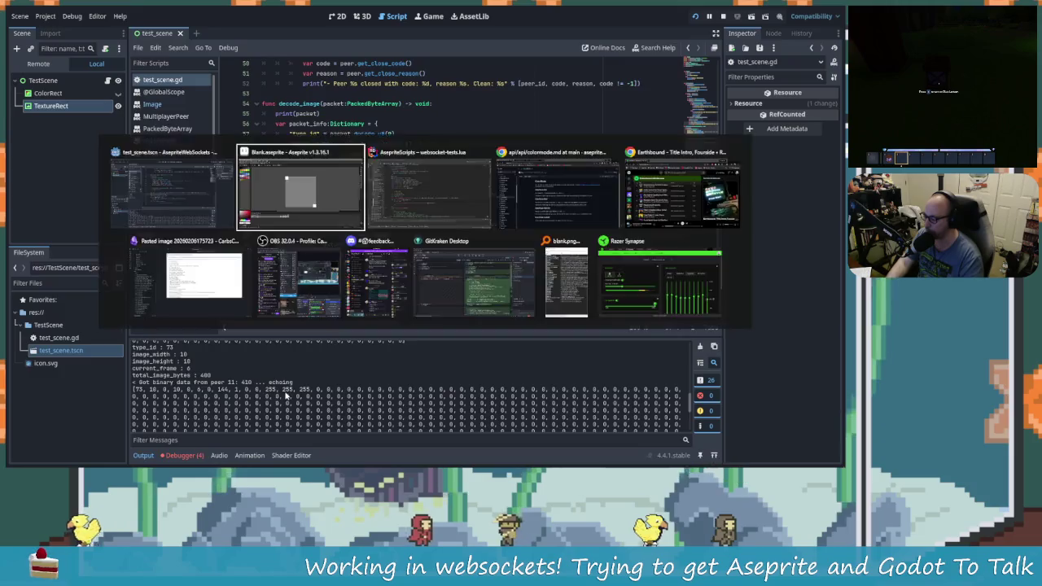
Inspect the byte-skipping loop on line 49 of the Lua script.
key(alt+Tab)
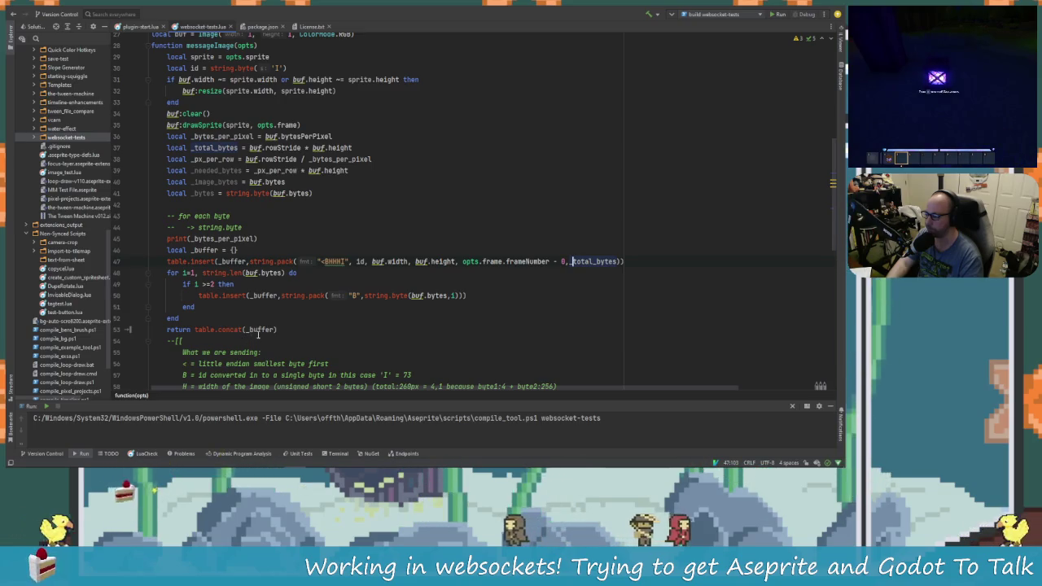
click(210, 284)
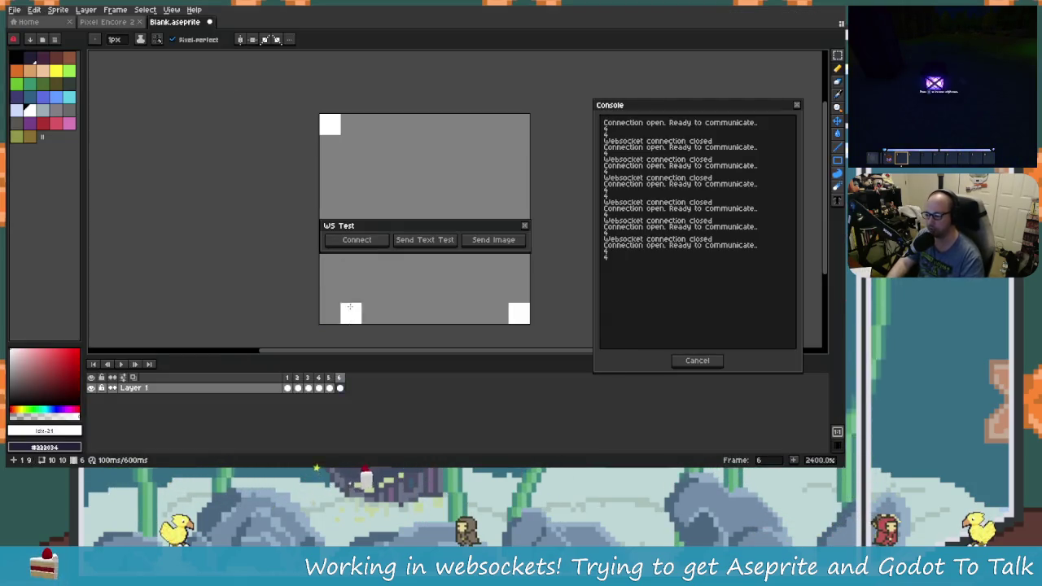
Relaunch the websocket test script, allow it, and reconnect to the Godot server.
key(alt+Tab)
key(alt+Tab)
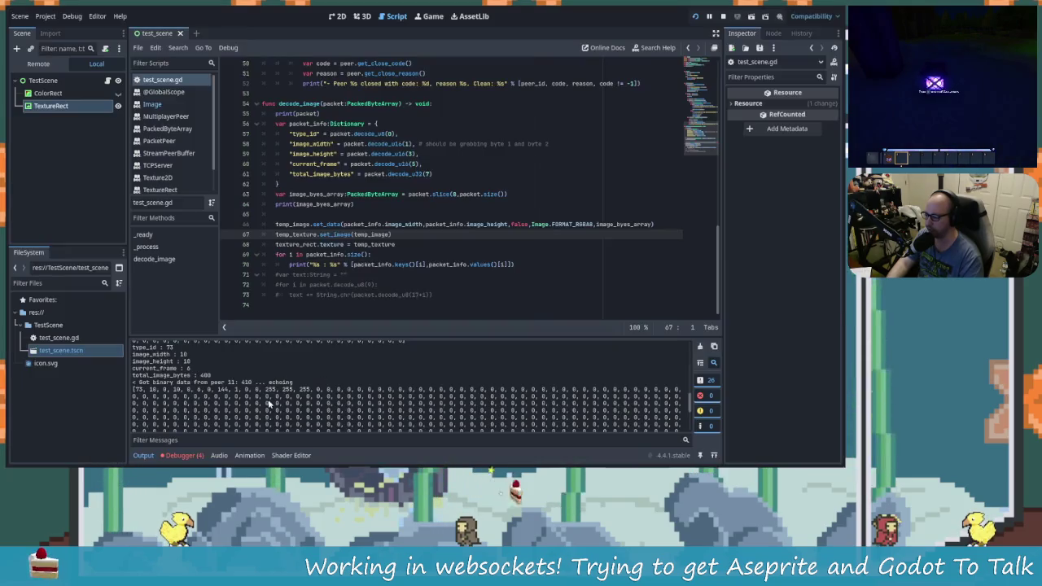
key(alt+Tab)
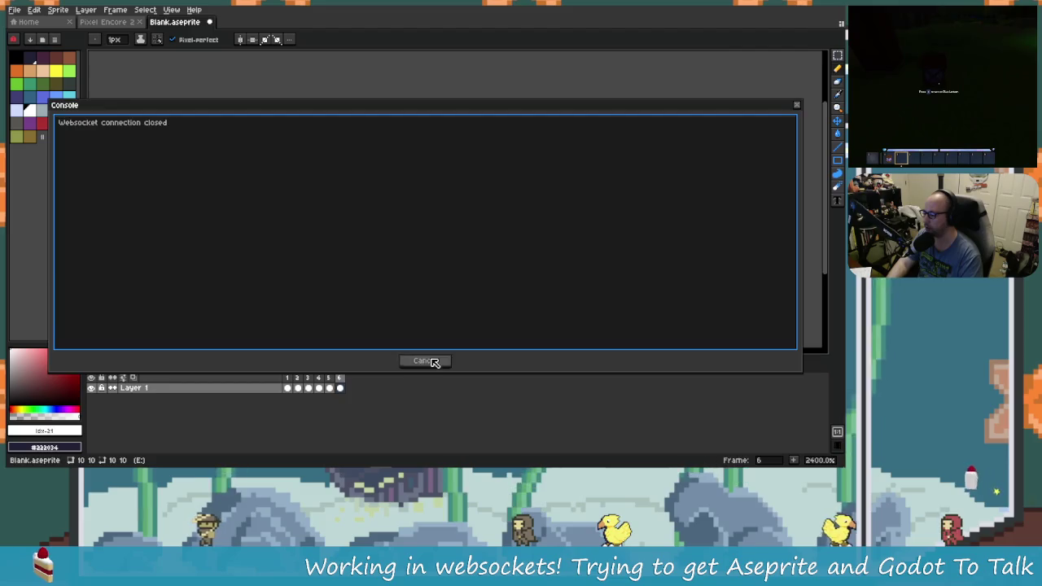
click(424, 362)
click(58, 9)
mouse_move(85, 9)
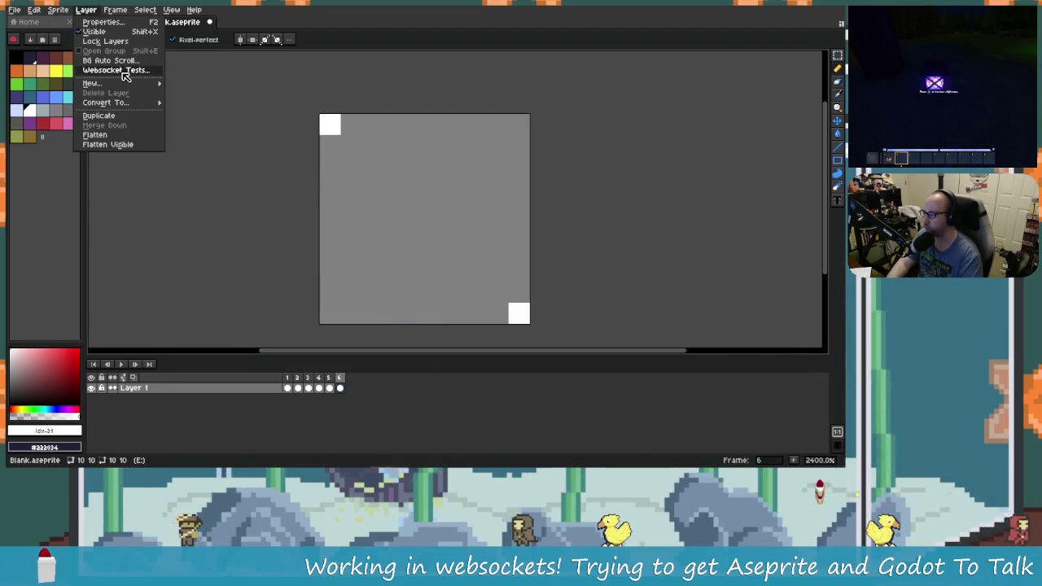
click(125, 71)
click(406, 293)
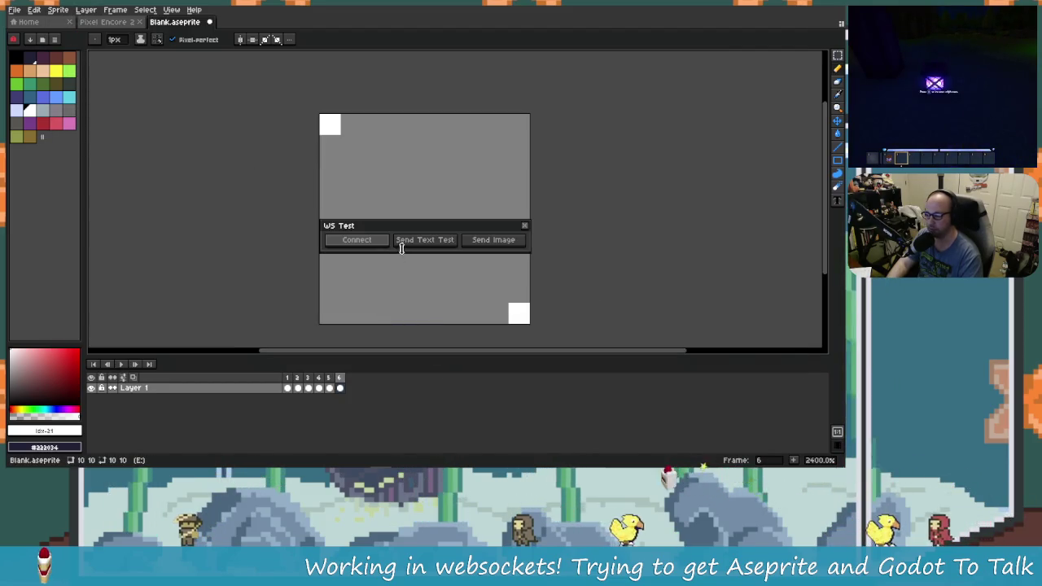
click(381, 241)
Send the sprite image to Godot and review its decode_image byte-size errors.
drag(49, 221, 550, 246)
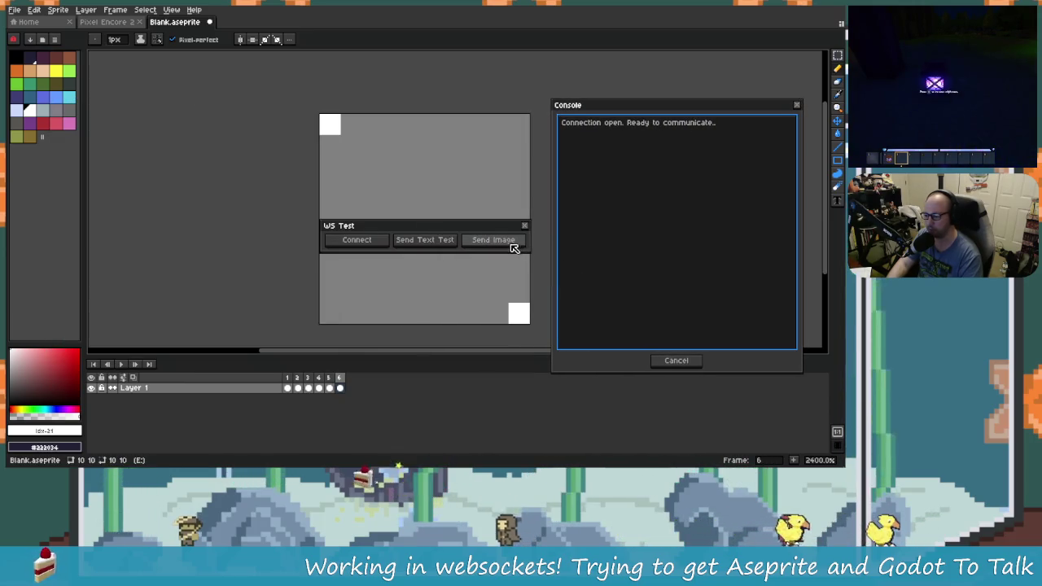
click(511, 245)
key(alt+Tab)
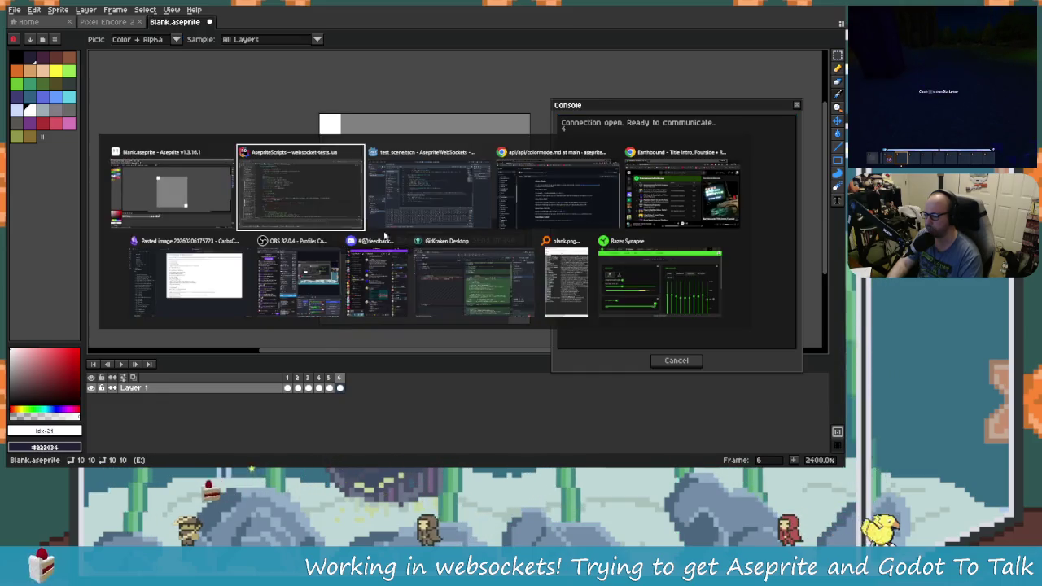
key(alt+Tab)
click(184, 455)
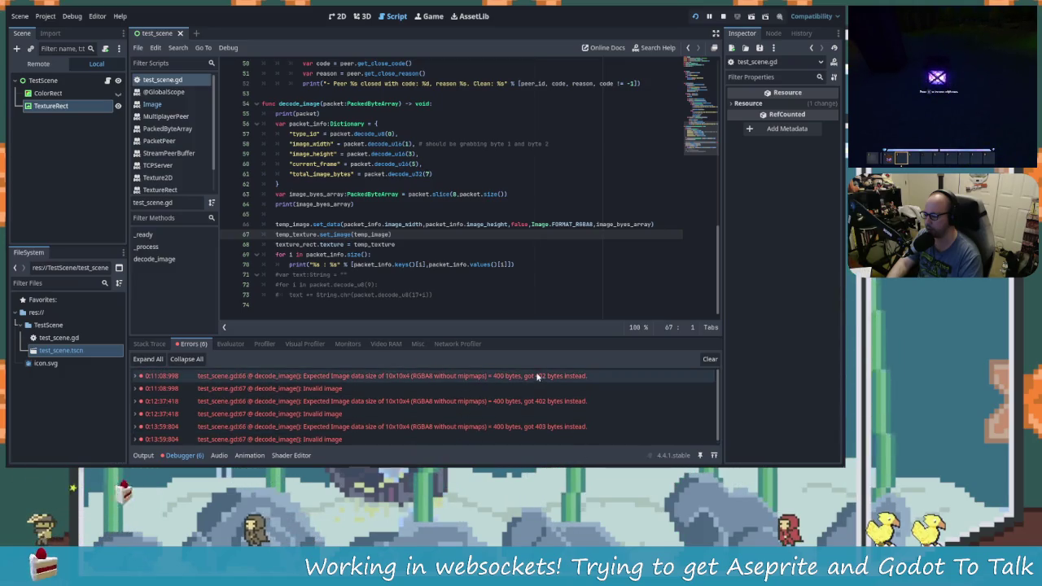
Clear the old image-size errors and review the new 410-byte packet: 10×10, frame 6, 400 image bytes.
scroll(572, 437, down, 1)
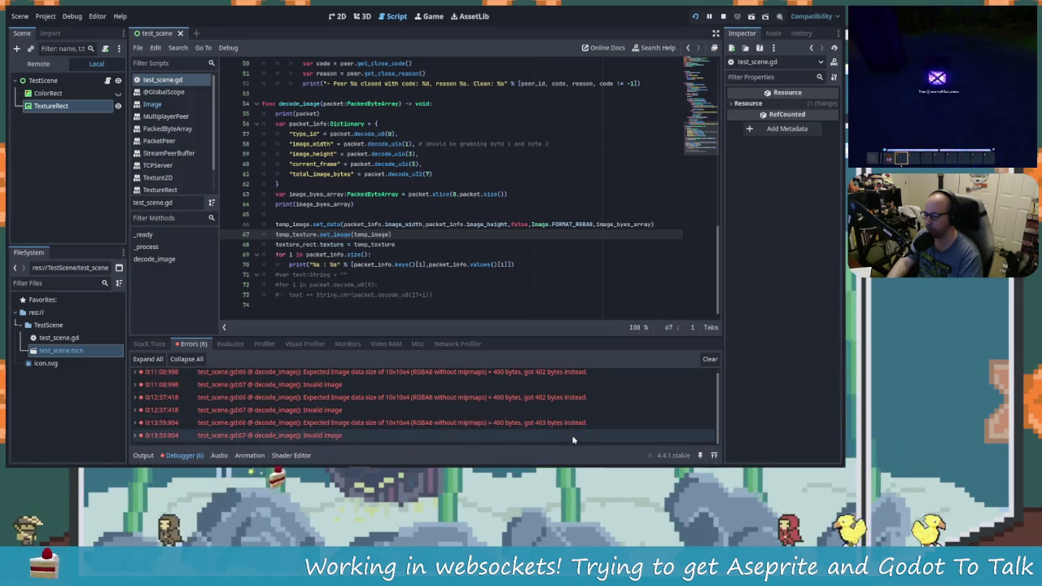
click(710, 359)
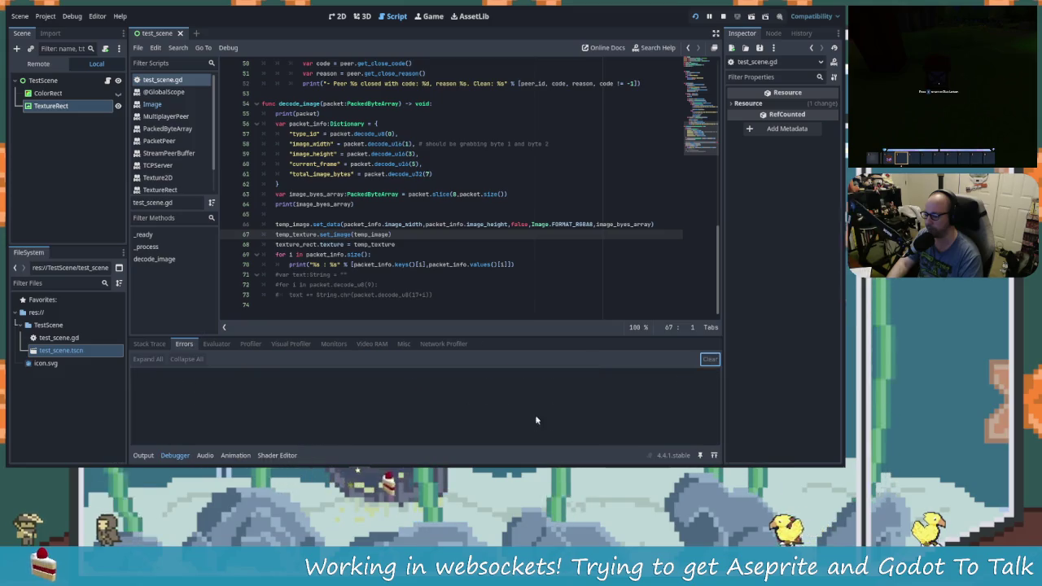
click(143, 455)
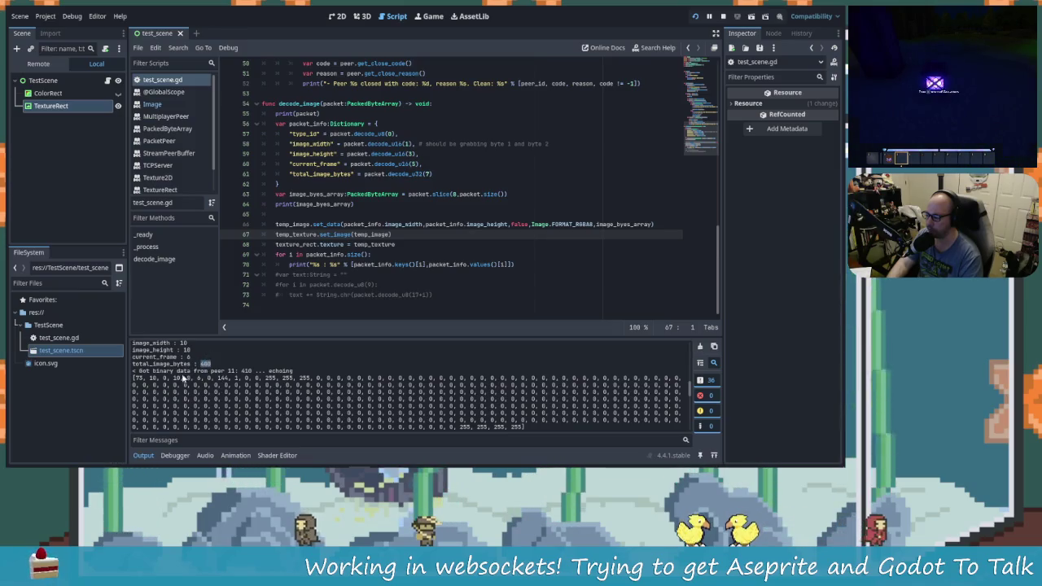
scroll(184, 377, up, 1)
scroll(204, 387, up, 1)
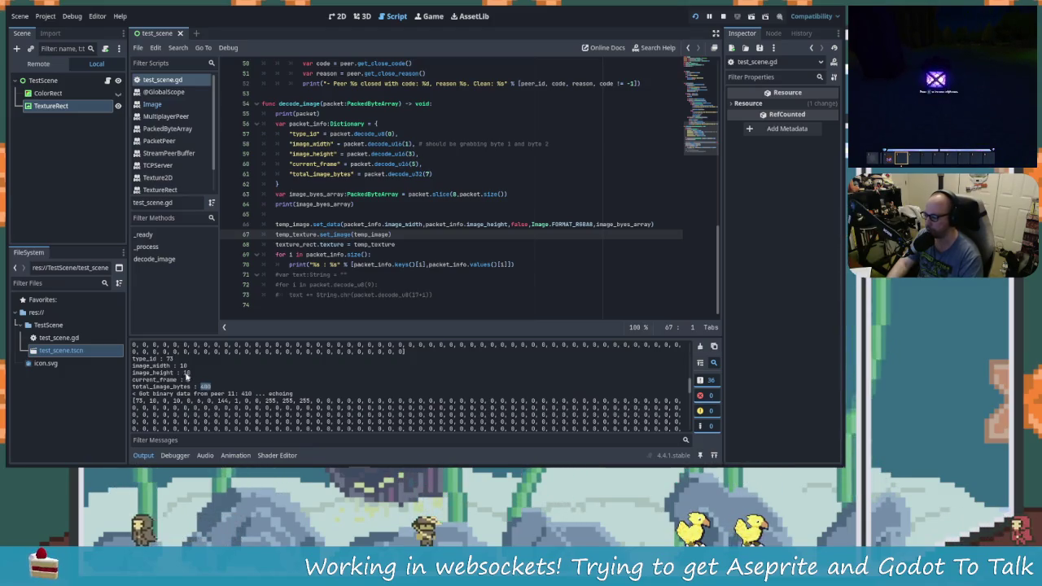
scroll(202, 388, down, 1)
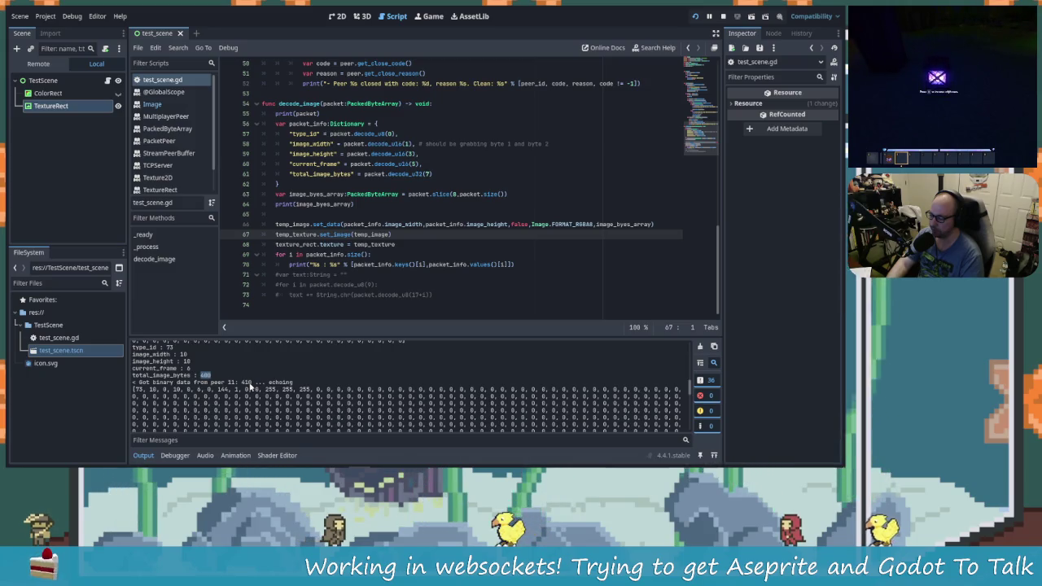
scroll(249, 388, up, 2)
scroll(250, 388, down, 2)
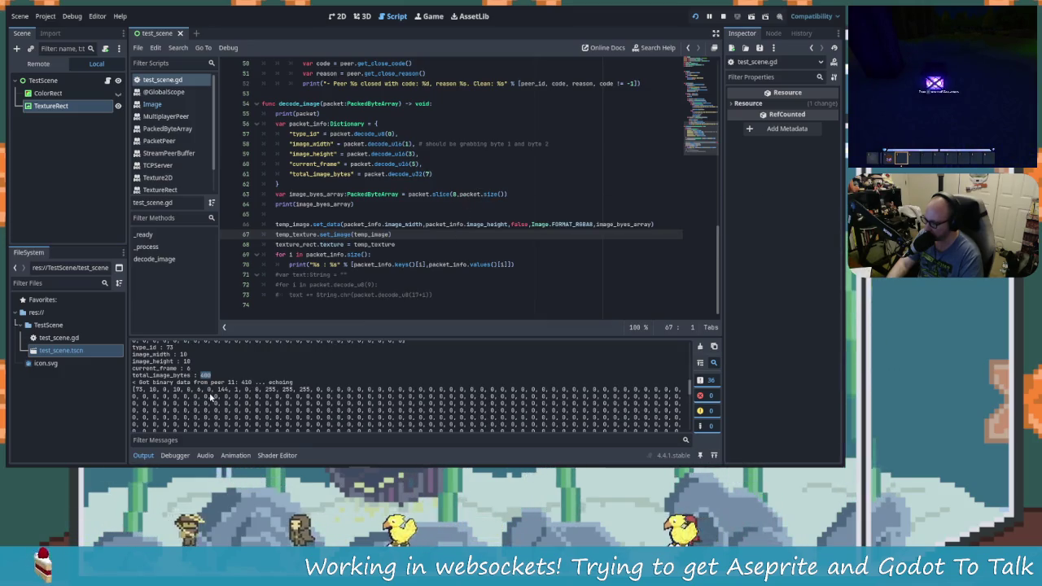
scroll(446, 229, up, 4)
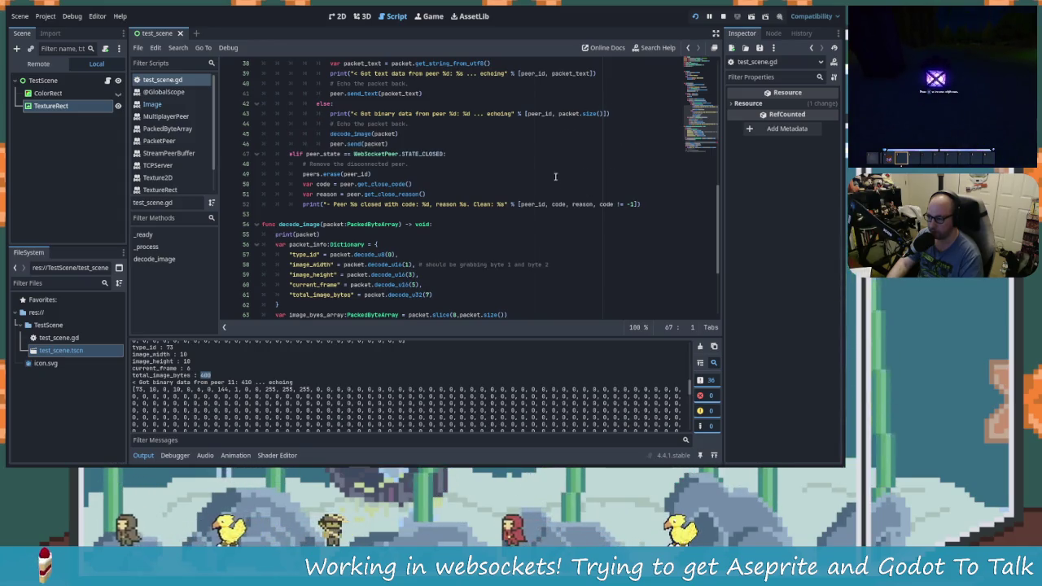
scroll(537, 218, down, 4)
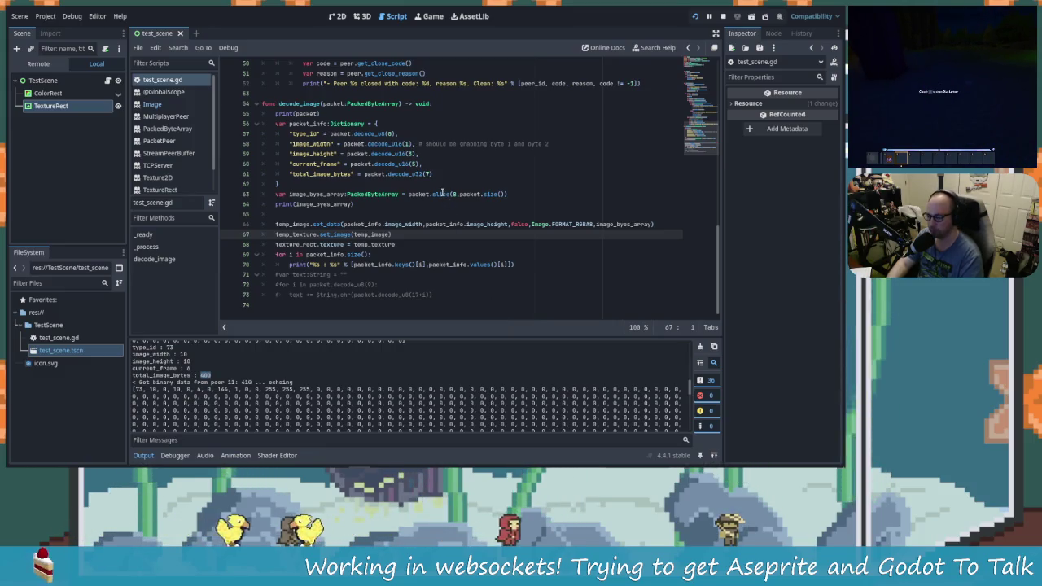
mouse_move(441, 194)
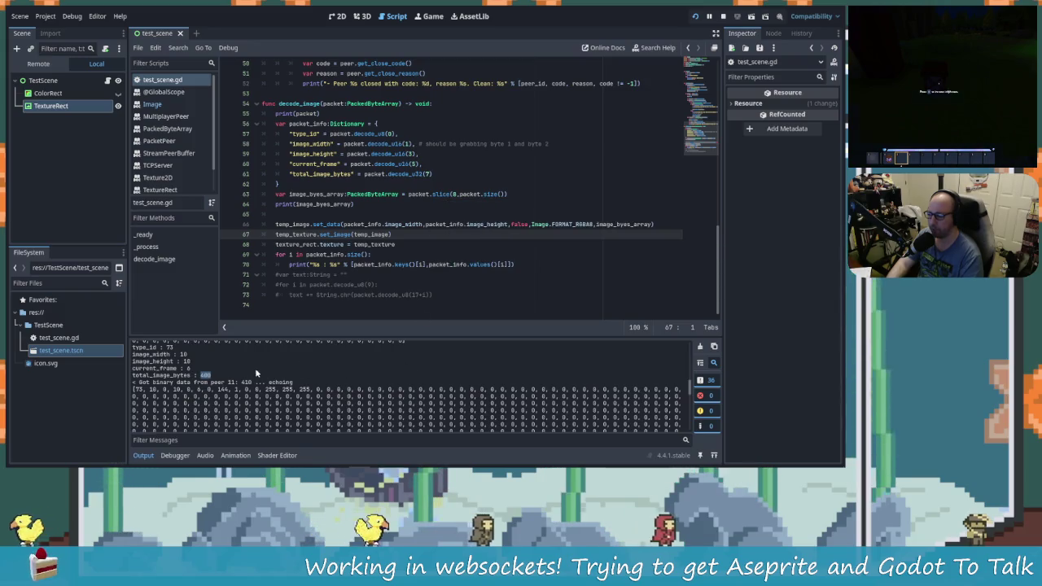
drag(505, 194, 468, 193)
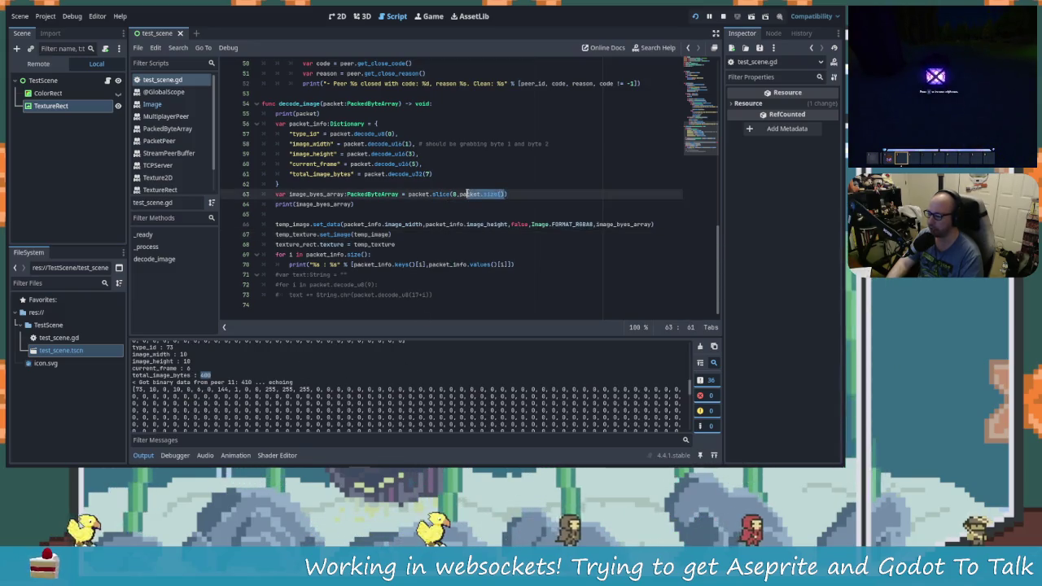
scroll(460, 195, up, 4)
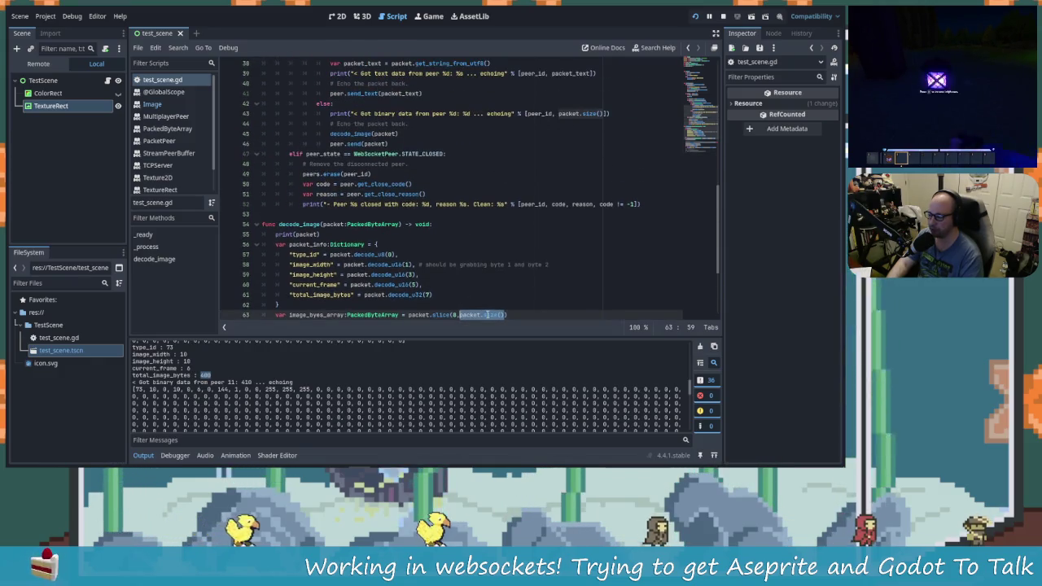
scroll(483, 305, down, 3)
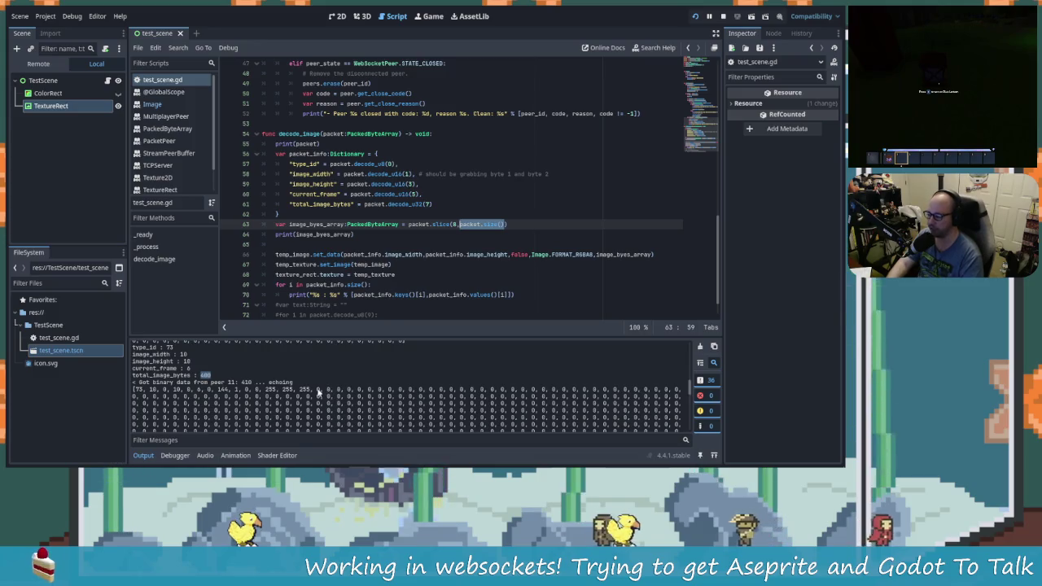
scroll(318, 392, down, 1)
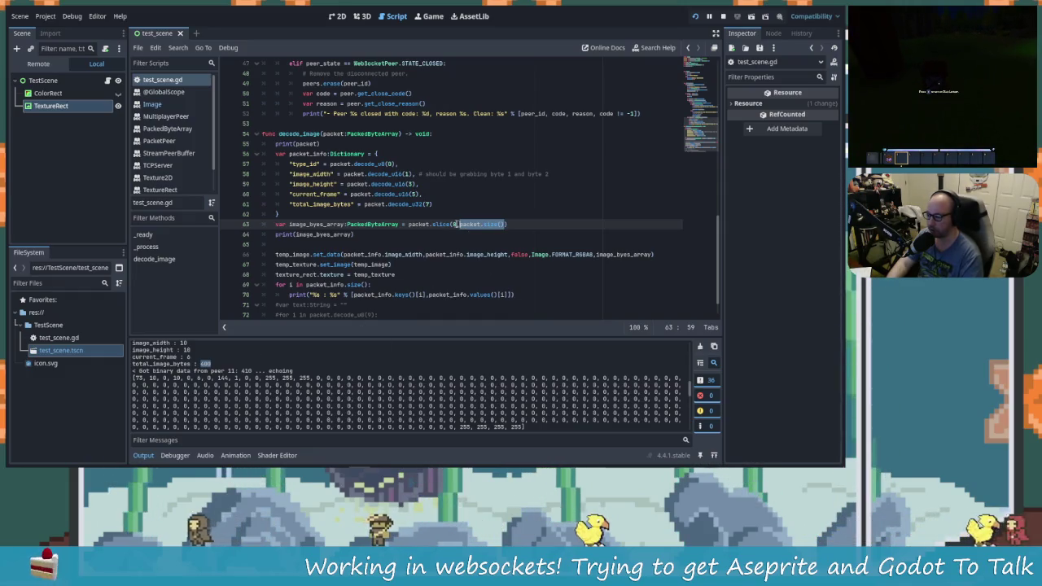
click(329, 203)
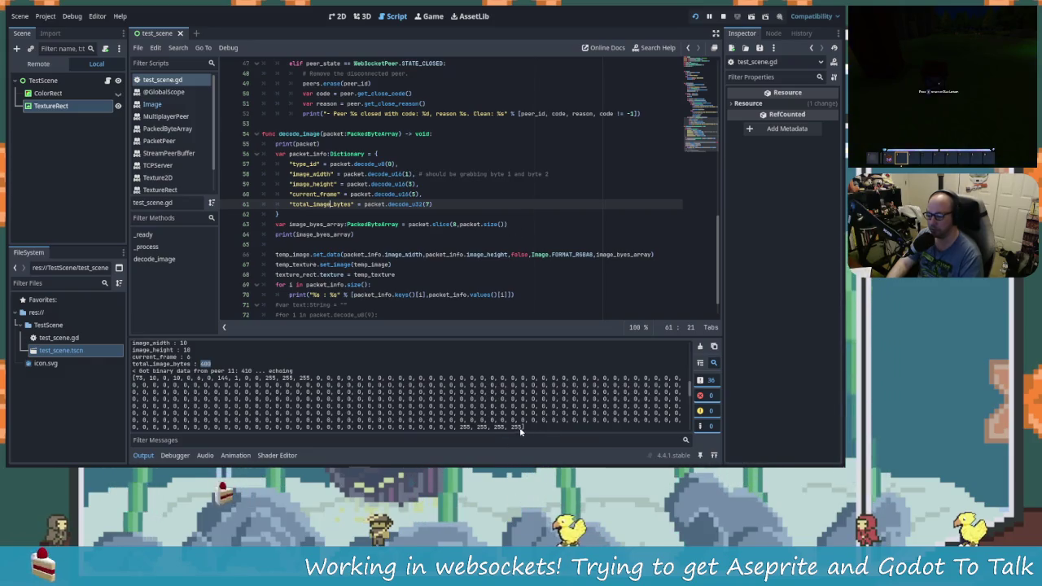
drag(521, 427, 457, 427)
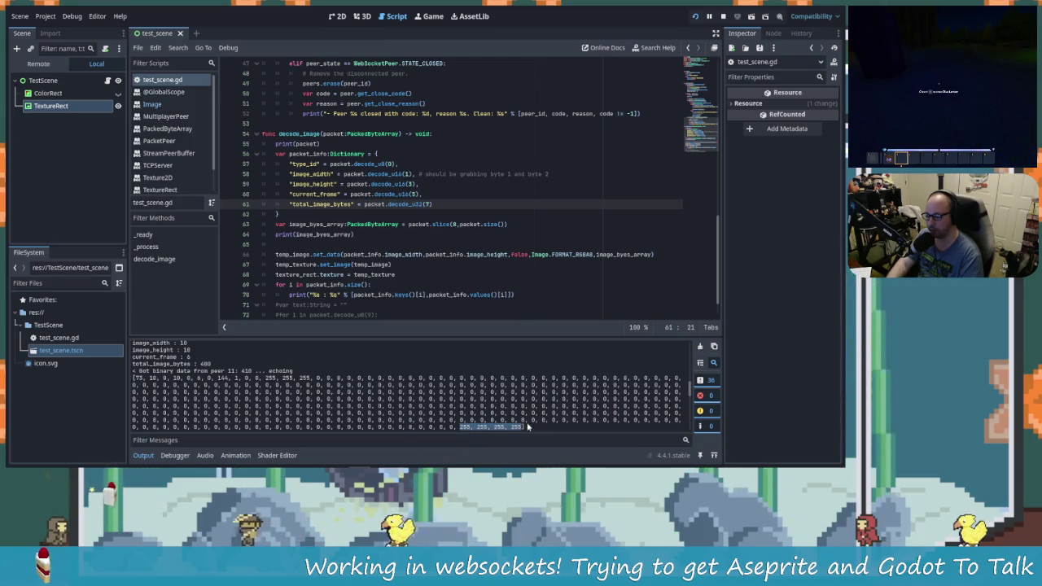
key(alt+Tab)
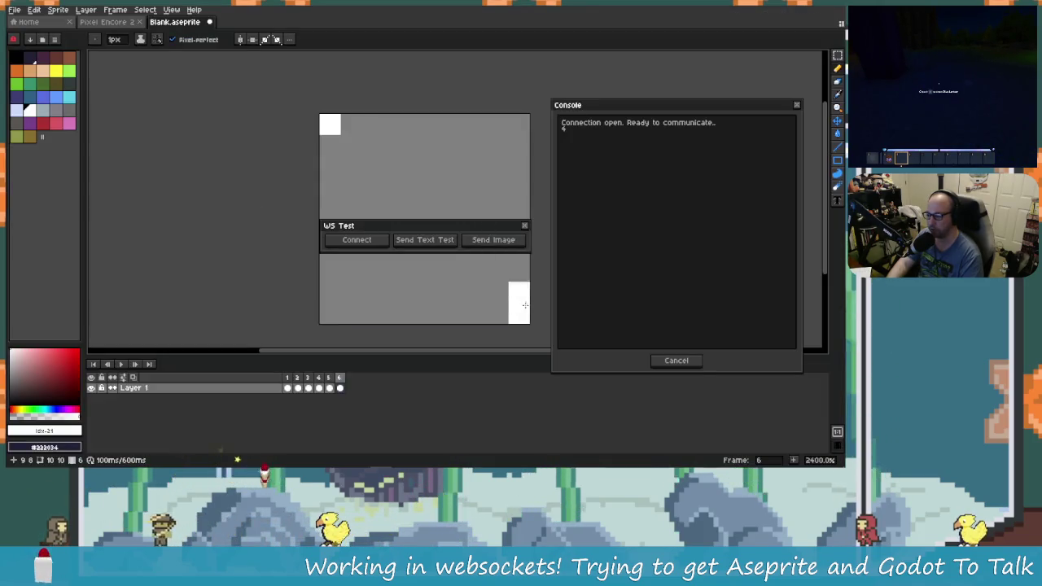
Undo the stray dark pixel in Aseprite, re-send the sprite image, and return to Godot.
click(519, 313)
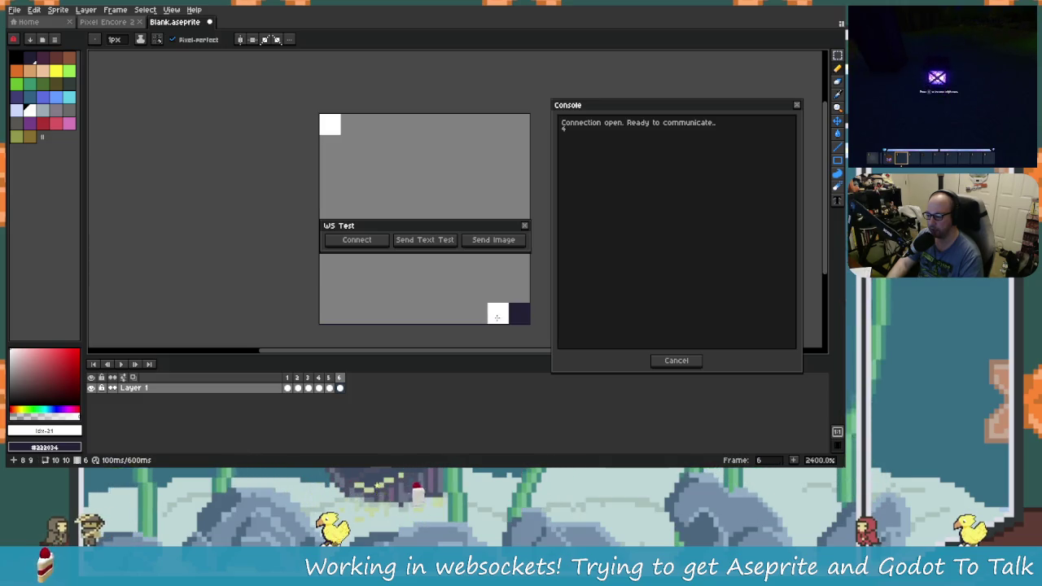
key(ctrl+z)
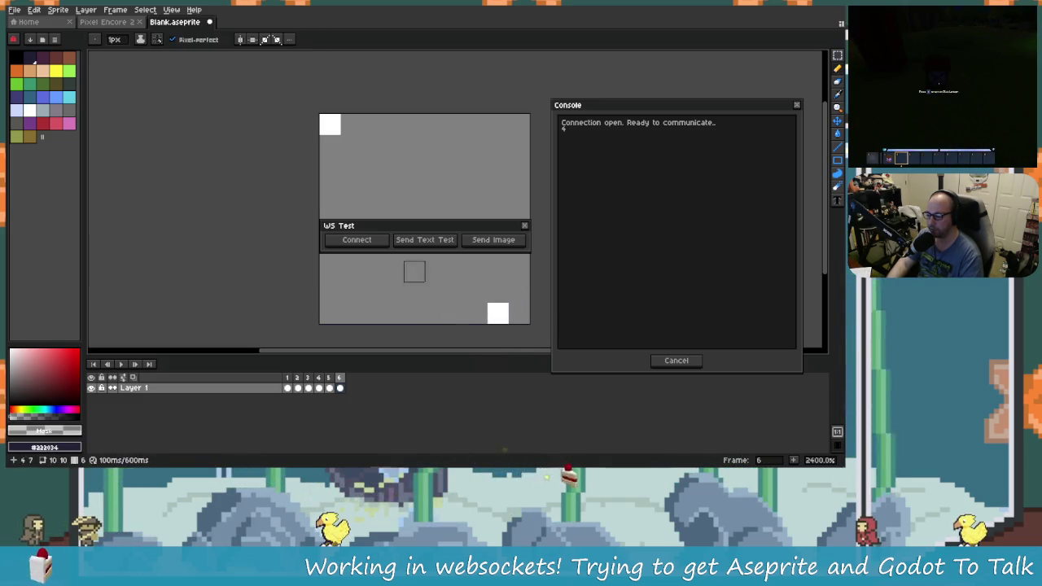
click(495, 240)
key(alt+Tab)
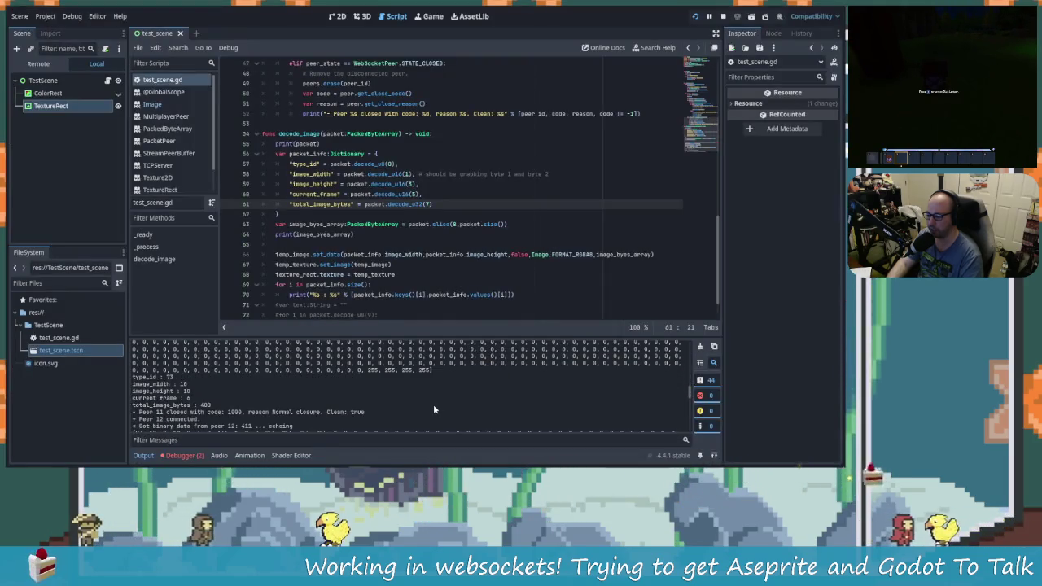
scroll(433, 403, up, 2)
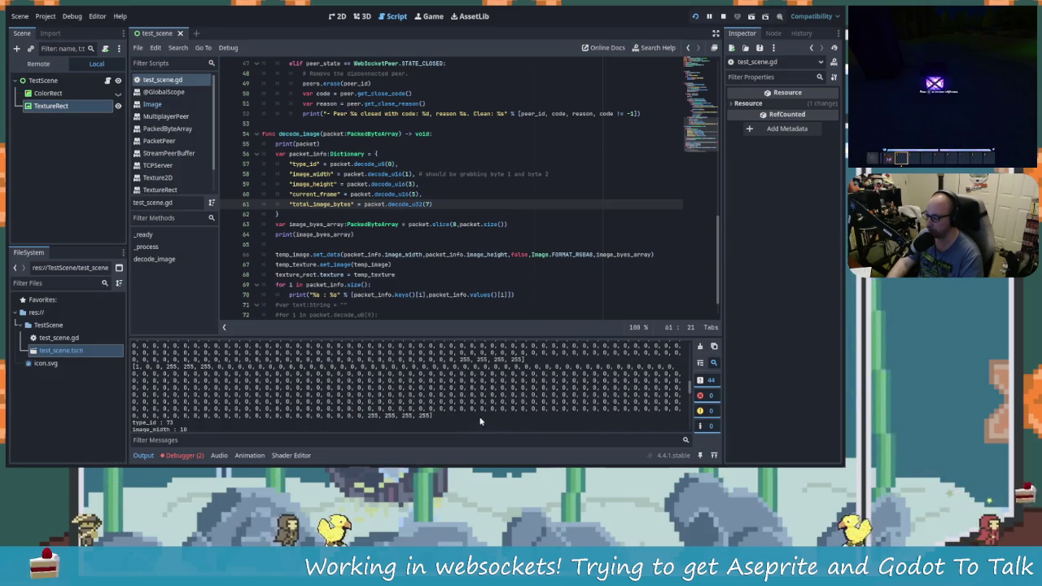
scroll(423, 411, up, 5)
scroll(429, 411, down, 4)
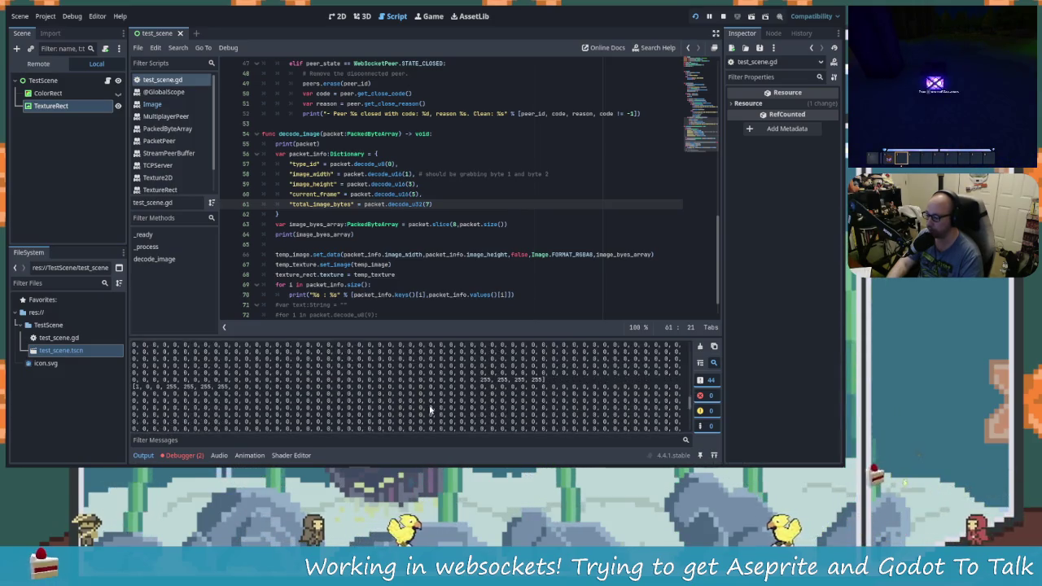
scroll(431, 411, down, 1)
scroll(432, 408, down, 1)
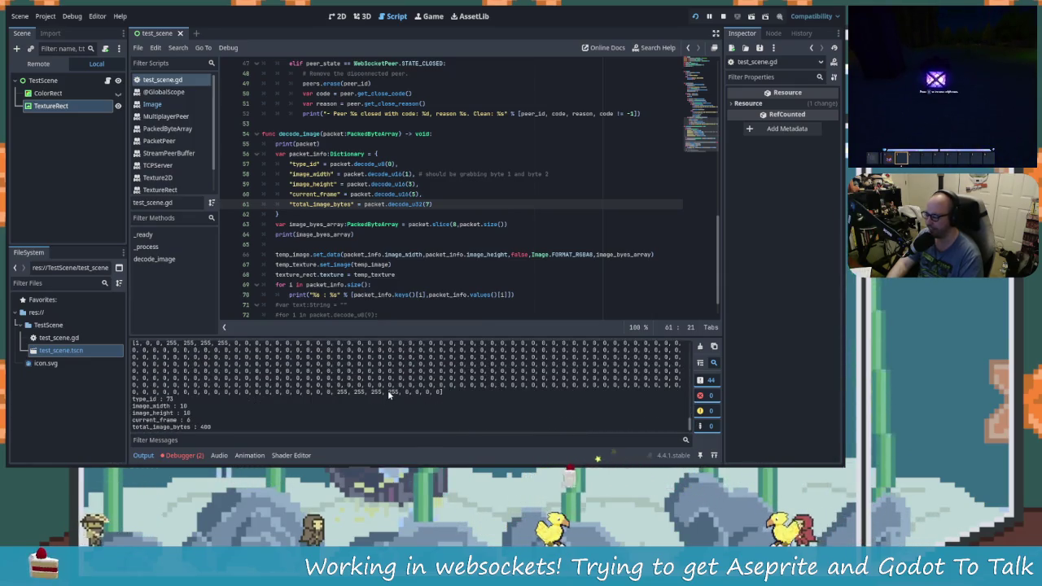
scroll(388, 390, up, 1)
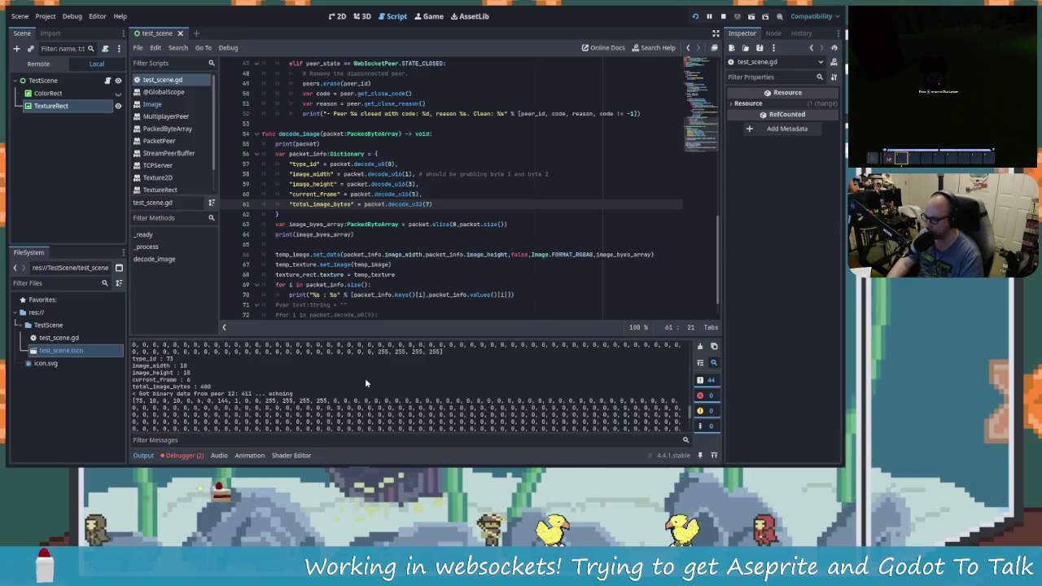
key(alt+Tab)
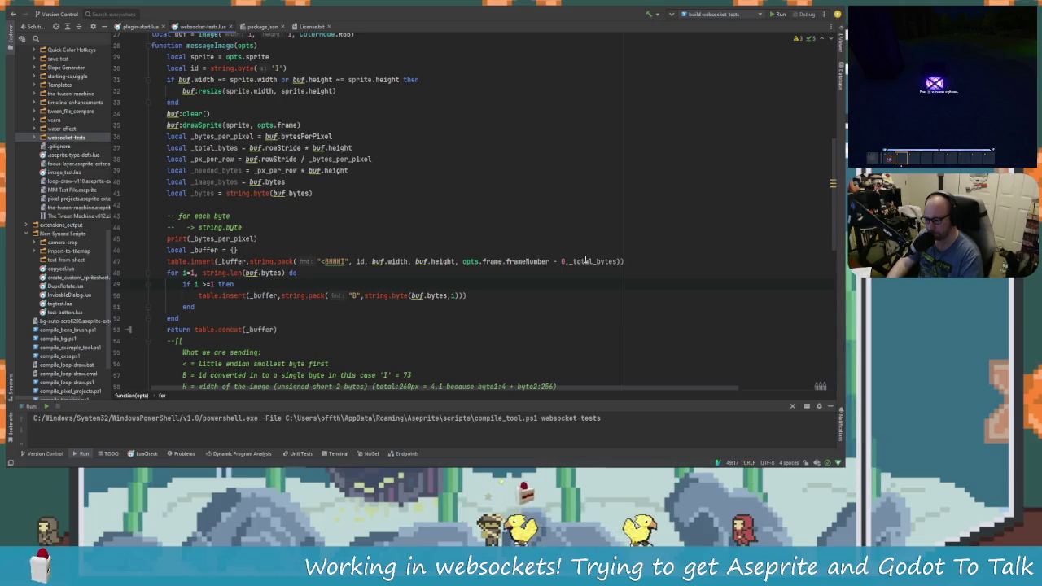
key(alt+Tab)
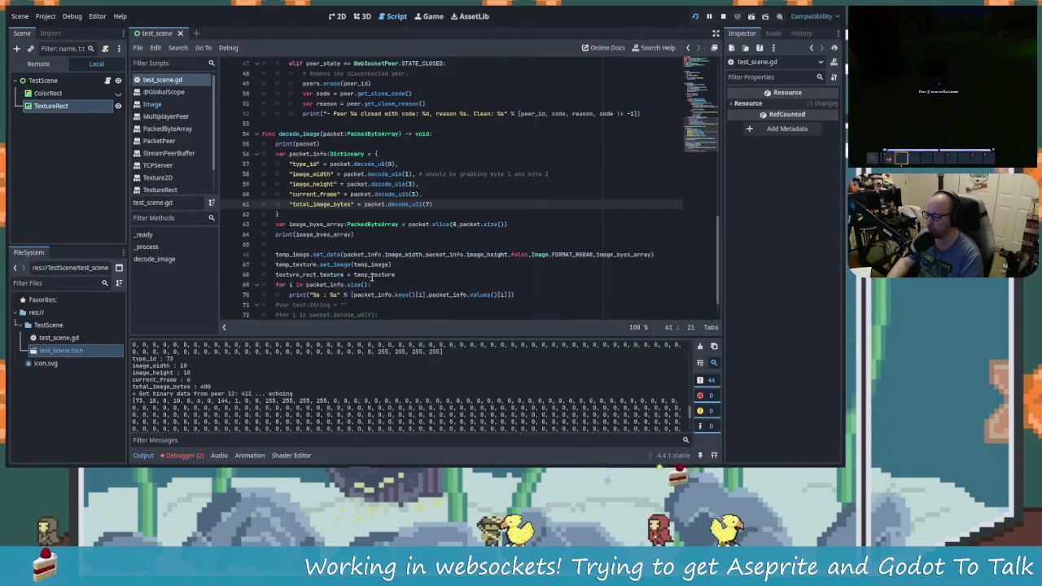
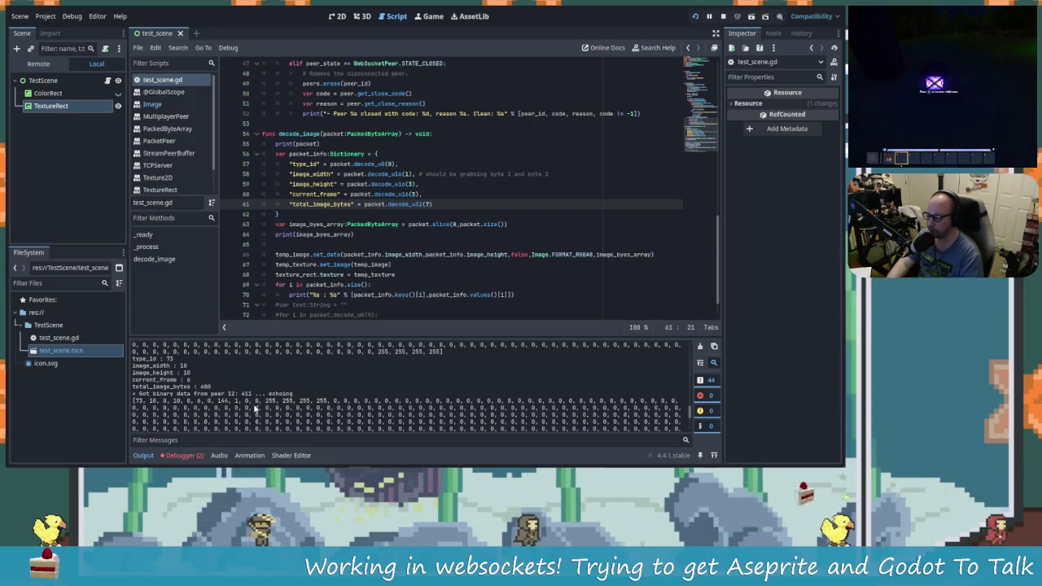
Scroll the Output log to review the decoded 10×10, 400-byte image header and its pixel bytes.
scroll(265, 407, down, 2)
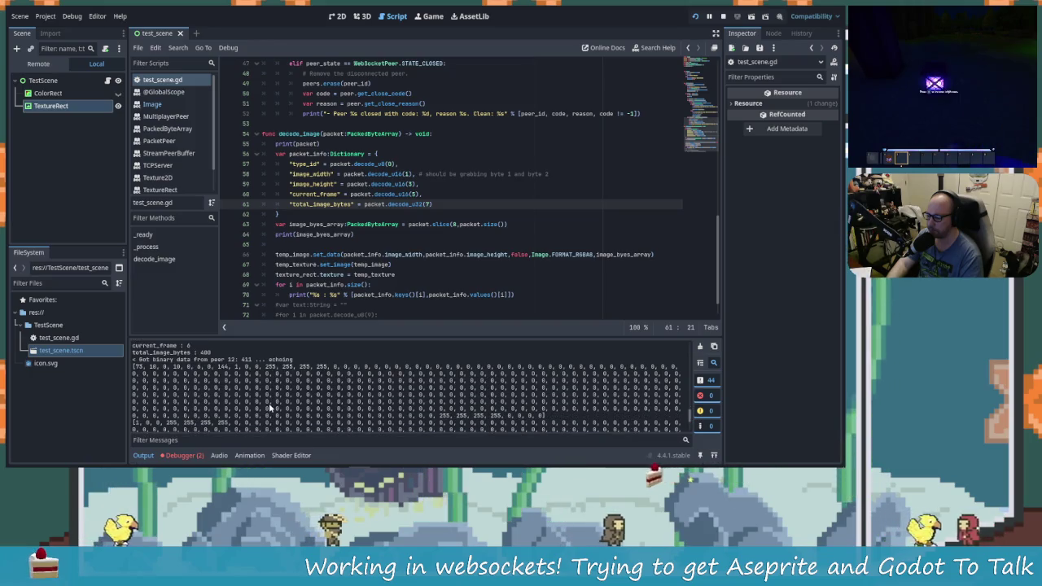
scroll(269, 407, down, 1)
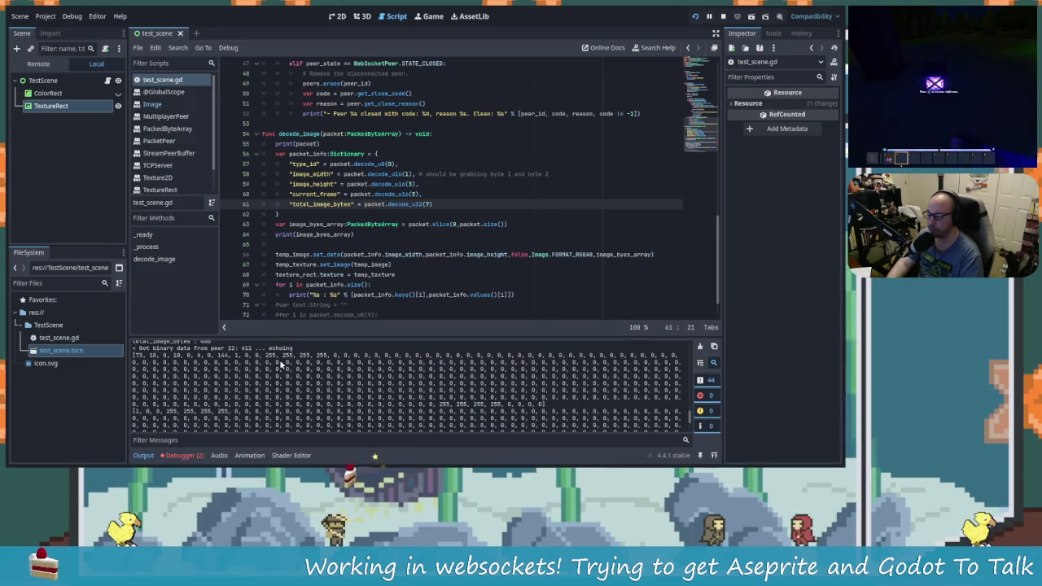
scroll(269, 357, up, 5)
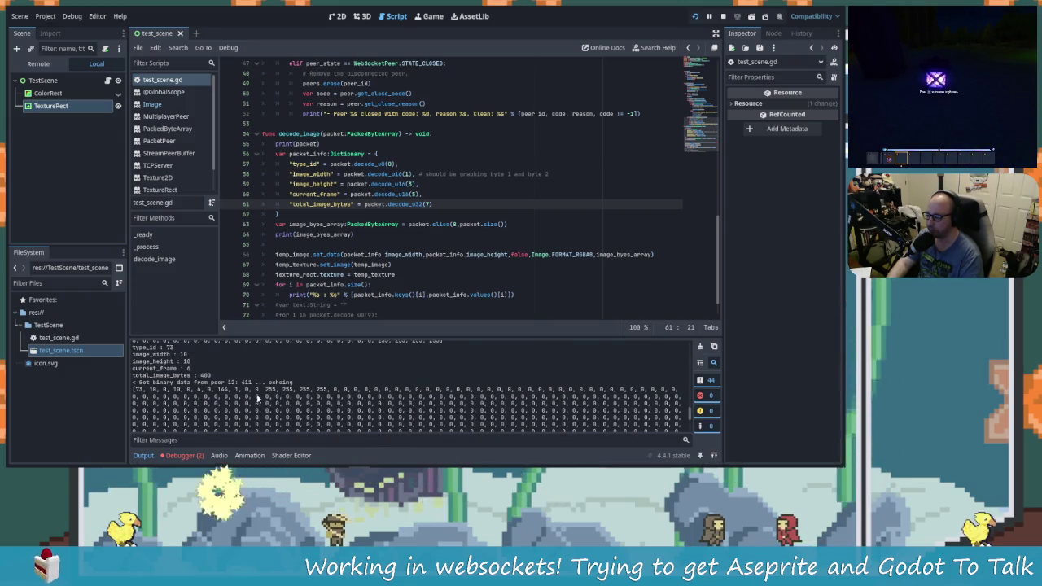
key(alt+Tab)
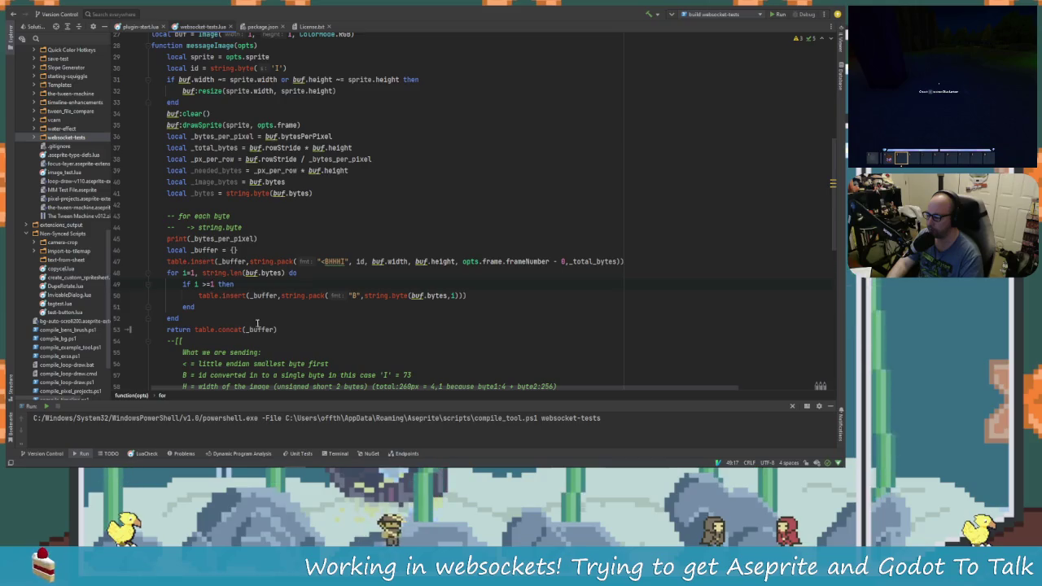
Comment out 'if i >=1 then' on line 49 and its matching 'end' on line 51.
key(alt+Tab)
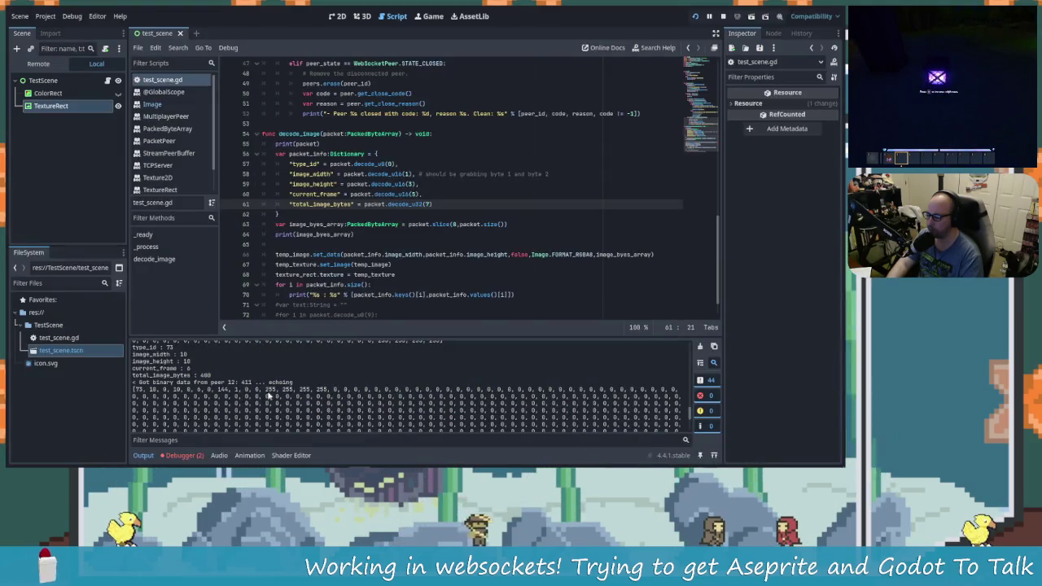
key(alt+Tab)
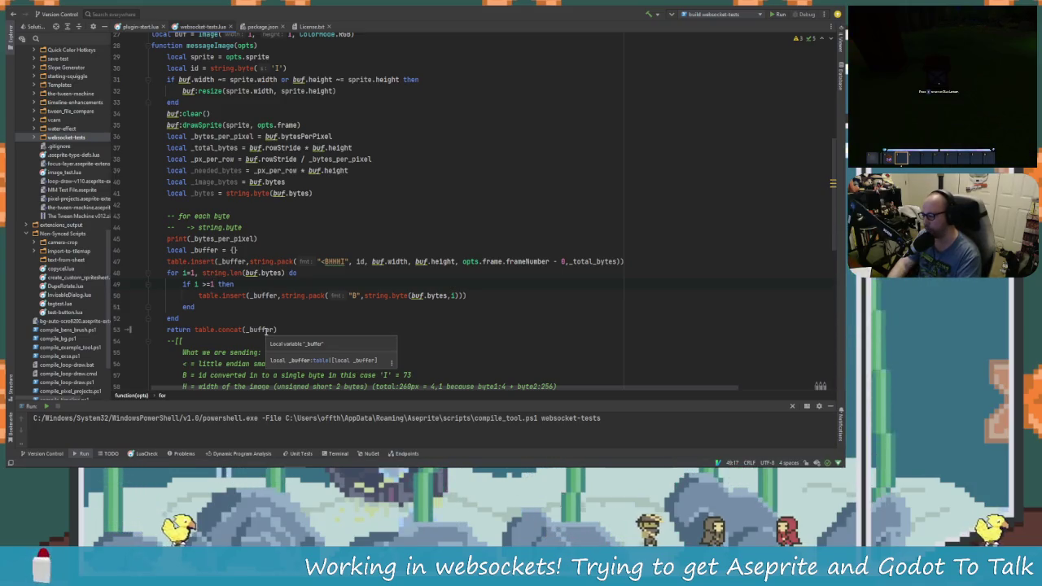
key(BackSpace)
key(BackSpace)
key(BackSpace)
text(if i >=1)
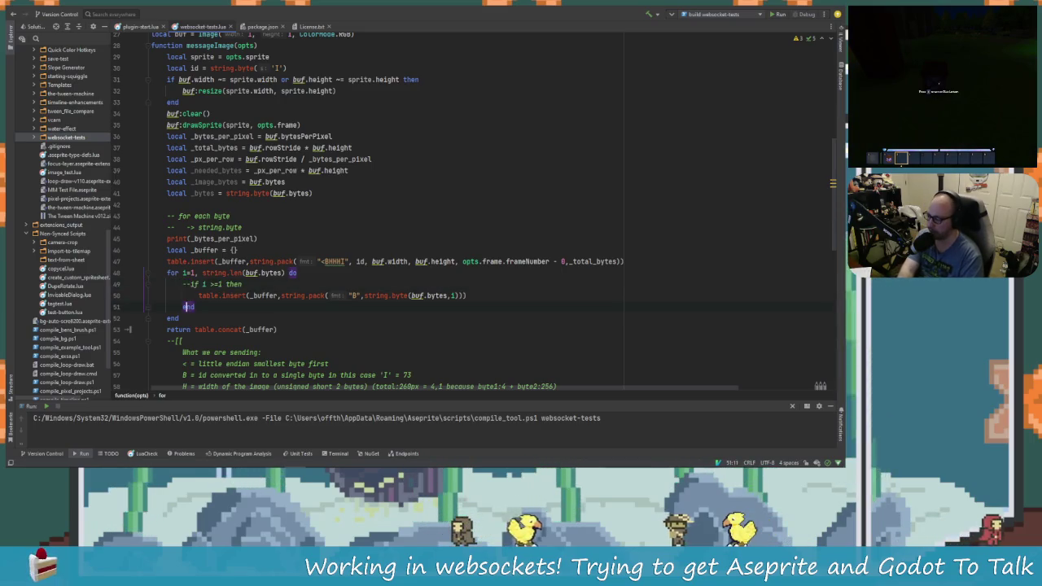
click(182, 307)
click(189, 295)
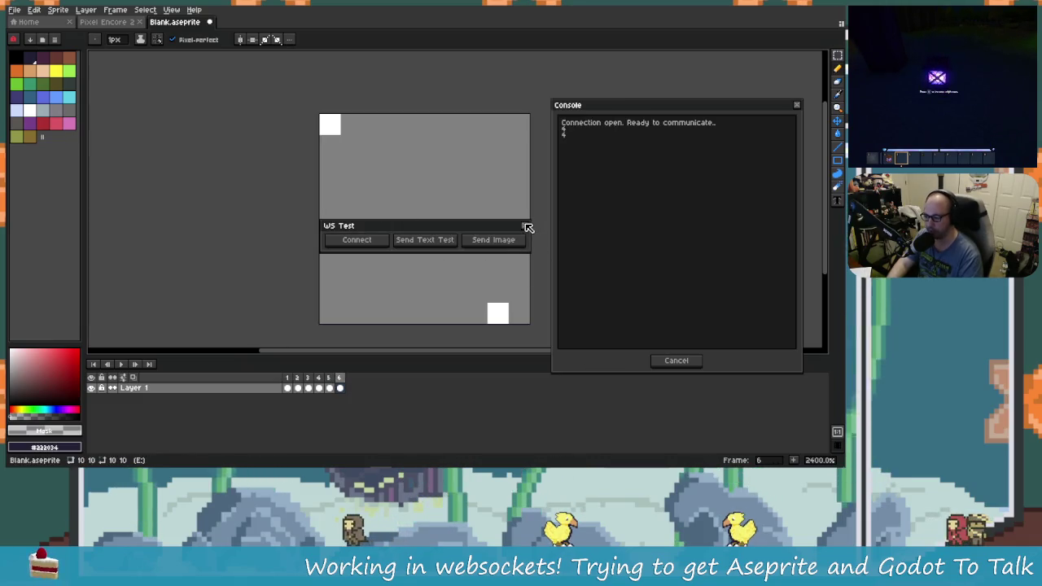
Relaunch Layer > Websocket Tests, allow connections, connect to Godot and send the sprite image.
click(524, 225)
click(86, 10)
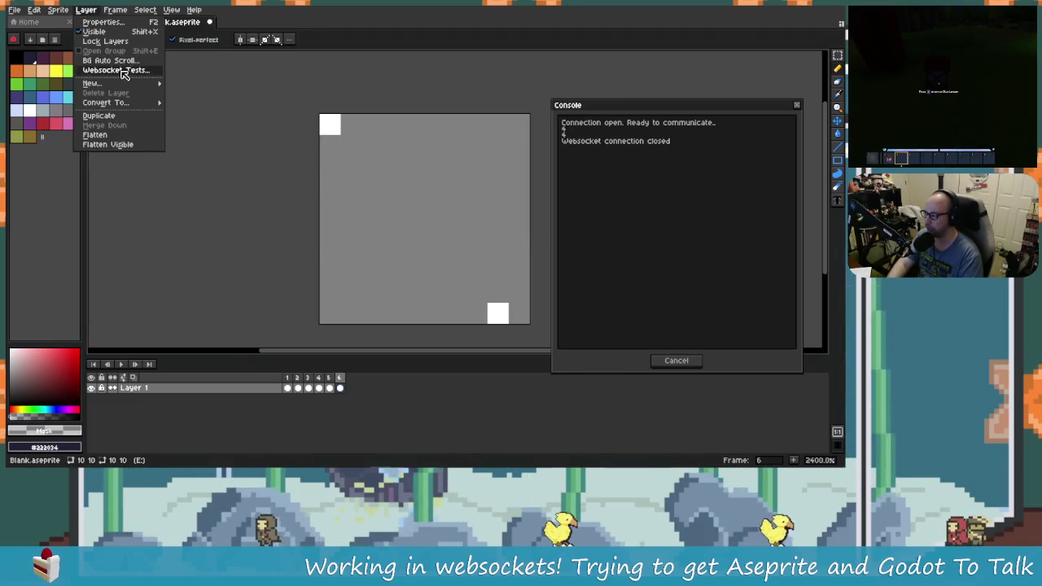
click(114, 70)
click(411, 293)
click(367, 245)
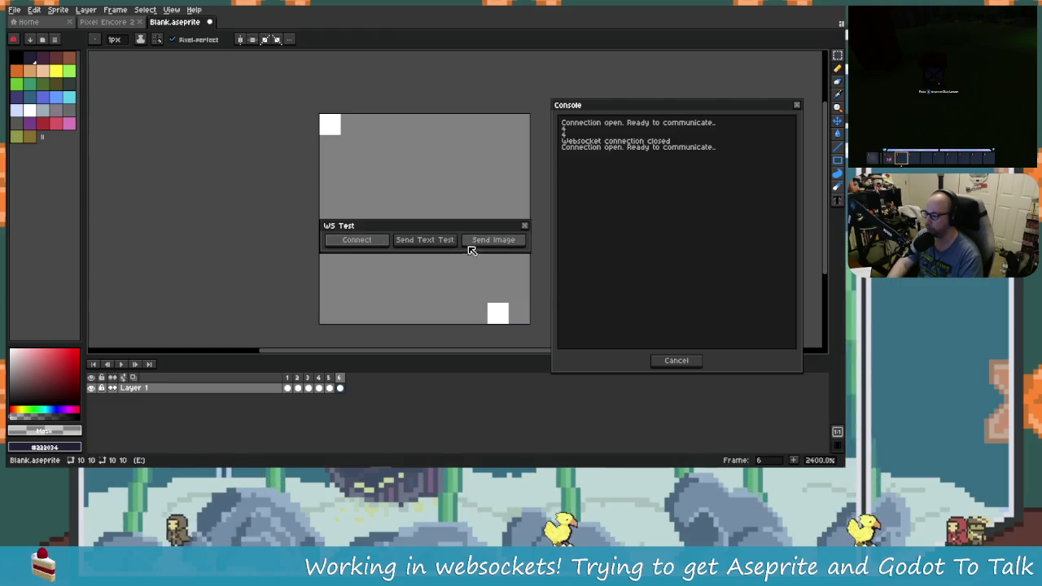
click(489, 242)
key(alt+Tab)
key(alt+Tab)
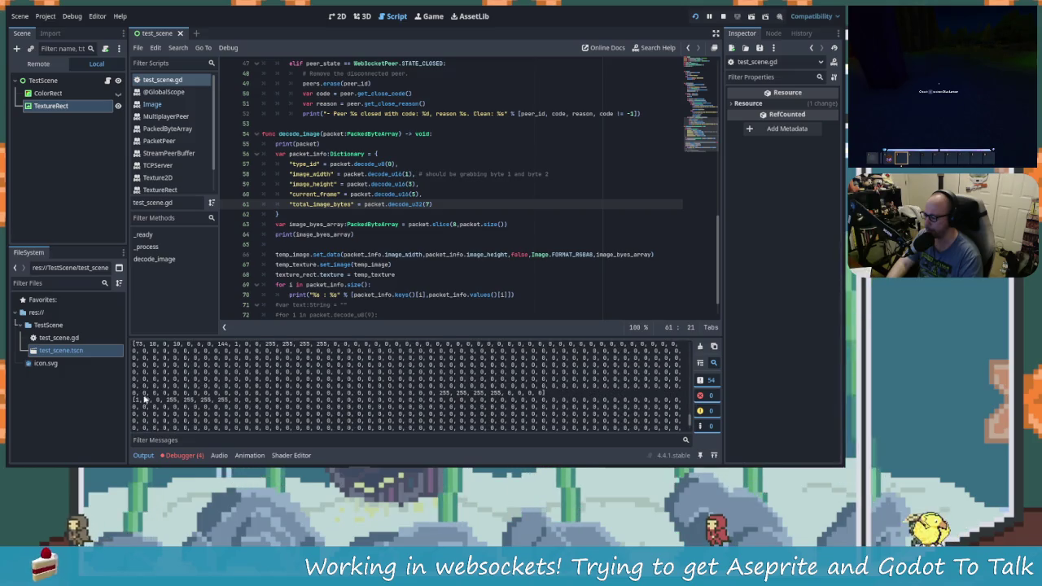
Select the leading bytes of a received row and the '1, 0, 0, 0,' run in the Output log.
mouse_move(163, 399)
mouse_down()
mouse_move(679, 405)
mouse_move(135, 398)
mouse_up()
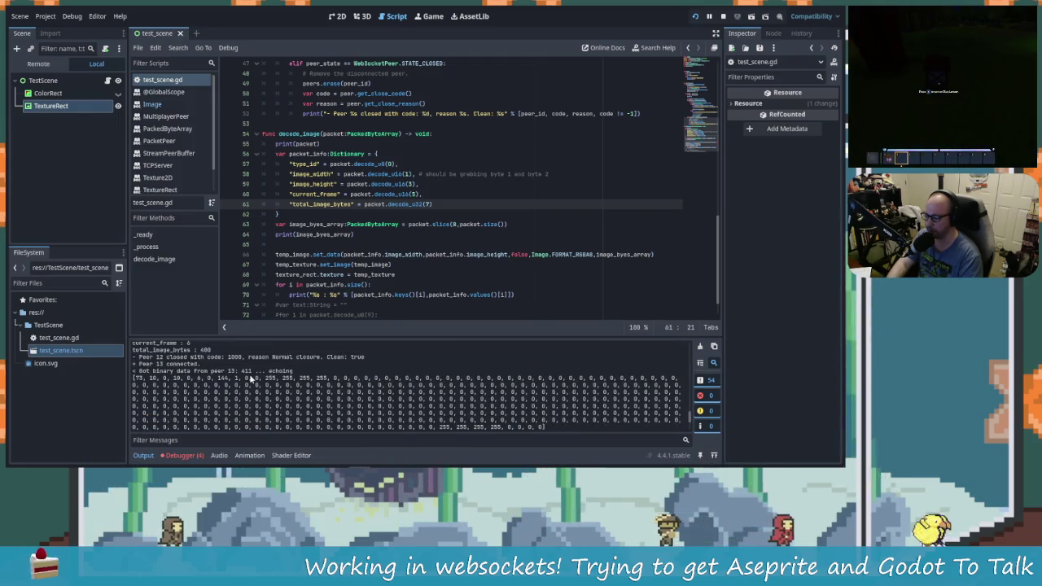
drag(246, 379, 273, 379)
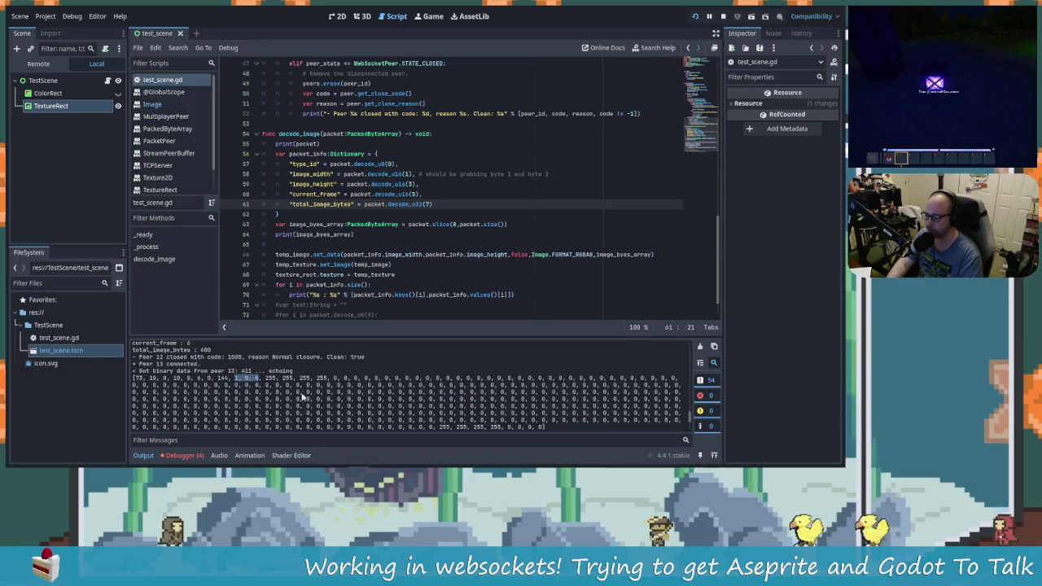
key(alt+Tab)
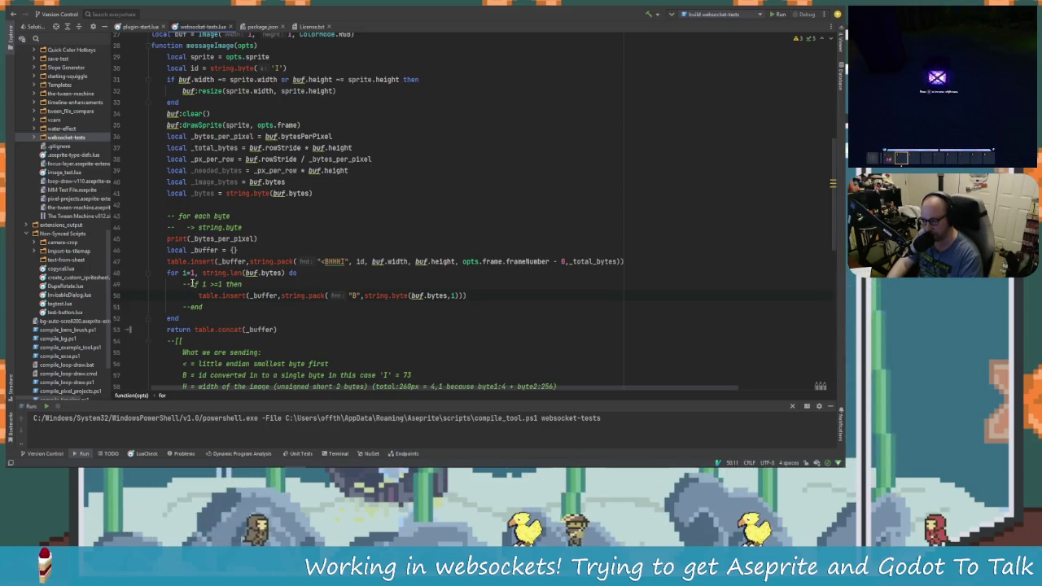
Uncomment the if check on line 49 and its end on line 51.
click(184, 284)
key(Delete)
key(Delete)
click(186, 295)
click(189, 307)
key(BackSpace)
key(BackSpace)
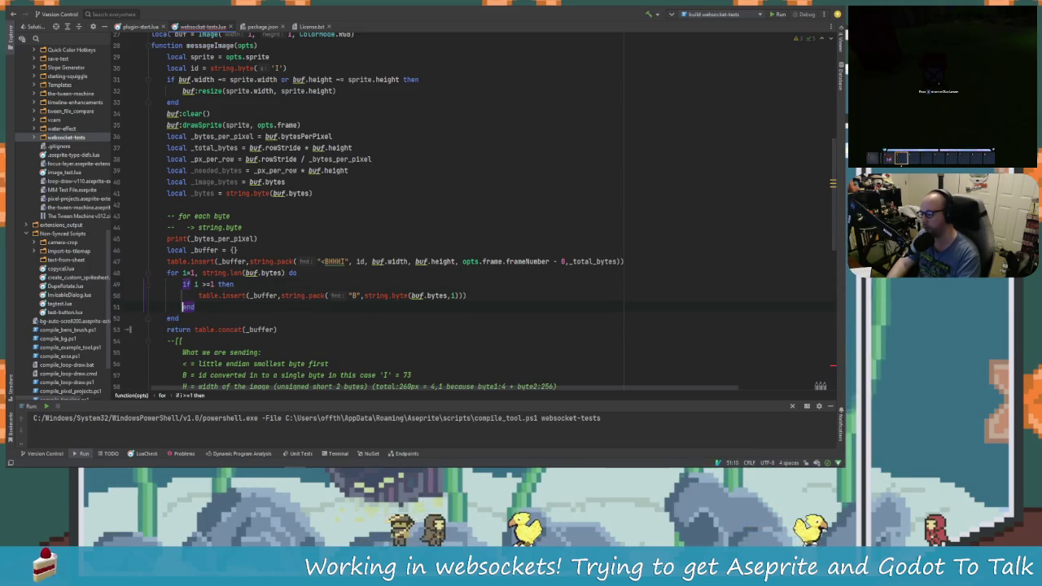
Change the loop condition to 'if i >=3' and rebuild to reinstall the extension.
click(183, 284)
text(i >)
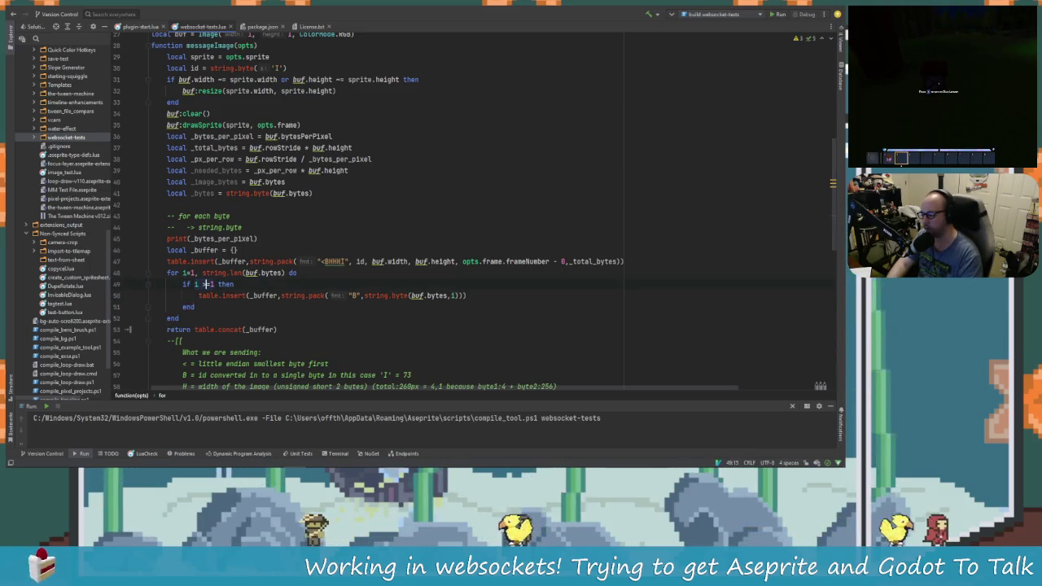
text(=)
key(BackSpace)
text(3)
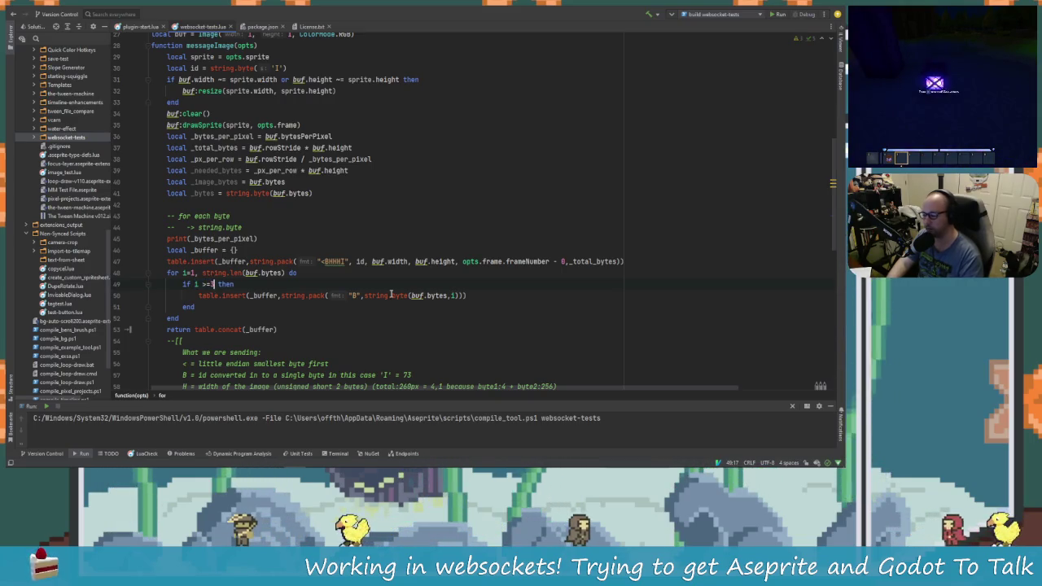
click(304, 284)
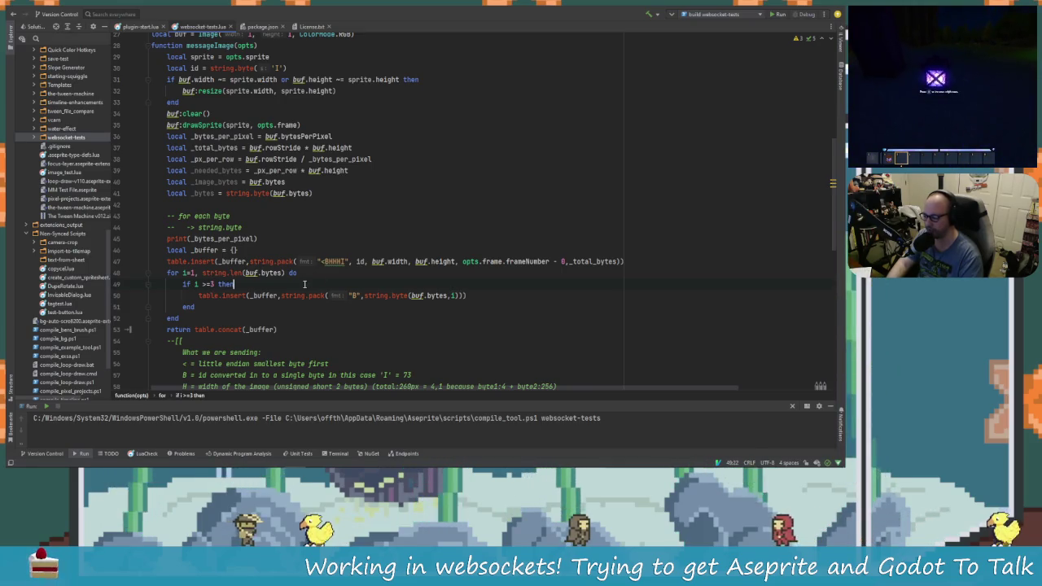
key(alt+Tab)
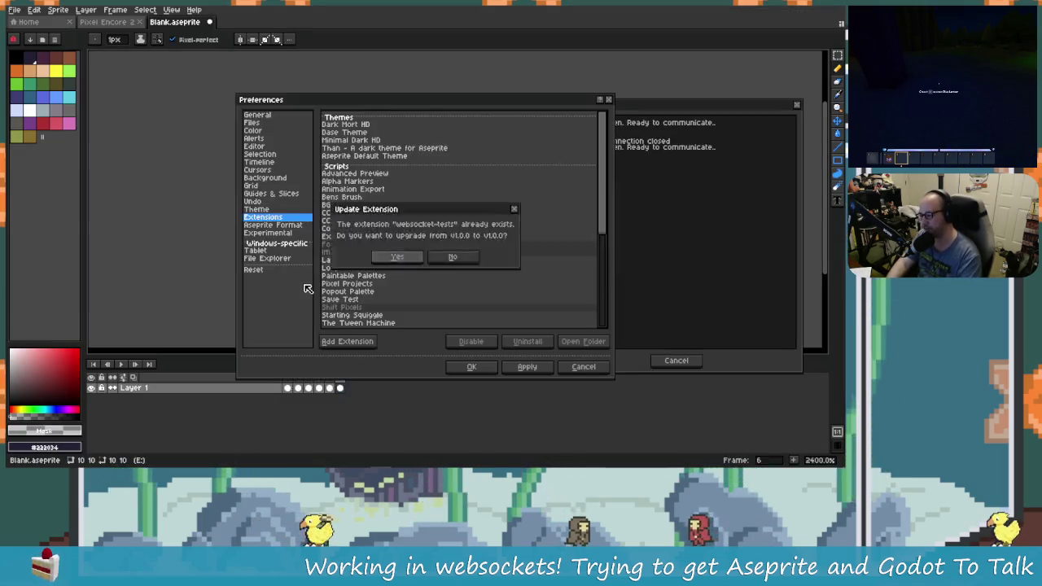
Accept the websocket-tests upgrade, relaunch Layer > Websocket Tests and allow its connections.
key(Escape)
click(525, 226)
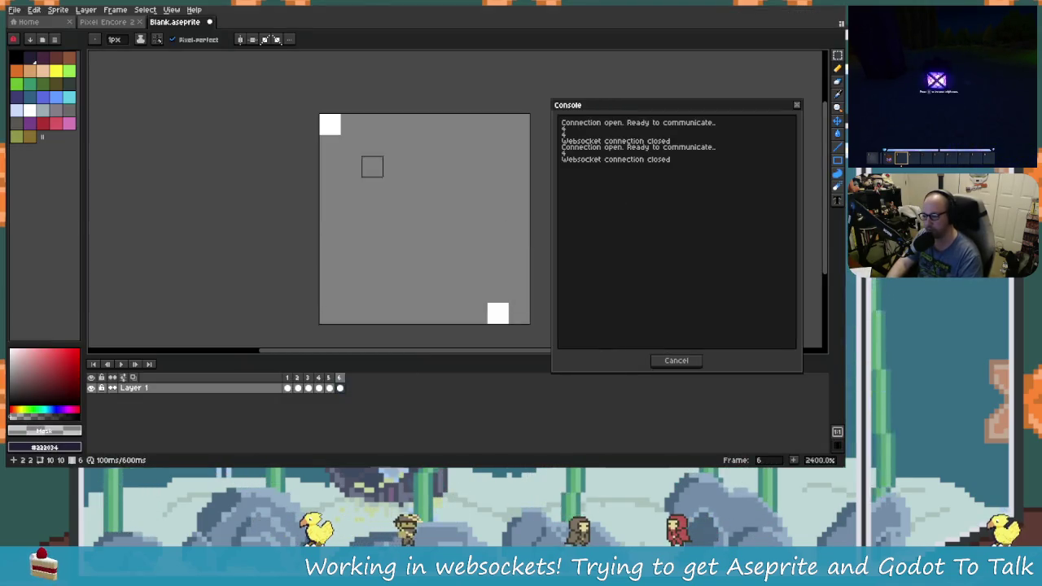
click(85, 10)
click(113, 74)
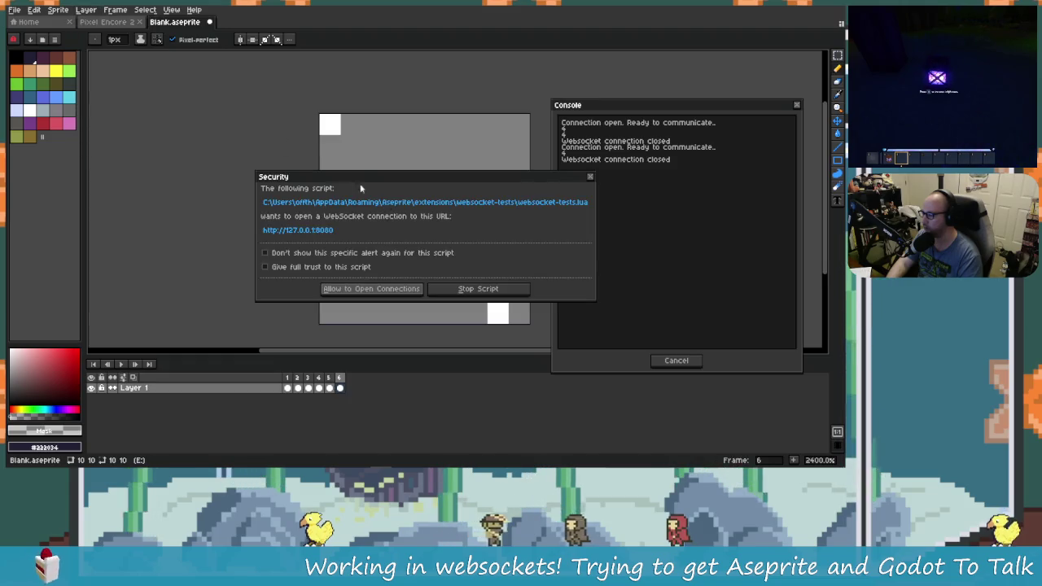
click(383, 289)
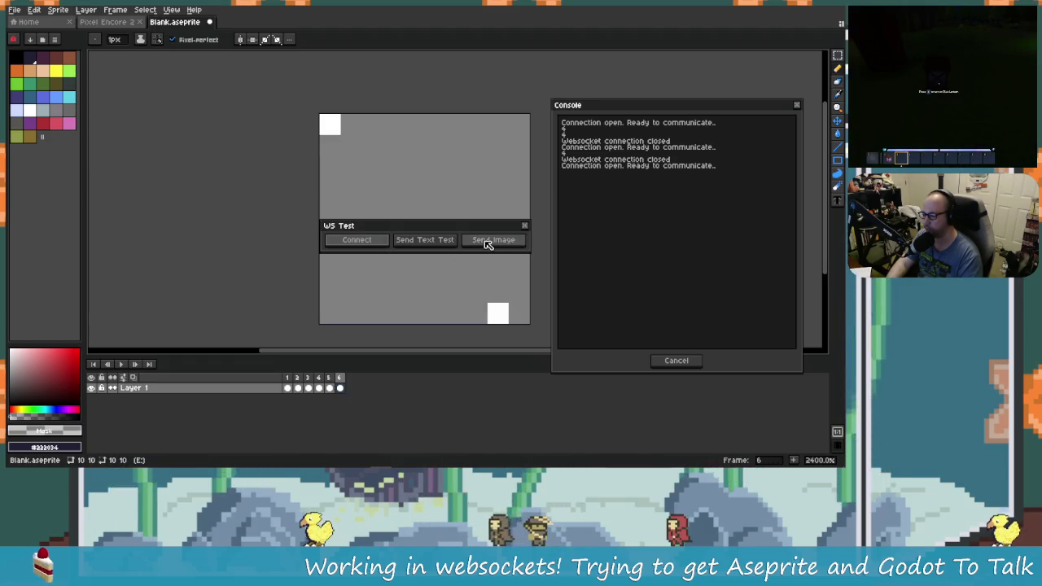
key(alt+Tab)
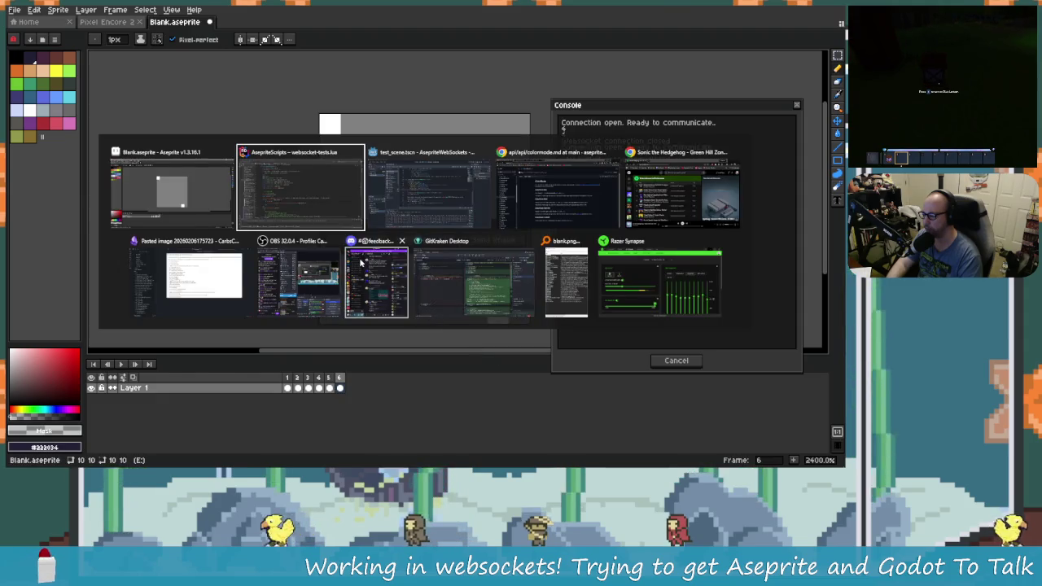
key(alt+Tab)
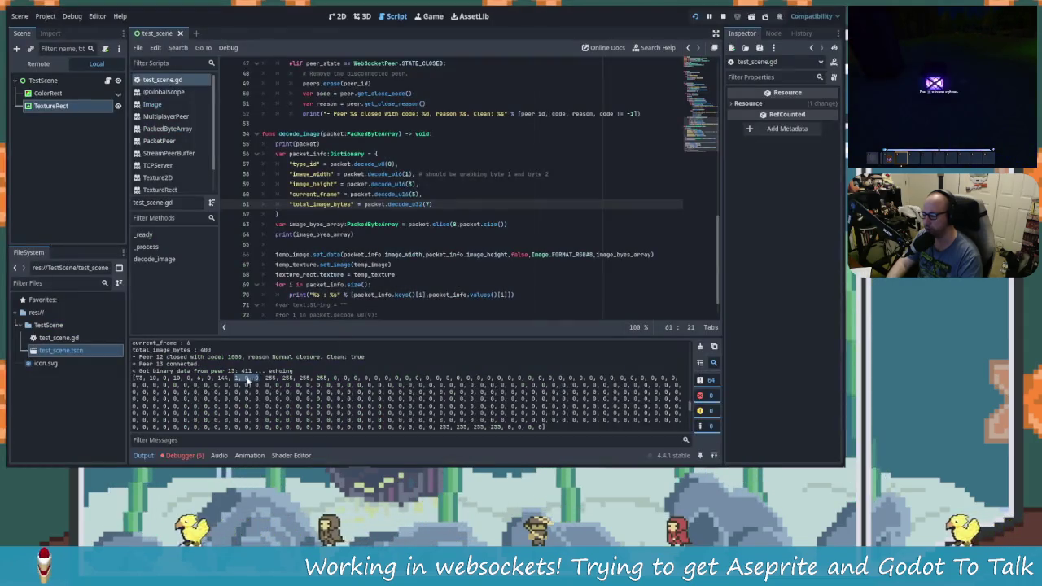
Scroll the Output log and select the leading bytes and '1, 0, 0,' of the new packet.
scroll(244, 393, down, 3)
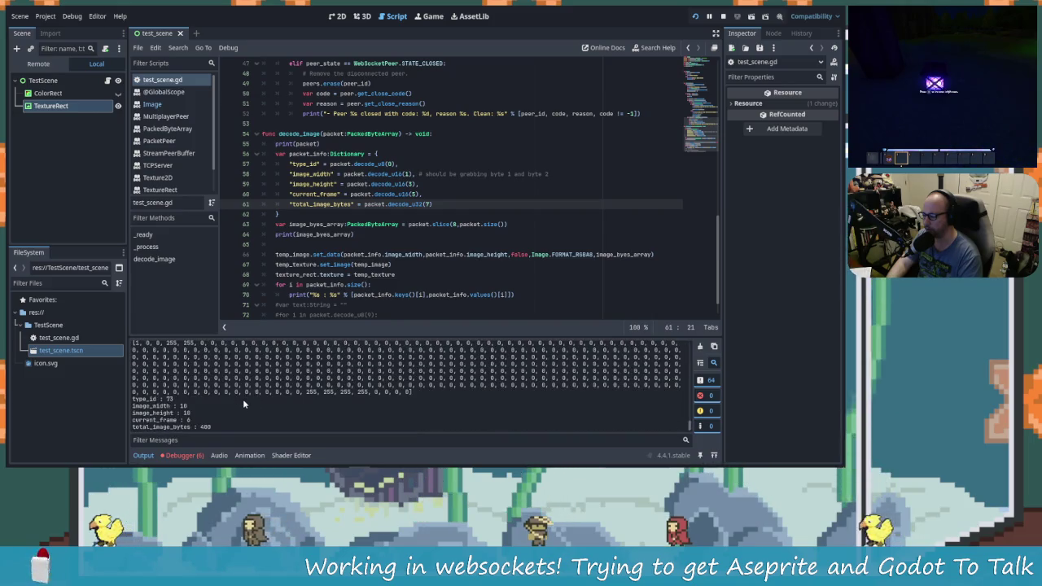
scroll(310, 409, up, 2)
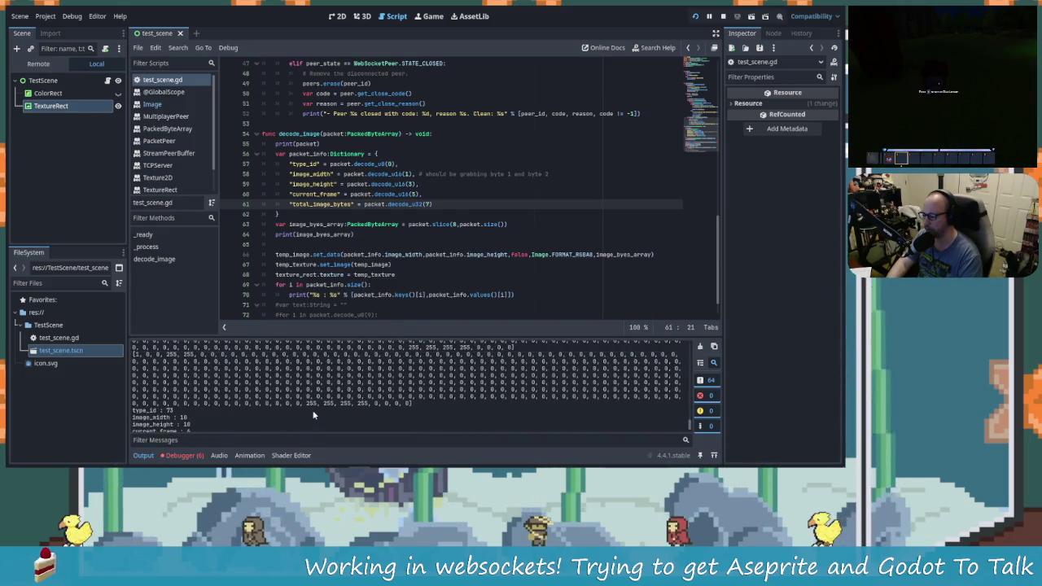
drag(135, 378, 165, 379)
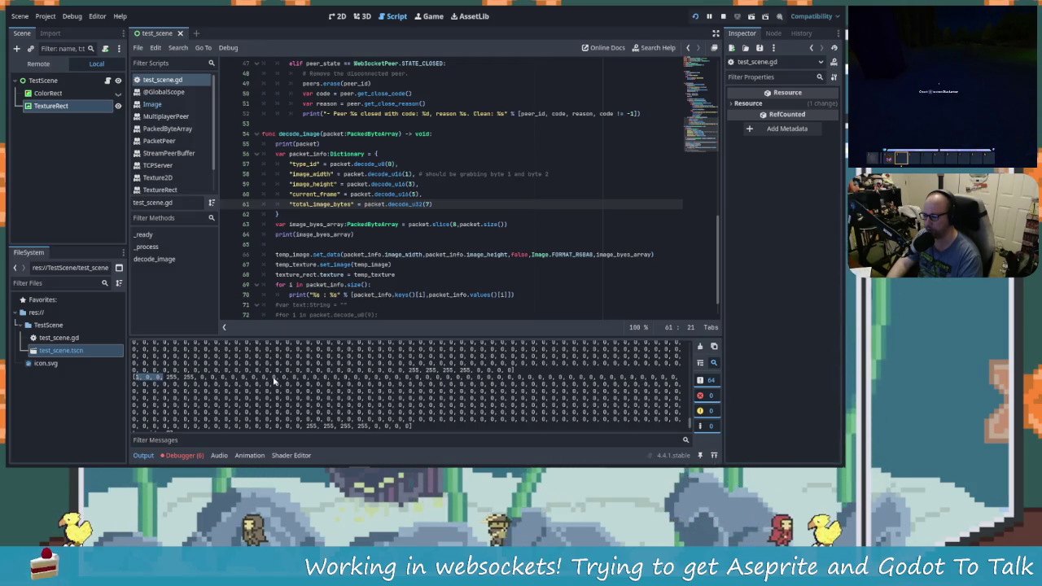
scroll(281, 398, up, 3)
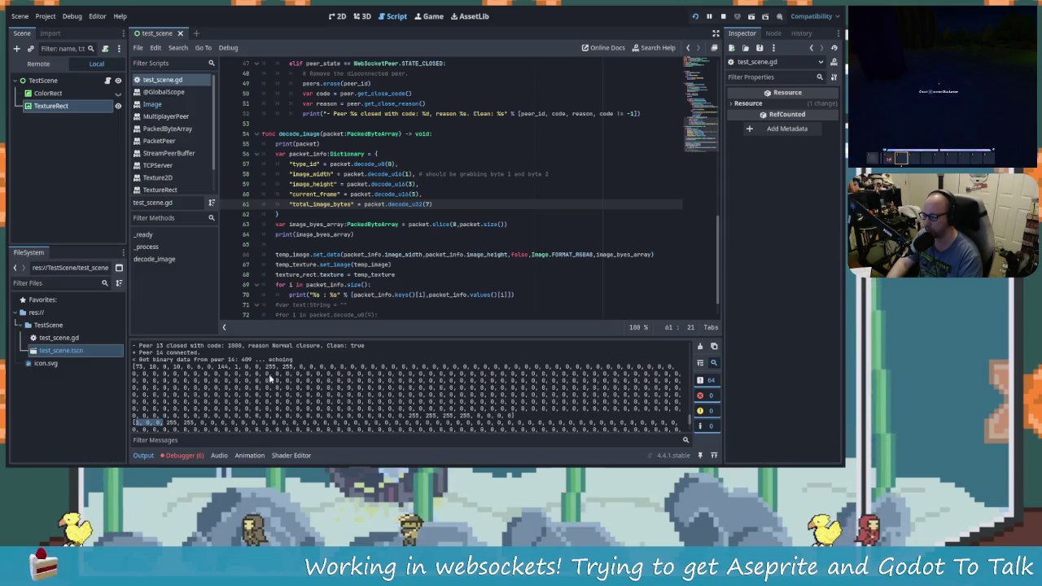
drag(234, 367, 262, 367)
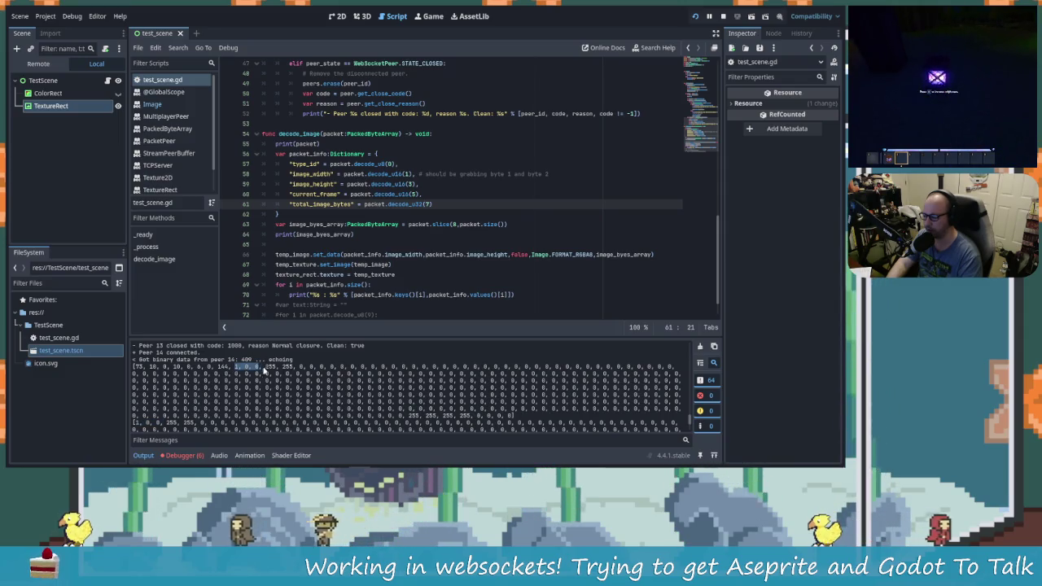
key(alt+Tab)
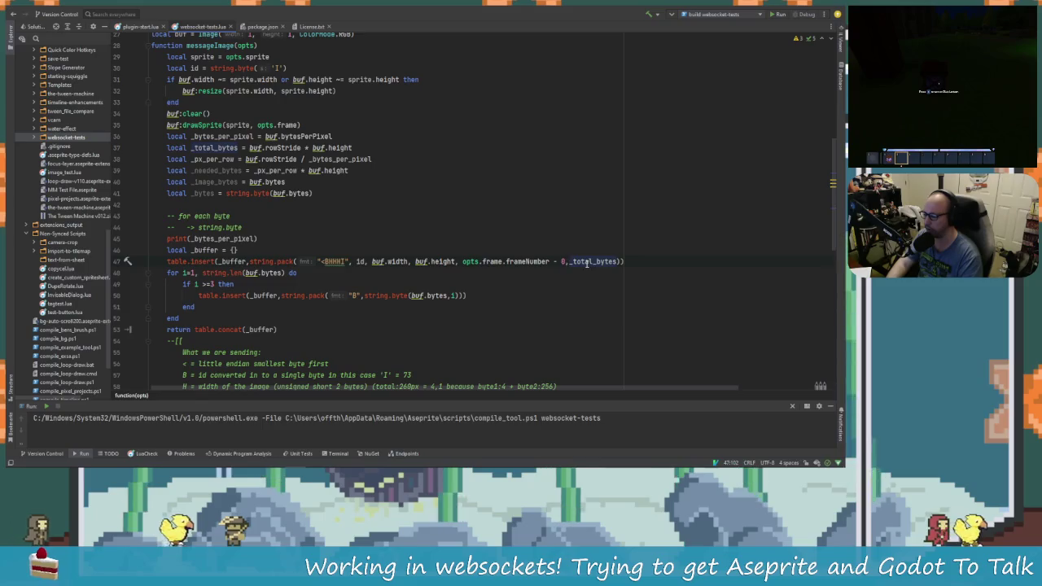
Compare the received '144, 1, 0, 0,' bytes with line 47's "<BHHHI" format and _total_bytes argument.
key(alt+Tab)
drag(216, 367, 256, 367)
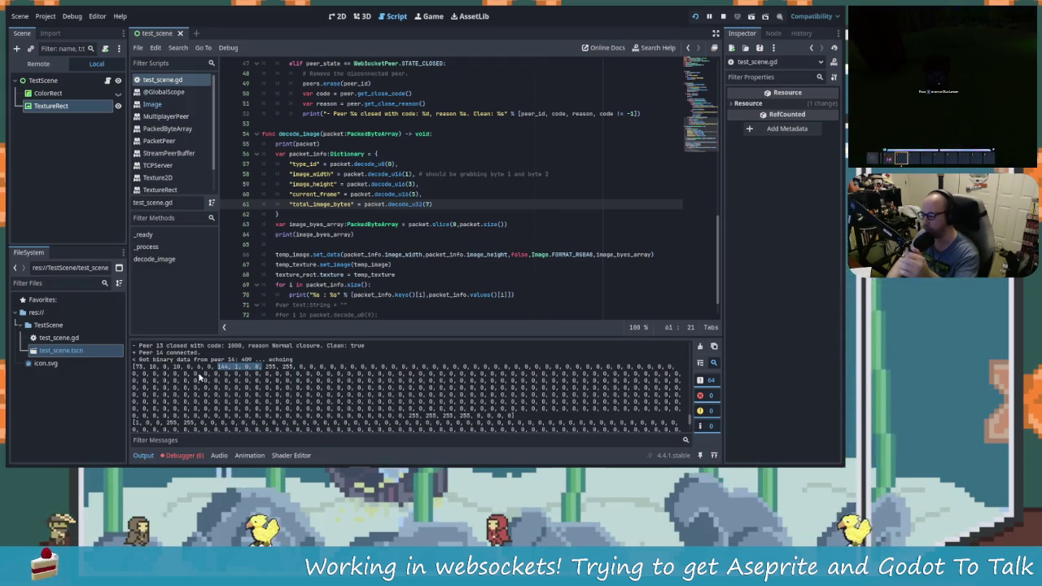
key(alt+Tab)
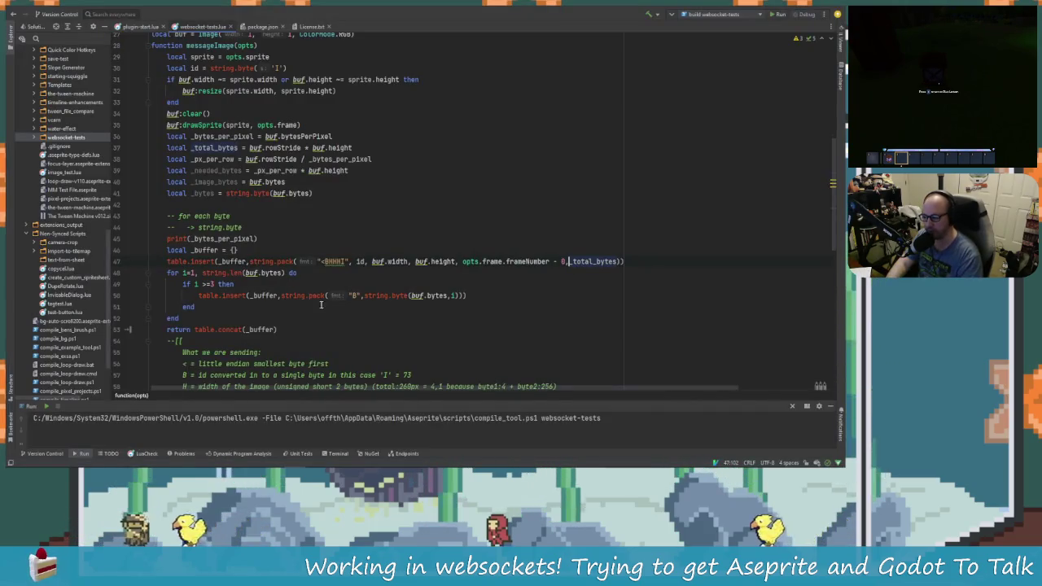
drag(338, 261, 343, 261)
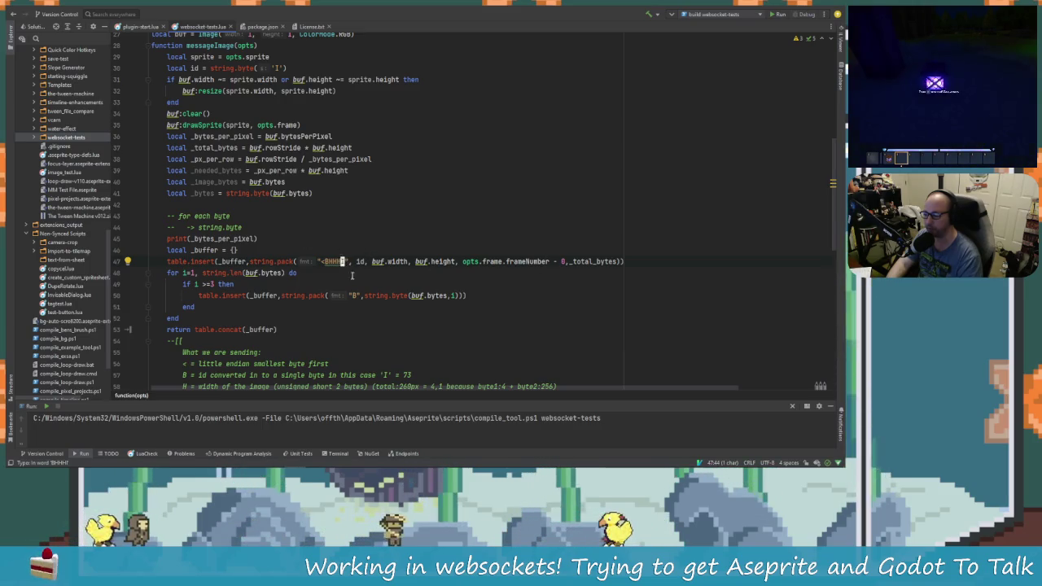
text(I)
double_click(593, 261)
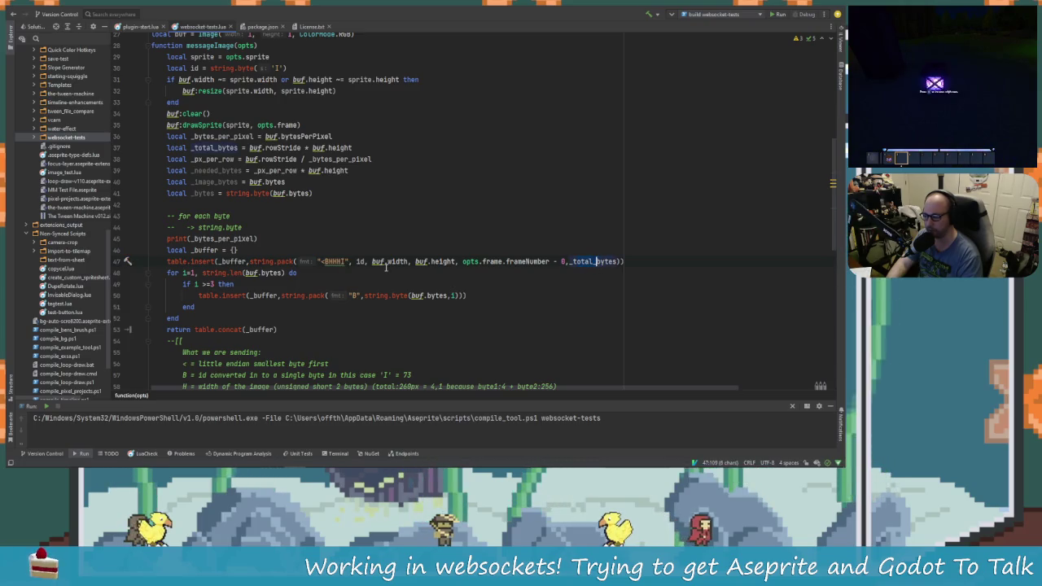
key(alt+Tab)
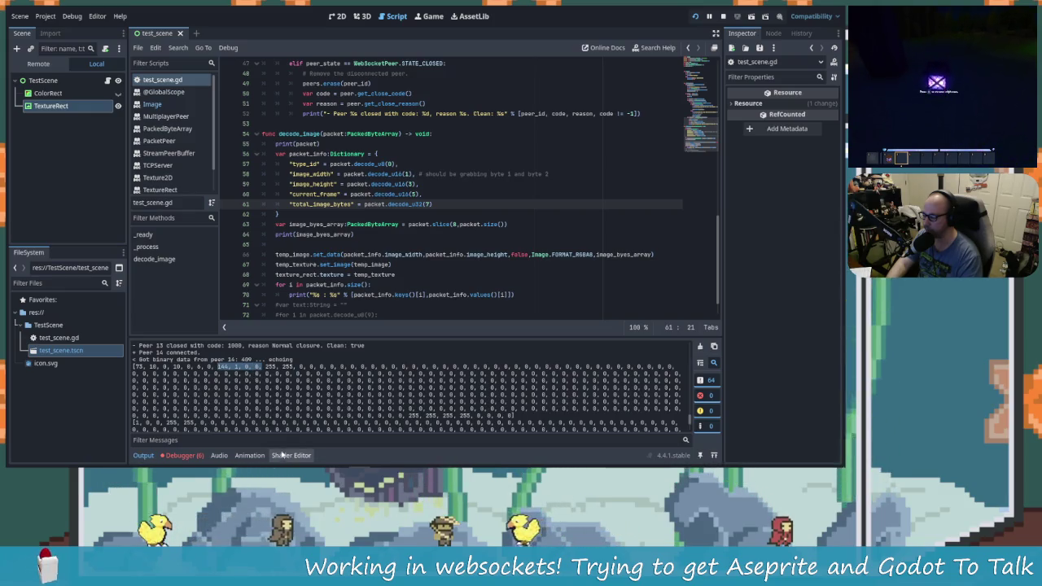
Compare highlighted header byte runs, ending with '144, 1, 0, 0', against the Lua header-packing code.
click(151, 367)
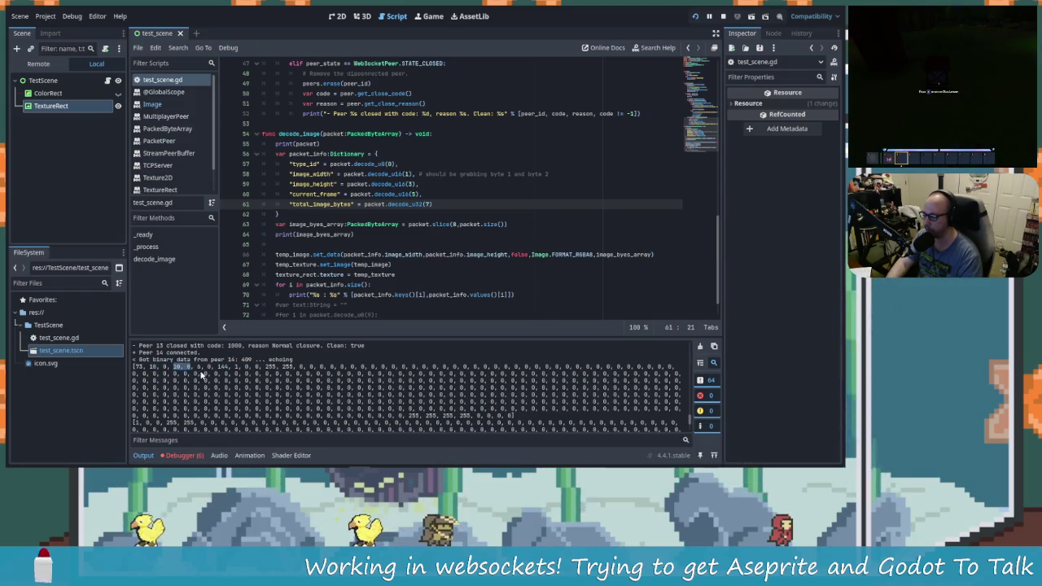
click(198, 367)
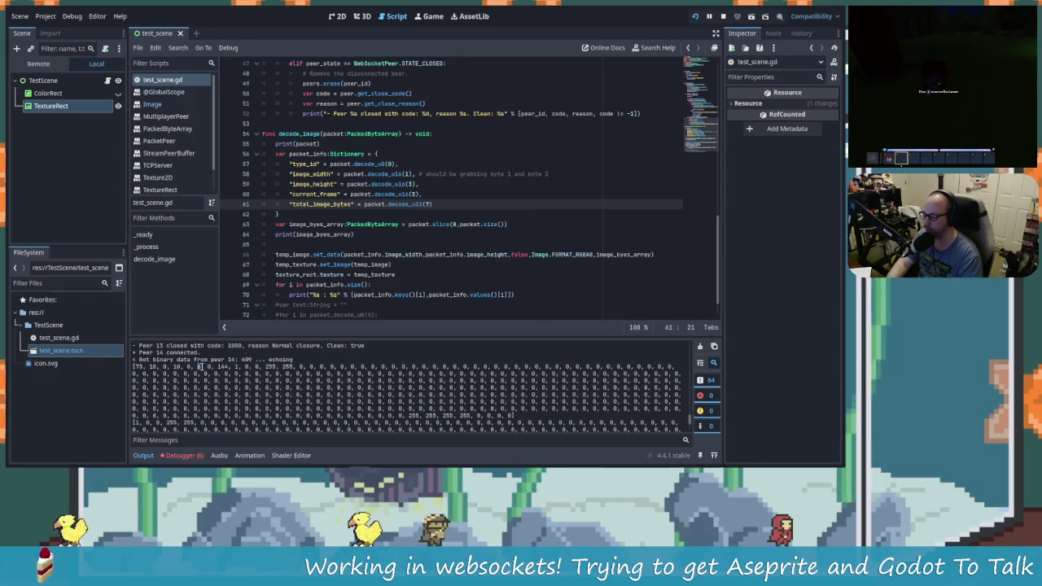
click(208, 368)
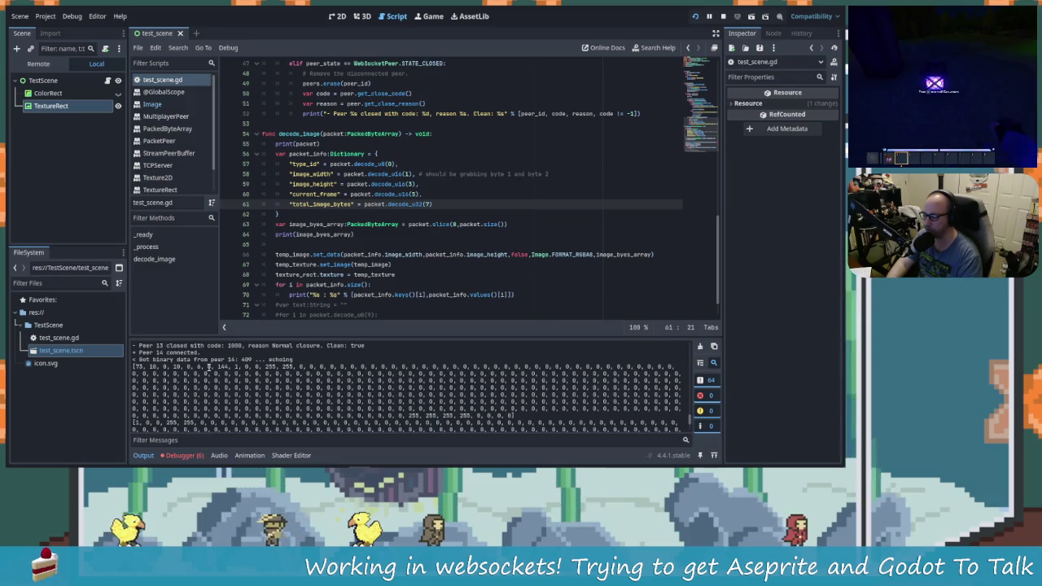
key(alt+Tab)
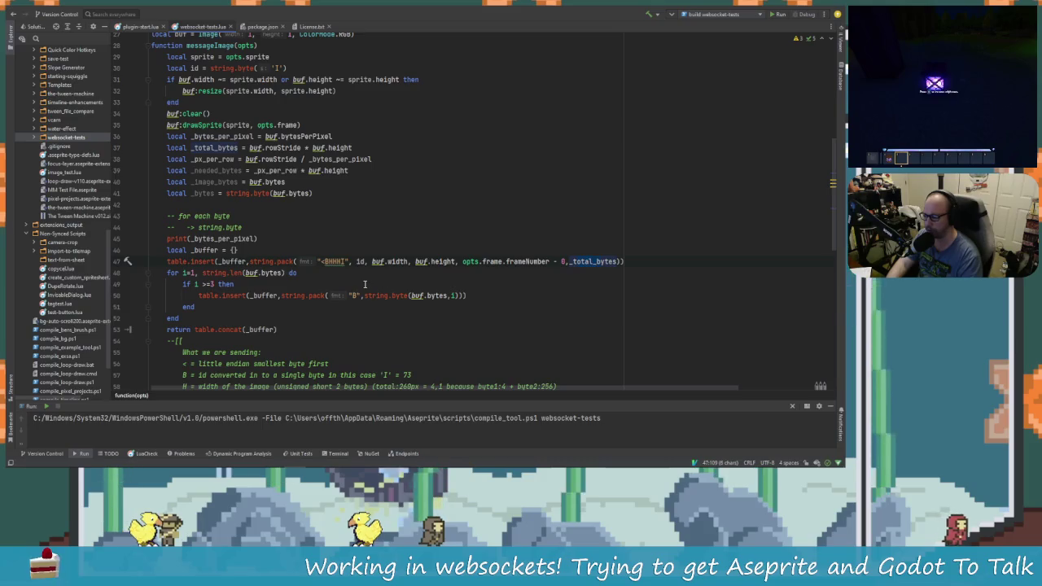
key(alt+Tab)
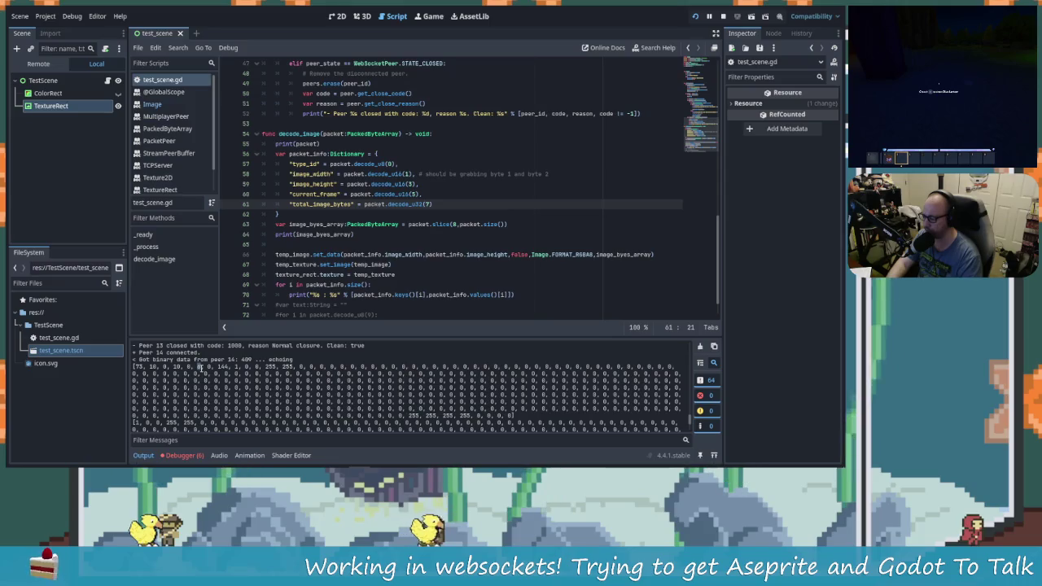
drag(209, 366, 194, 366)
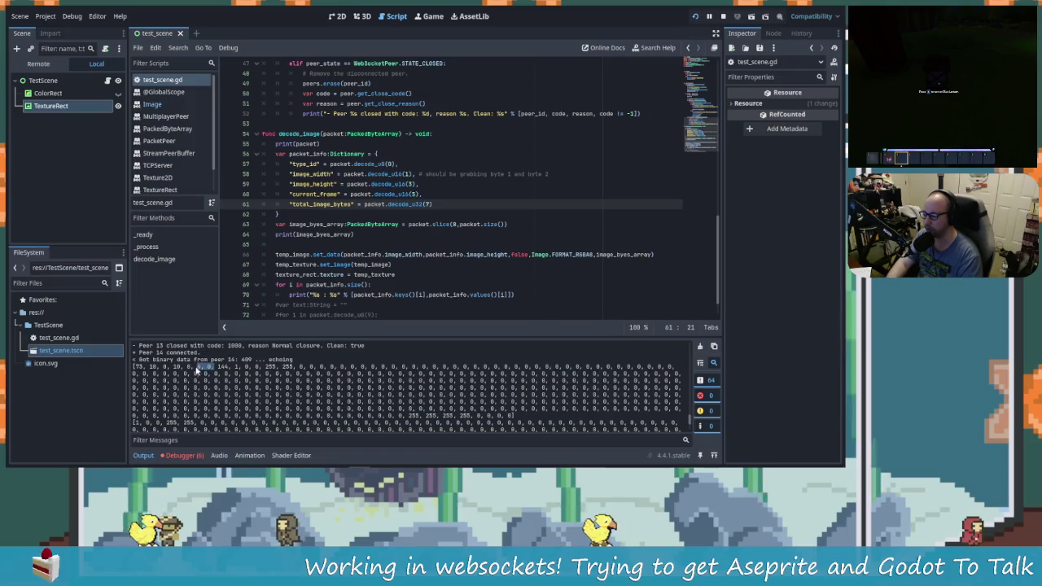
click(197, 368)
key(alt+Tab)
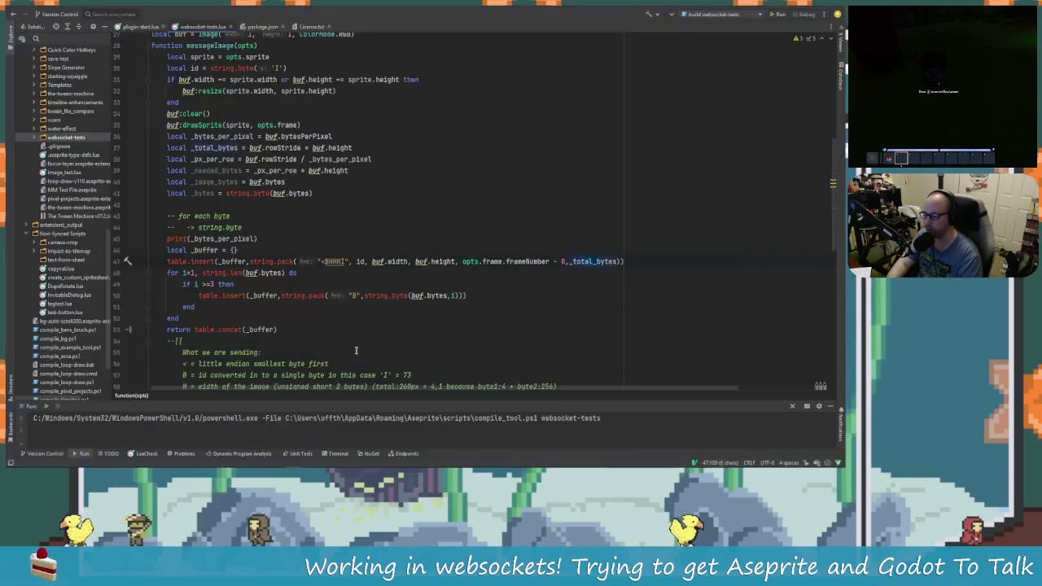
key(alt+Tab)
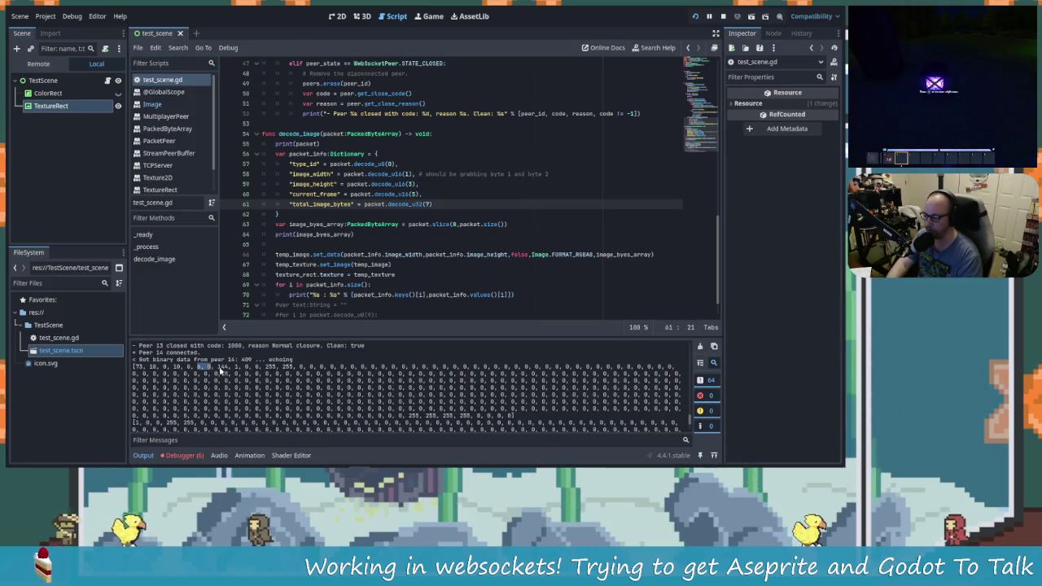
drag(217, 367, 259, 367)
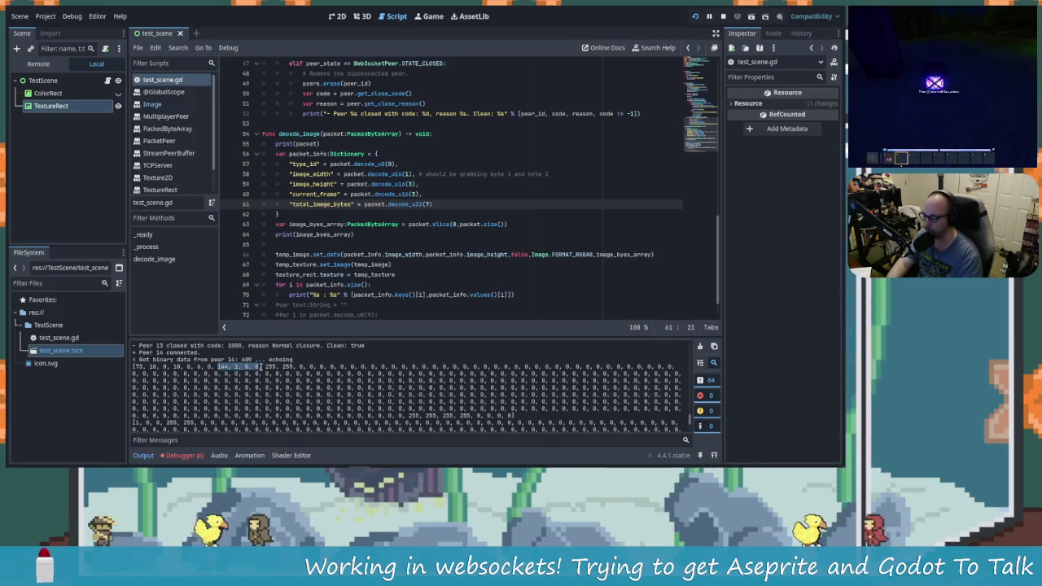
key(alt+Tab)
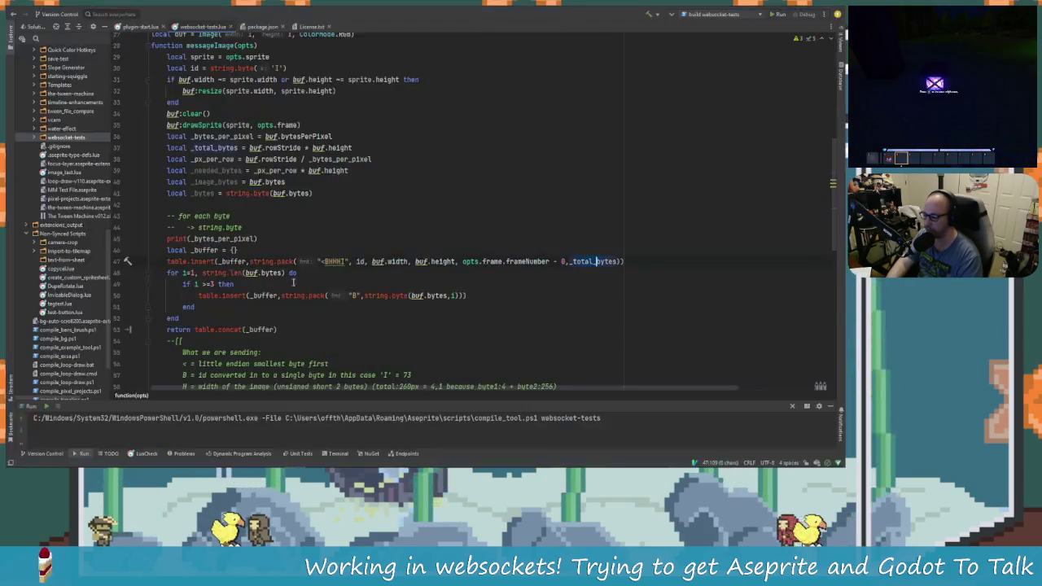
Change line 49's condition from 'i >=3' back to 'i >=1' and rebuild with Shift+F10.
key(BackSpace)
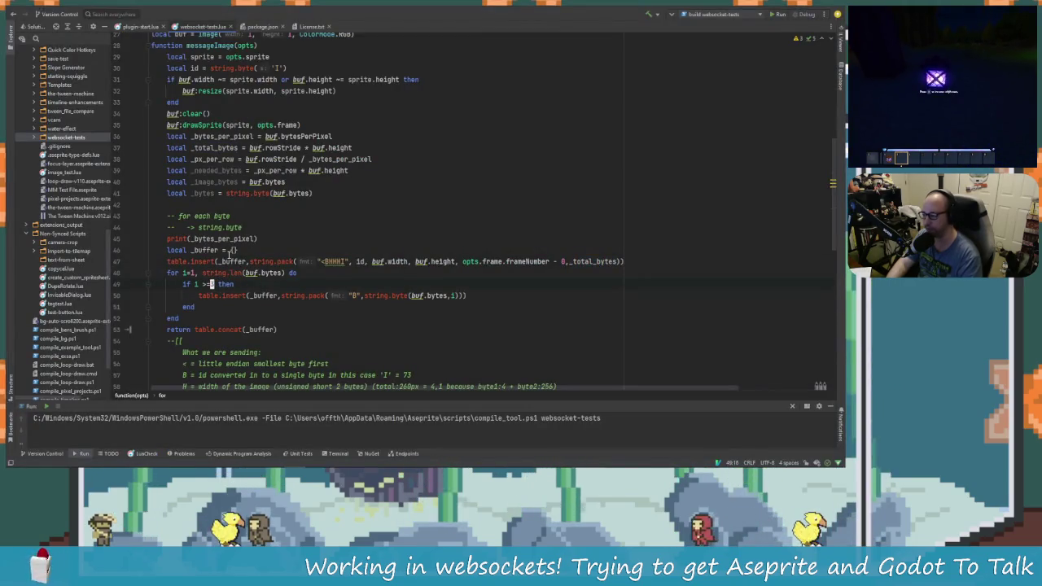
text(1)
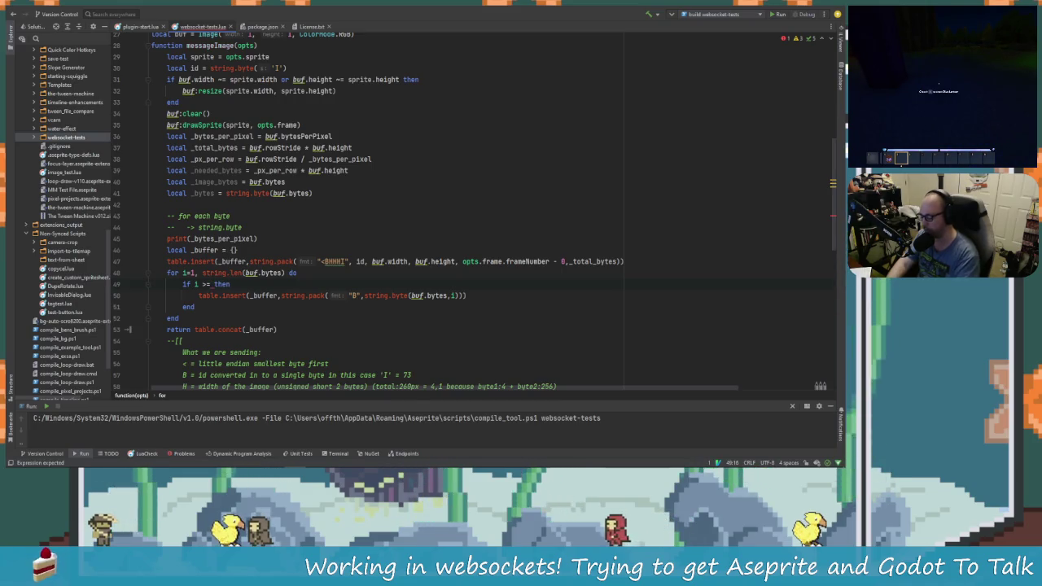
key(shift+F10)
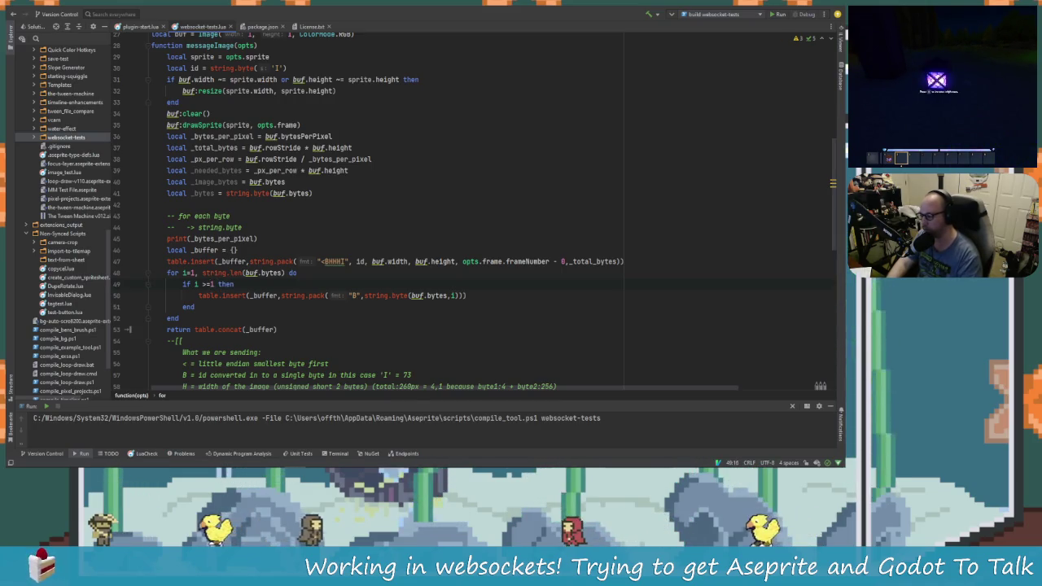
key(alt+Tab)
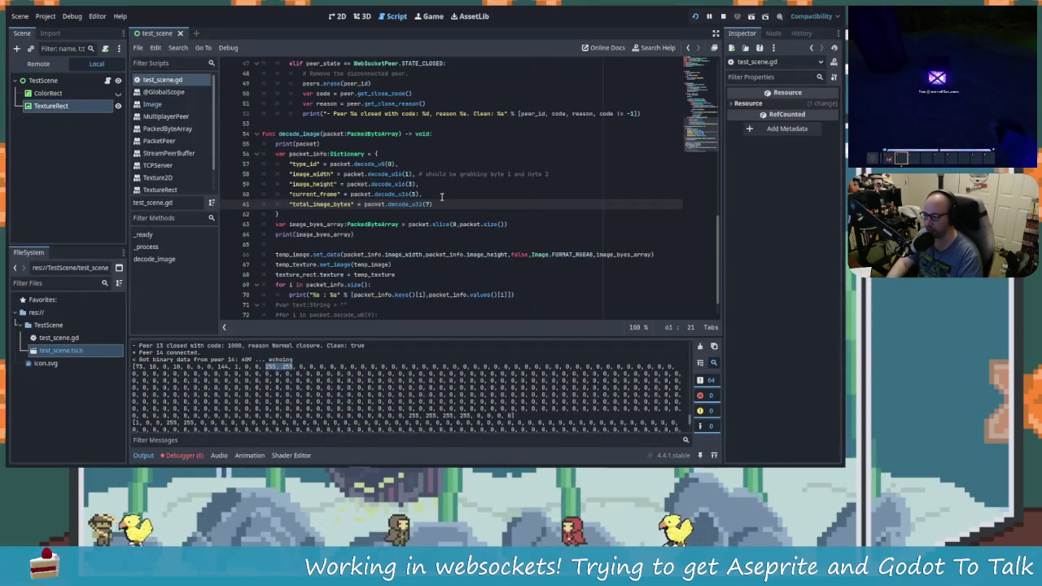
Change line 63 to packet.slice(11, packet.size()) instead of 8 and save the script.
click(457, 224)
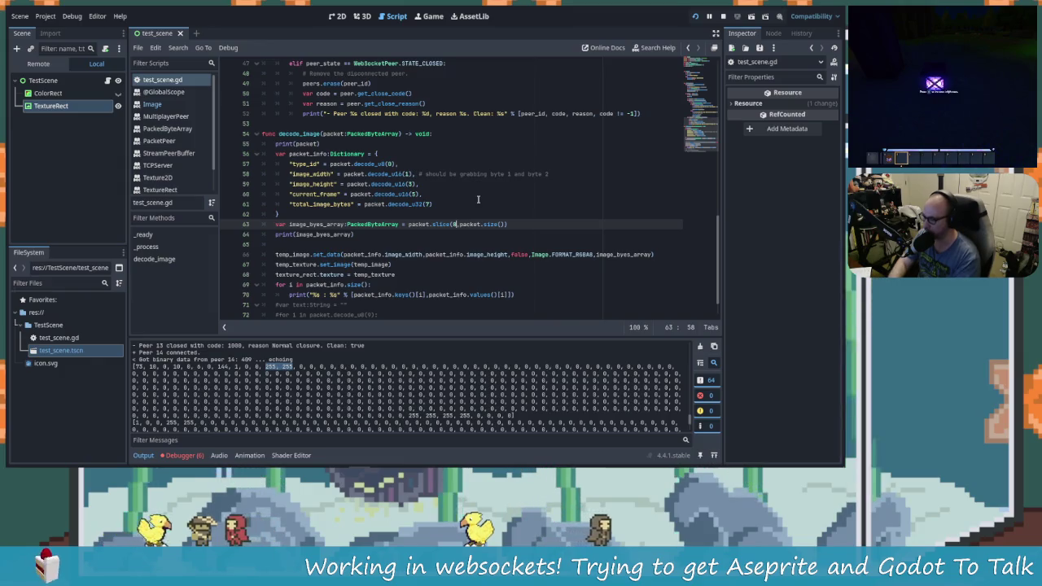
key(BackSpace)
text(11)
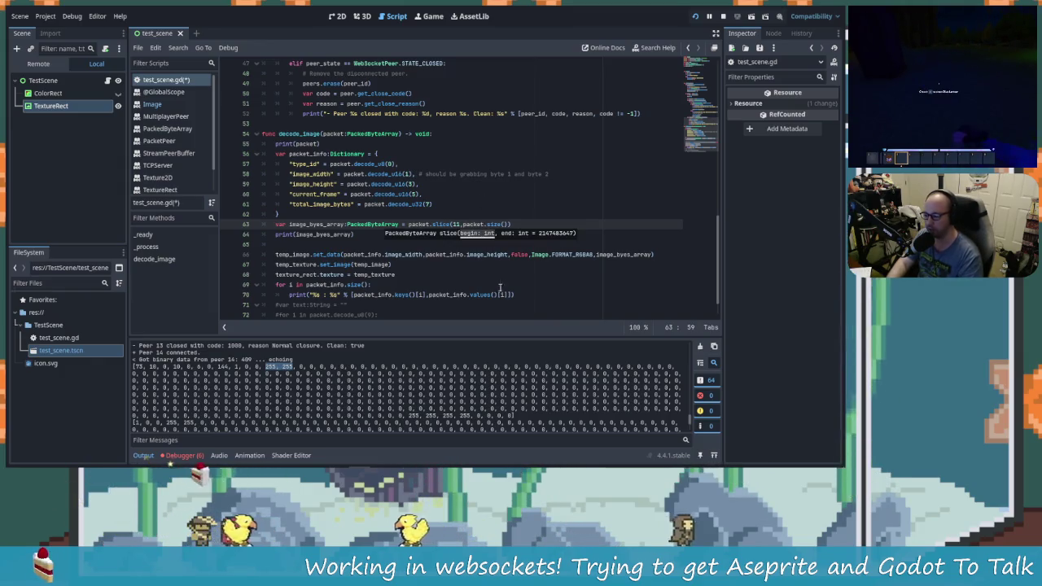
key(Down)
key(Down)
key(Down)
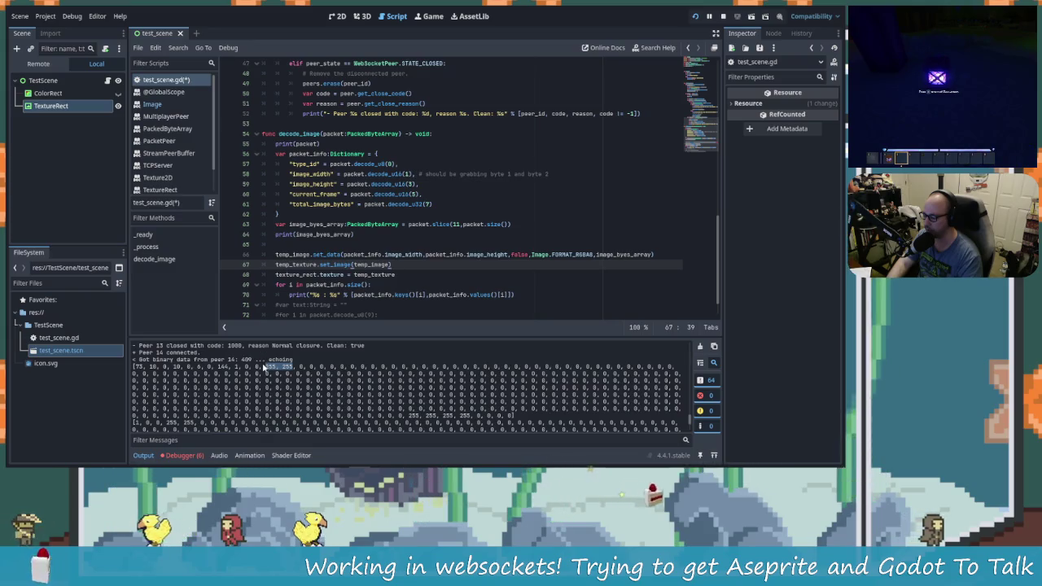
click(355, 245)
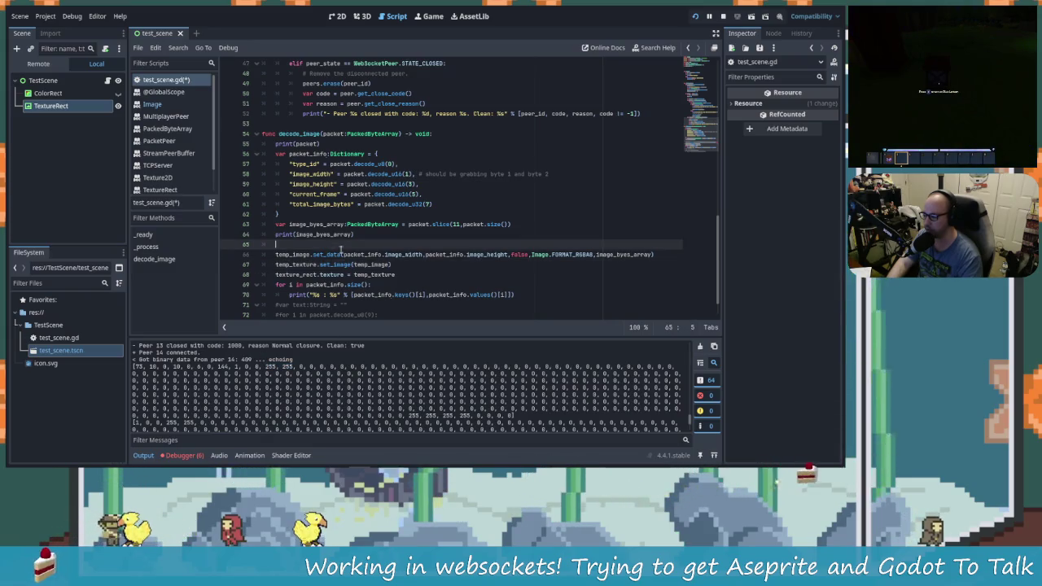
key(ctrl+s)
Close Aseprite's WS Test dialog so the websocket connection closes.
key(alt+Tab)
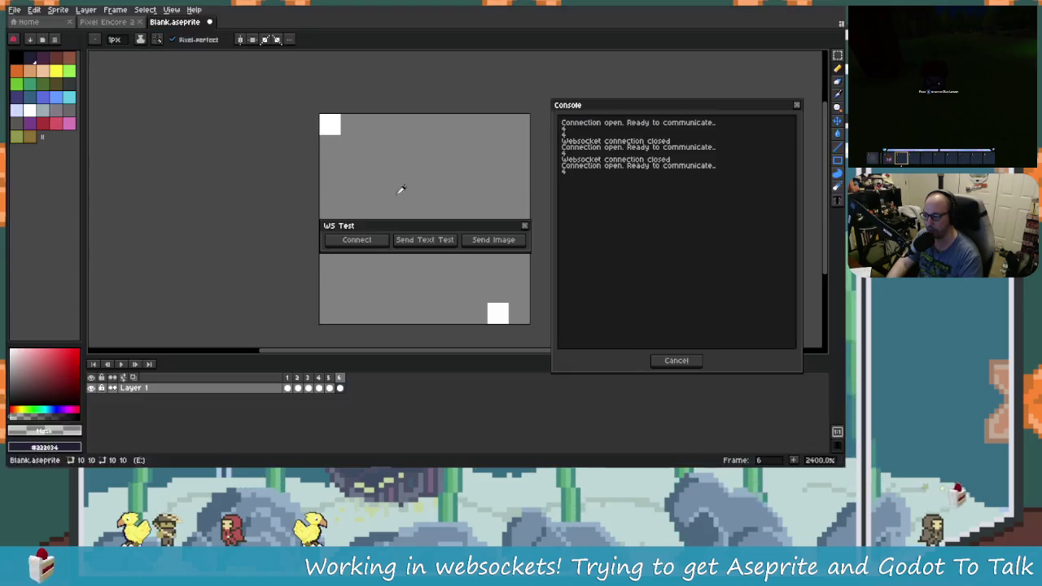
click(524, 227)
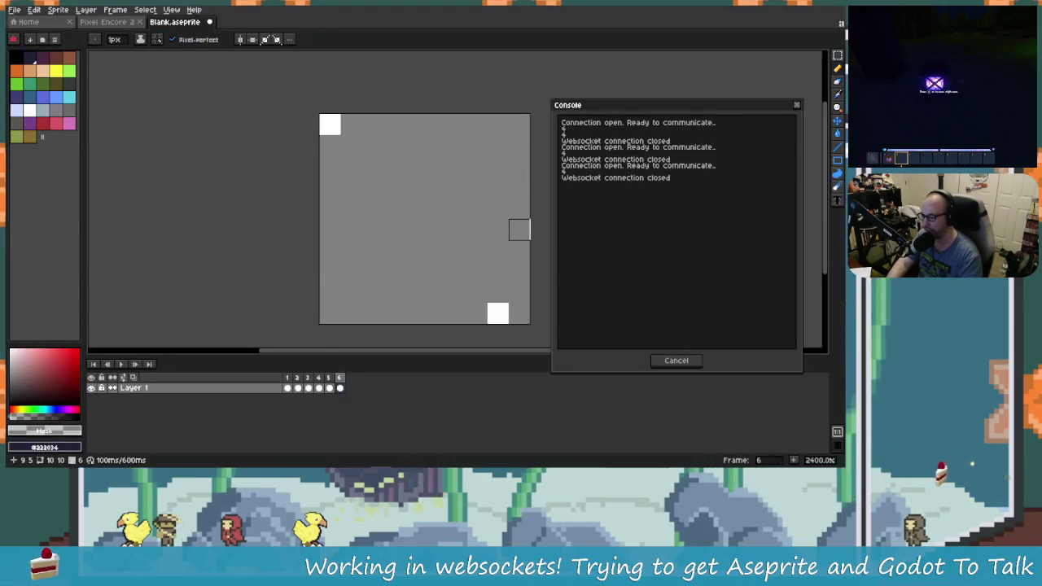
key(alt+Tab)
key(alt+Tab)
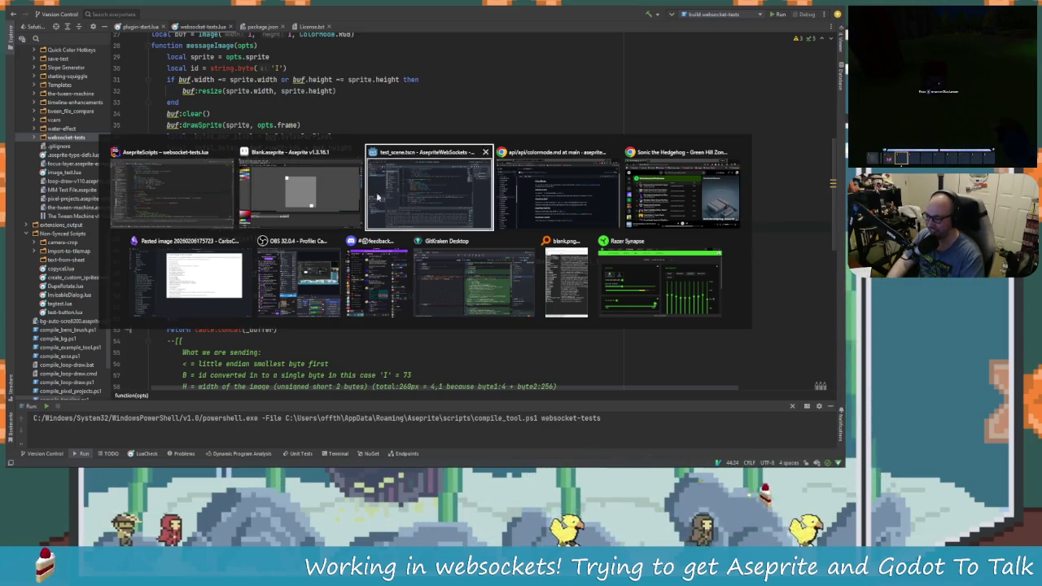
Check Godot's debugger errors reporting 403 bytes received where 400 were expected.
click(299, 189)
key(alt+Tab)
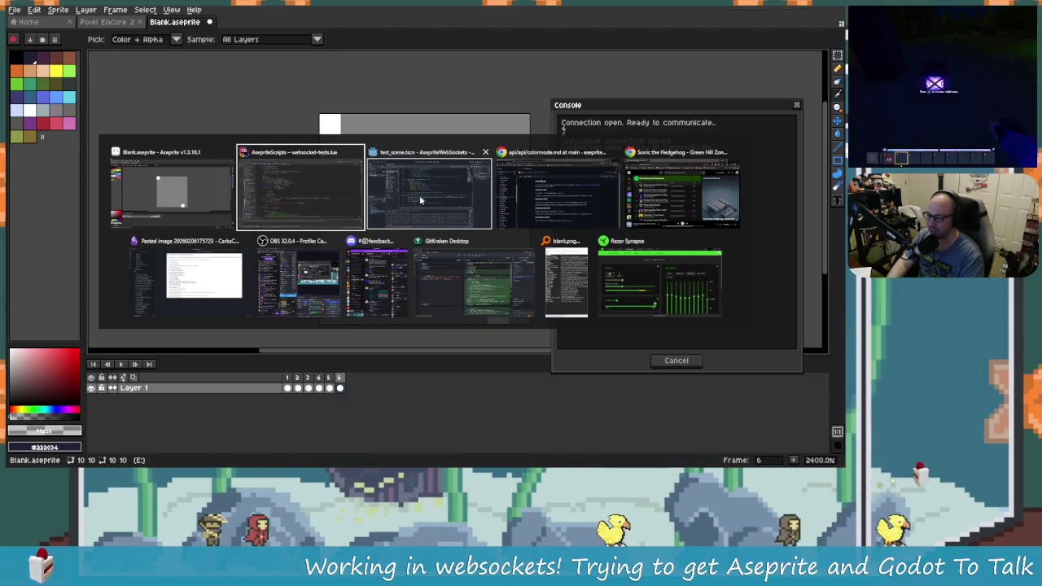
key(alt+Tab)
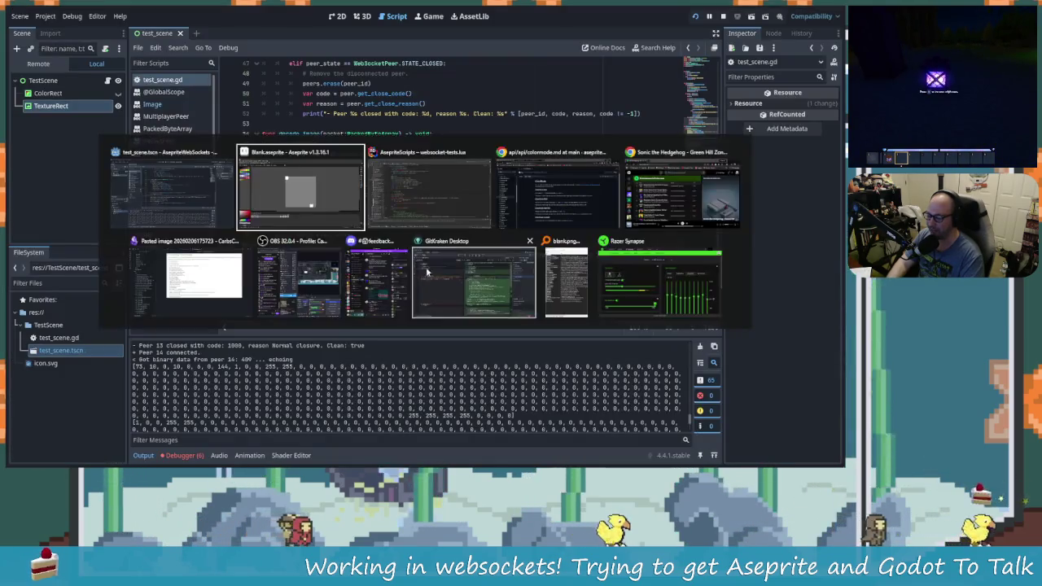
click(182, 456)
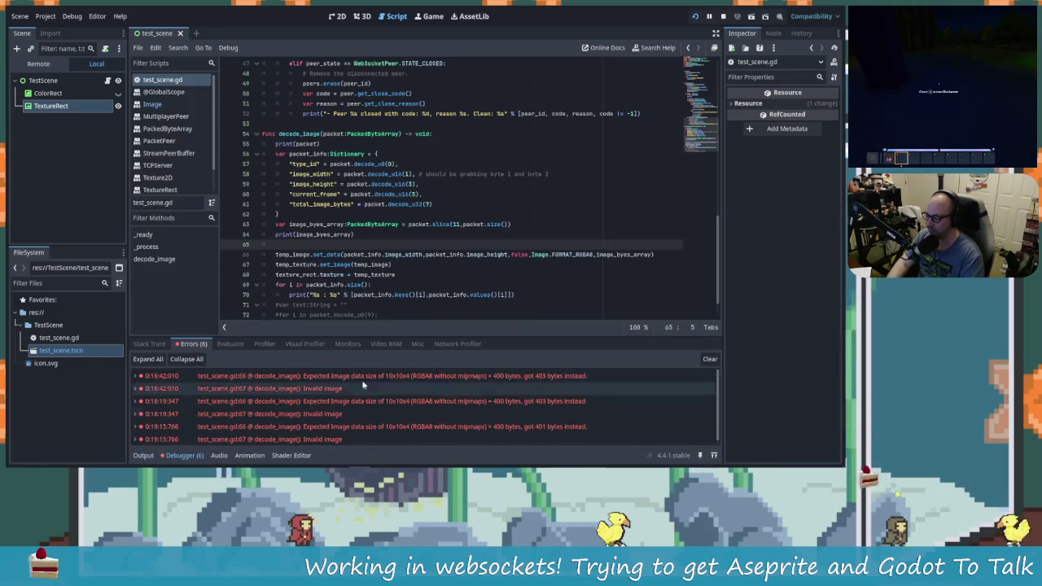
click(709, 359)
Bring the Lua websocket script to the front with the caret on empty line 42.
key(alt+Tab)
click(443, 212)
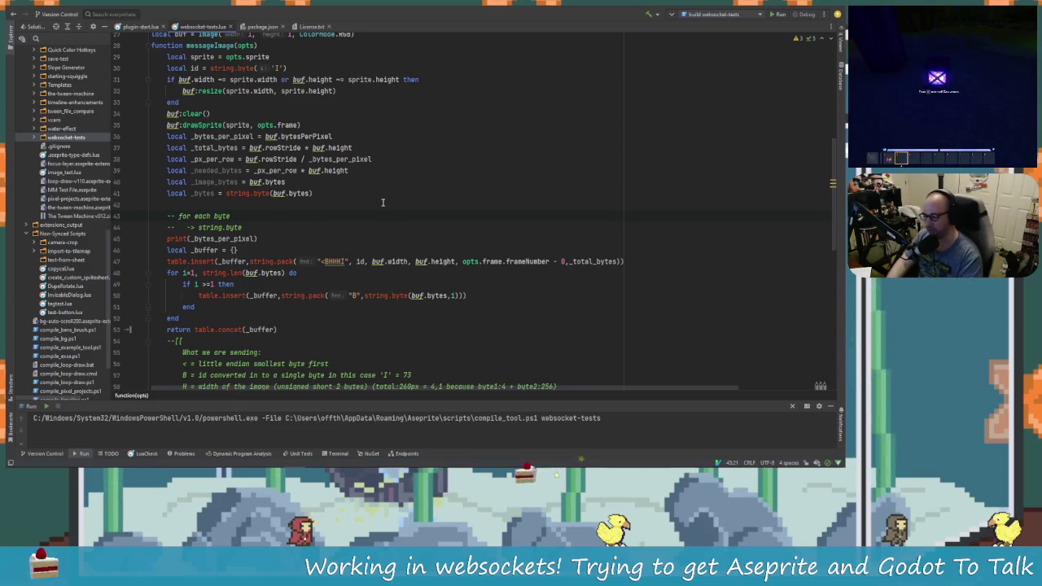
click(381, 201)
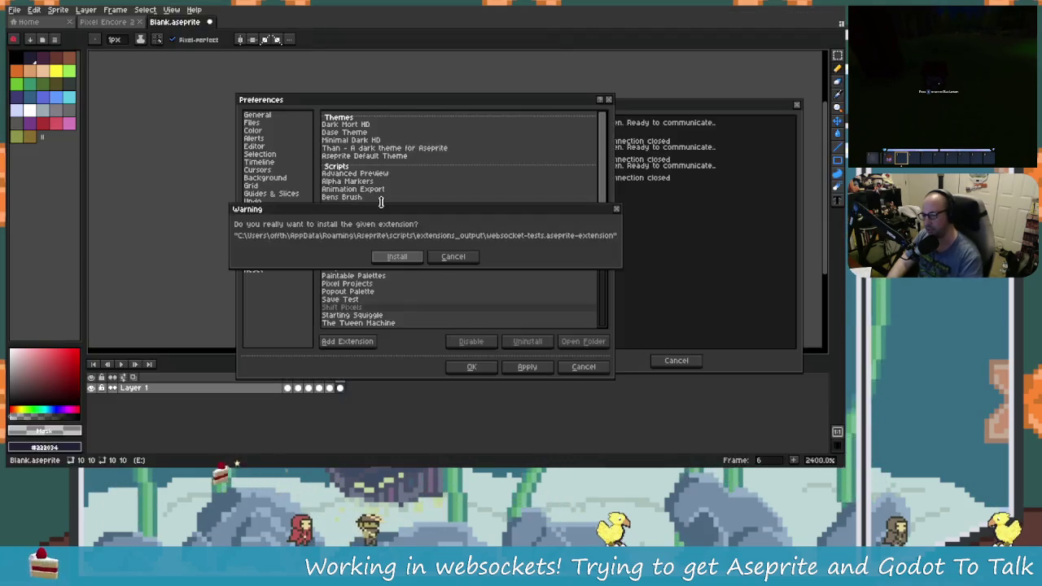
Install the rebuilt websocket-tests extension and launch Websocket Tests.
click(398, 256)
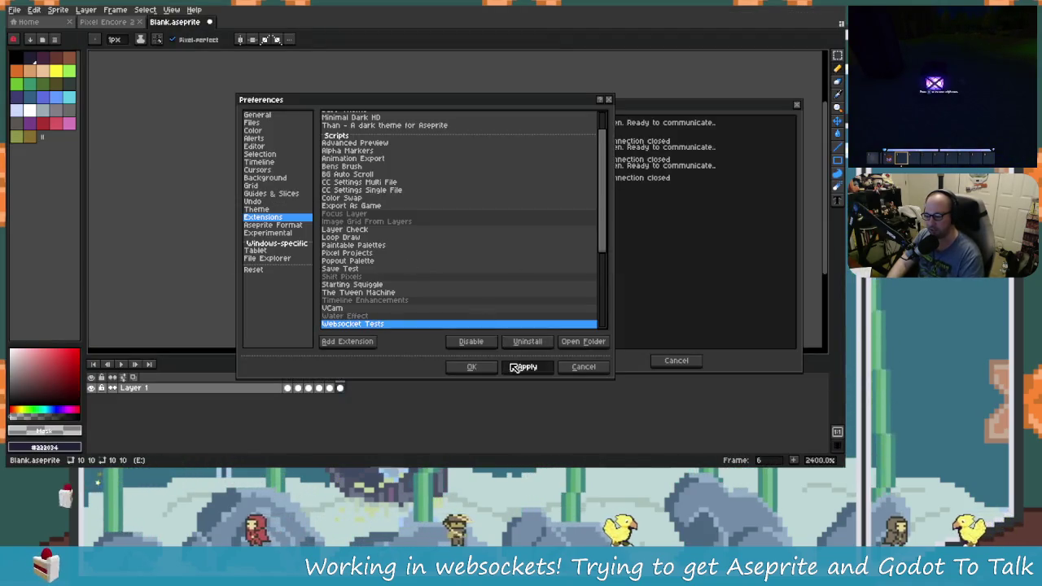
click(486, 367)
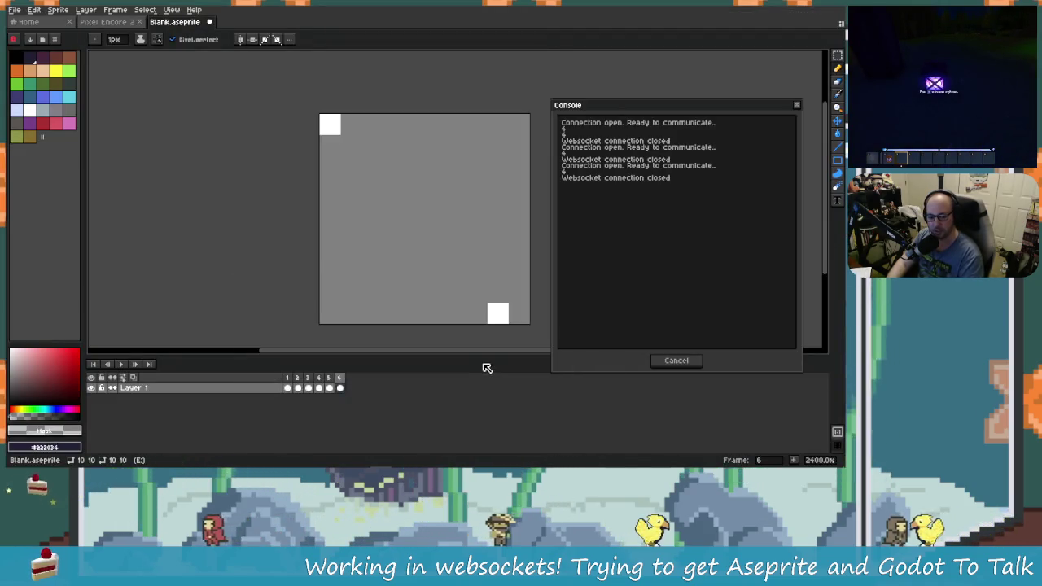
click(85, 9)
click(142, 71)
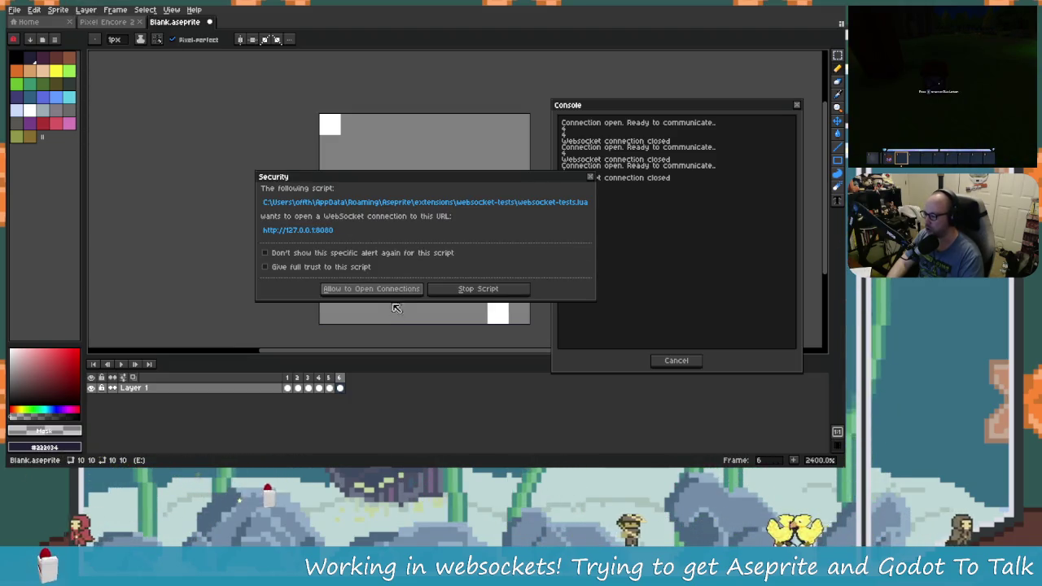
Allow connections, connect to the Godot websocket server, and send the sprite image.
click(379, 288)
click(386, 244)
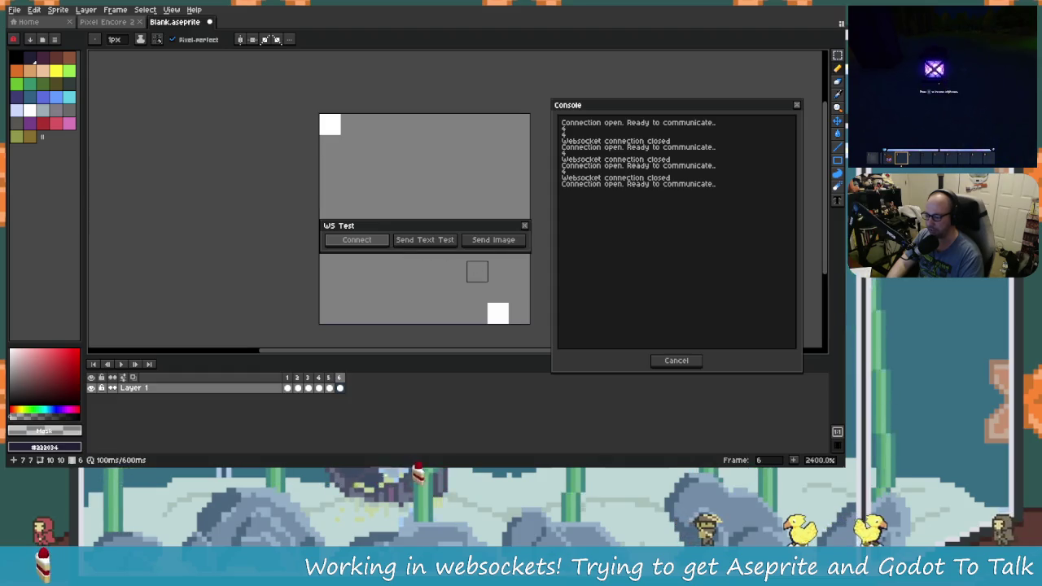
click(498, 248)
key(alt+Tab)
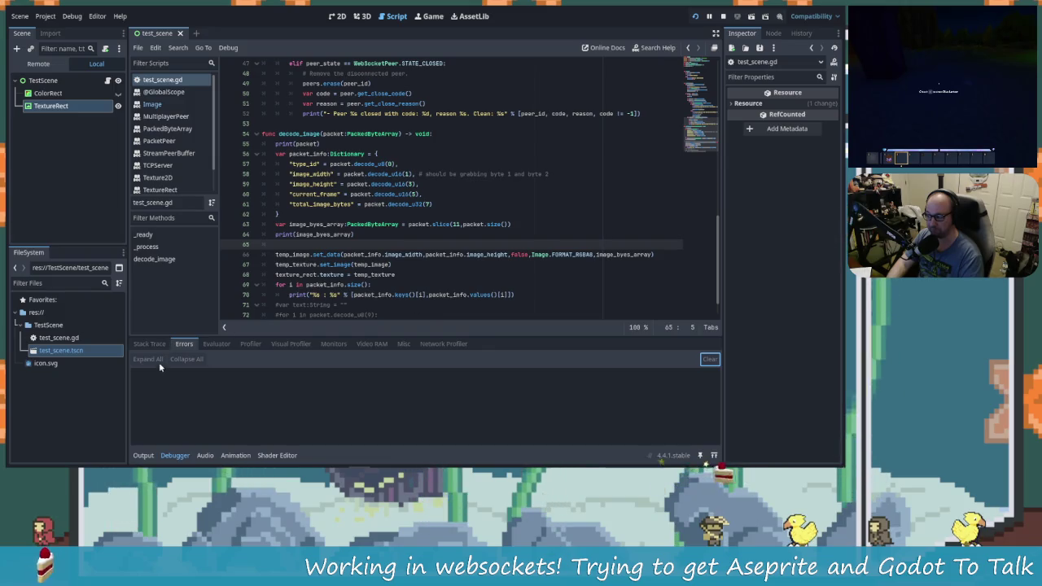
Show the Output log of printed byte arrays and the Game view with the received texture.
click(145, 456)
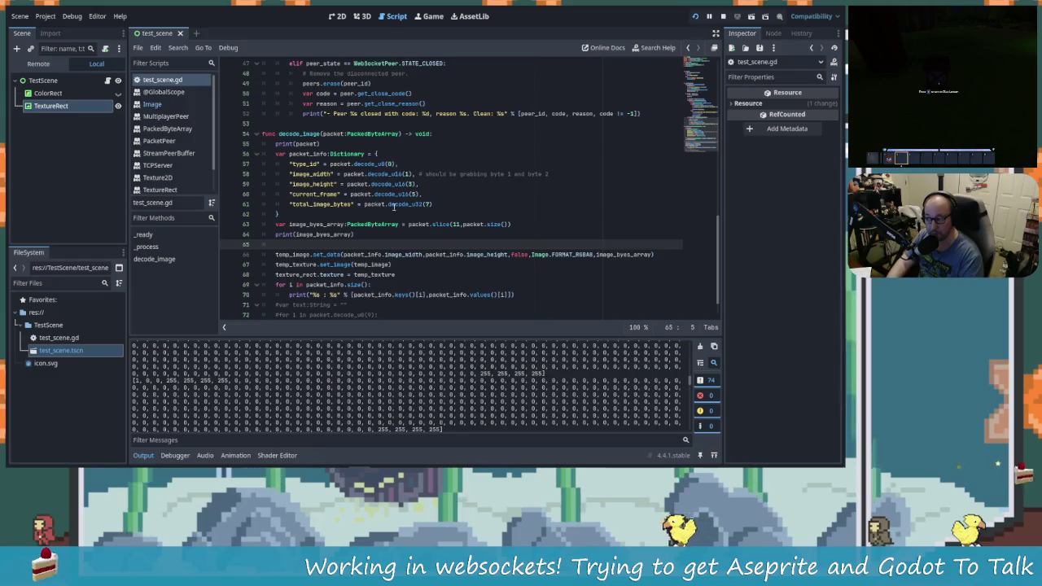
click(429, 17)
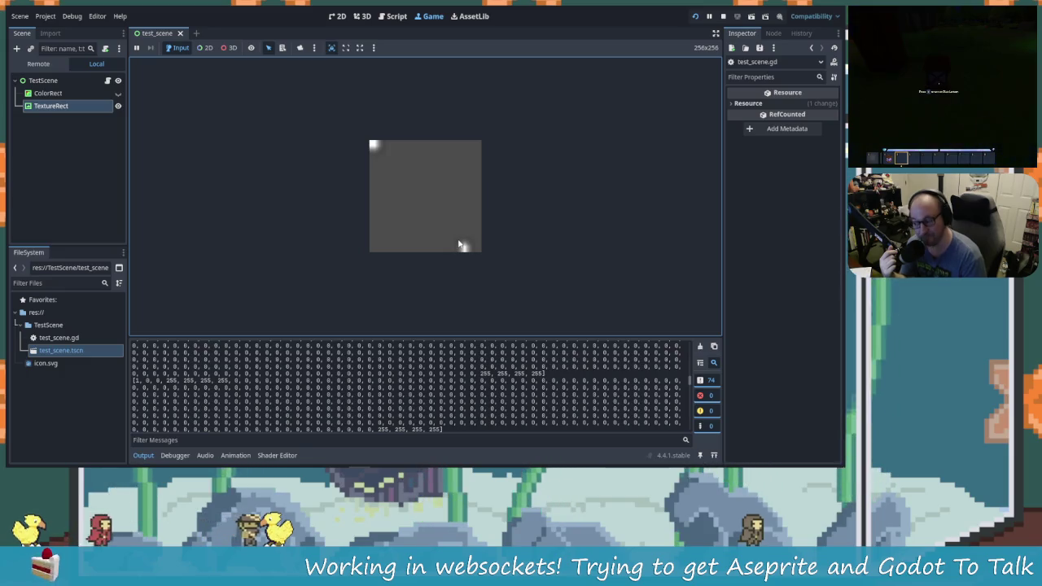
key(alt+Tab)
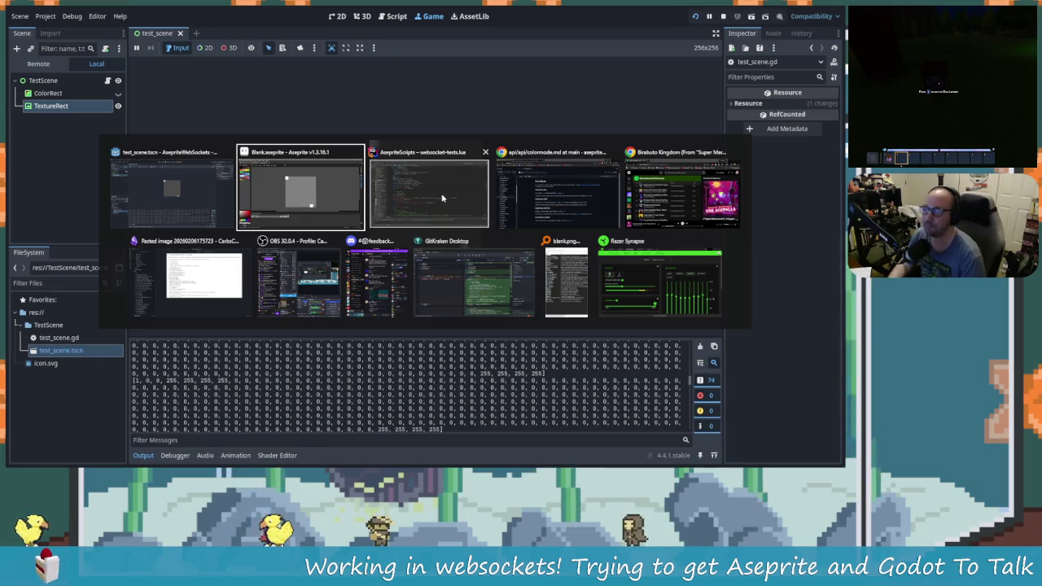
Return to Blank.aseprite, undo both white pixels, and move the WS Test window aside.
click(454, 226)
key(alt+Tab)
click(454, 228)
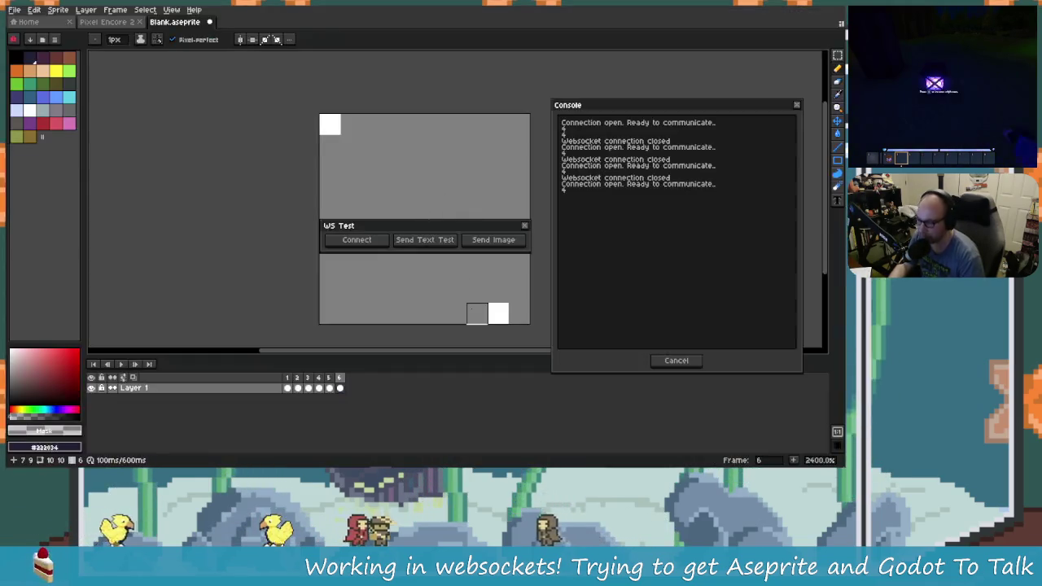
key(ctrl+z)
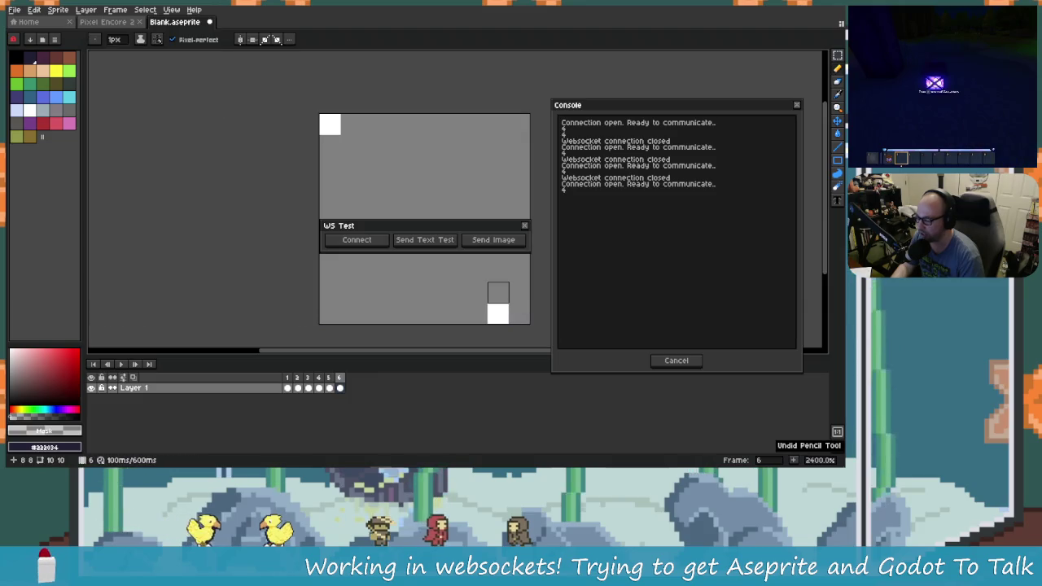
key(ctrl+z)
key(ctrl+z)
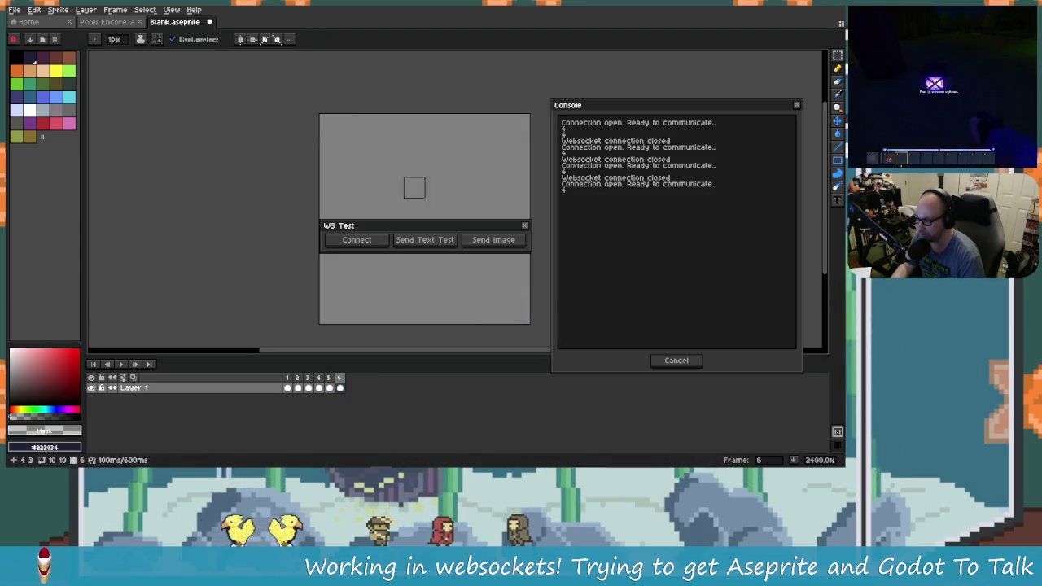
drag(446, 231, 230, 95)
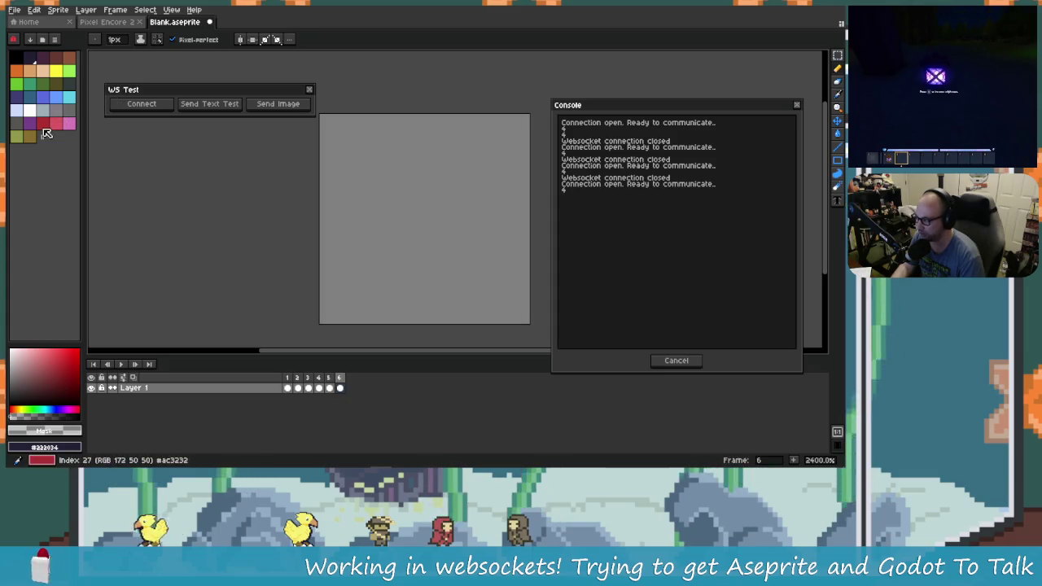
Fill the whole canvas dark blue with the paint bucket.
click(46, 128)
click(448, 290)
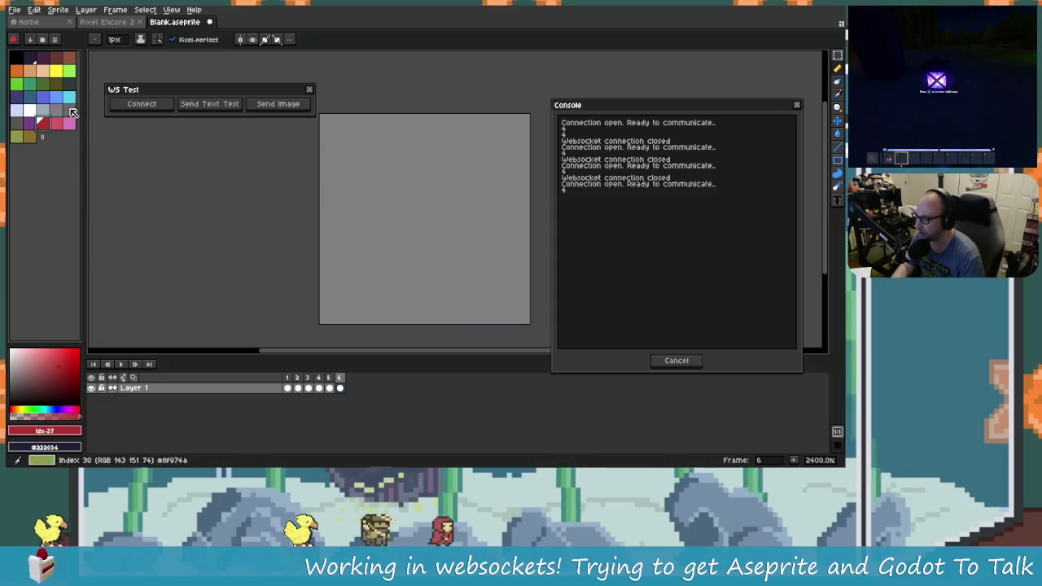
click(16, 97)
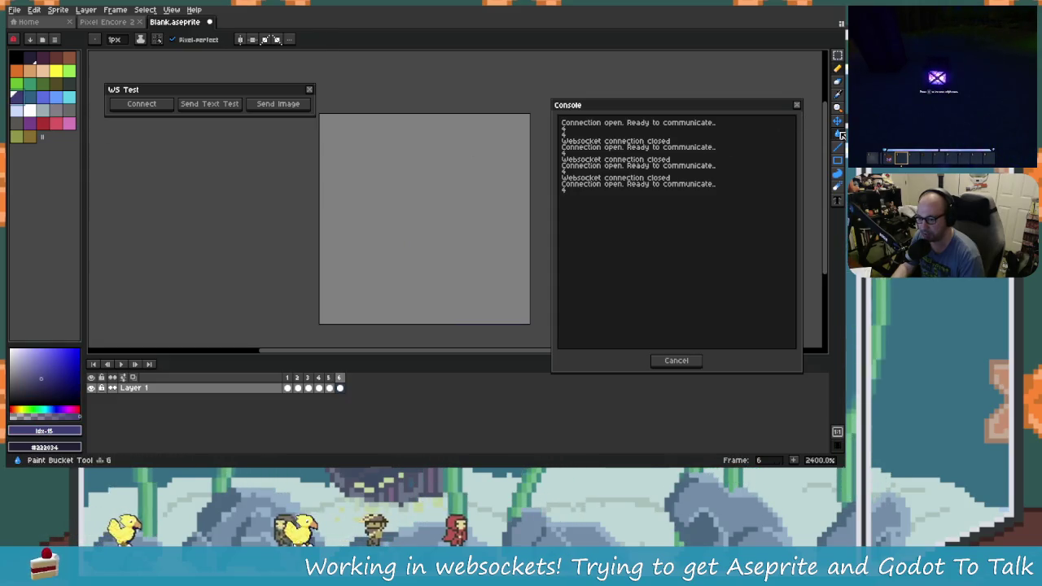
click(838, 134)
click(451, 195)
Draw a red pixel heart outline with the pencil and fill its interior red.
click(42, 122)
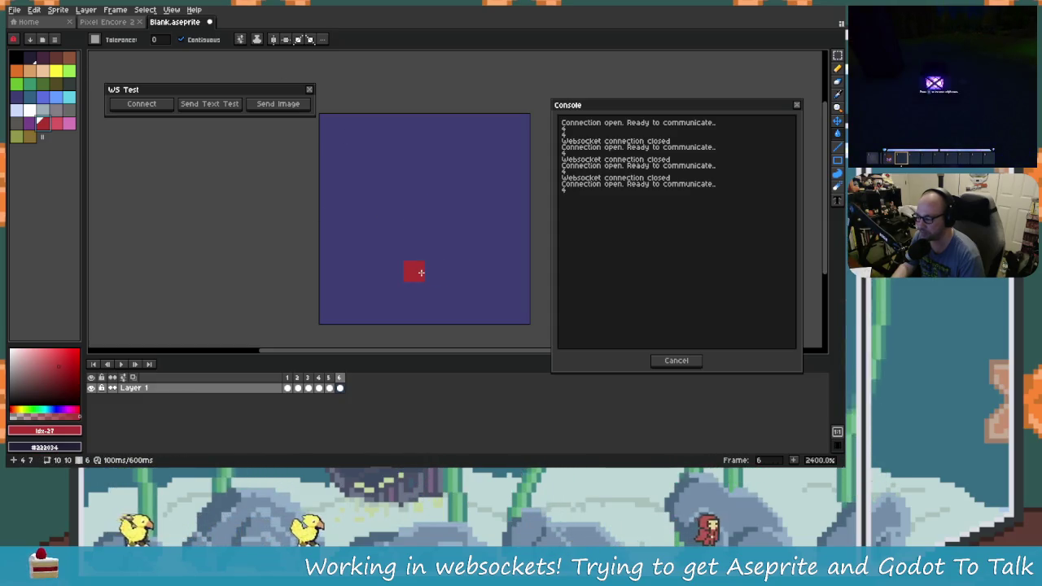
key(v)
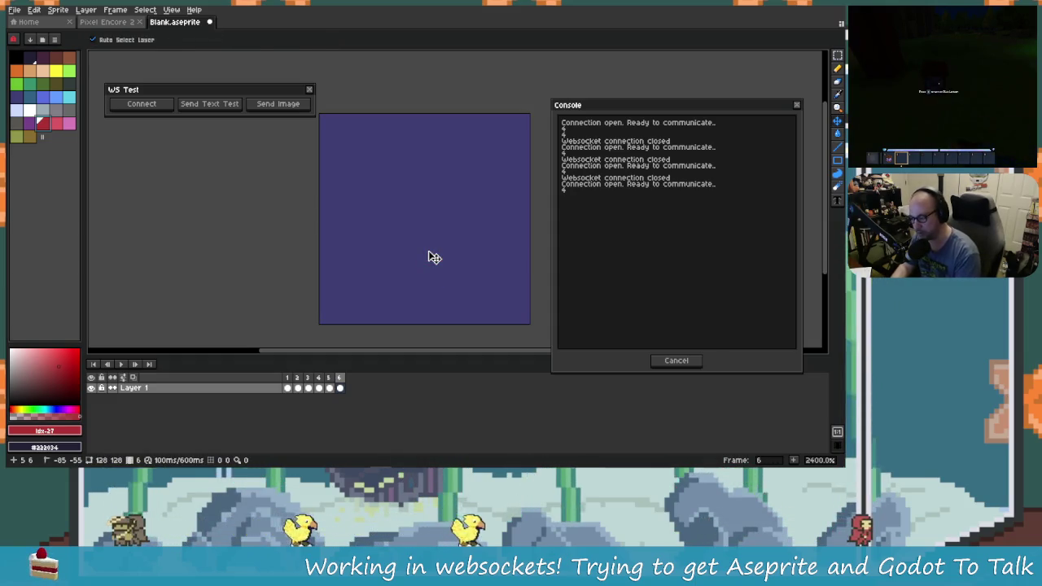
key(g)
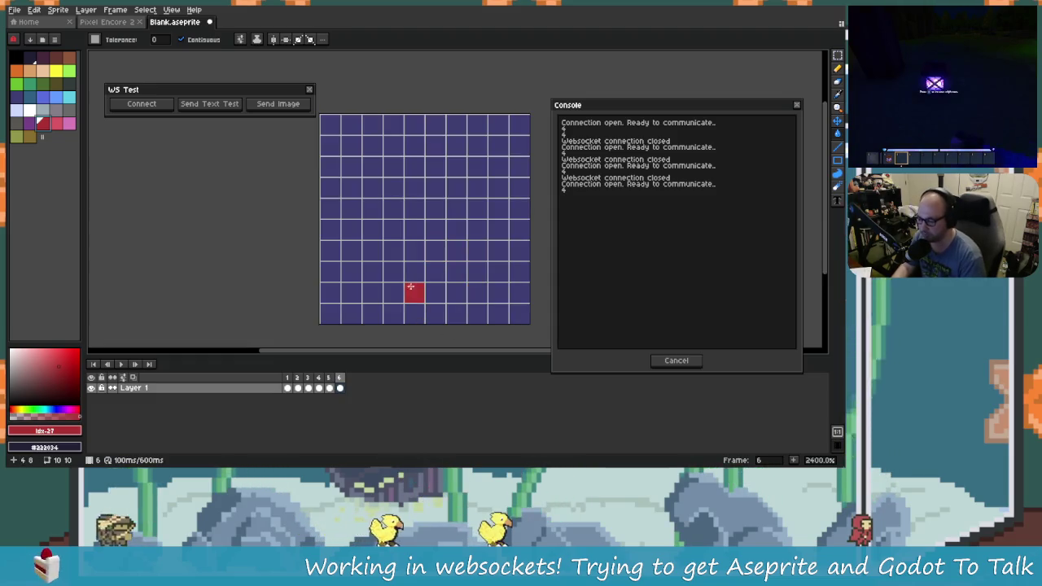
click(430, 270)
key(ctrl+z)
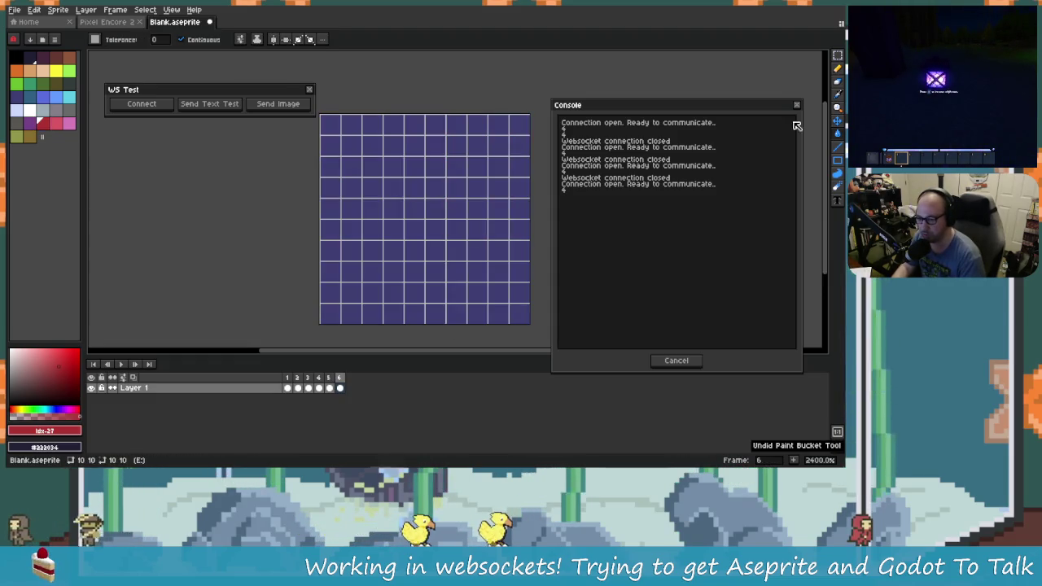
click(838, 68)
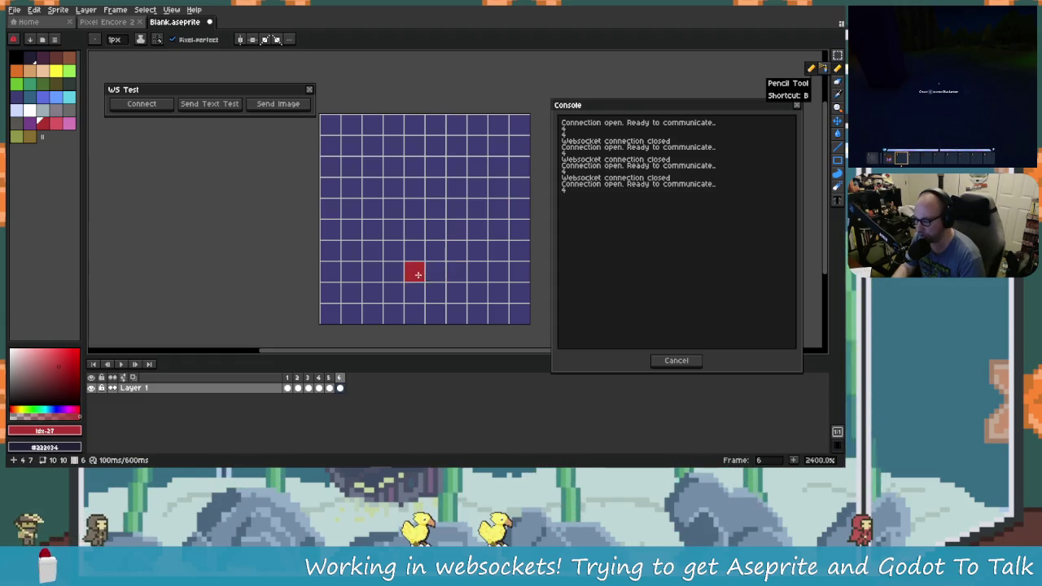
click(440, 272)
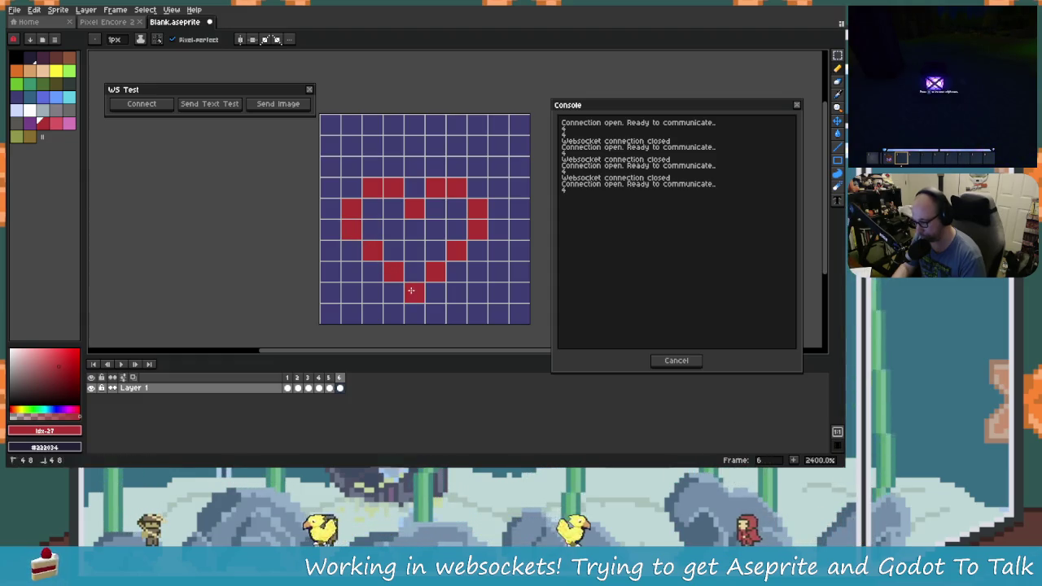
key(g)
click(429, 239)
Hide the pixel grid and send the heart image to Godot.
key(v)
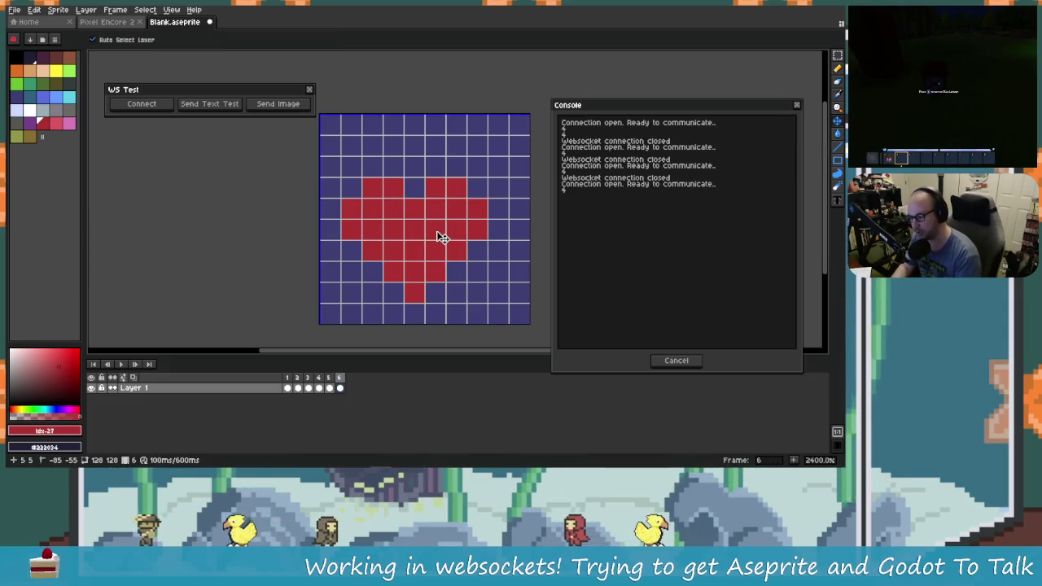
key(g)
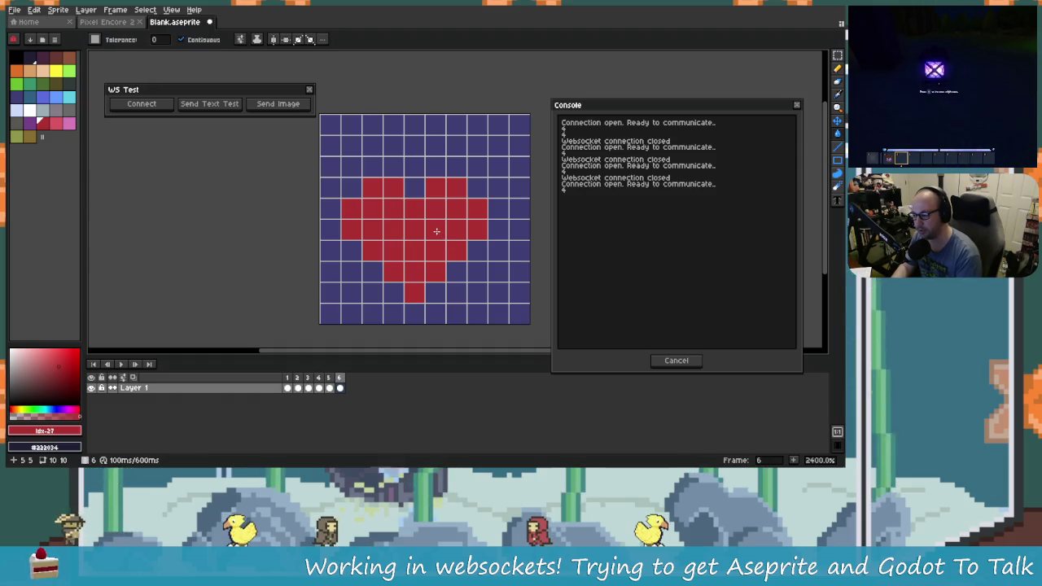
key(ctrl+apostrophe)
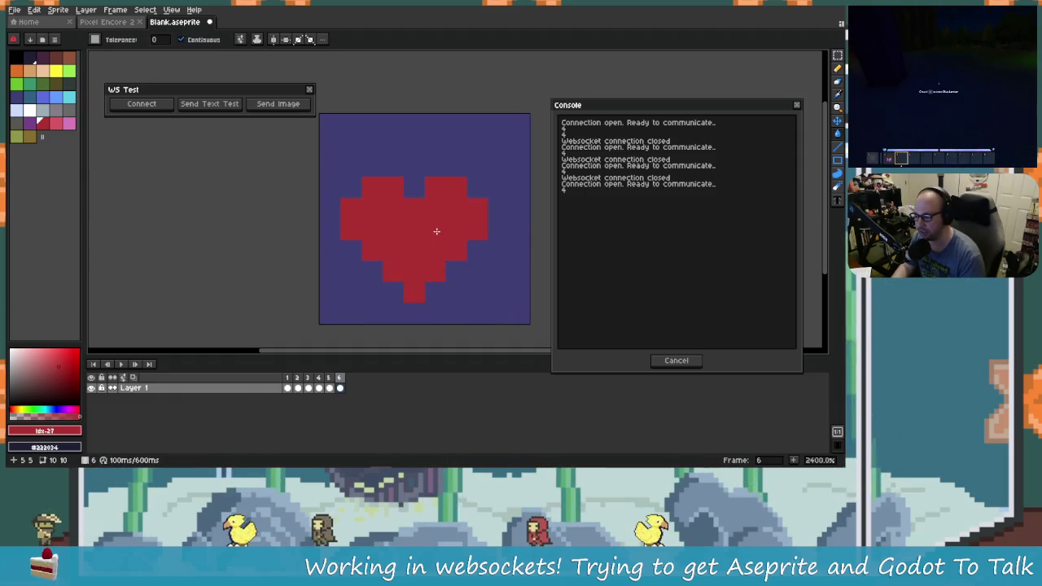
click(252, 104)
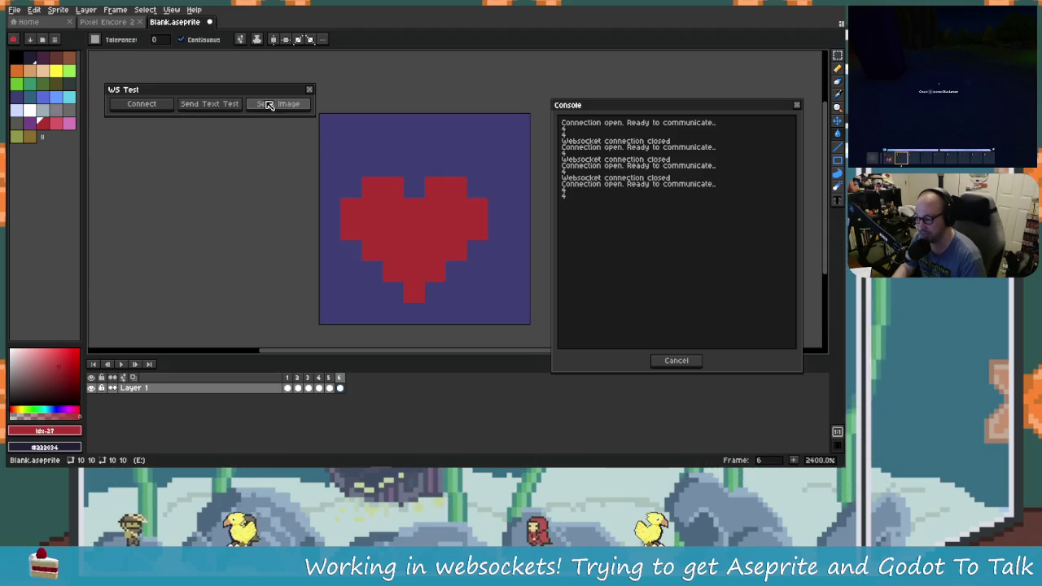
key(alt+Tab)
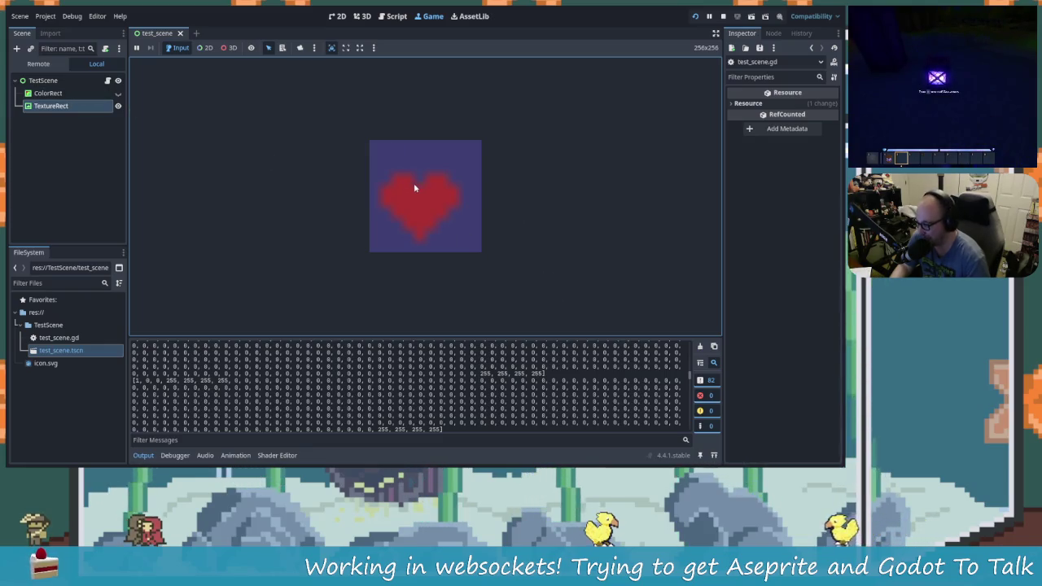
Return to the 2D scene editor and select the TextureRect node.
click(79, 80)
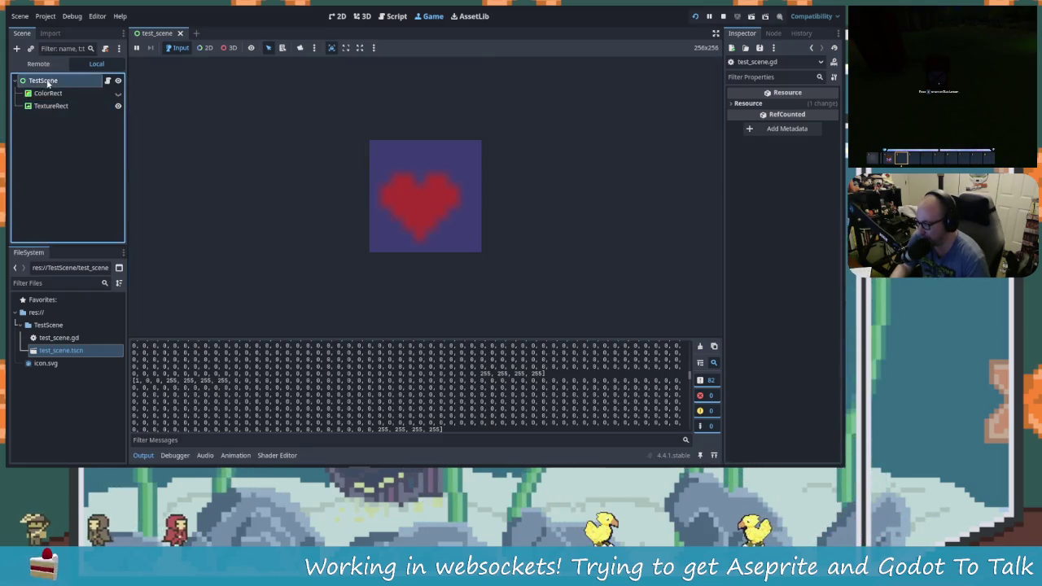
click(336, 16)
scroll(401, 251, up, 5)
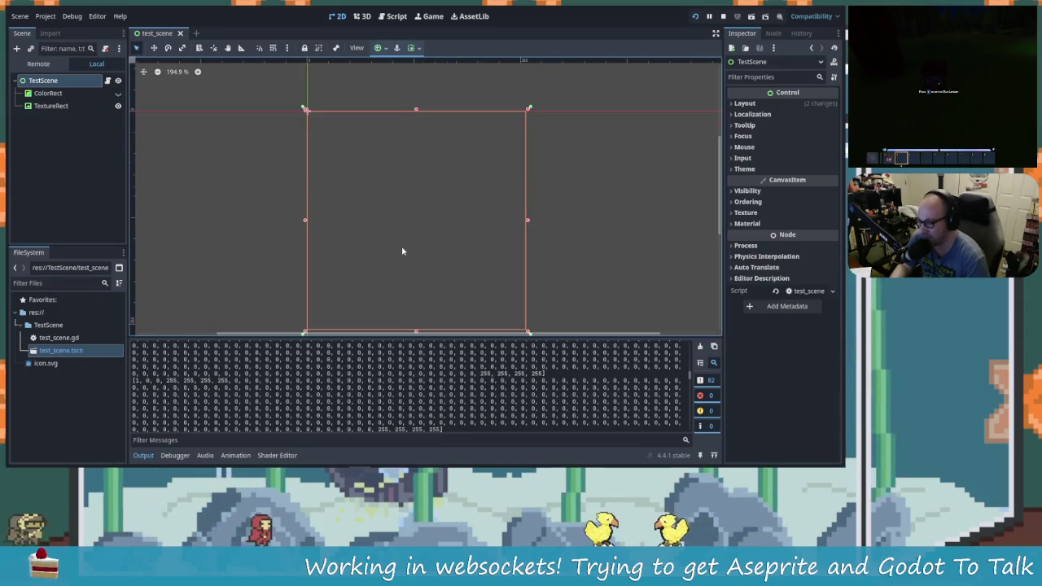
click(50, 93)
click(59, 82)
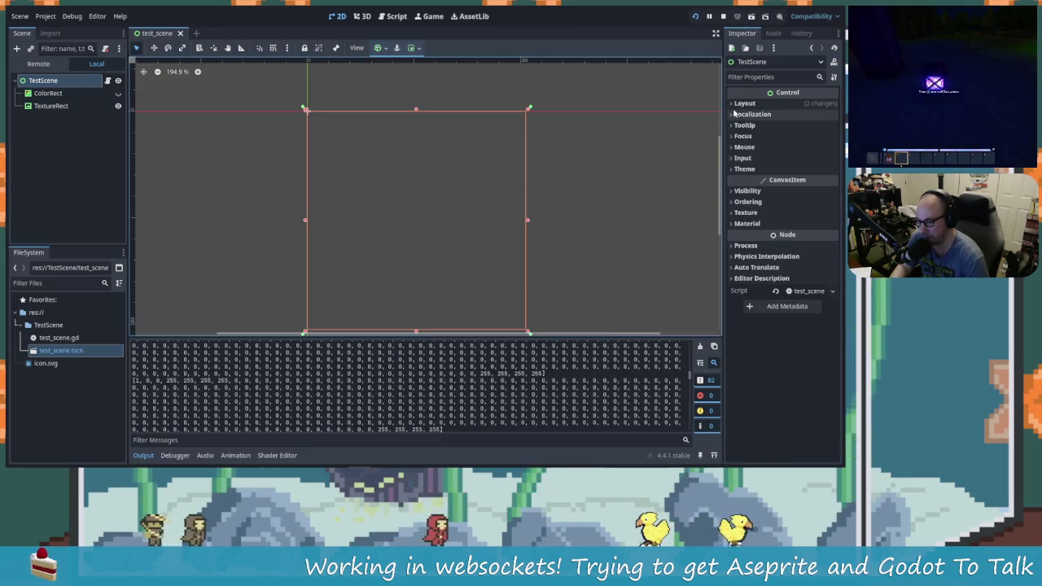
click(44, 108)
click(45, 110)
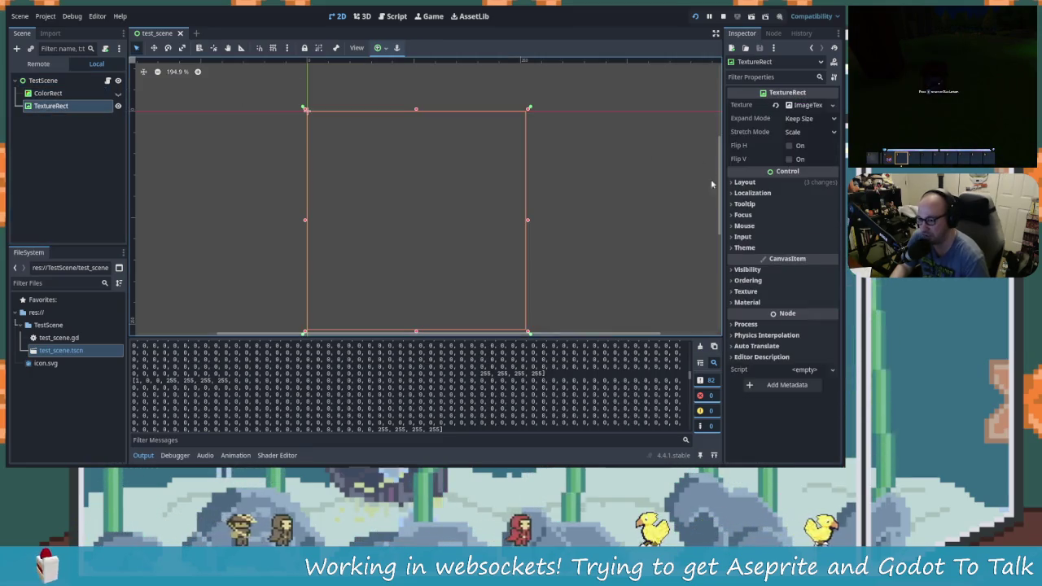
Set the TextureRect's Stretch Mode to Keep Centered and save the scene.
click(797, 132)
click(780, 173)
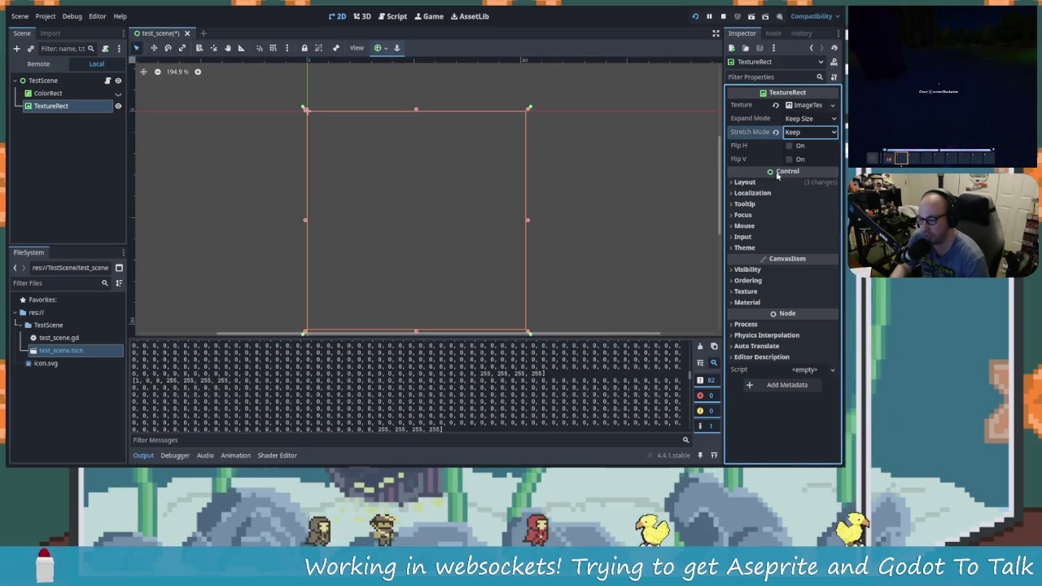
click(805, 131)
click(802, 183)
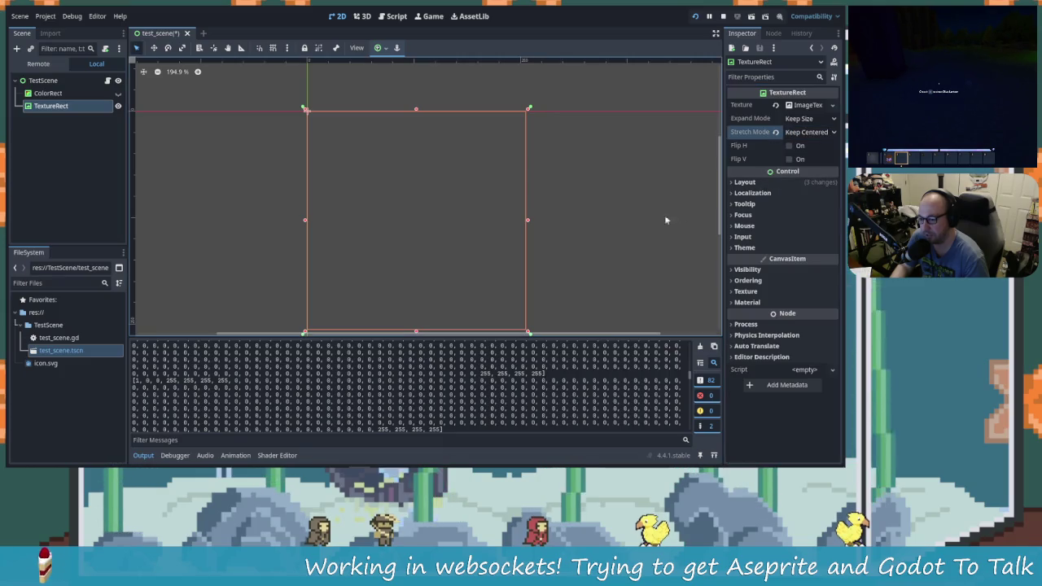
key(ctrl+s)
key(alt+Tab)
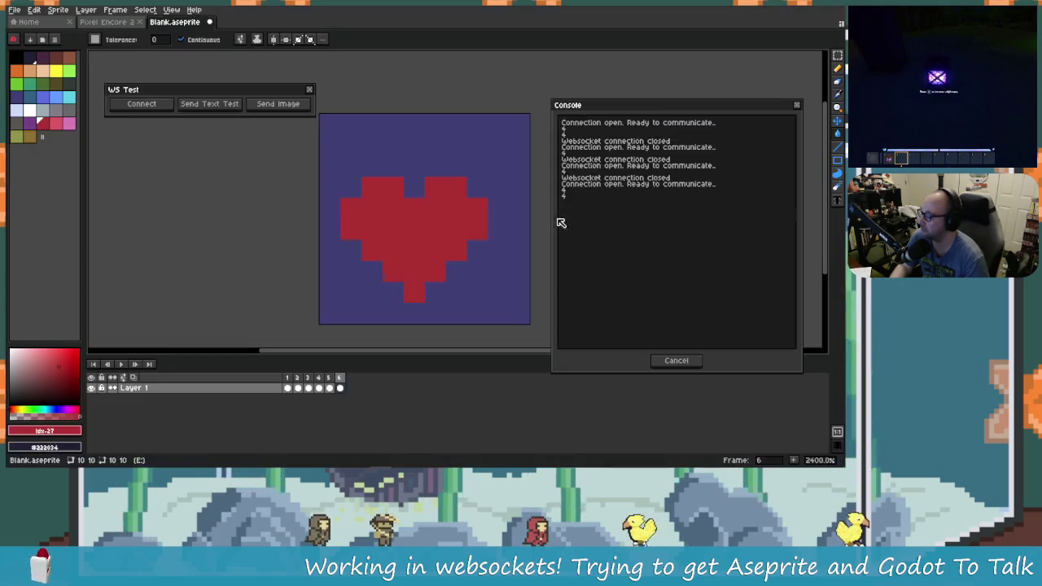
Check the received heart in Godot's running game view.
key(alt+Tab)
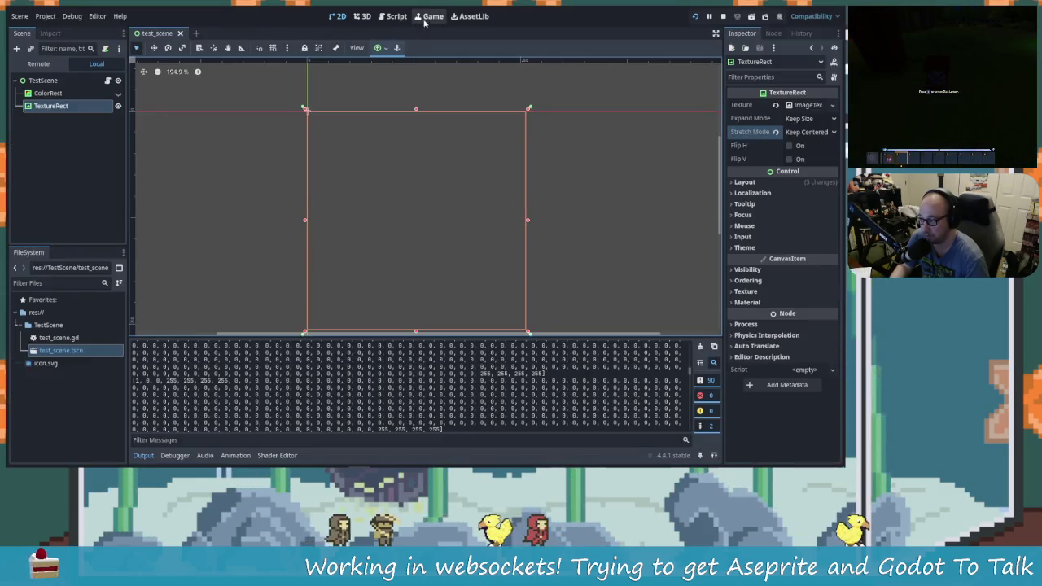
click(425, 18)
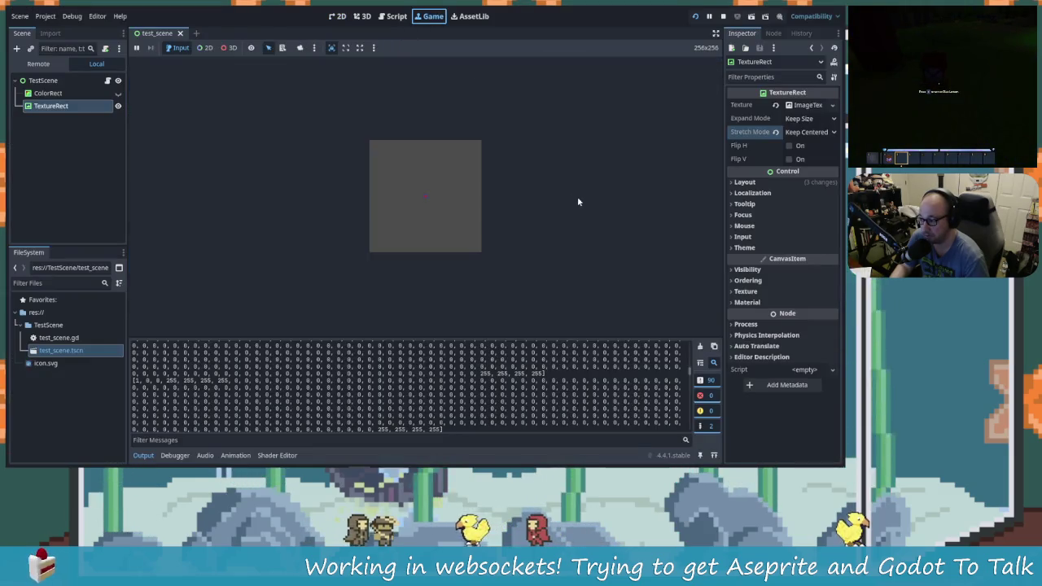
click(413, 212)
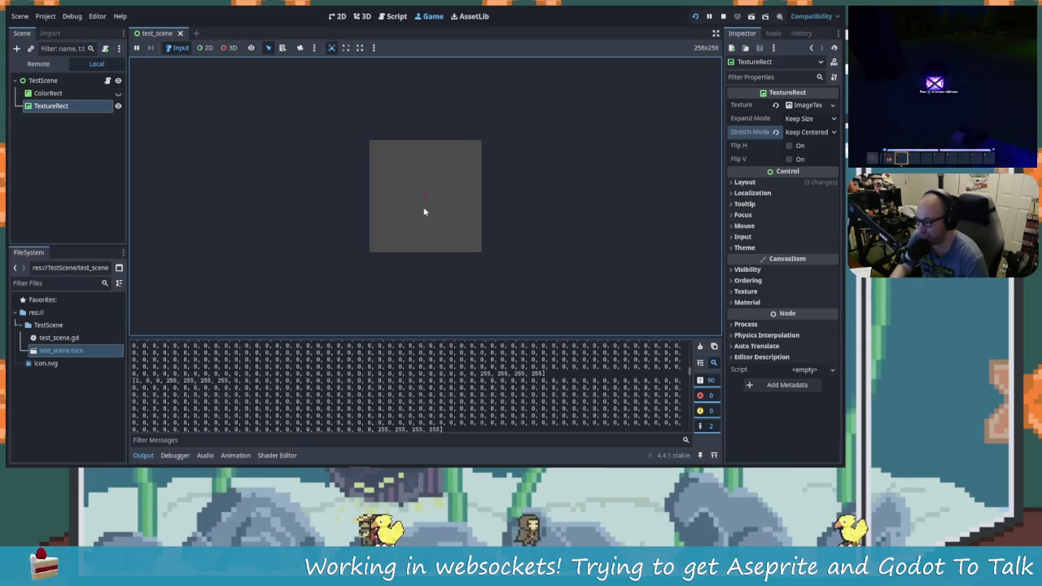
key(alt+Tab)
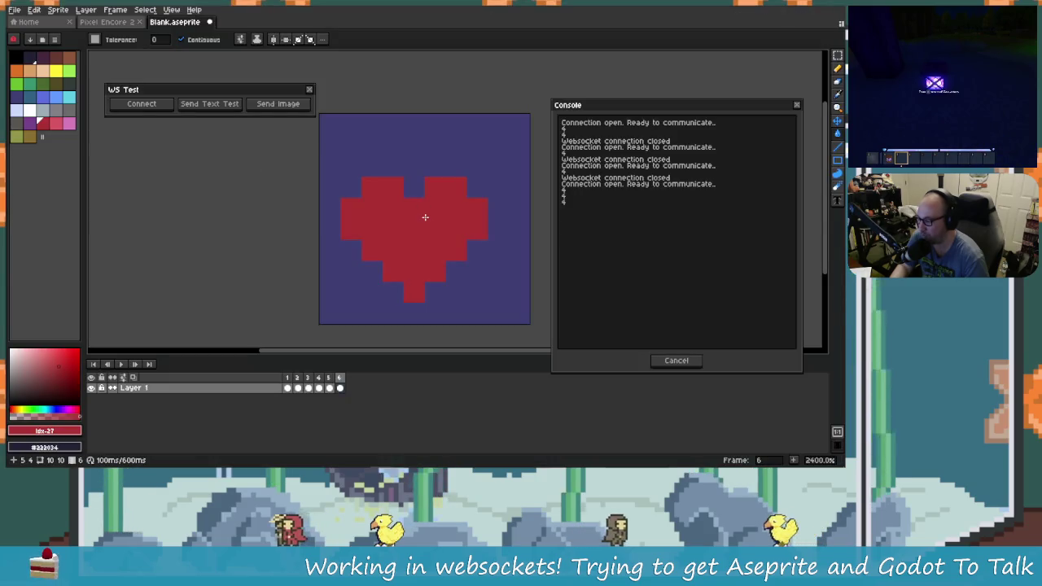
Enlarge the canvas to 124×97 px (Left 65, Top 38, Right 49, Bottom 49) and close the console.
scroll(442, 224, down, 5)
key(ctrl+alt+c)
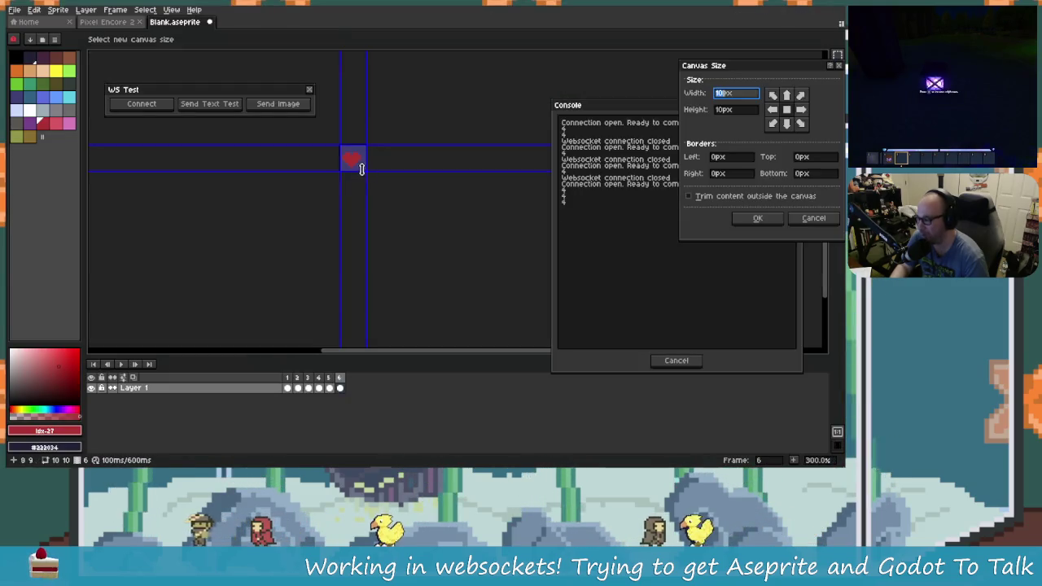
drag(364, 170, 371, 300)
drag(372, 218, 494, 219)
drag(449, 145, 449, 51)
drag(341, 215, 169, 215)
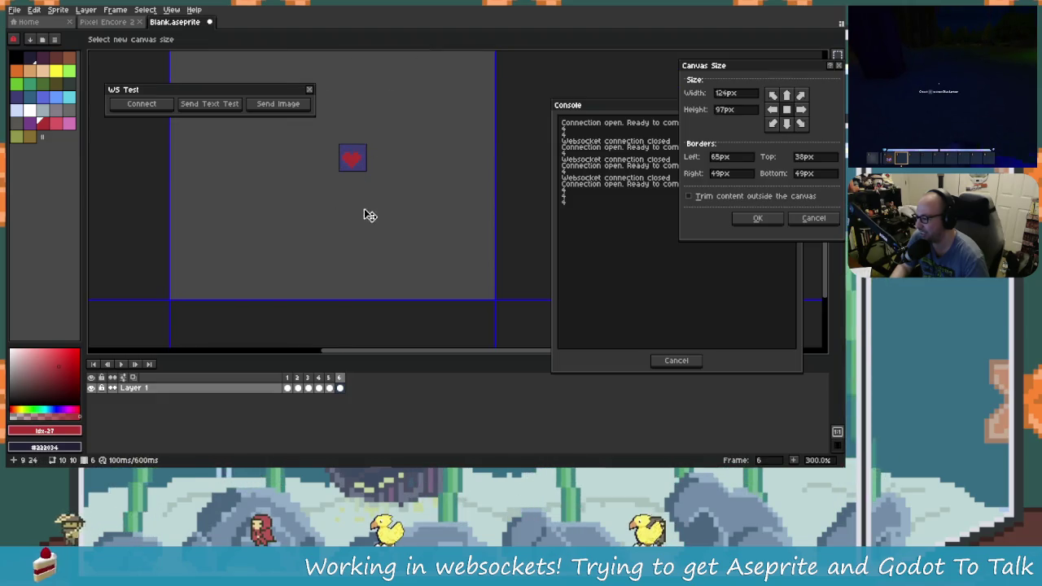
click(759, 222)
click(676, 360)
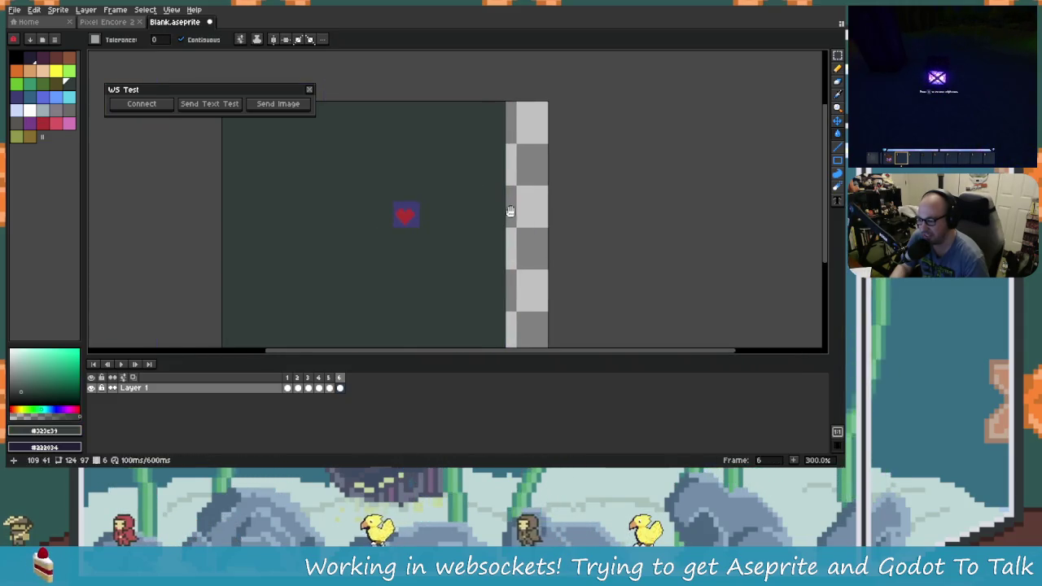
click(837, 68)
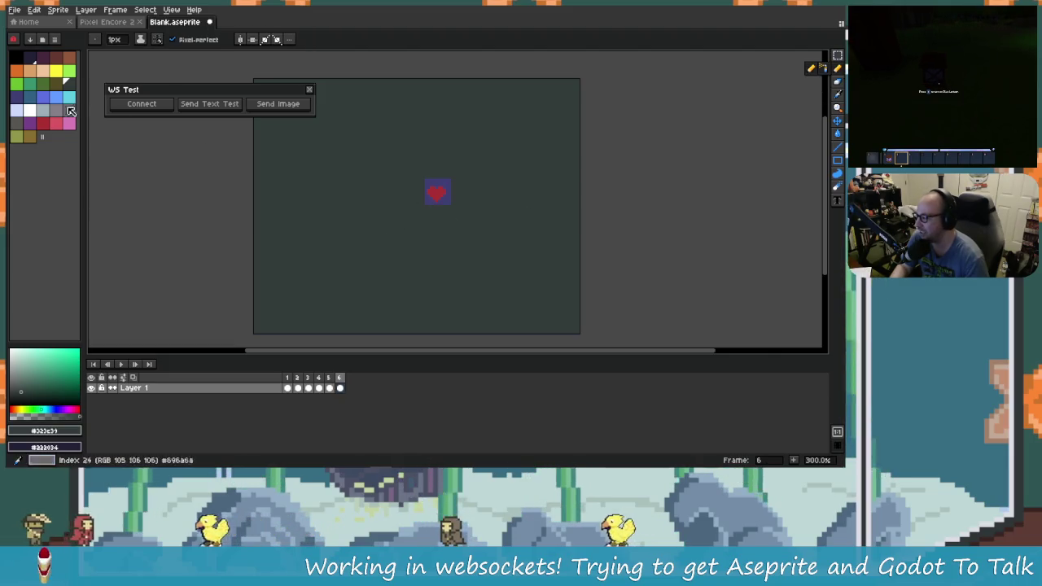
Draw loose pink and purple pencil strokes around the heart, then send the image.
click(47, 123)
click(71, 125)
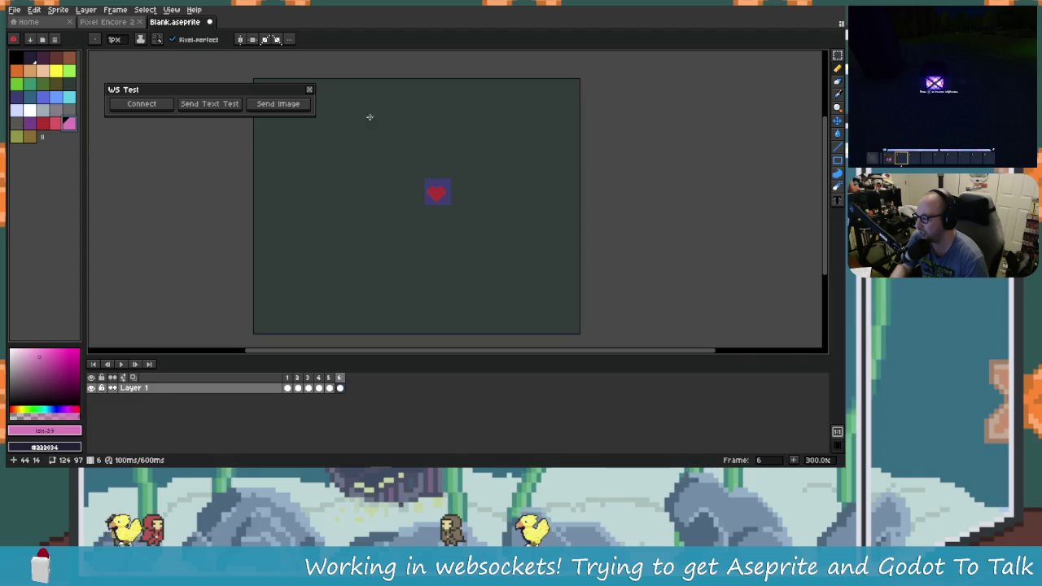
drag(411, 112, 290, 191)
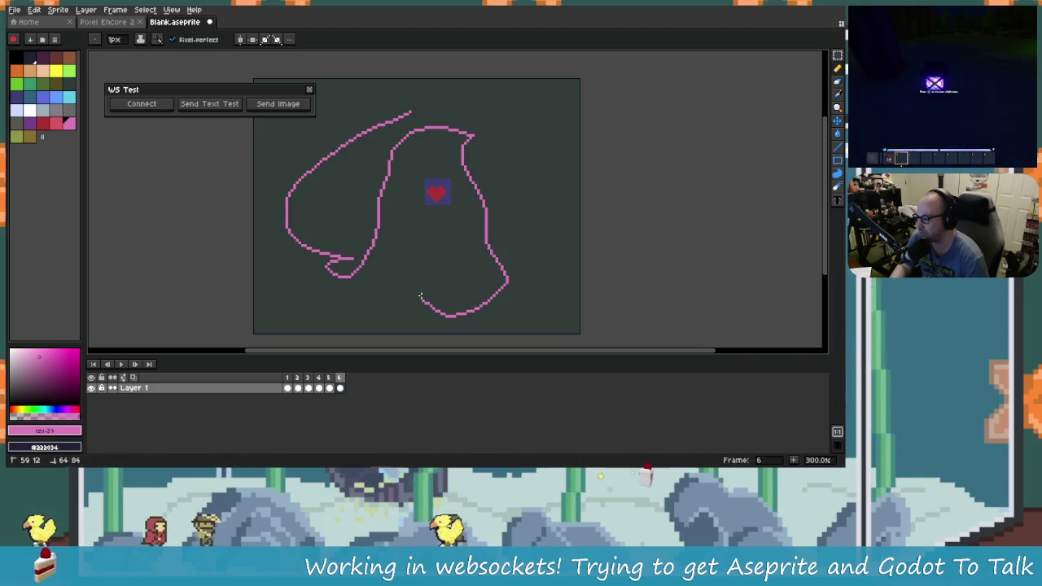
drag(513, 104, 556, 174)
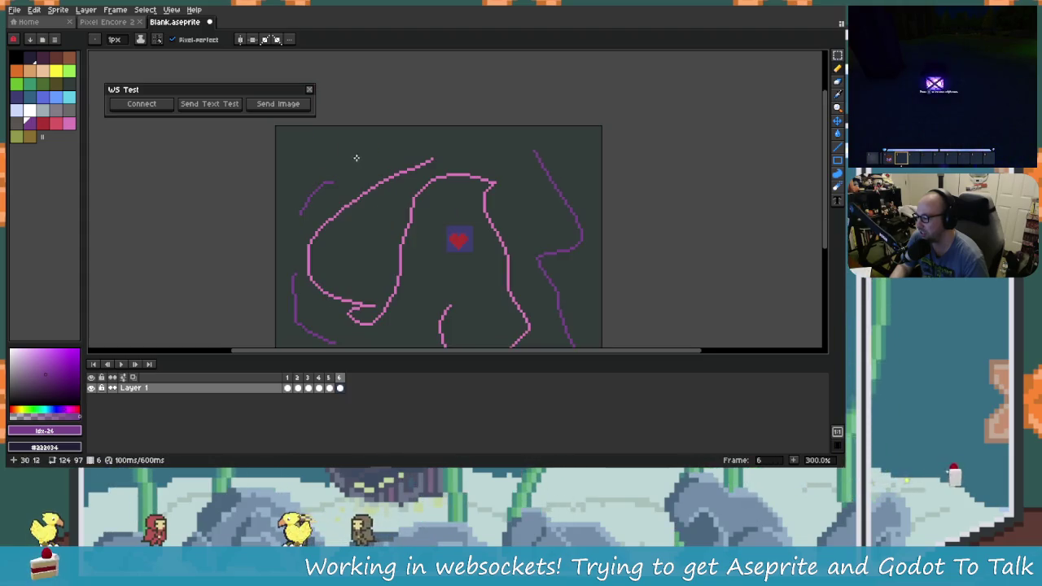
drag(394, 132, 461, 178)
scroll(399, 158, right, 3)
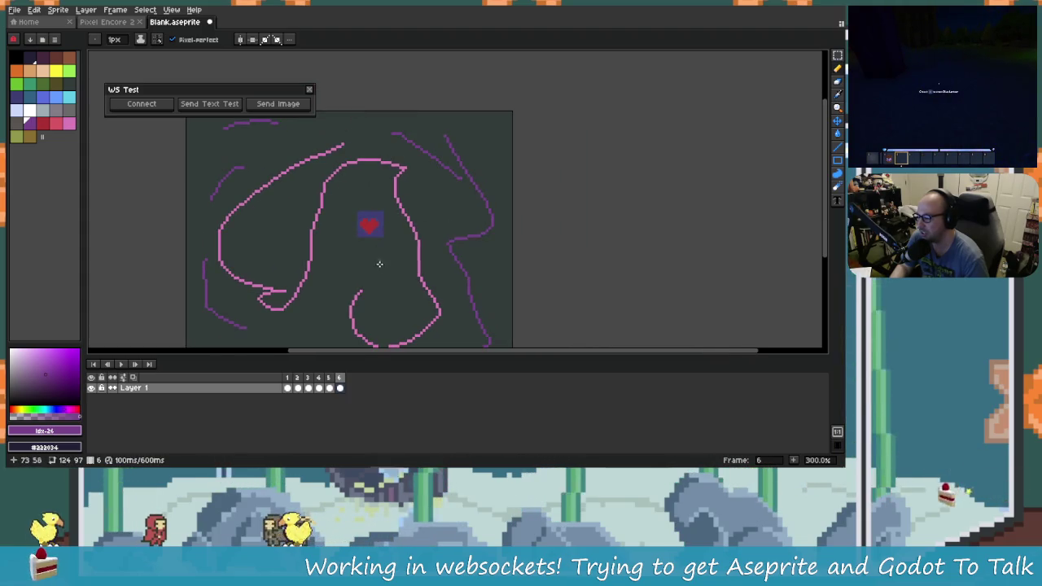
scroll(326, 169, up, 2)
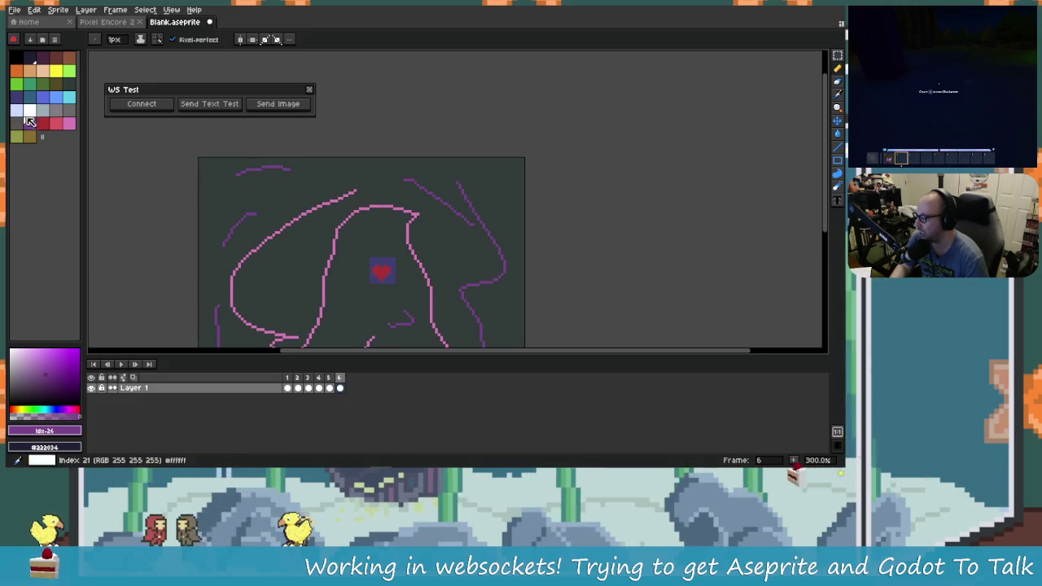
click(278, 103)
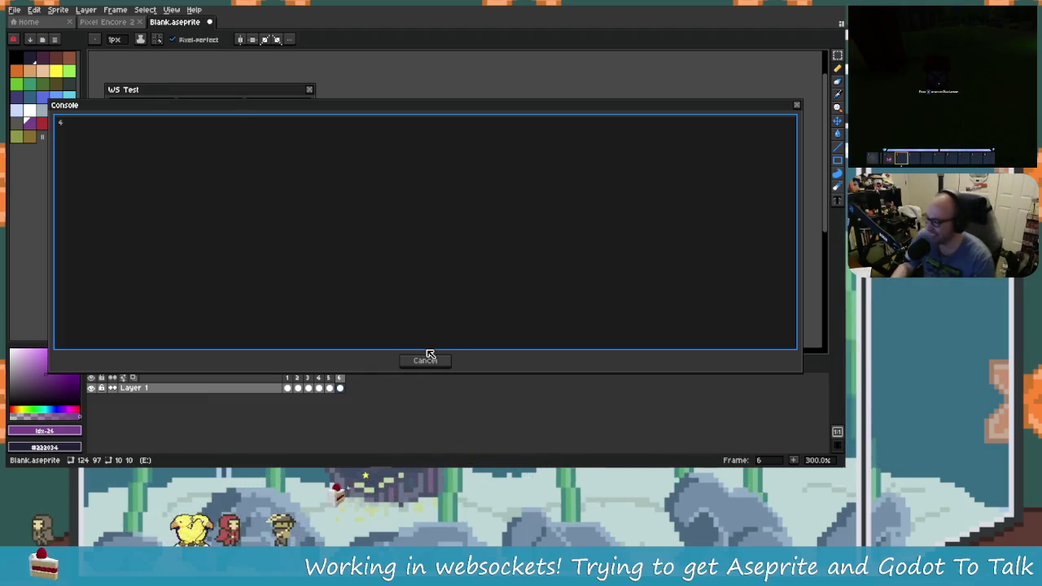
Close Aseprite's console, collapse Godot's Output panel, and compare the scribbled heart in the game view.
click(428, 359)
key(alt+Tab)
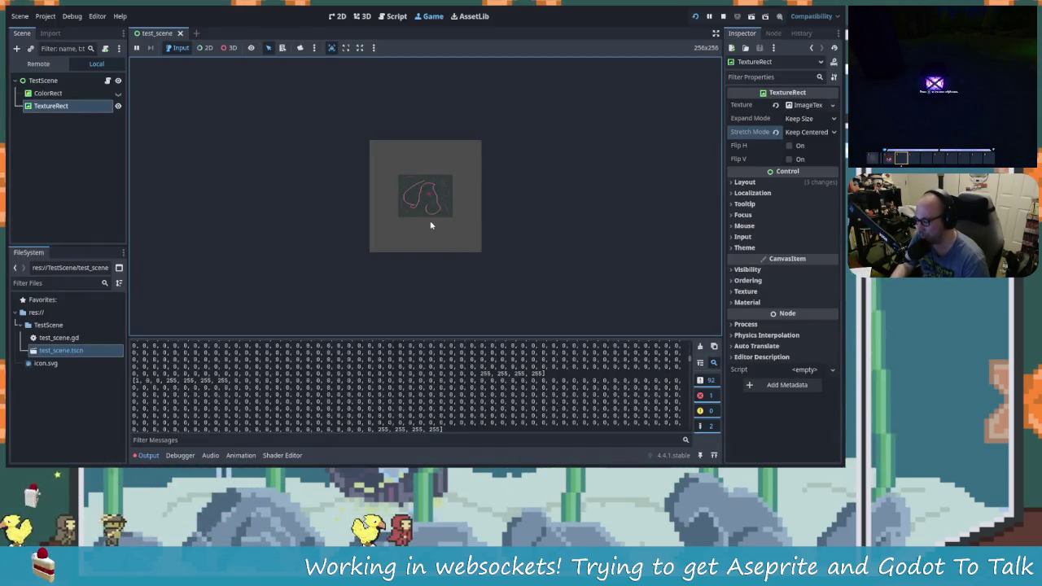
key(alt+Tab)
key(alt+Tab)
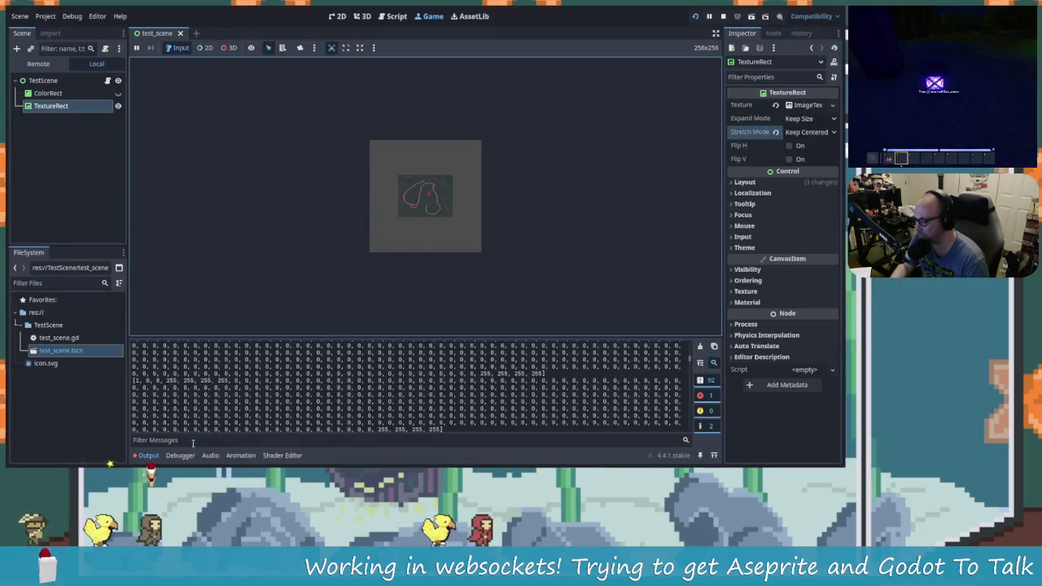
click(148, 455)
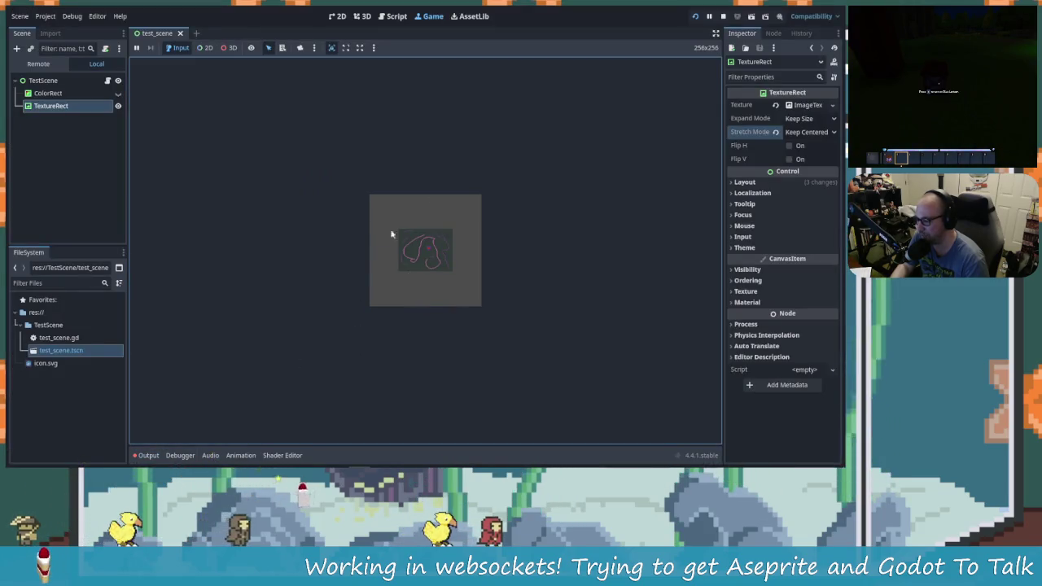
key(alt+Tab)
drag(290, 302, 415, 213)
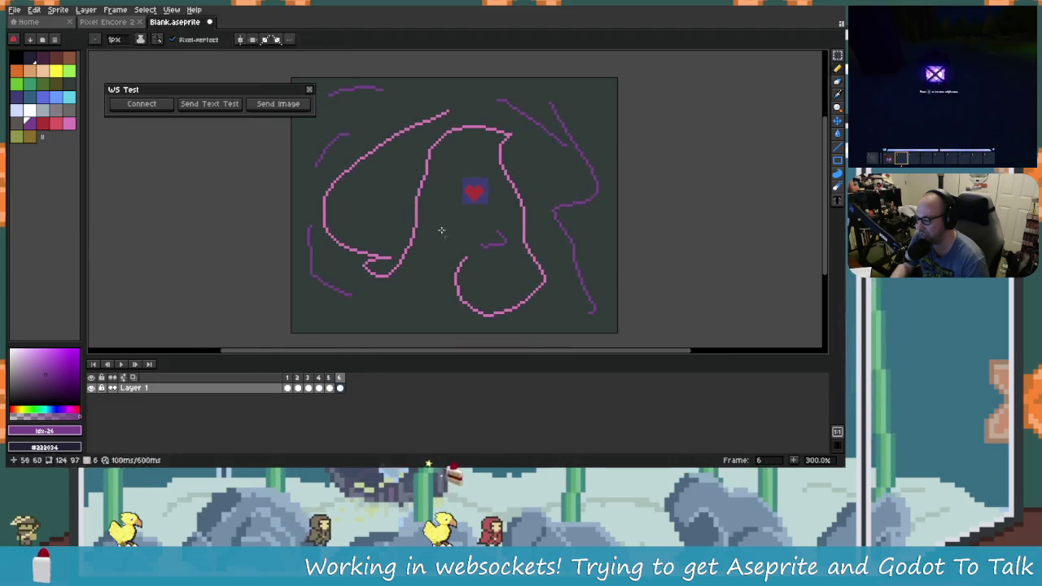
key(alt+Tab)
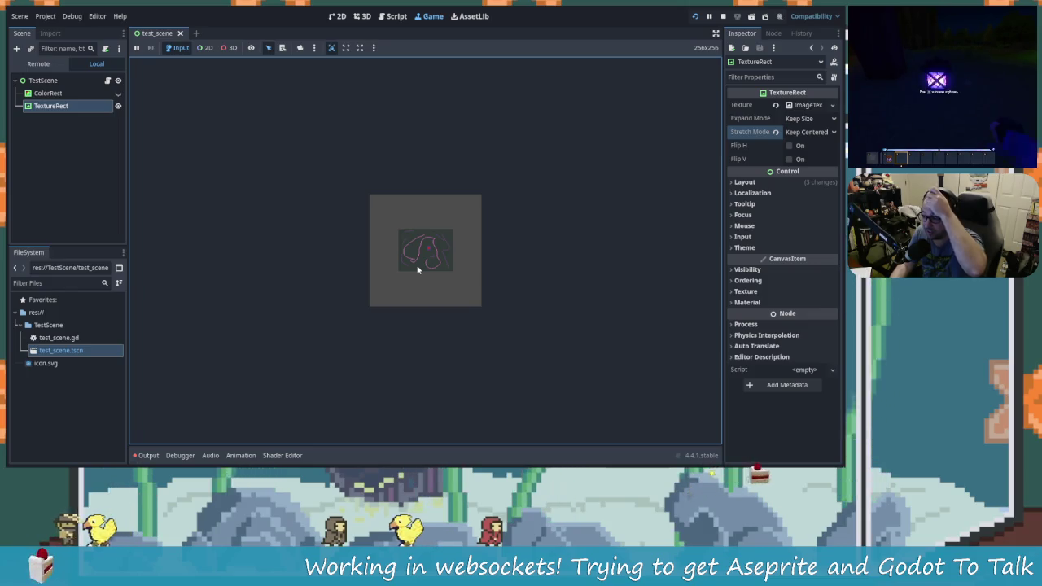
key(alt+Tab)
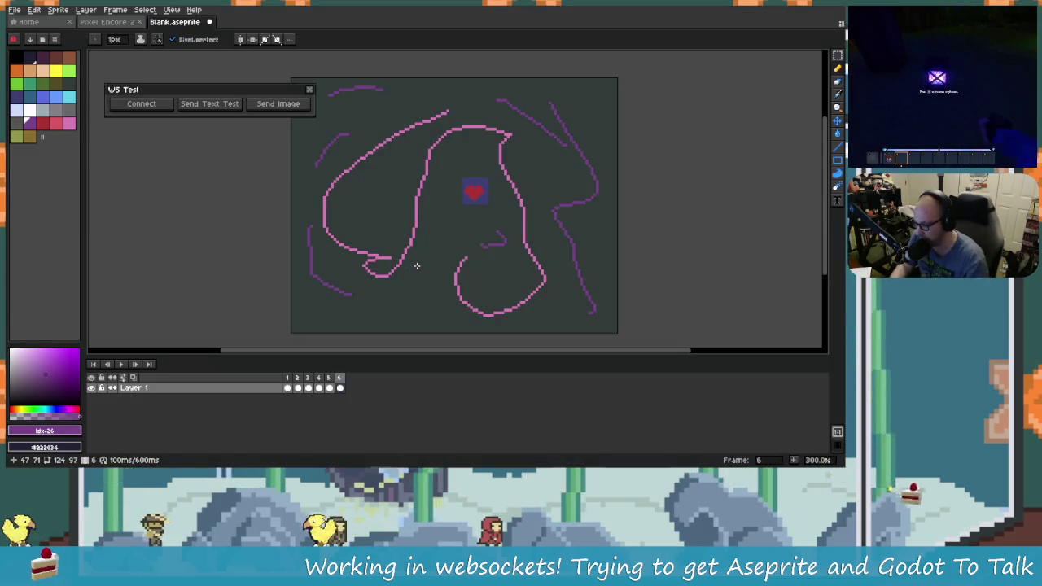
key(alt+Tab)
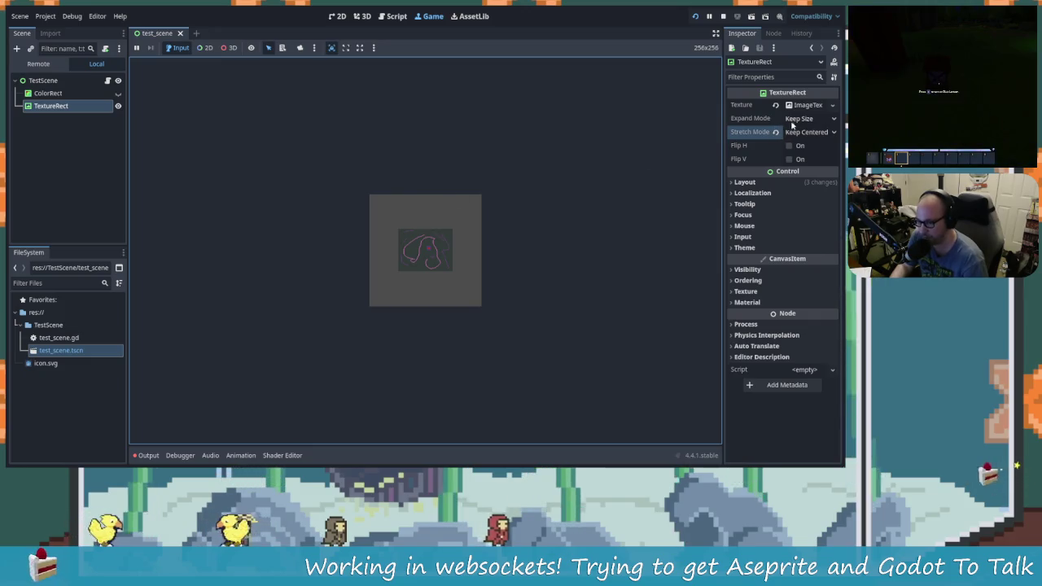
Set the TextureRect's Stretch Mode to Scale and its texture Filter to Nearest.
click(807, 132)
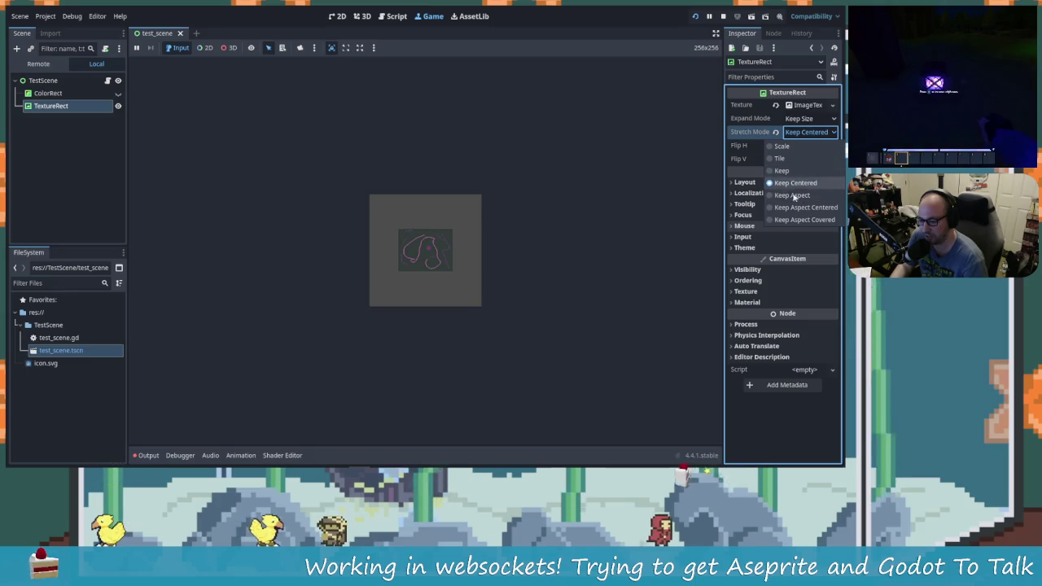
click(782, 145)
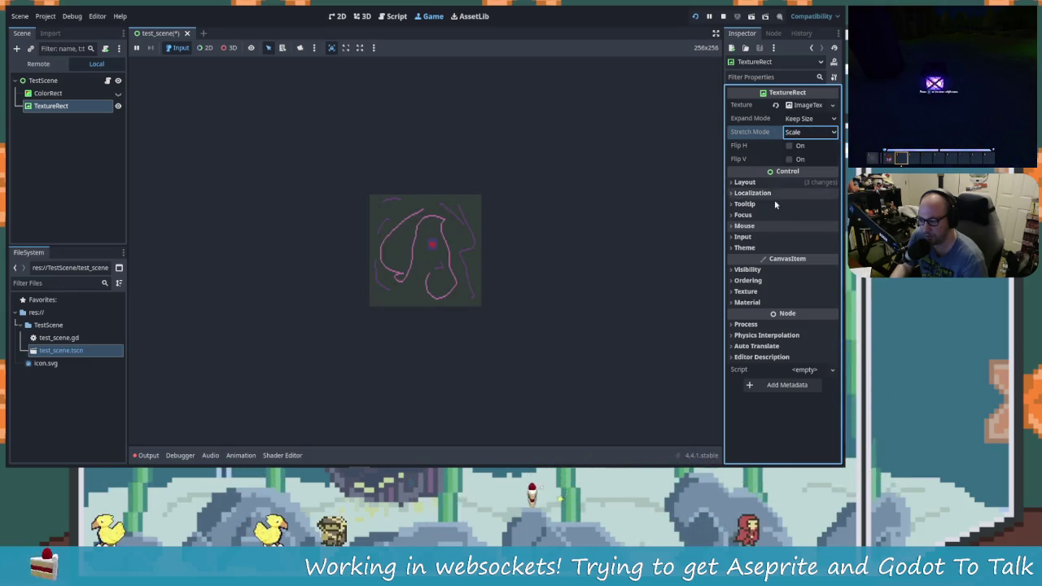
click(383, 247)
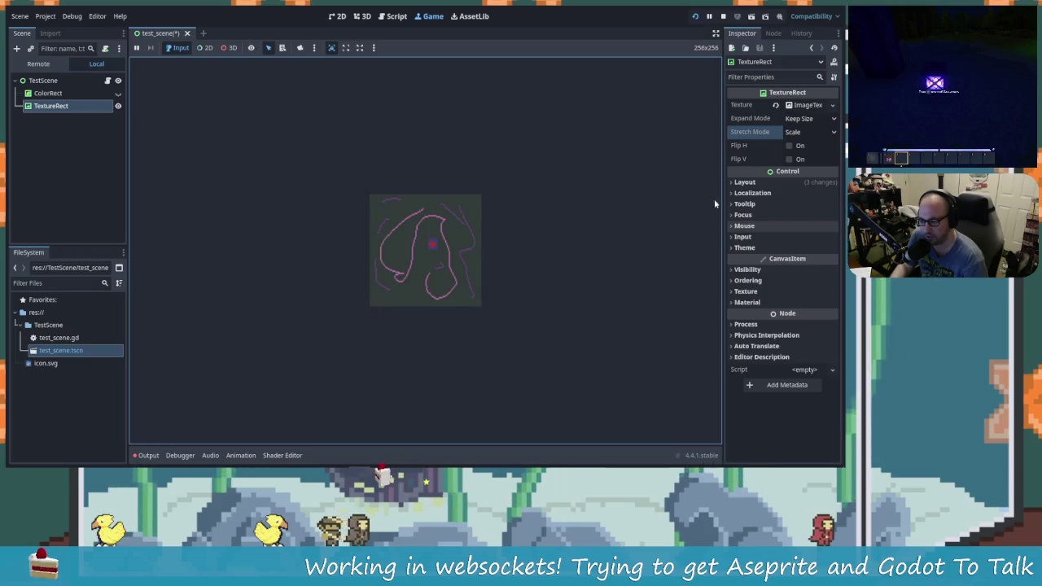
click(757, 290)
click(810, 304)
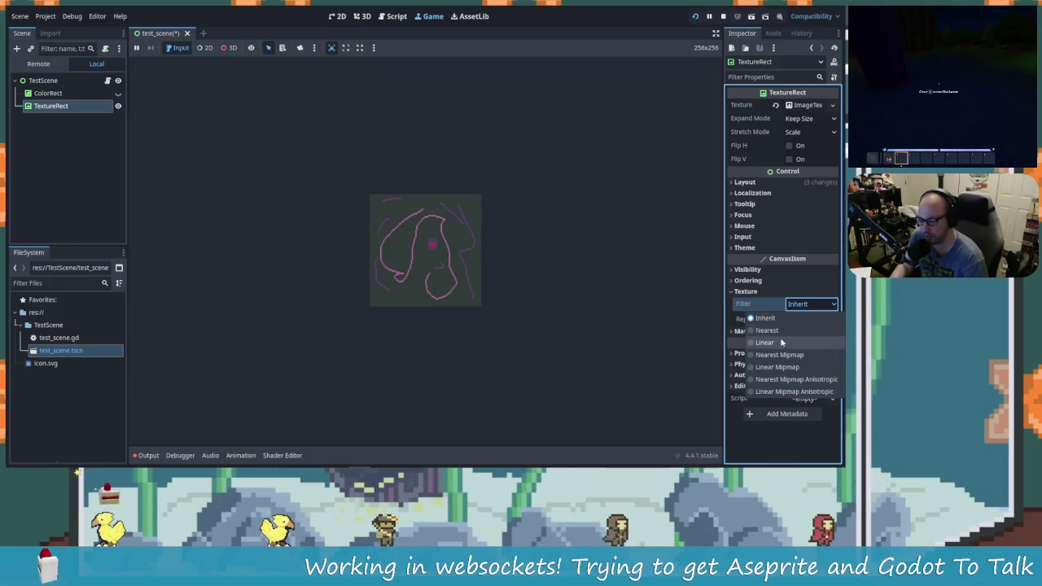
click(780, 342)
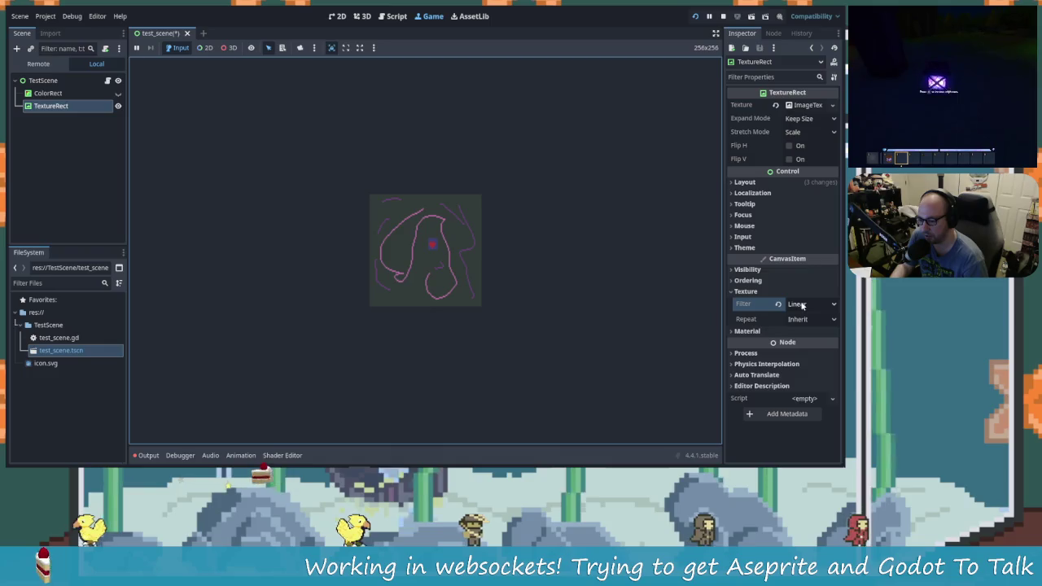
click(802, 304)
click(801, 329)
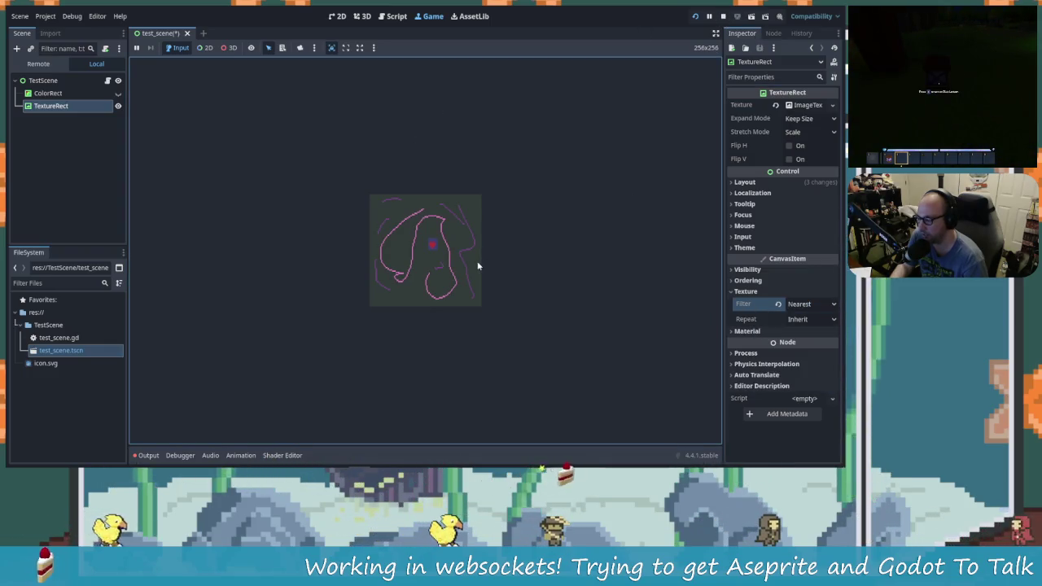
key(alt+Tab)
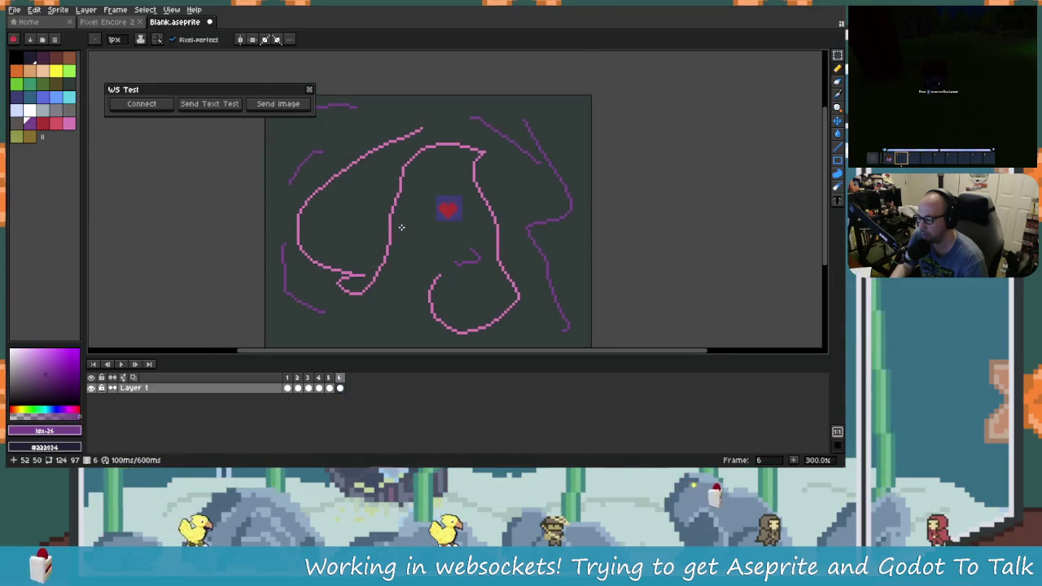
Bring up the Lua websocket script in Rider and locate the FORMAT_RGBA code.
drag(400, 227, 343, 211)
drag(296, 138, 381, 122)
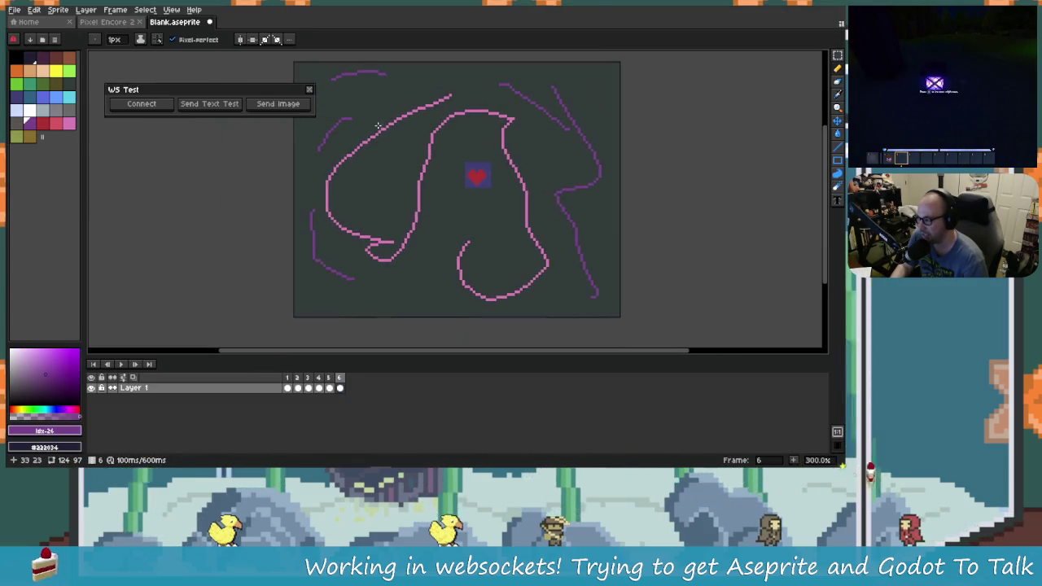
key(alt+Tab)
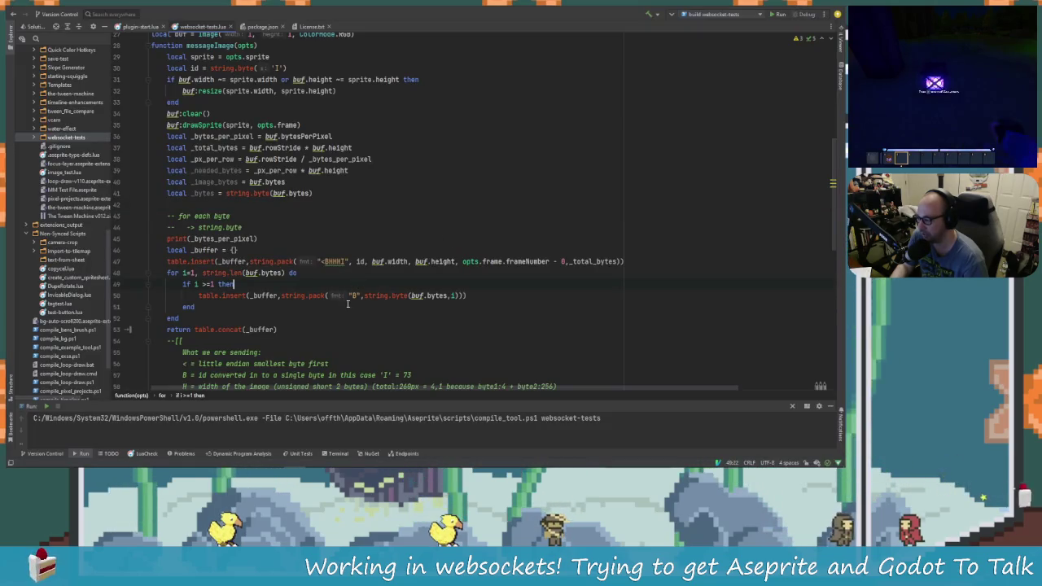
scroll(350, 293, up, 4)
scroll(340, 307, down, 14)
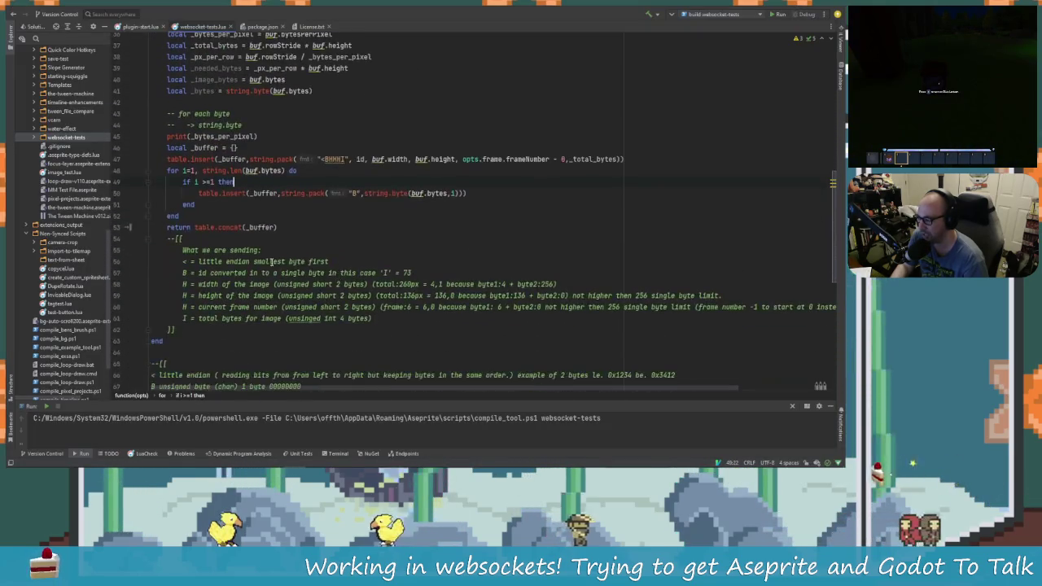
scroll(297, 240, up, 8)
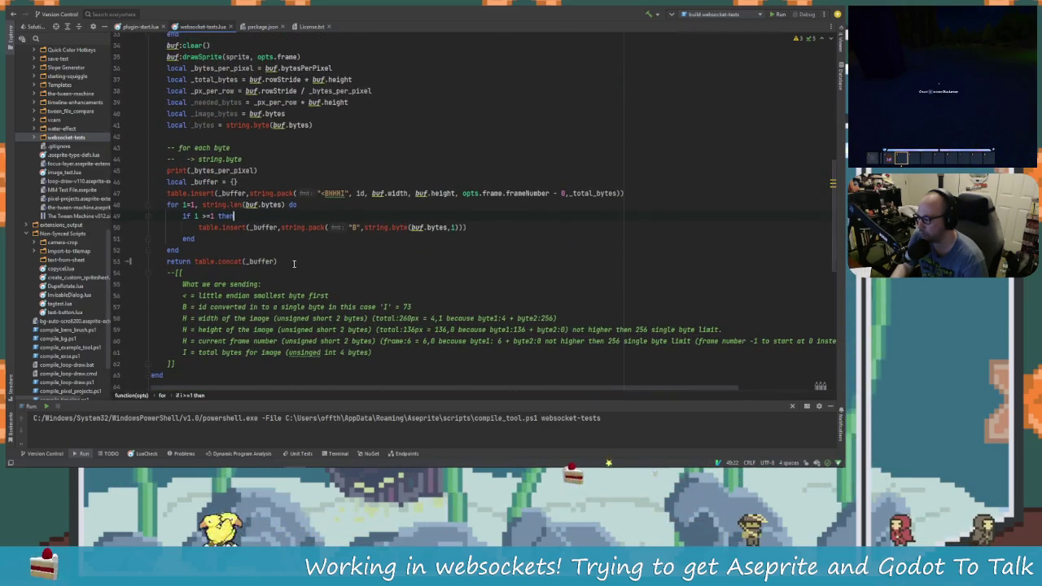
scroll(294, 263, up, 3)
scroll(279, 258, down, 3)
scroll(279, 258, down, 1)
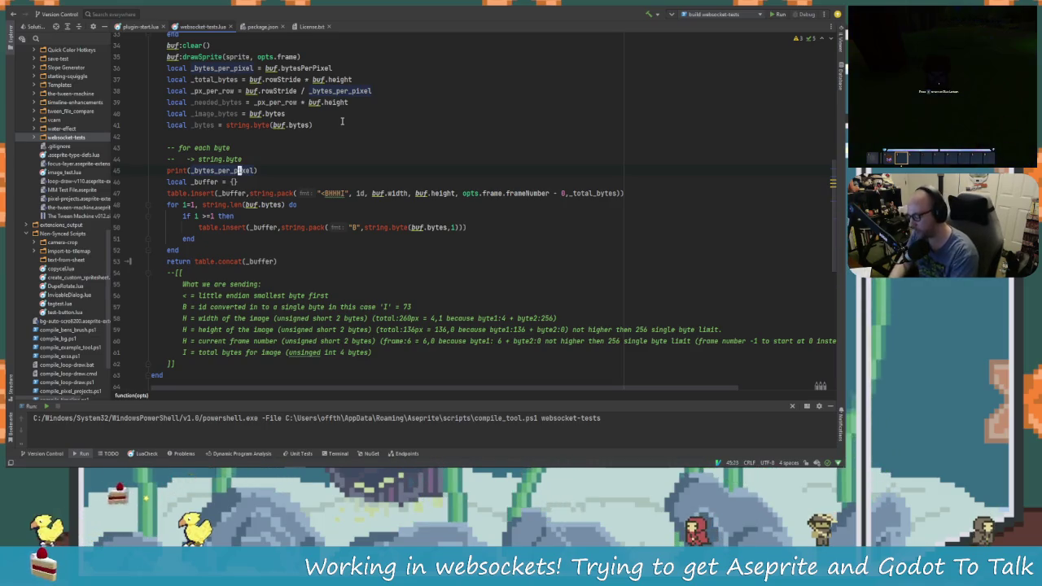
text(FORMAT_RGBA)
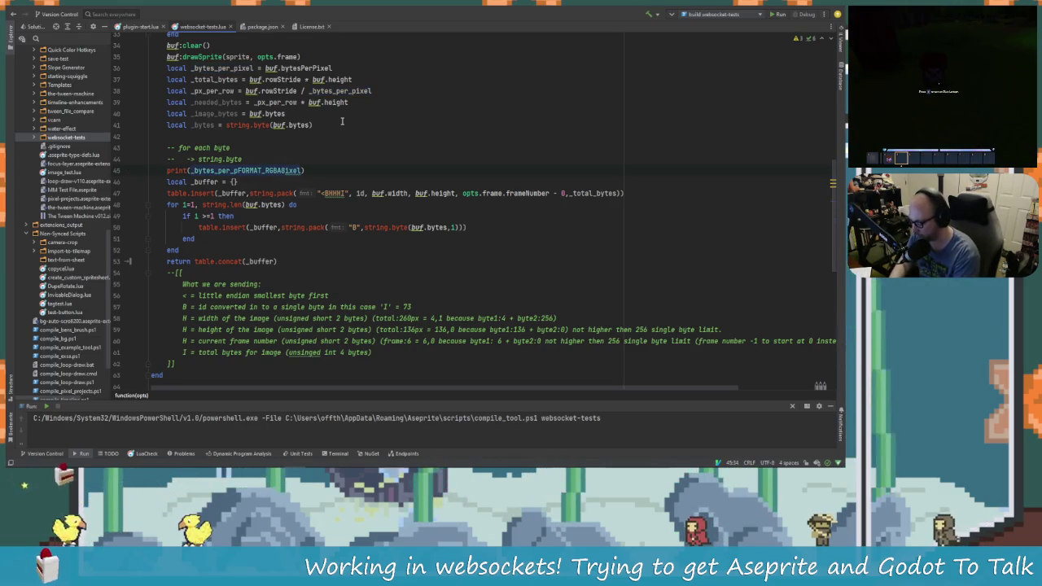
Delete the print(_bytes_per_pixel) line and the two 'for each byte' comment lines.
key(ctrl+w)
key(ctrl+w)
key(ctrl+w)
key(Delete)
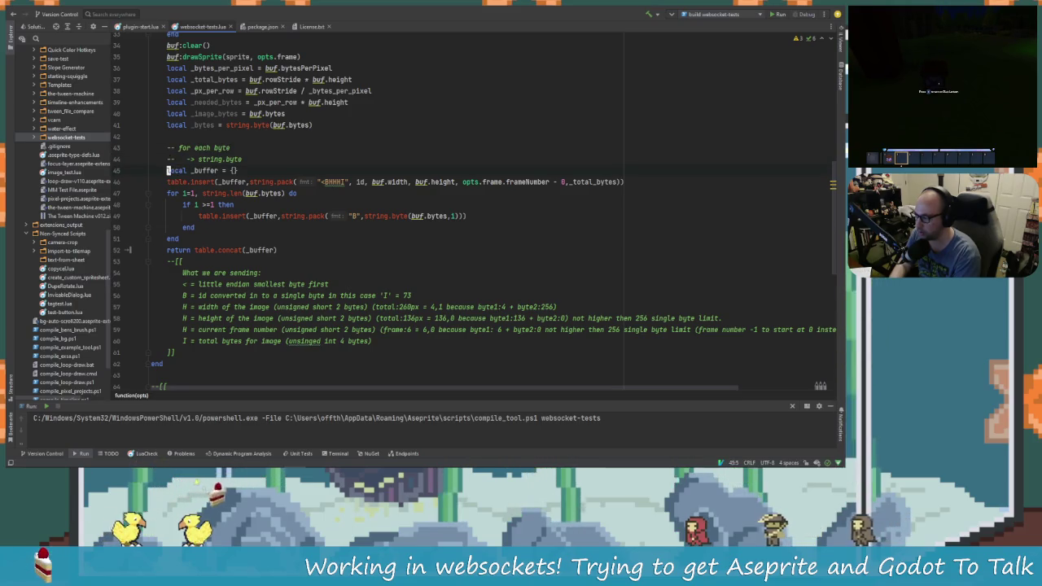
key(ctrl+w)
key(ctrl+w)
key(ctrl+w)
key(Delete)
key(ctrl+w)
key(ctrl+w)
key(ctrl+w)
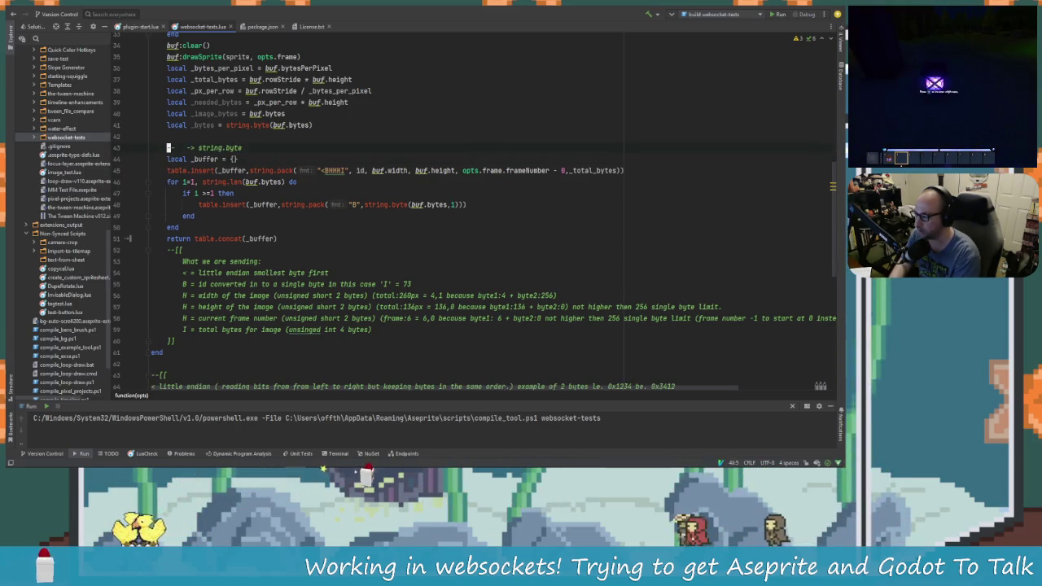
key(Delete)
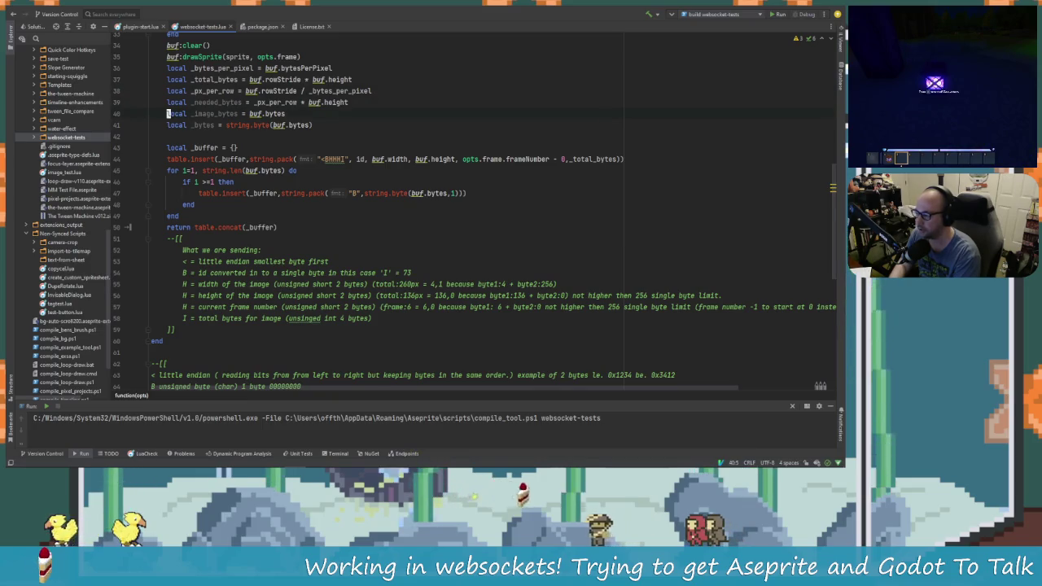
text(/prin)
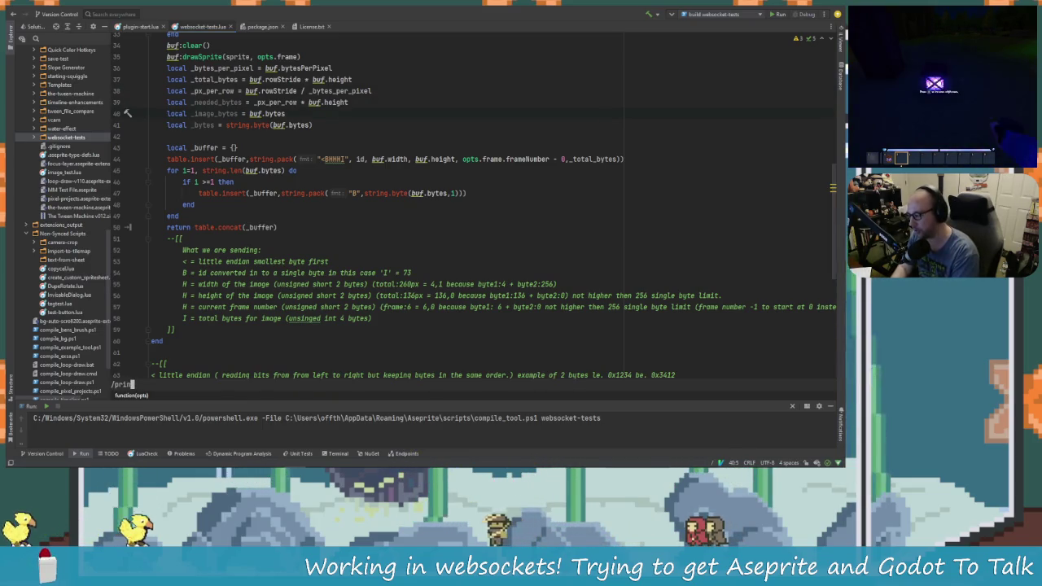
Scroll back through the edited messageImage function to review it.
key(Return)
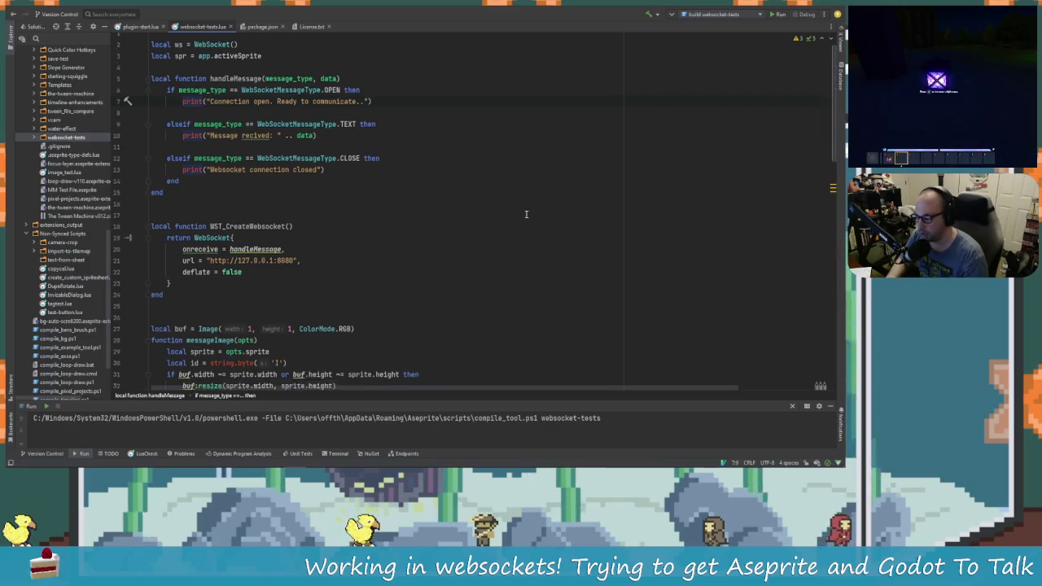
scroll(480, 254, down, 5)
scroll(481, 254, down, 10)
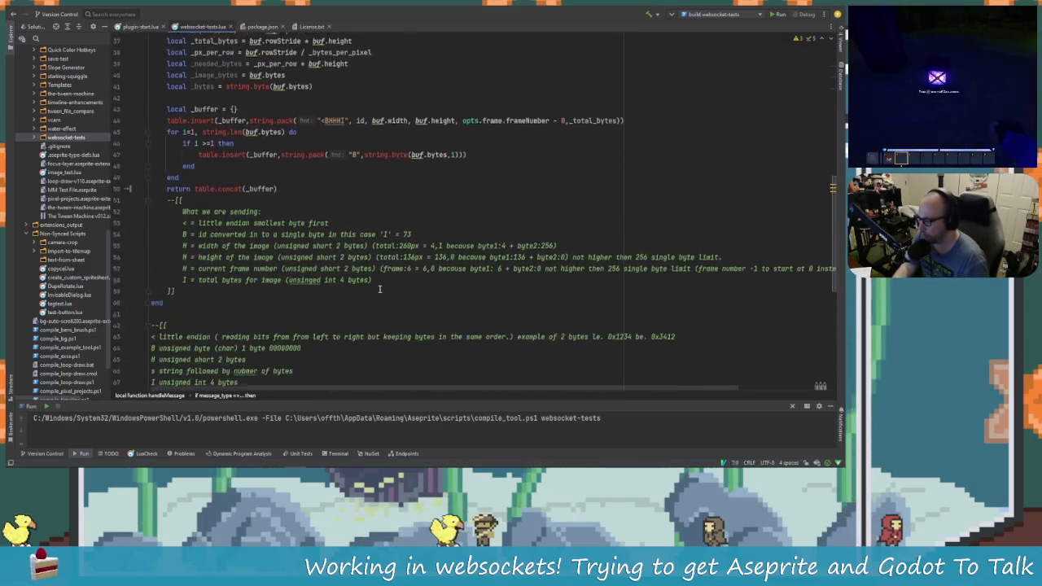
scroll(361, 305, down, 2)
scroll(361, 305, up, 8)
key(alt+Tab)
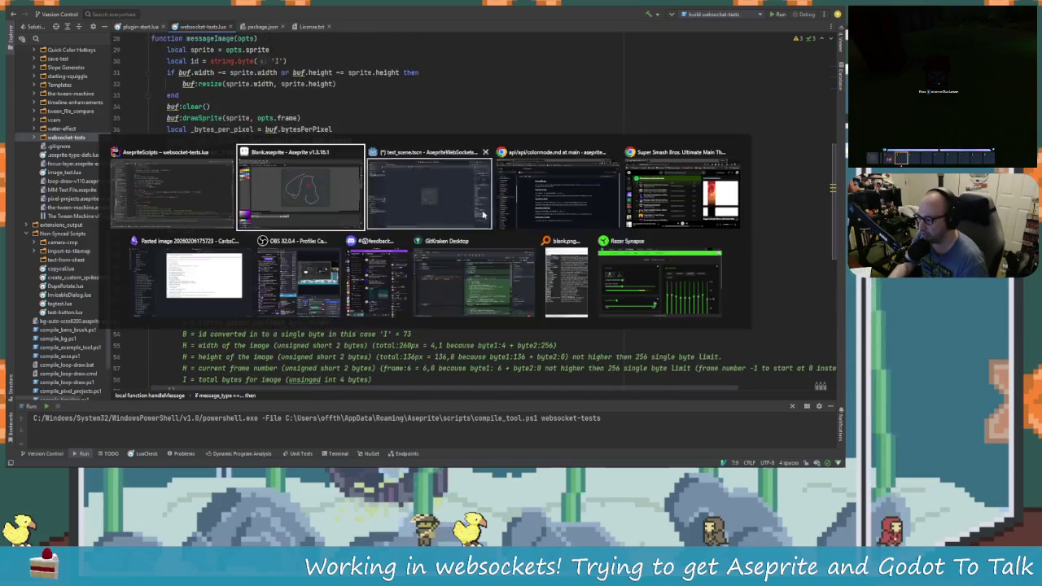
click(460, 213)
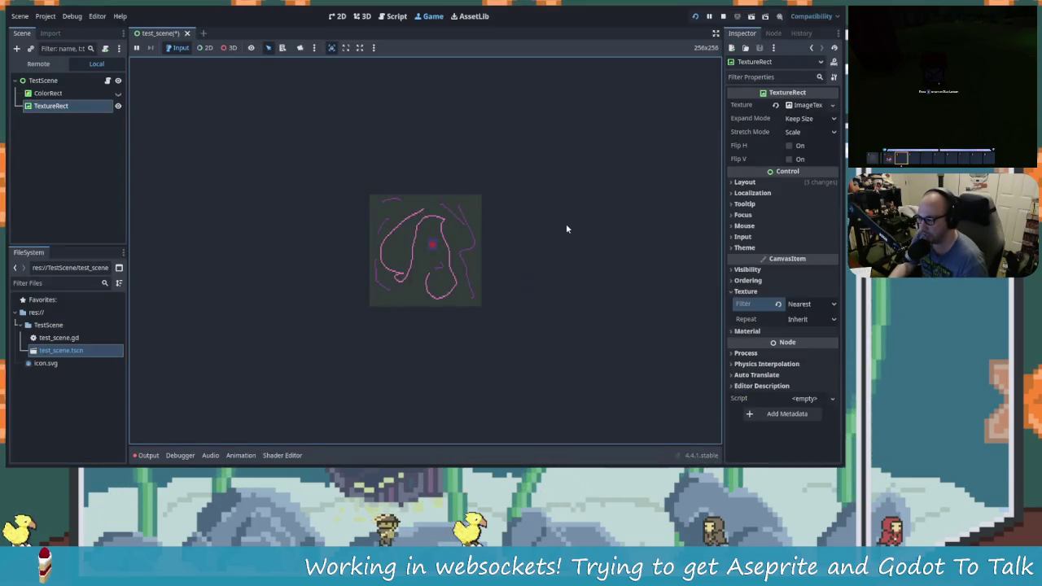
click(396, 17)
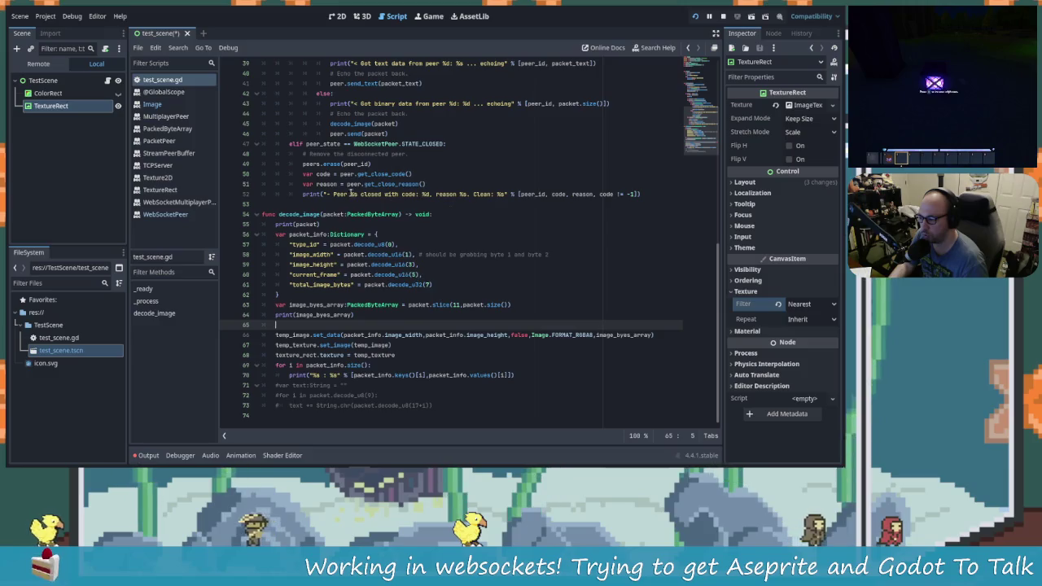
scroll(354, 194, up, 2)
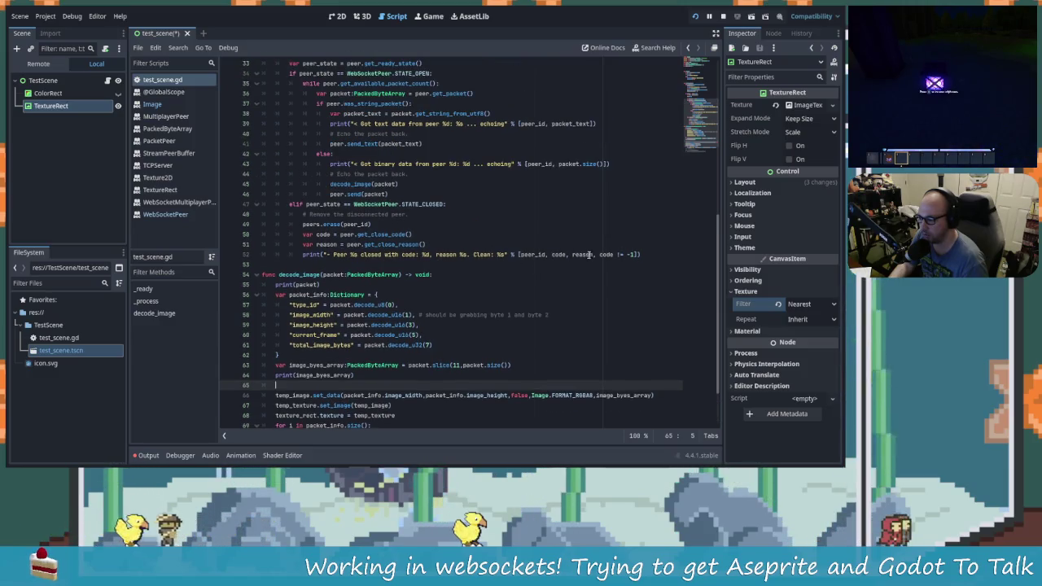
scroll(592, 223, up, 2)
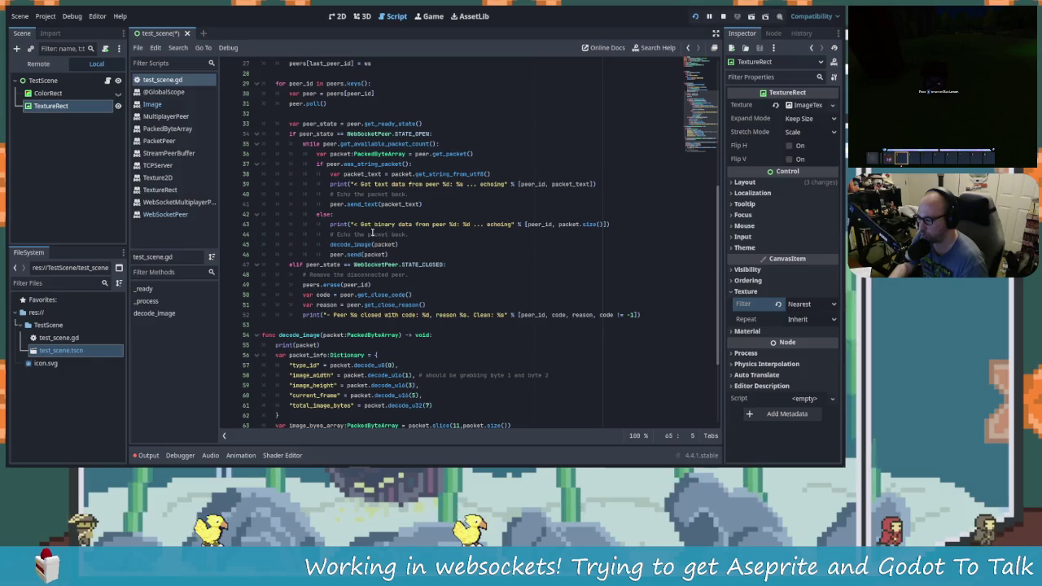
click(576, 224)
click(567, 217)
click(567, 221)
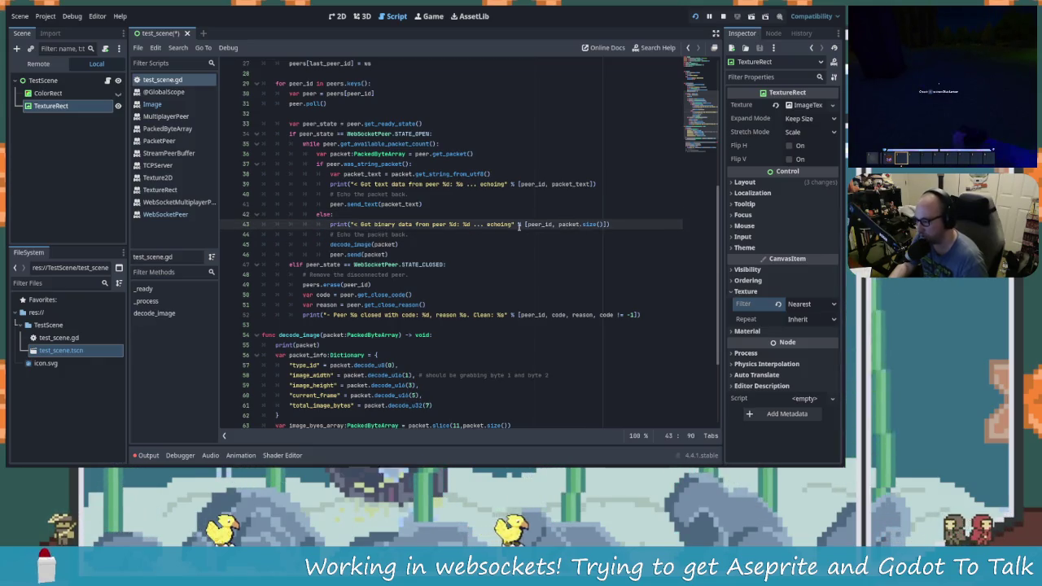
key(alt+Tab)
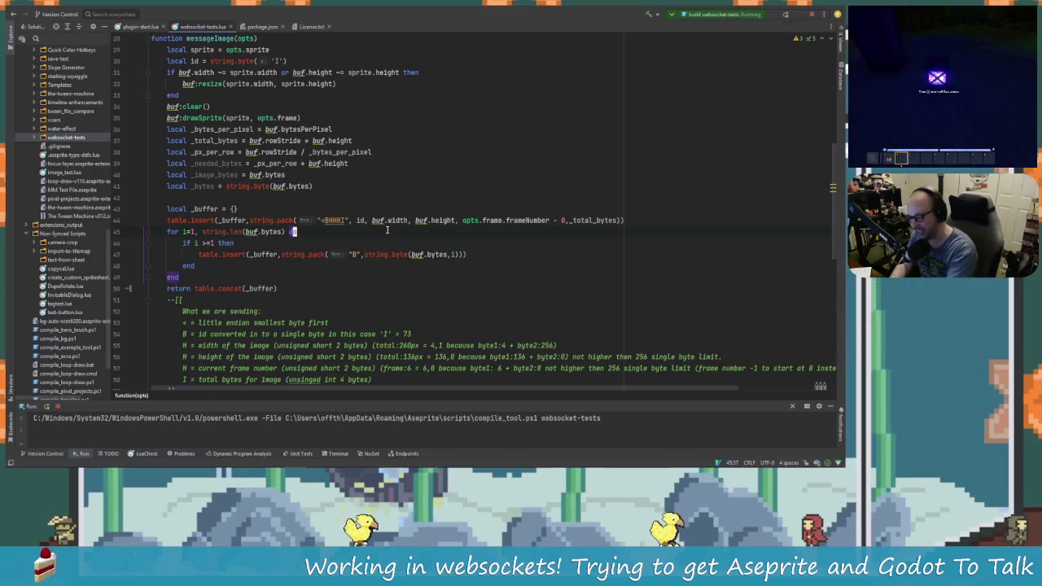
key(Return)
key(Return)
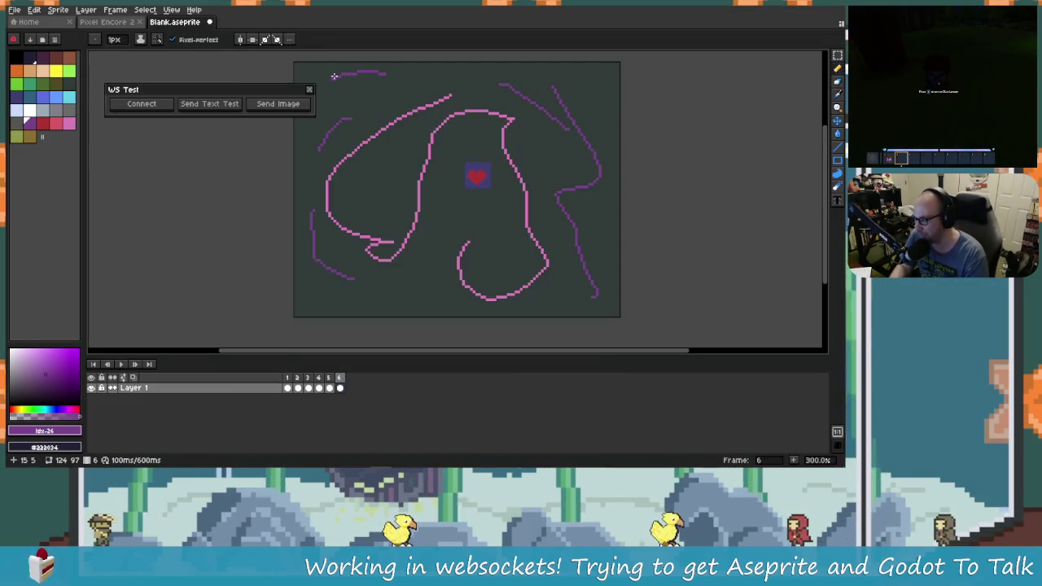
Clear the whole canvas to transparent, then bucket-fill it purple.
scroll(765, 109, right, 1)
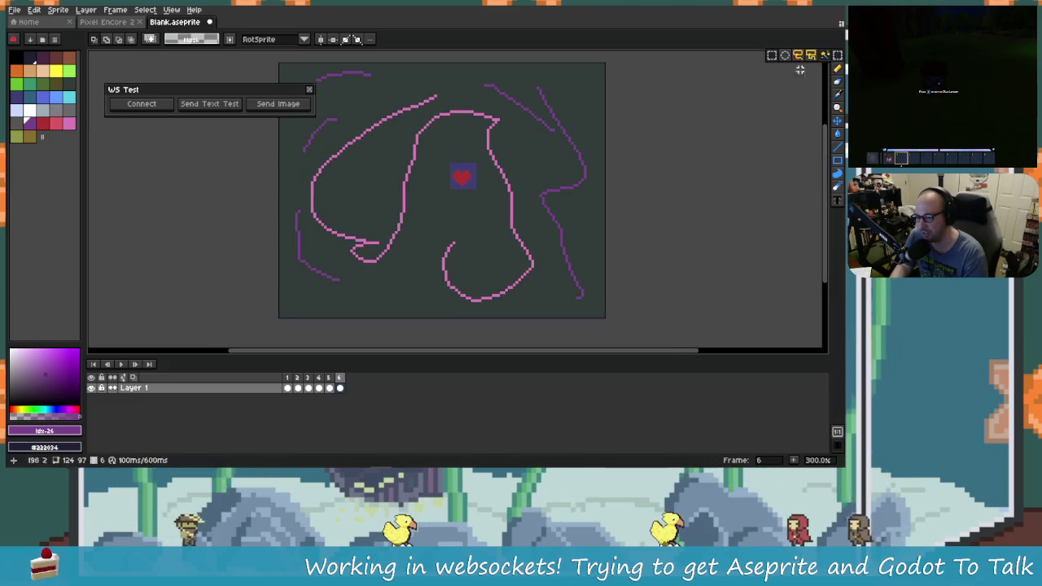
drag(406, 116, 457, 173)
scroll(319, 114, down, 5)
key(ctrl+a)
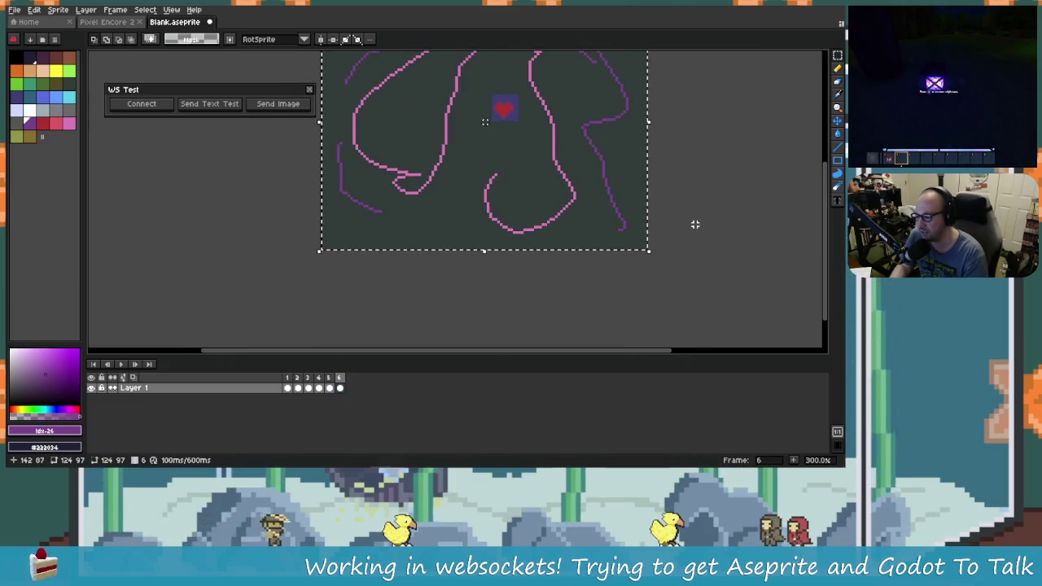
key(Delete)
scroll(608, 275, up, 3)
scroll(710, 240, right, 3)
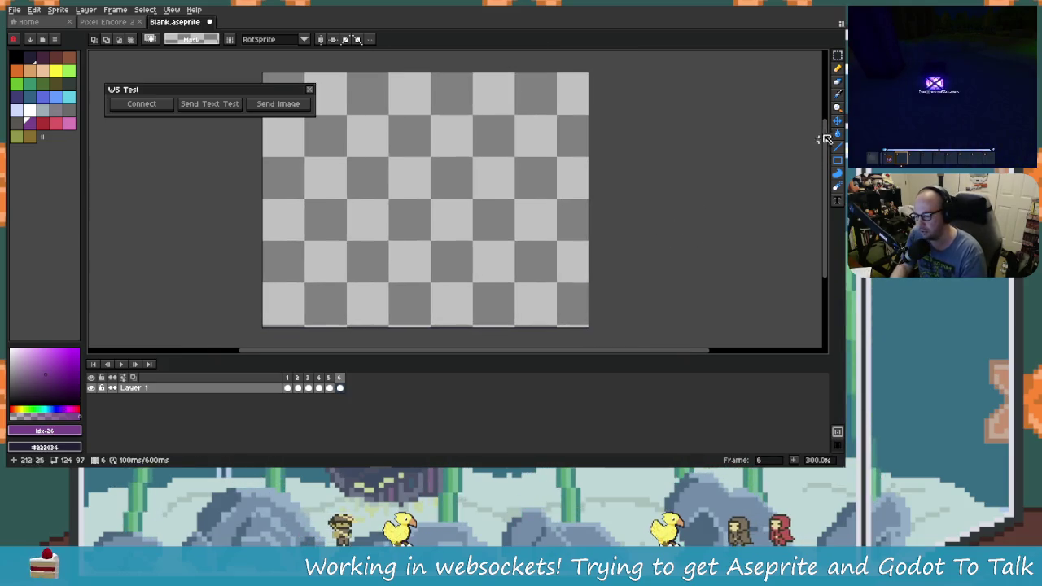
click(838, 133)
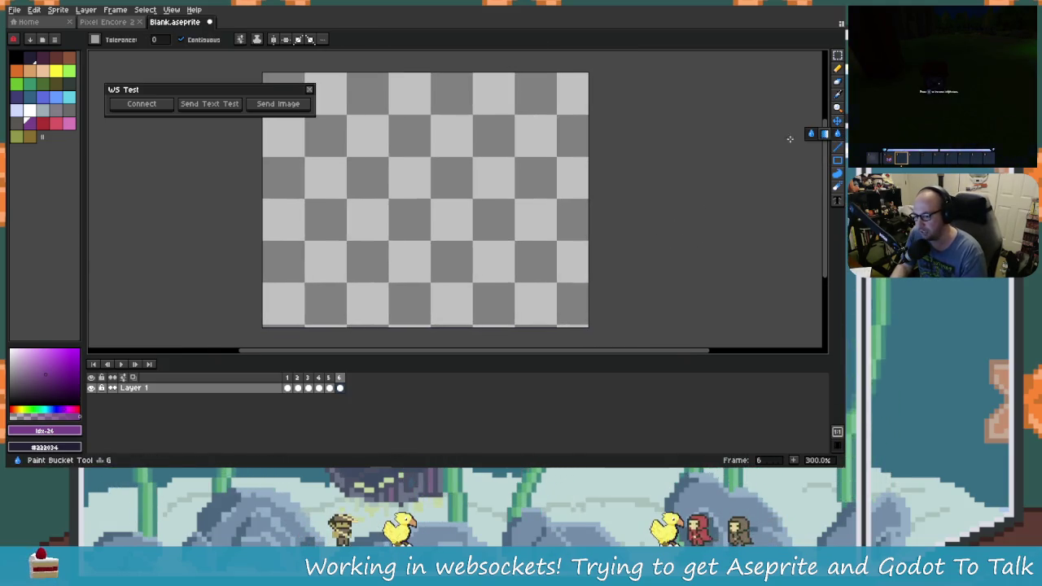
click(507, 198)
drag(507, 198, 514, 209)
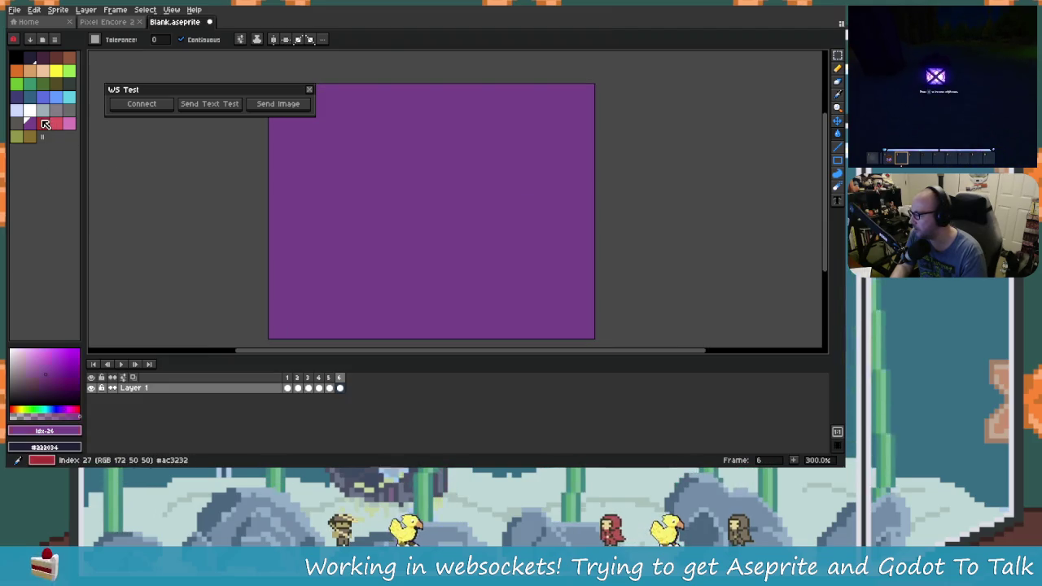
Draw red, green, orange and white ellipse outlines across the canvas.
click(45, 124)
drag(393, 198, 424, 183)
drag(837, 160, 816, 165)
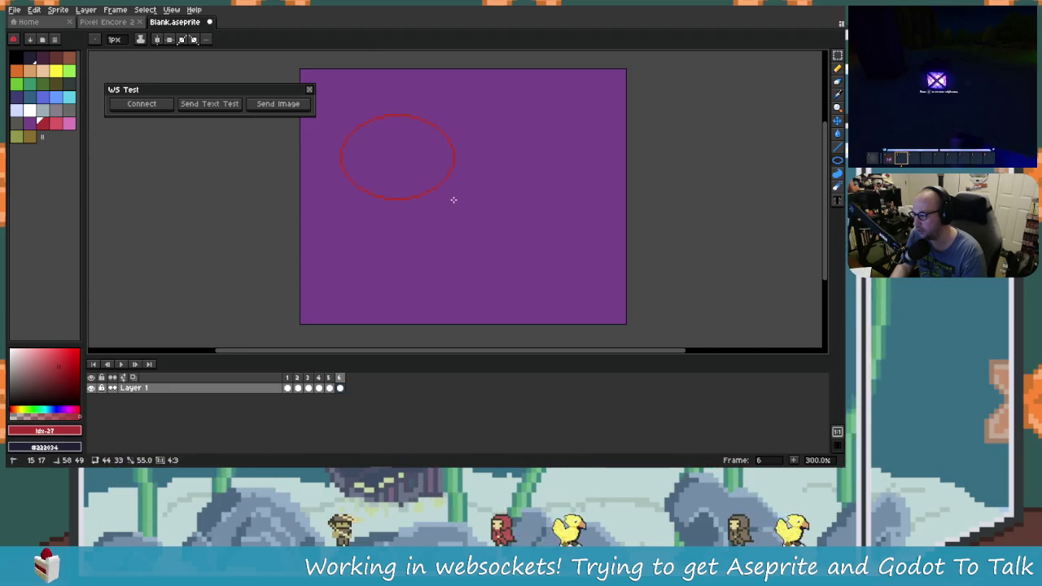
drag(526, 214, 495, 217)
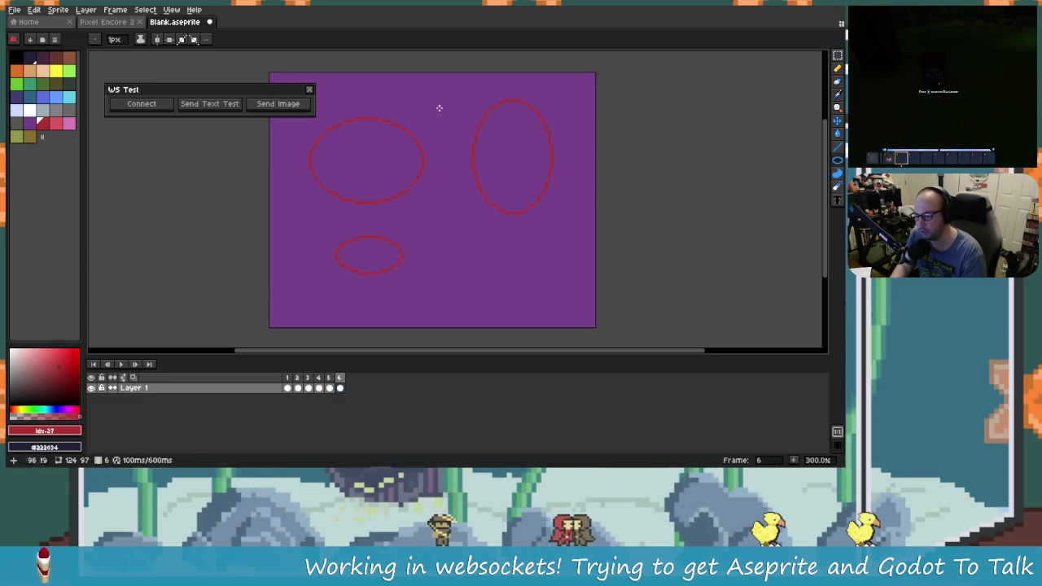
click(69, 72)
mouse_move(472, 217)
mouse_down()
mouse_move(576, 302)
mouse_move(522, 305)
mouse_up()
click(18, 73)
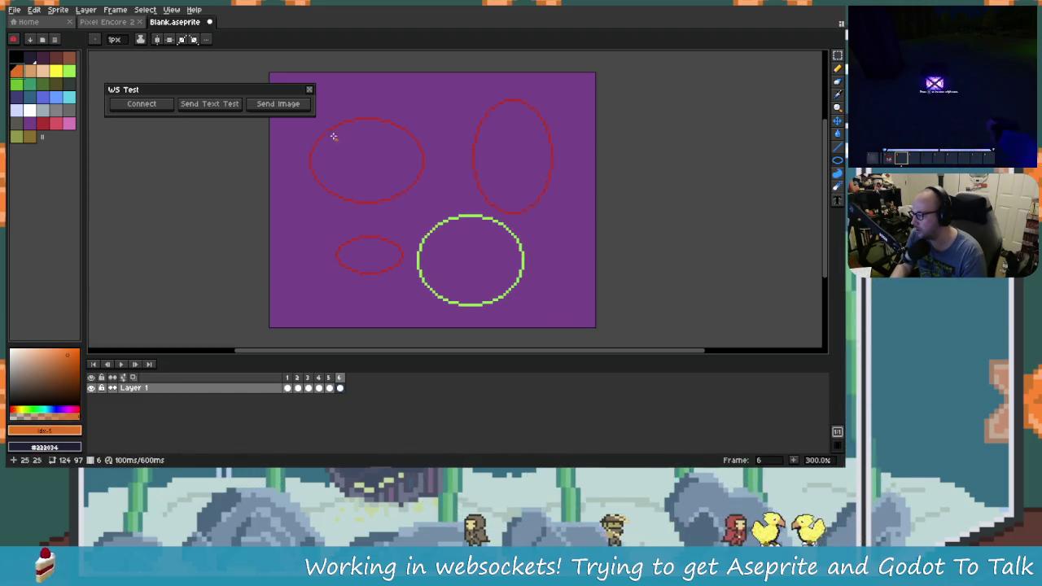
drag(269, 178, 268, 178)
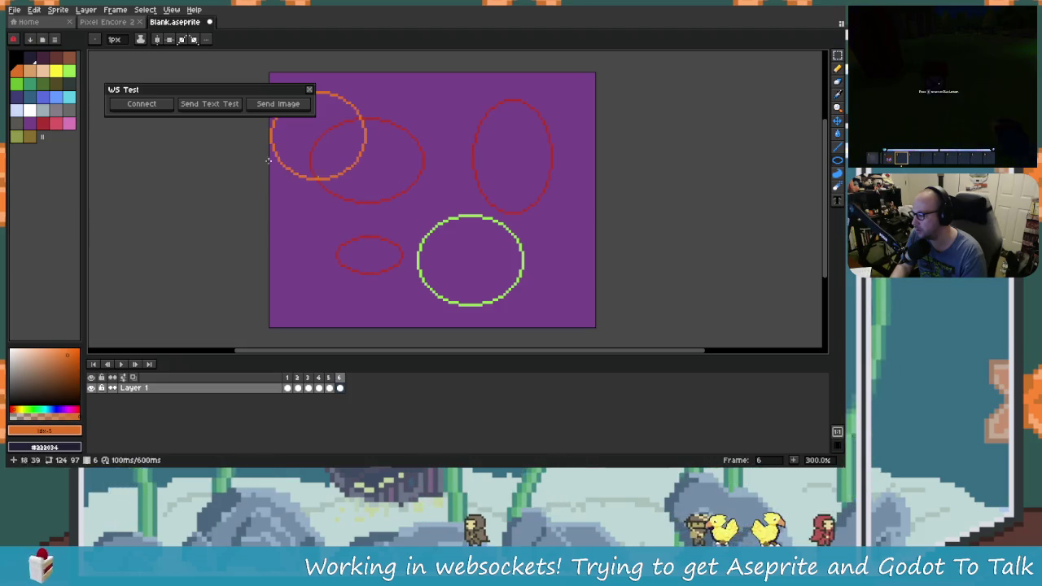
click(25, 126)
click(31, 114)
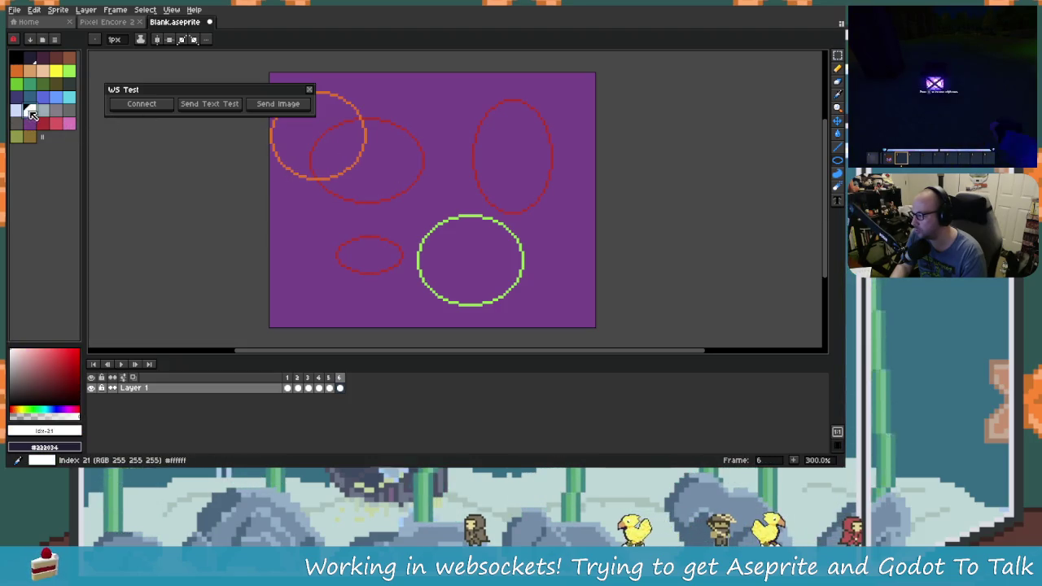
mouse_move(421, 139)
mouse_down()
mouse_move(521, 236)
mouse_move(505, 246)
mouse_up()
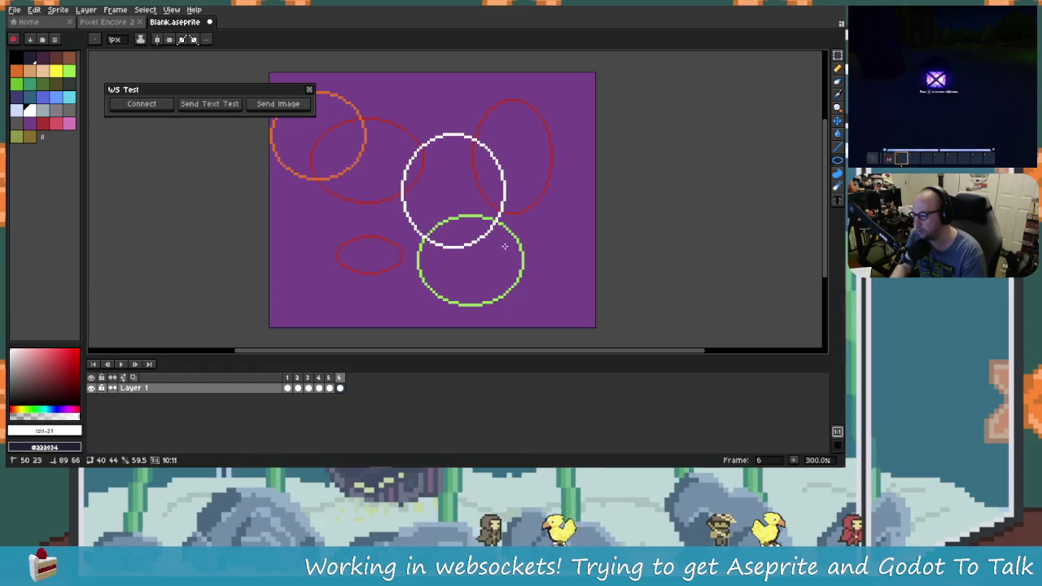
Clear the purple background and every ellipse interior to transparent, then send the sprite.
click(840, 136)
right_click(550, 213)
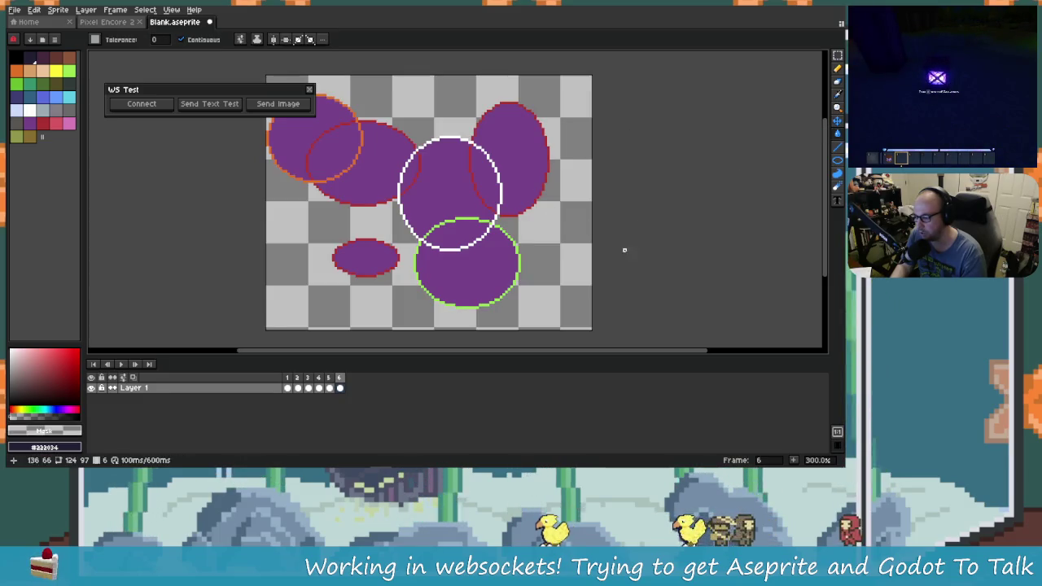
drag(461, 233, 512, 242)
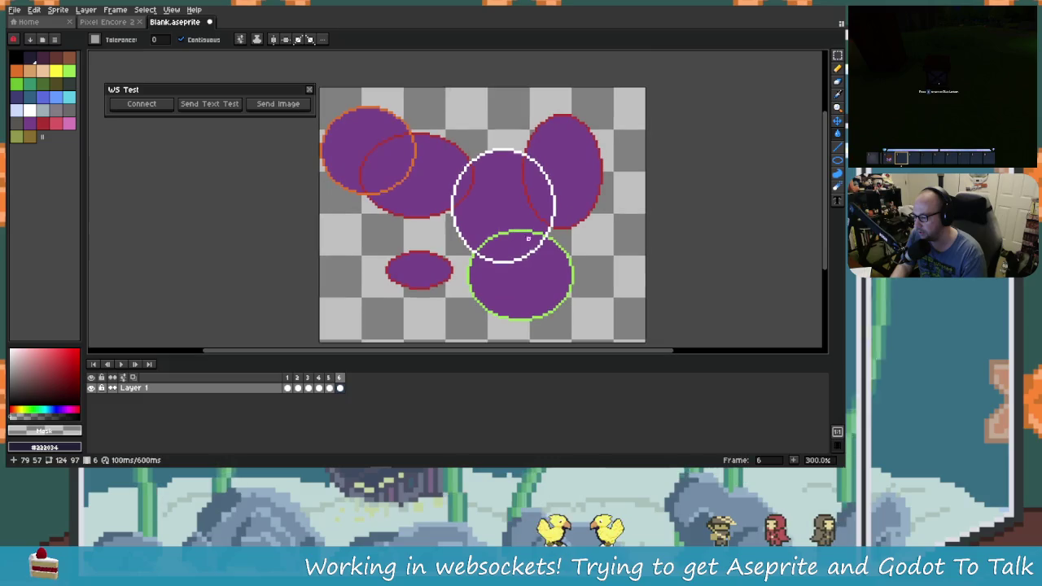
right_click(342, 142)
right_click(389, 163)
right_click(426, 171)
right_click(477, 210)
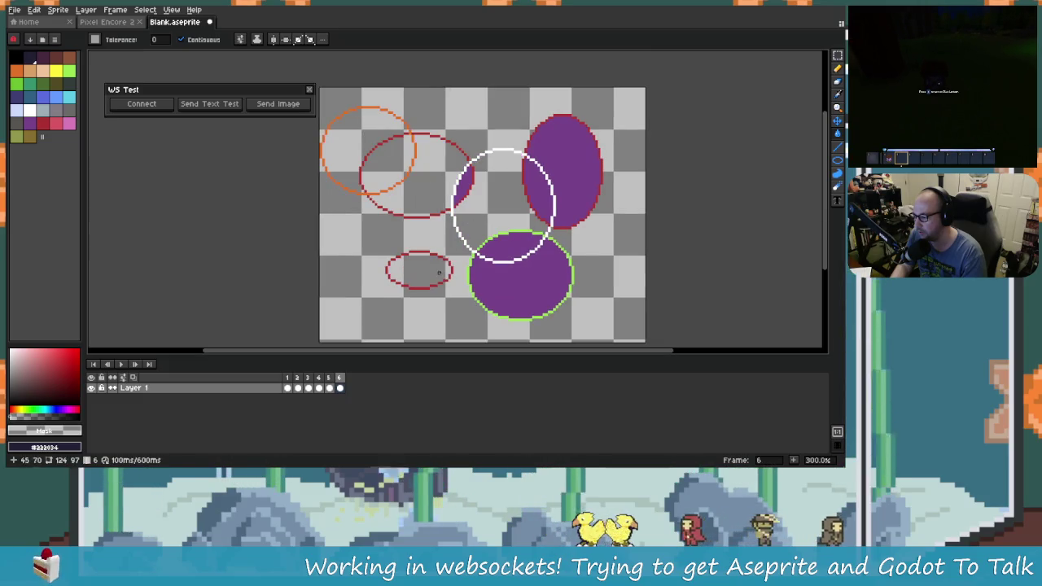
right_click(521, 285)
right_click(570, 170)
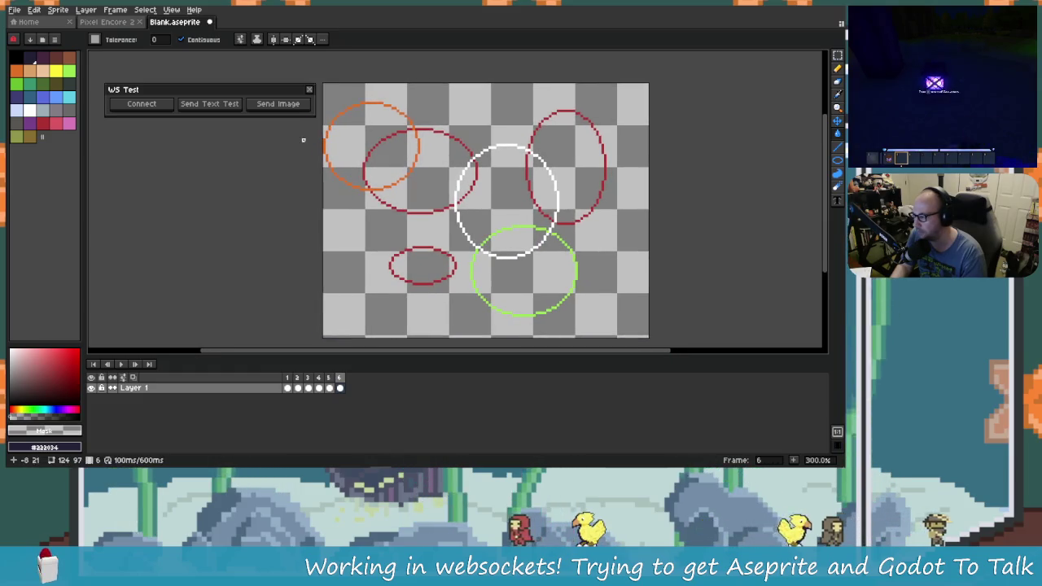
click(284, 111)
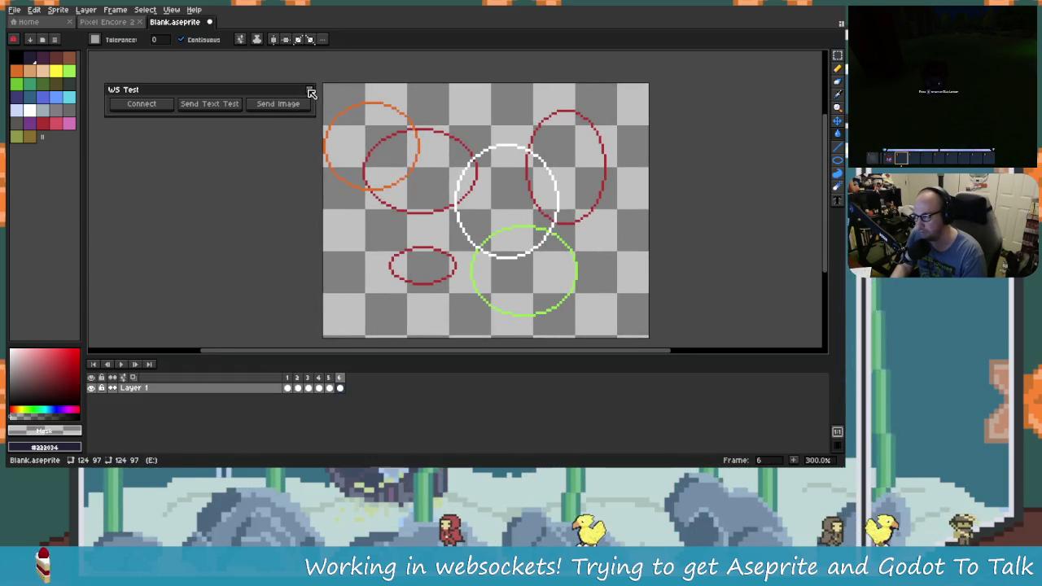
Close WS Test, rerun the Websocket Tests script, allow connections and connect.
click(310, 92)
click(423, 360)
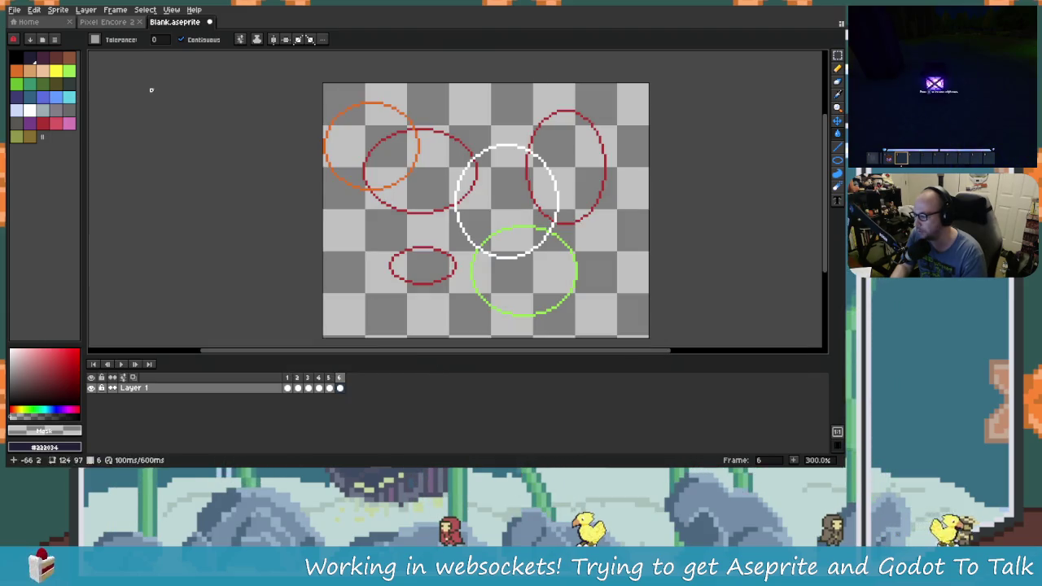
click(115, 10)
mouse_move(184, 144)
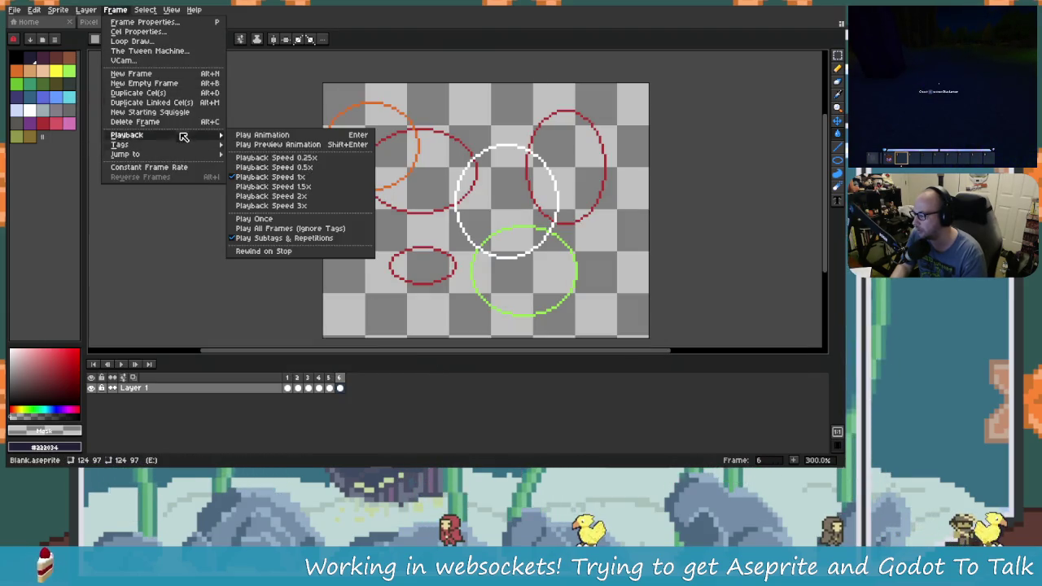
mouse_move(86, 10)
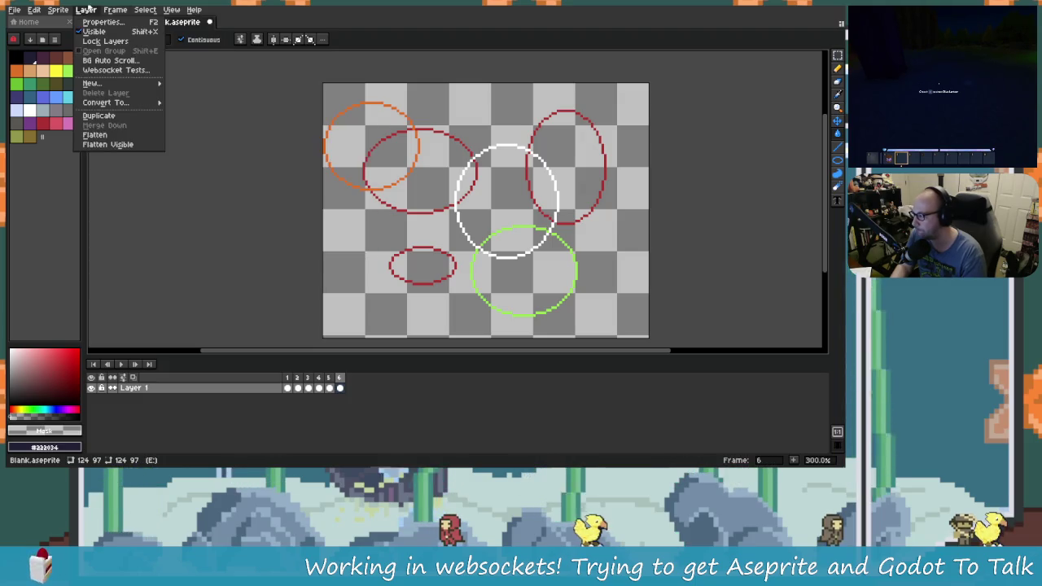
click(114, 71)
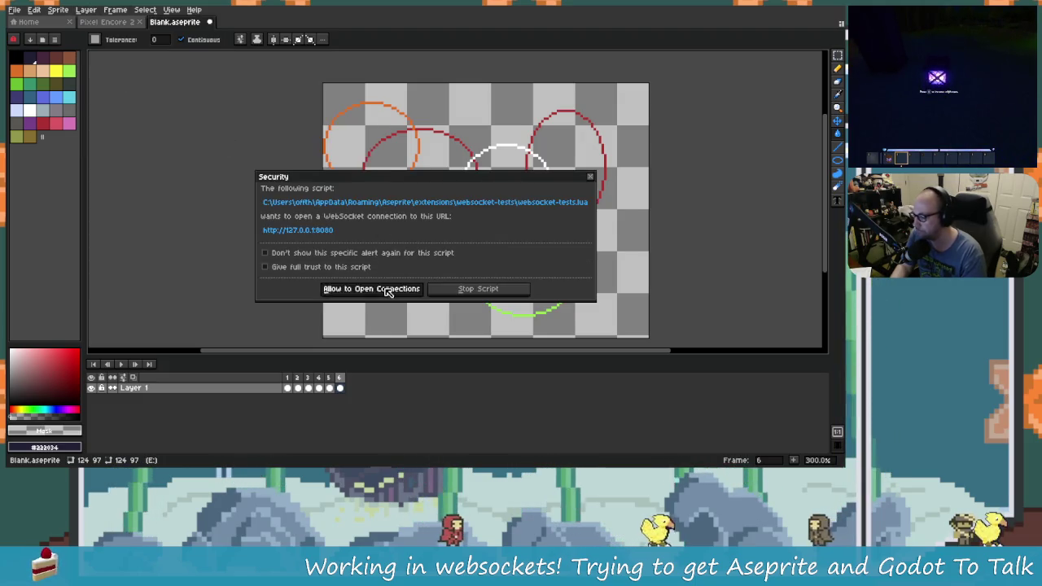
click(388, 289)
click(364, 240)
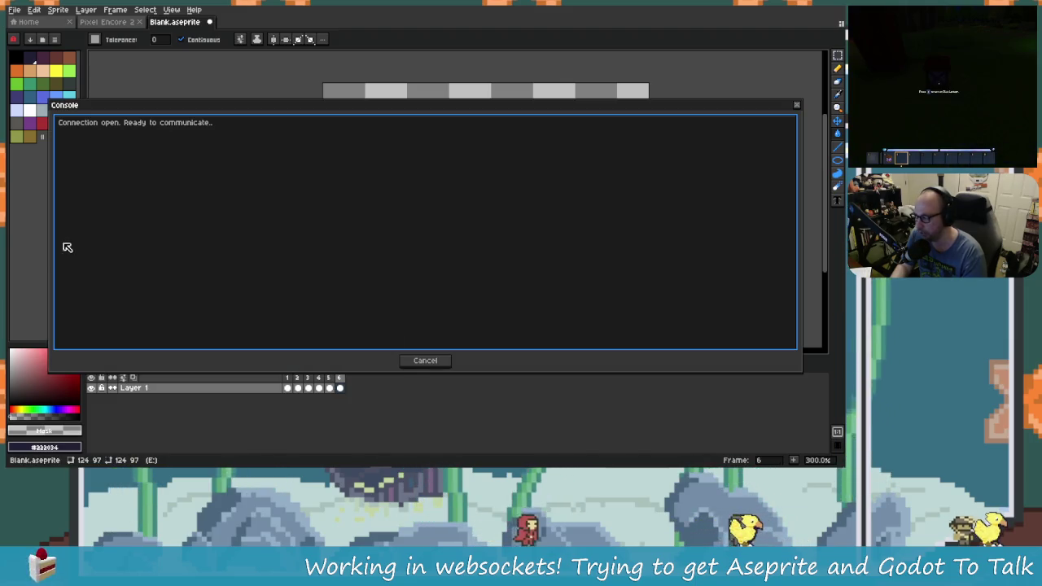
Shrink the console, move the Websocket Test panel to the upper left, and switch to Godot.
drag(48, 242, 623, 274)
drag(469, 230, 237, 108)
click(262, 118)
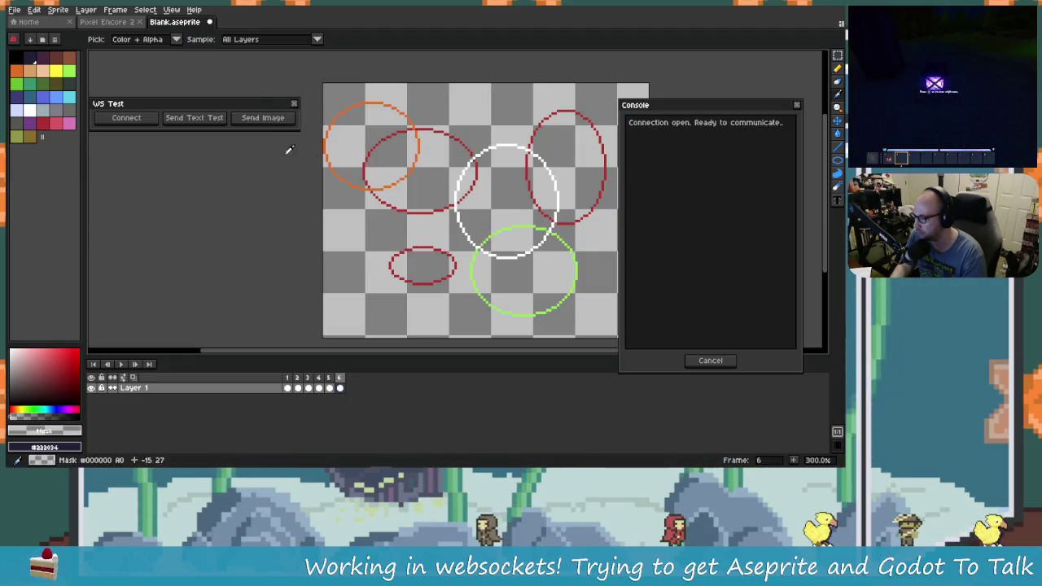
key(alt+Tab)
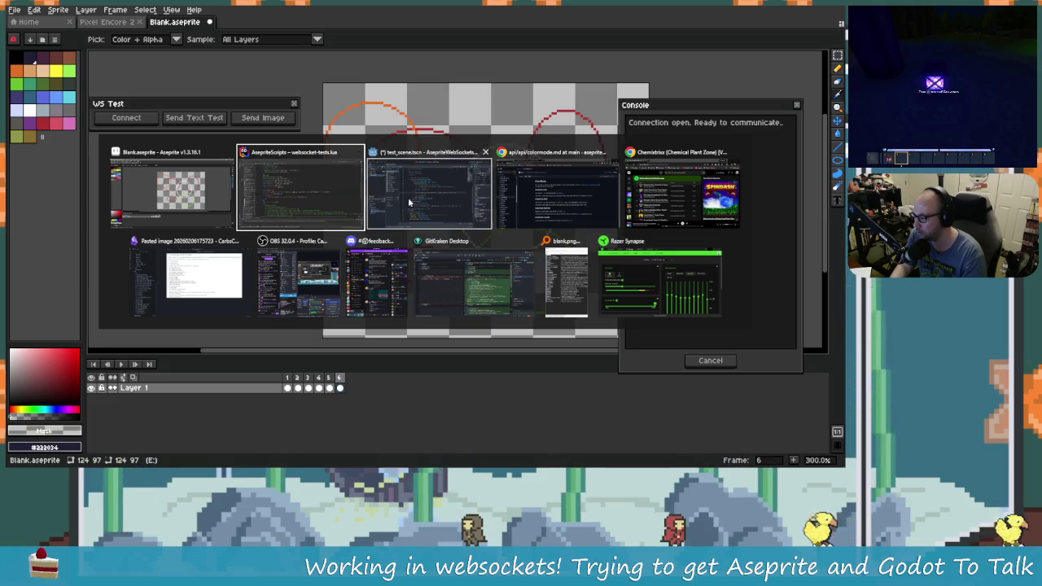
click(426, 186)
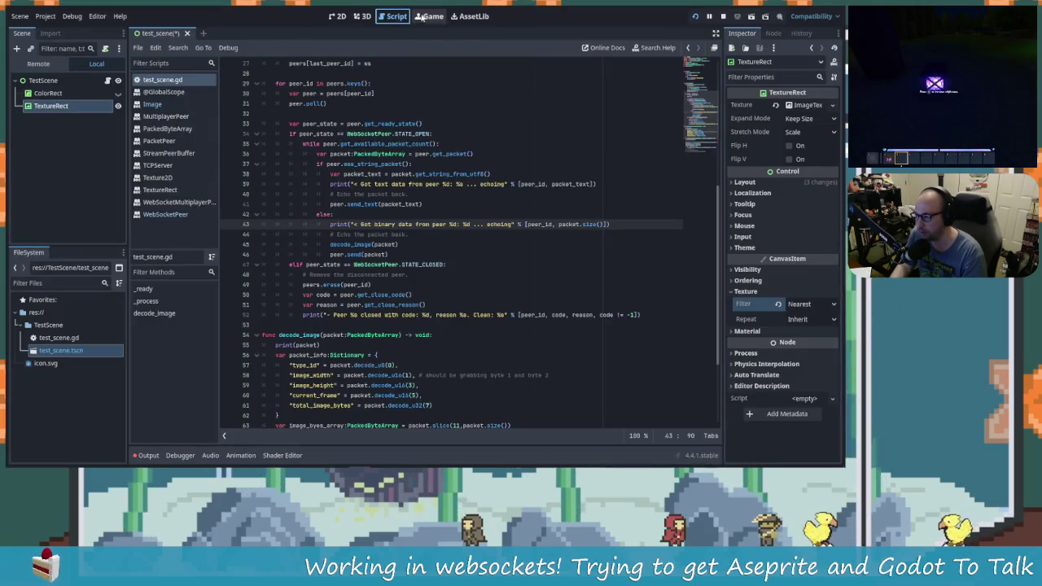
Fill the sprite's background, white circle and upper-left red circle with green and send it.
click(429, 16)
mouse_move(479, 17)
mouse_down()
mouse_move(577, 135)
mouse_move(536, 69)
mouse_move(576, 44)
mouse_move(598, 49)
mouse_up()
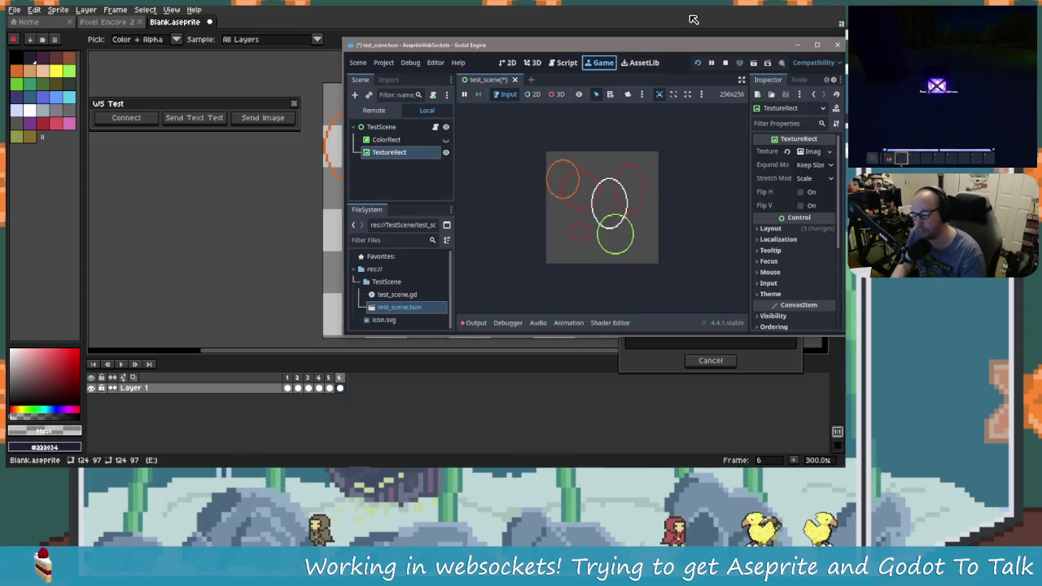
drag(330, 191, 166, 177)
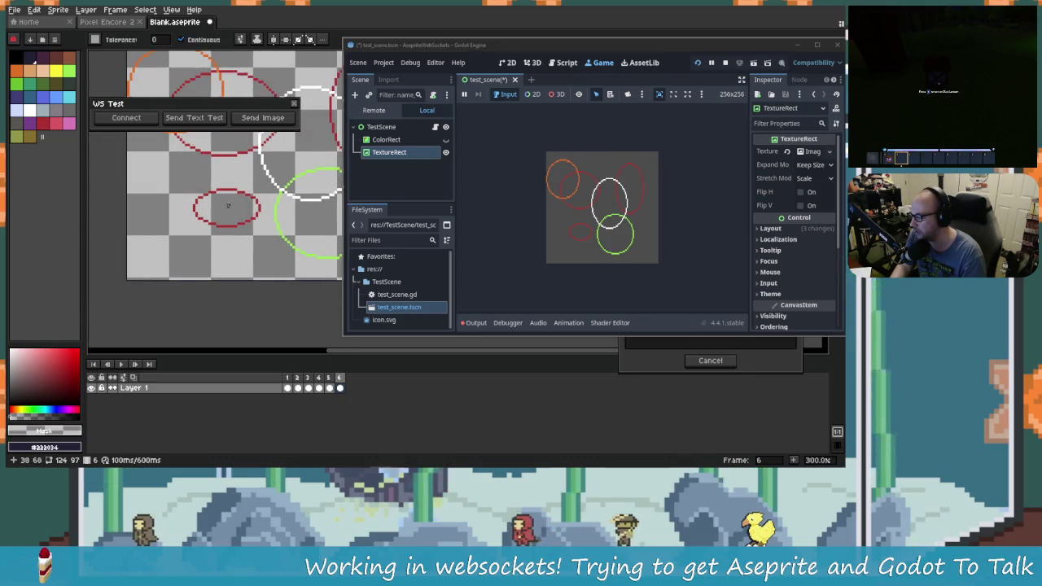
drag(248, 216, 280, 226)
click(69, 70)
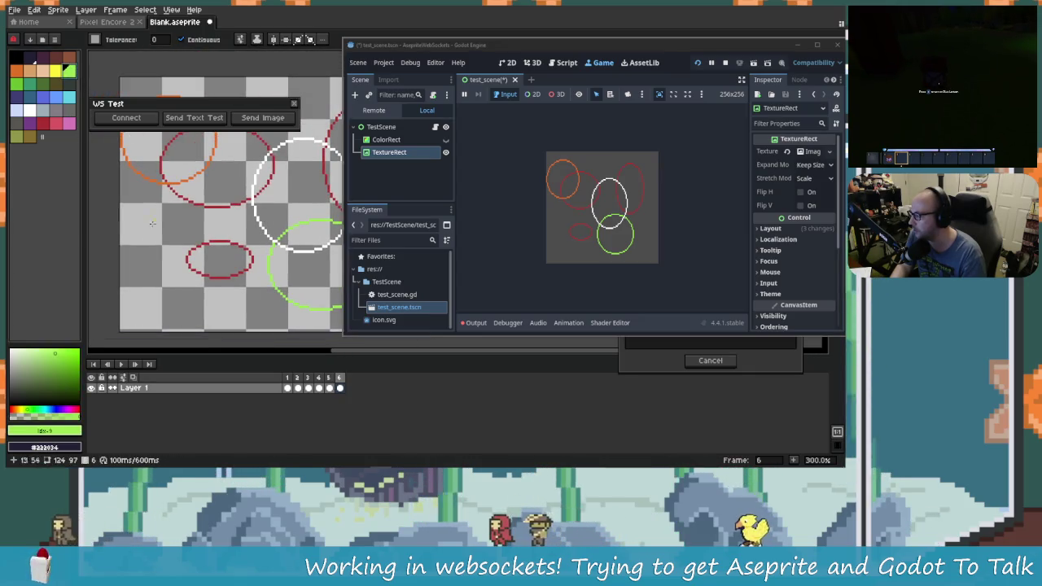
click(170, 265)
scroll(232, 231, down, 1)
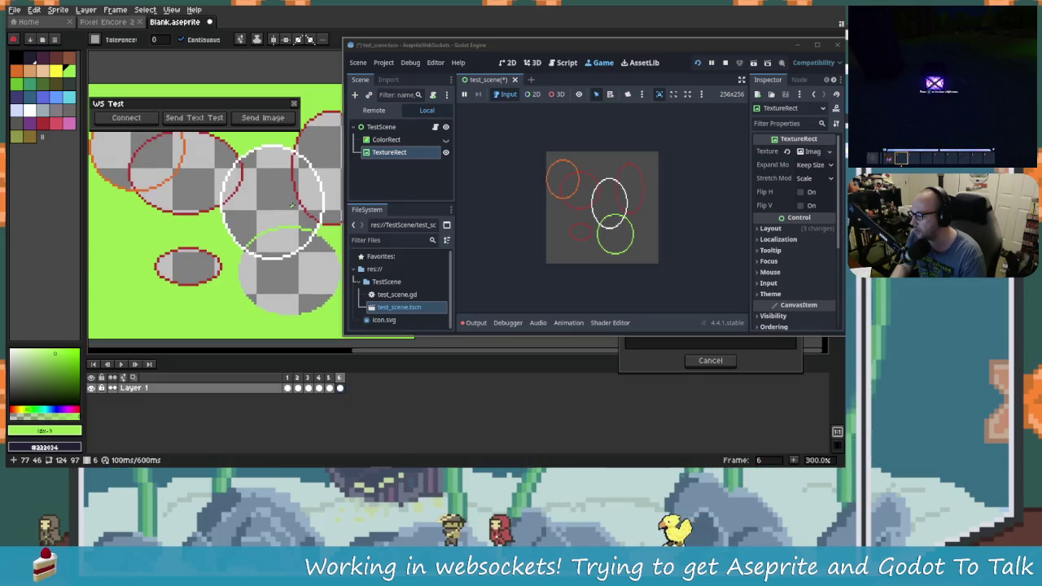
click(278, 201)
click(220, 191)
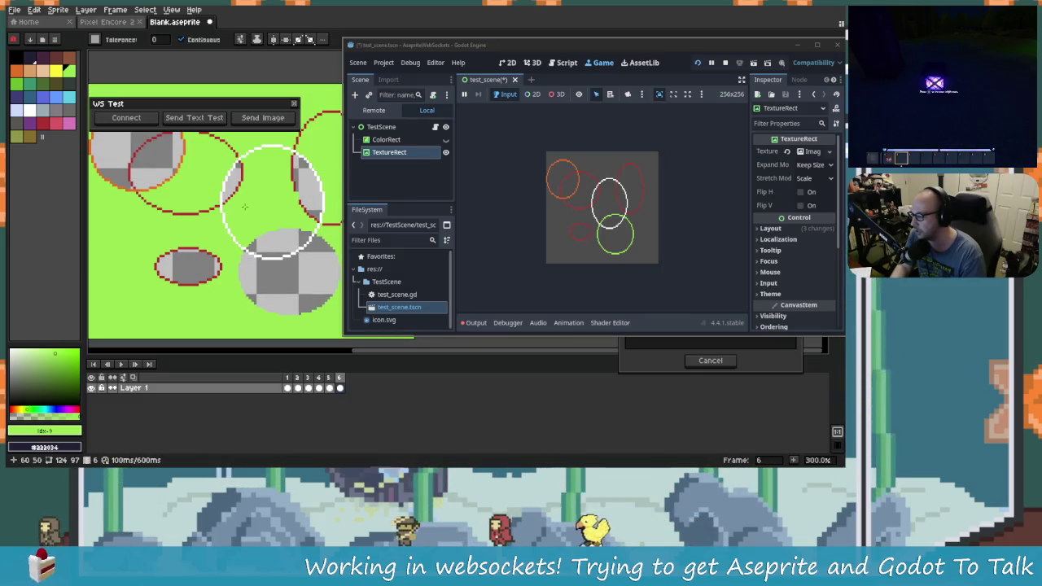
click(279, 123)
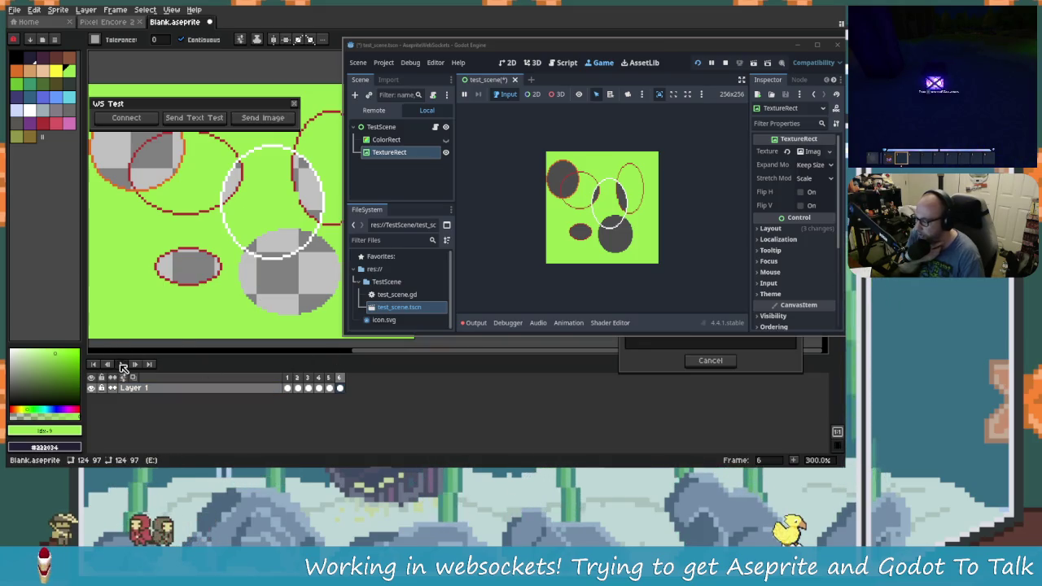
Play the animation, send the blank frame, then view the pixel bytes in Godot's Output log.
key(Return)
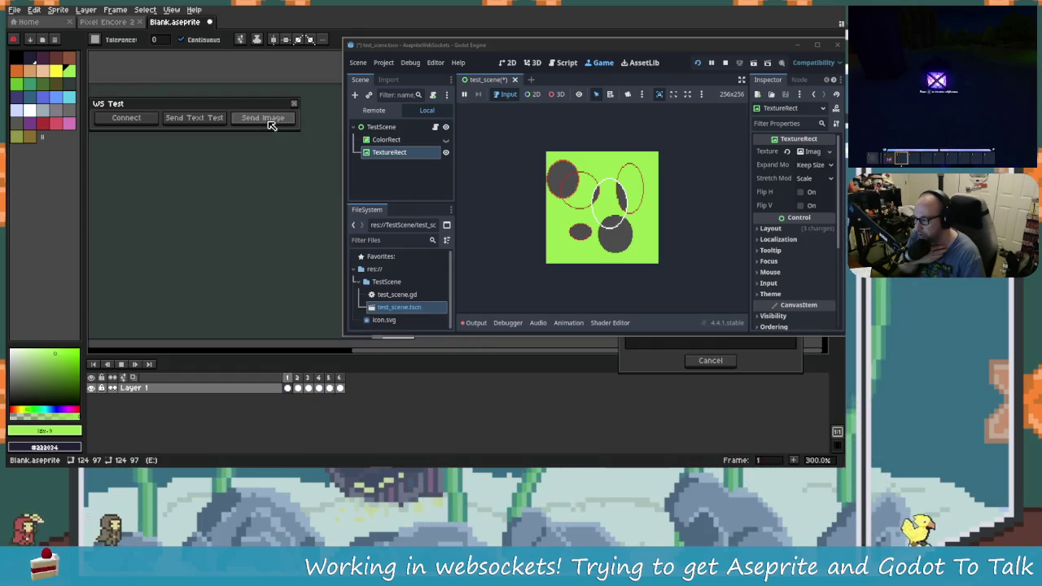
click(272, 119)
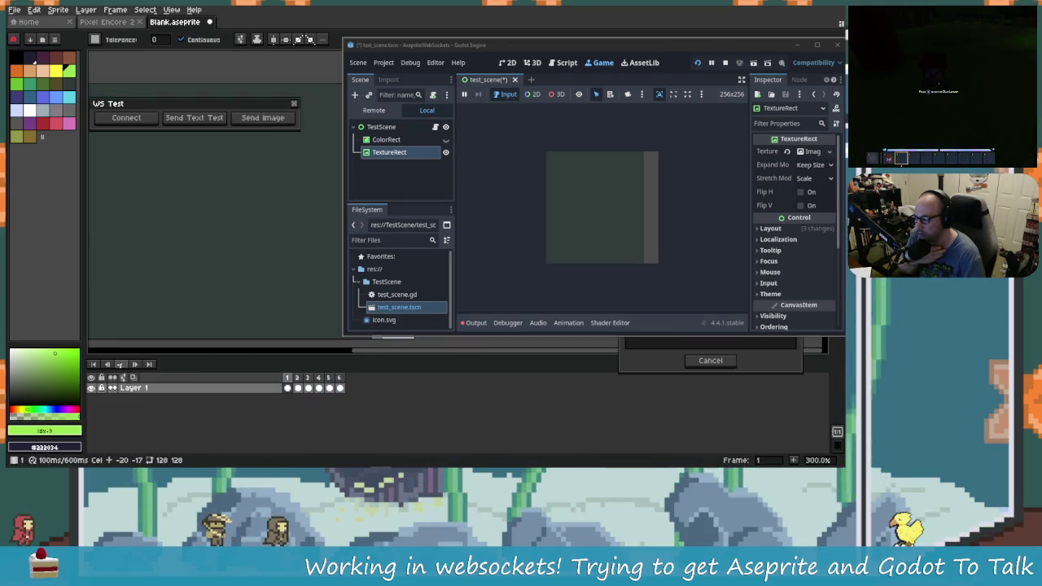
click(290, 388)
mouse_move(292, 379)
mouse_down()
mouse_move(388, 396)
mouse_move(349, 388)
mouse_up()
click(485, 333)
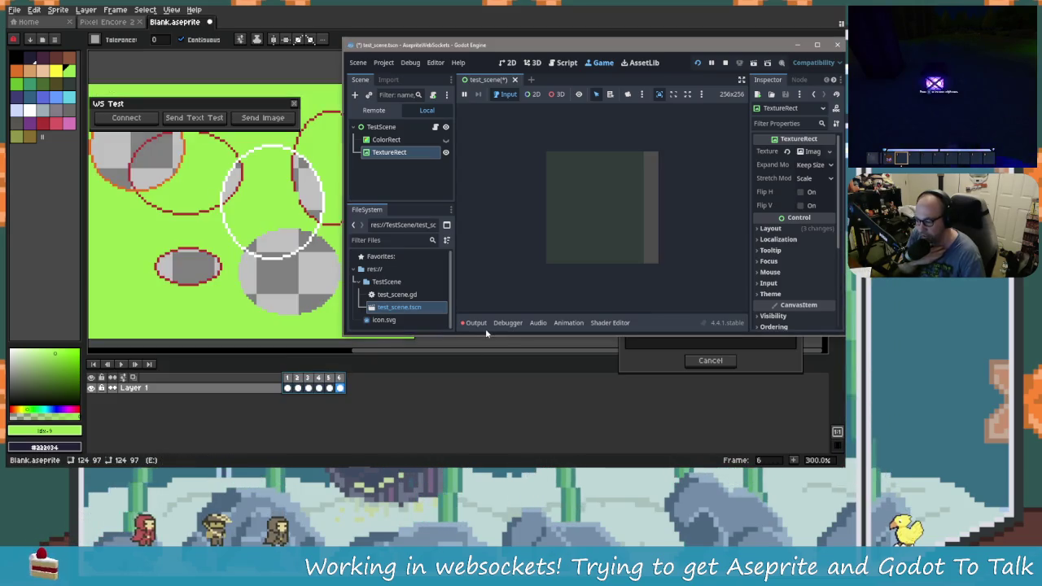
click(477, 324)
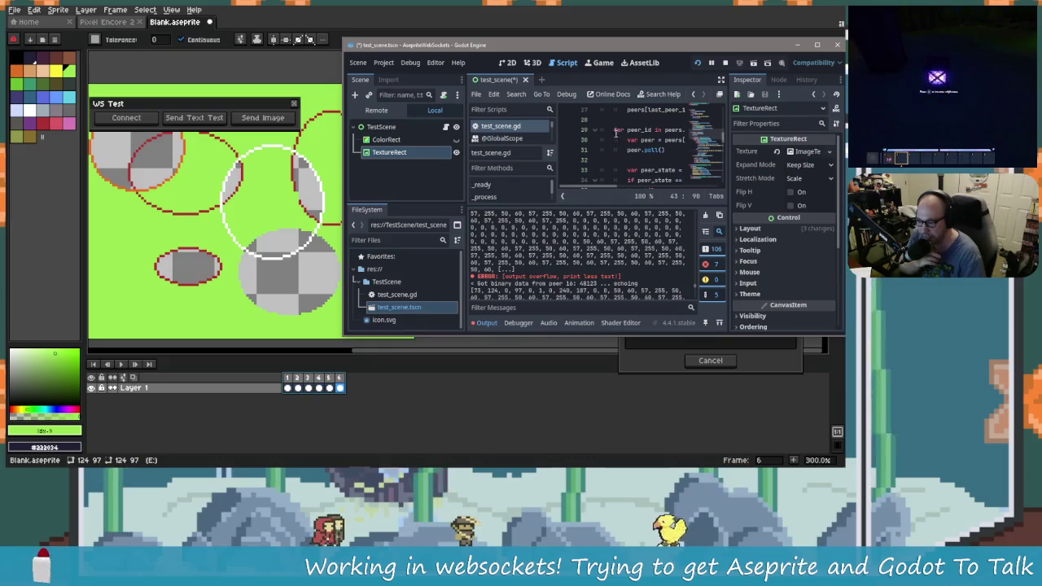
double_click(669, 62)
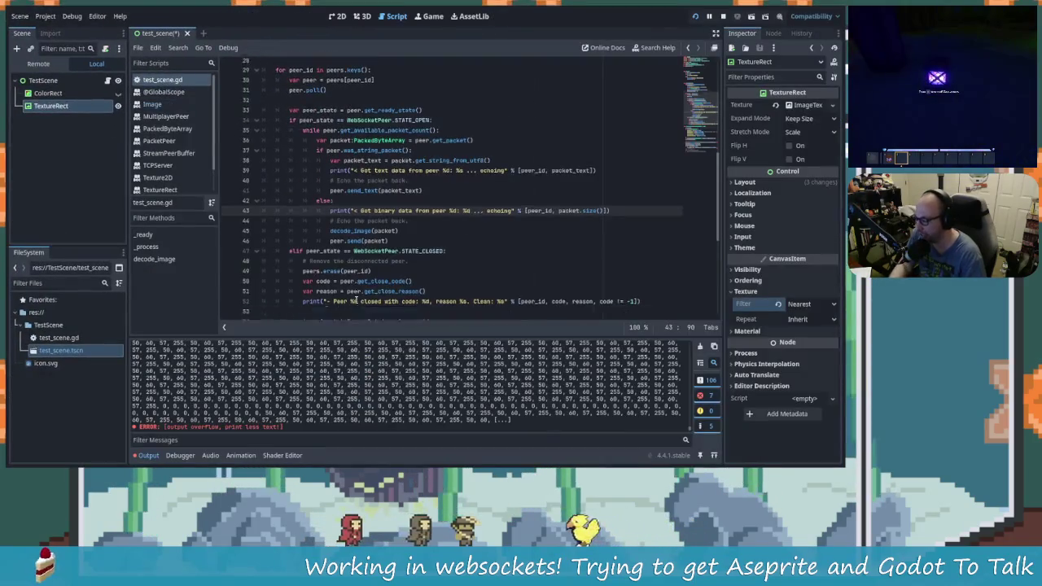
Comment out the image-bytes print line and the packet_info loop in decode_image.
scroll(438, 254, down, 8)
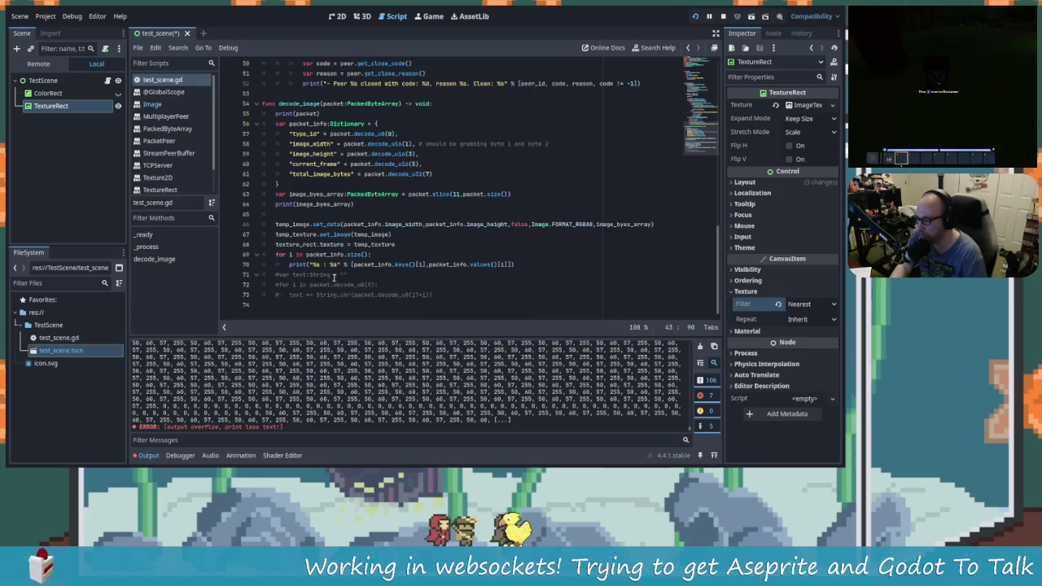
click(278, 254)
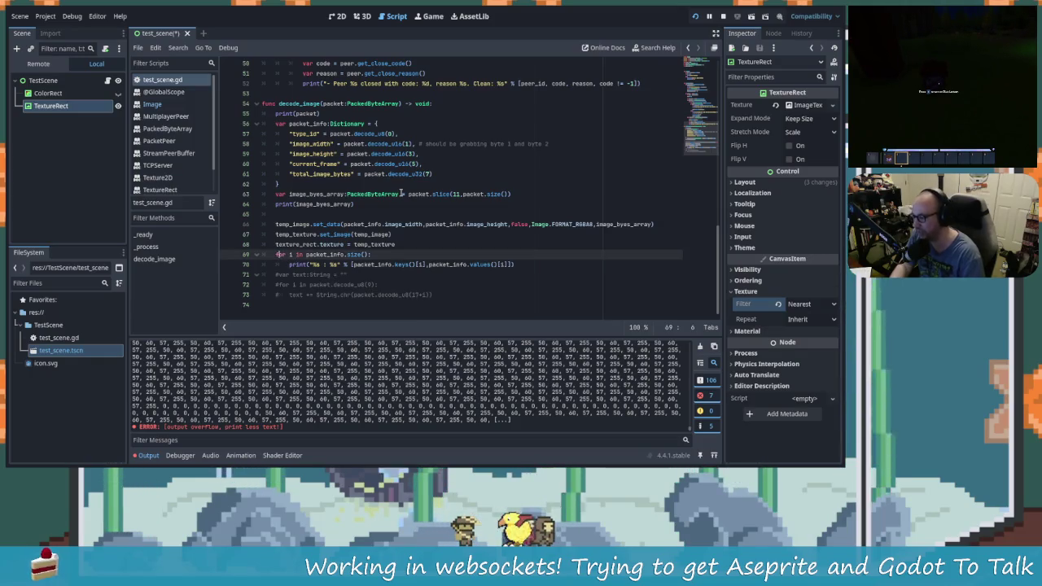
key(Up)
key(Up)
key(Up)
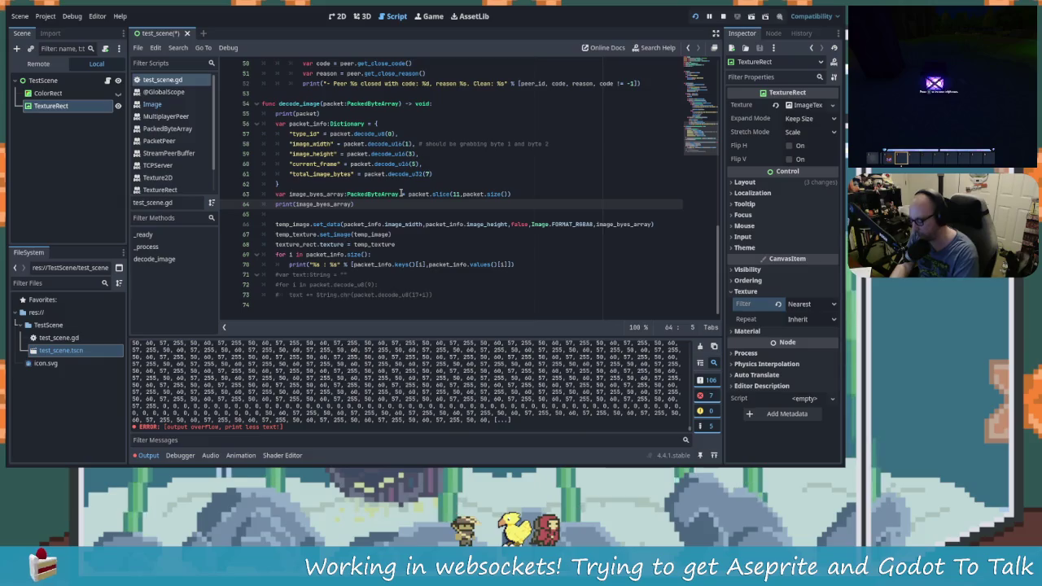
key(Down)
key(Down)
key(Down)
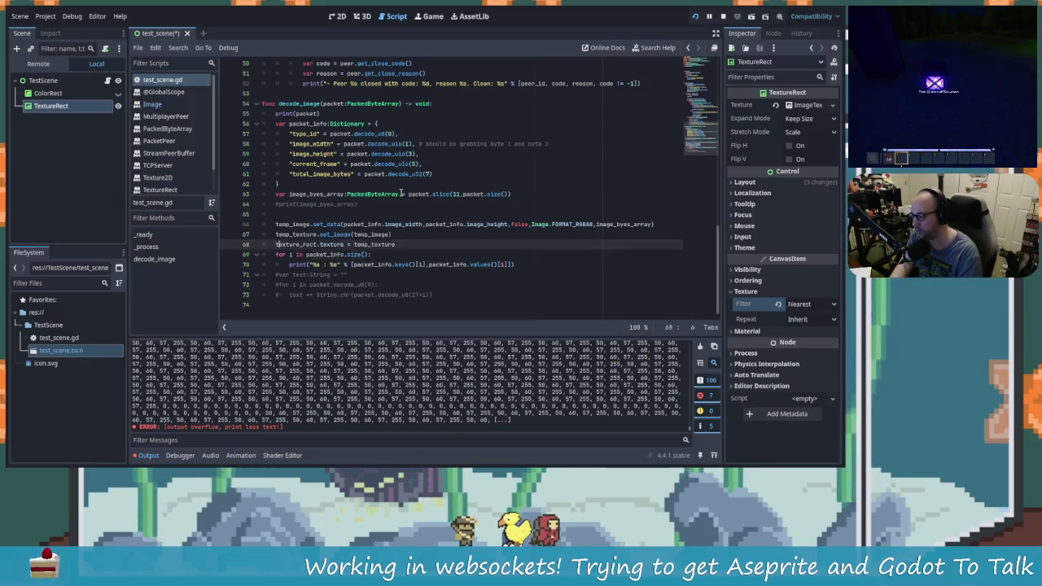
key(Up)
key(ctrl+k)
key(Down)
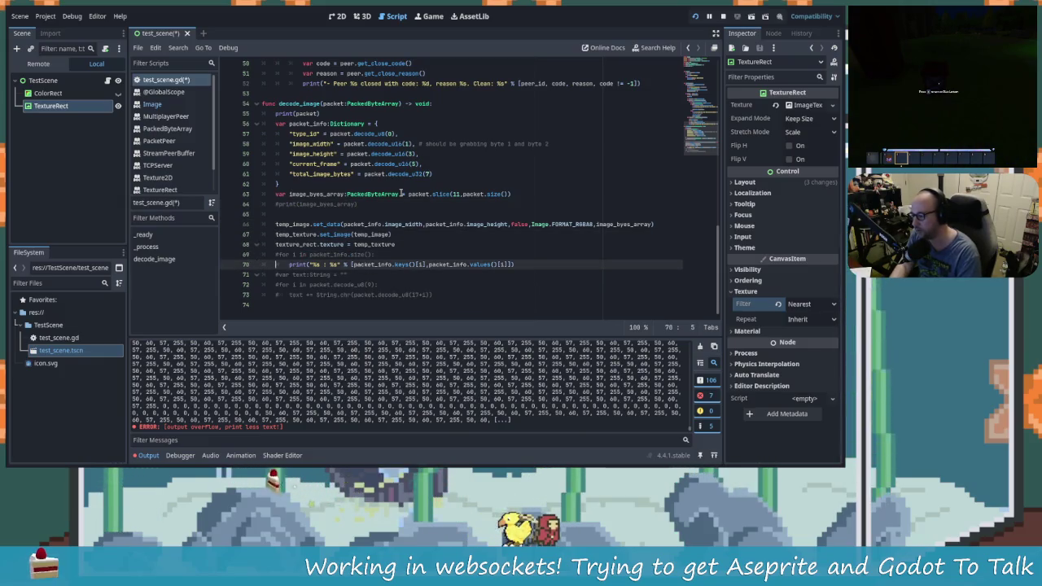
scroll(457, 219, up, 4)
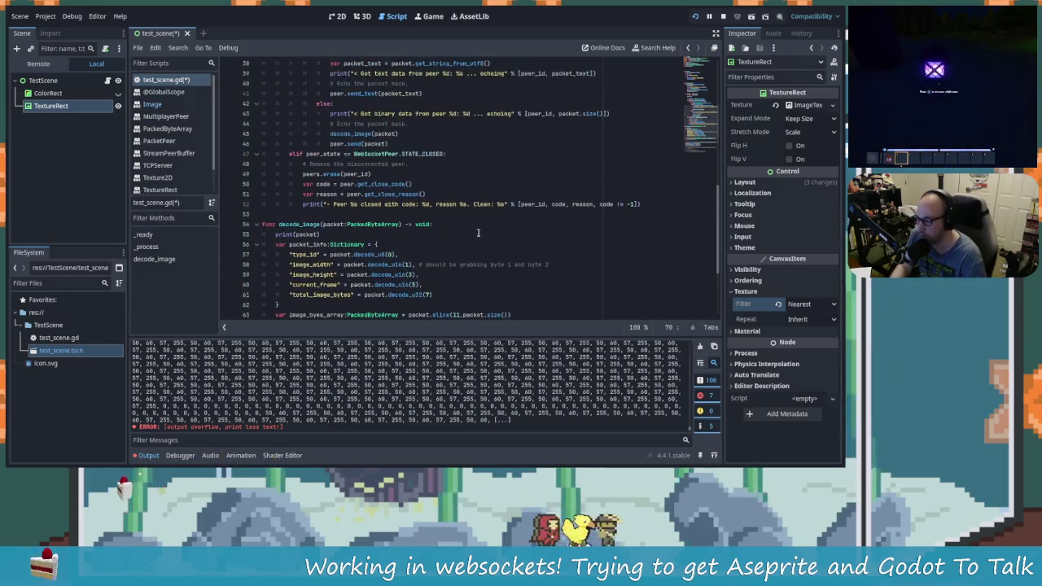
scroll(493, 217, down, 4)
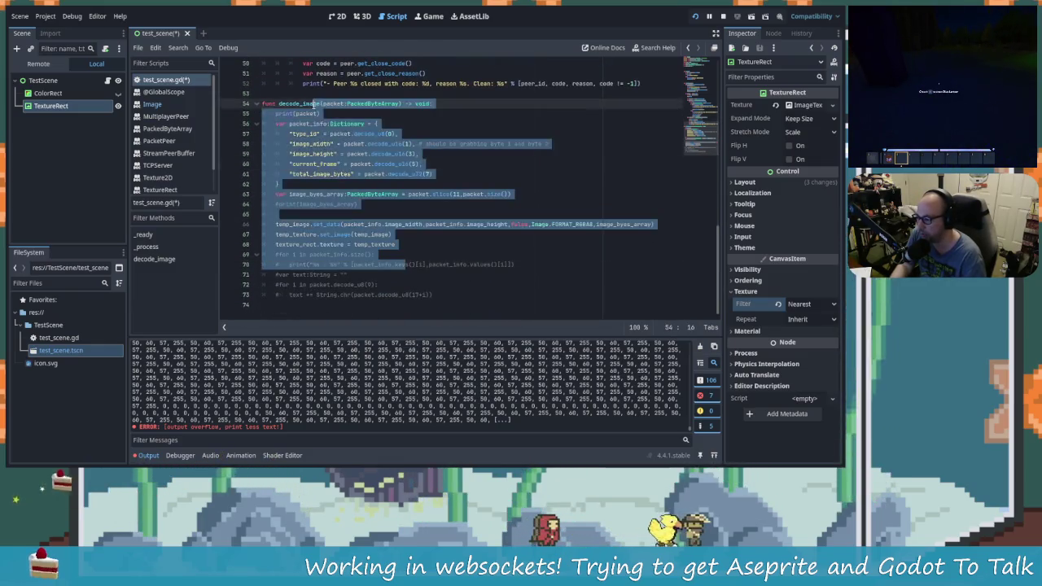
Save test_scene.gd, stop the running game and clear the Output log.
click(367, 143)
click(431, 187)
click(472, 254)
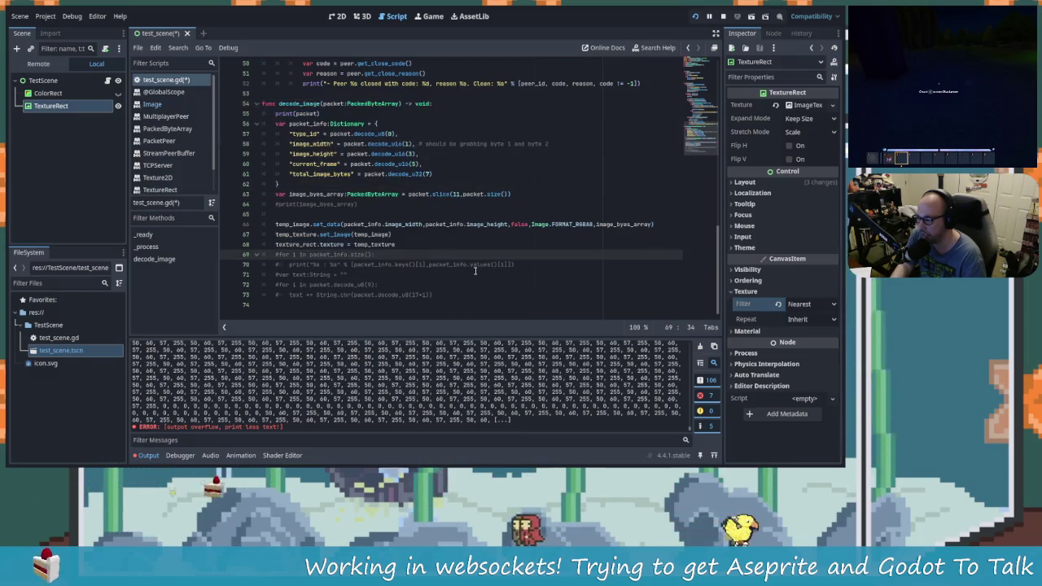
key(ctrl+s)
key(Down)
click(695, 16)
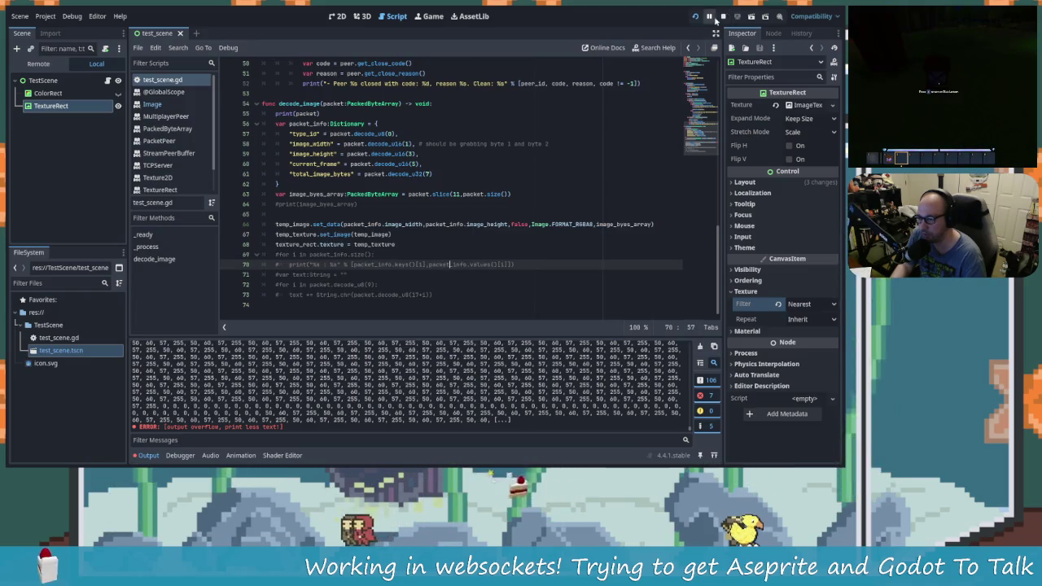
click(699, 346)
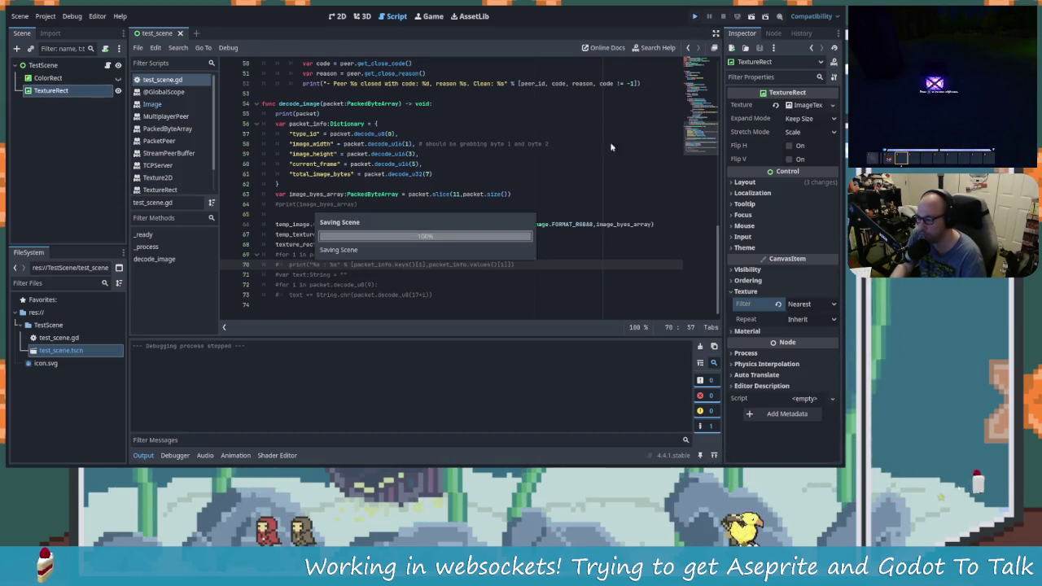
key(alt+Tab)
In Blank.aseprite, rerun Websocket Test, allow connections and send the sprite image.
key(Tab)
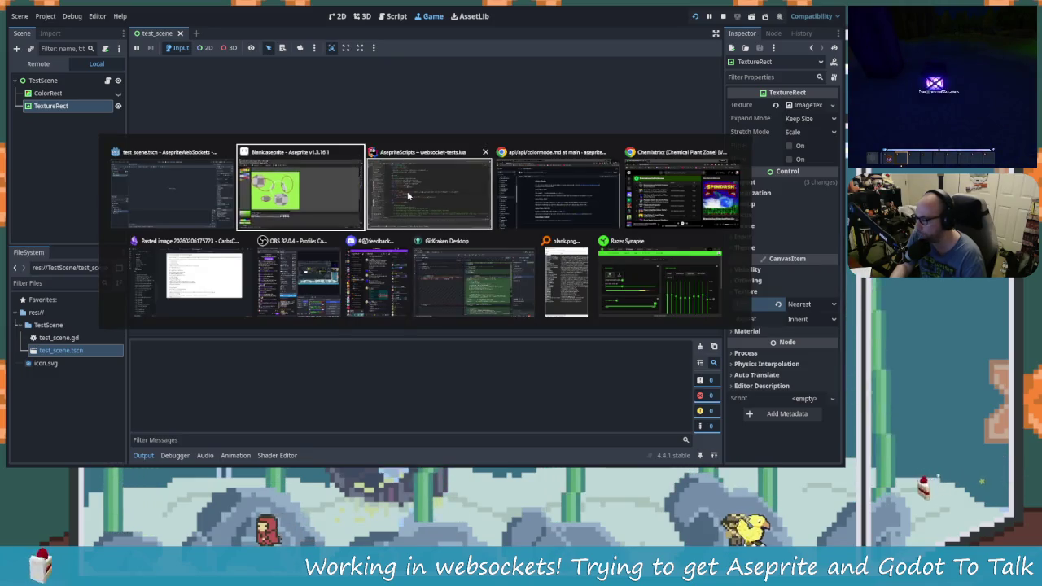
key(alt+Tab)
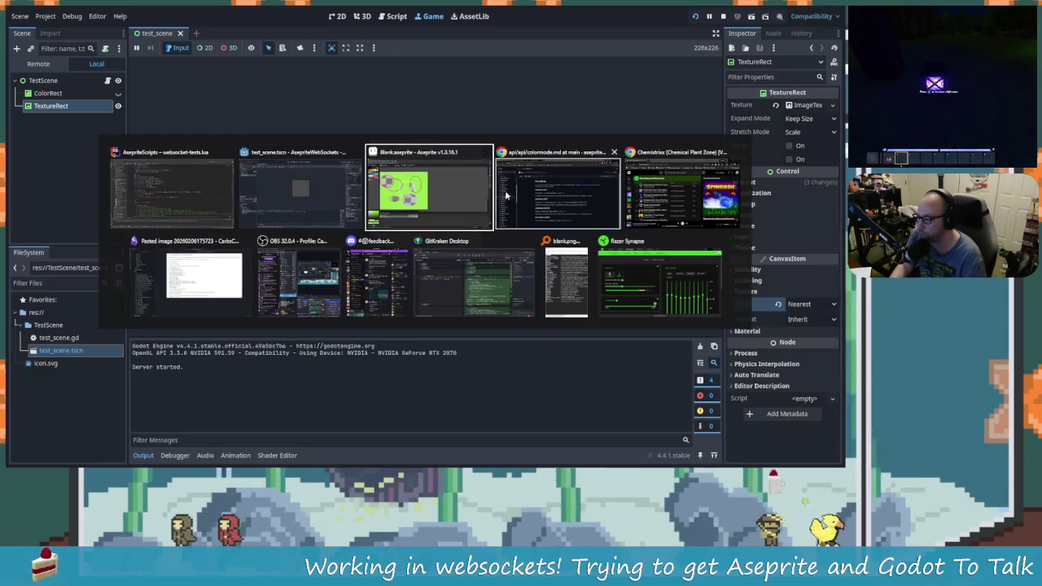
key(Tab)
key(alt+Tab)
key(Tab)
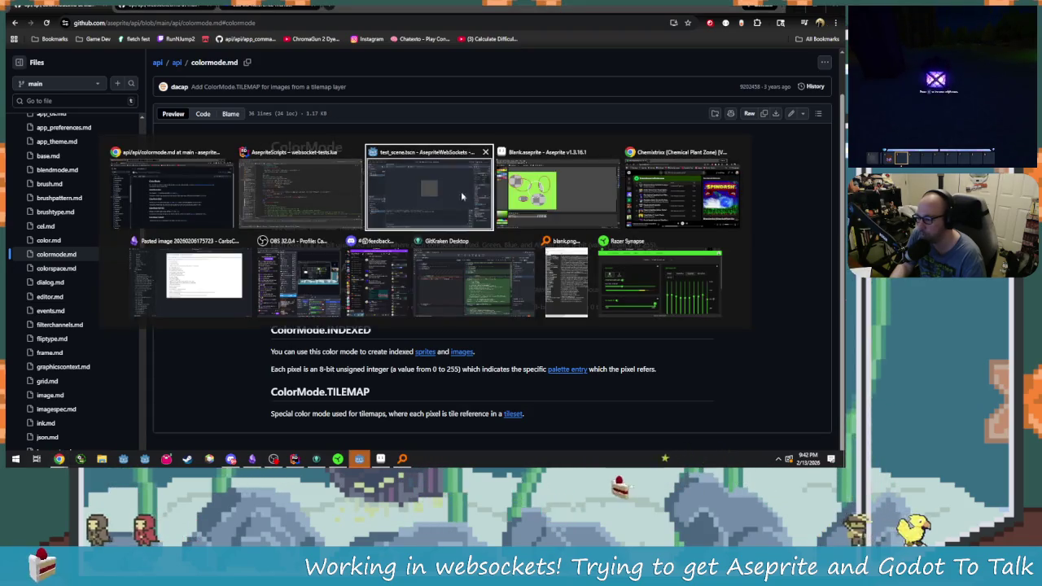
click(522, 193)
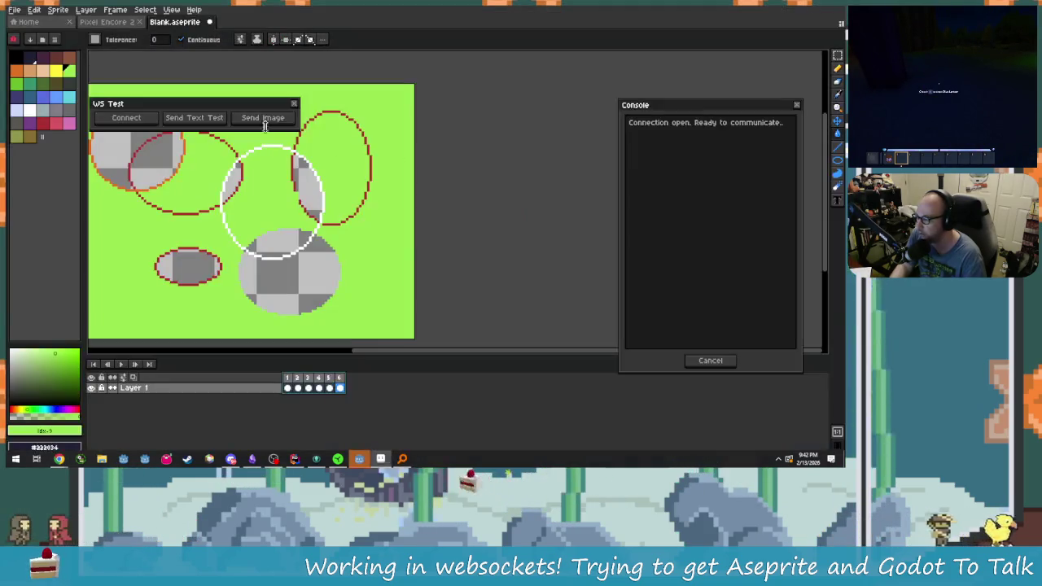
click(115, 10)
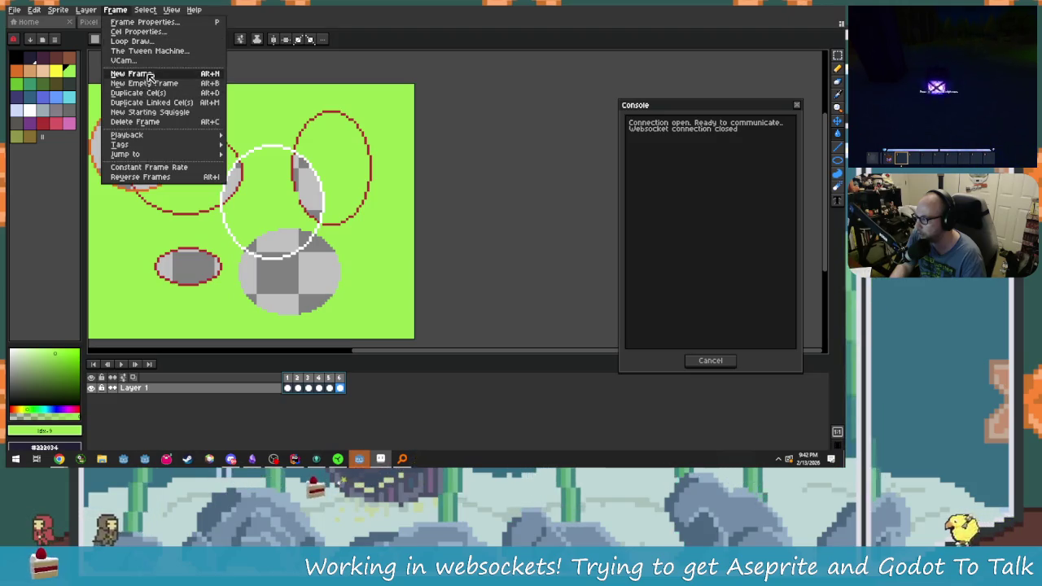
click(116, 70)
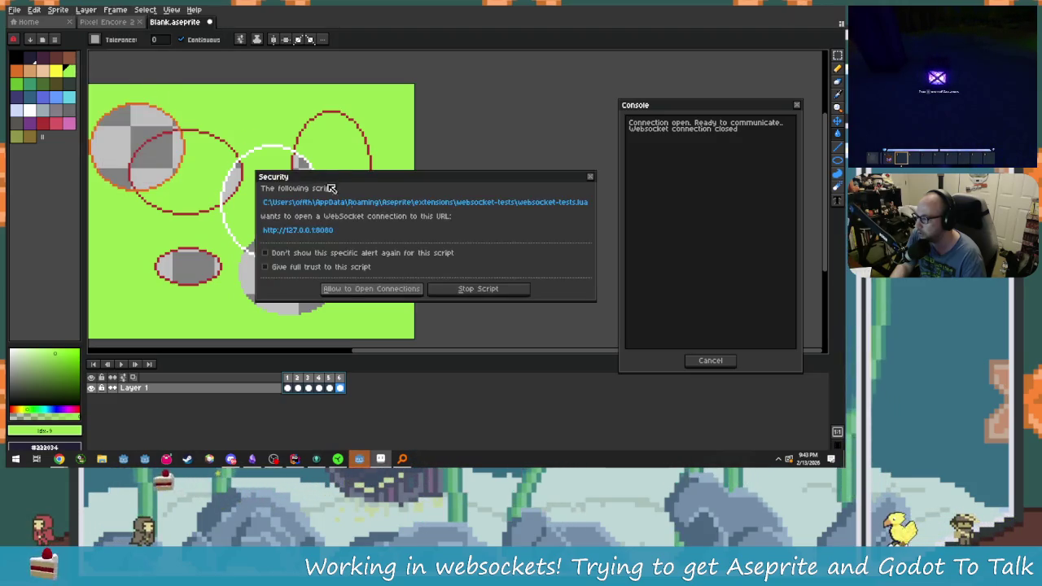
click(374, 288)
mouse_move(460, 234)
mouse_down()
mouse_move(539, 114)
mouse_move(565, 102)
mouse_up()
click(605, 113)
Resend the sprite from the repositioned panel and check the result in Godot.
key(alt+Tab)
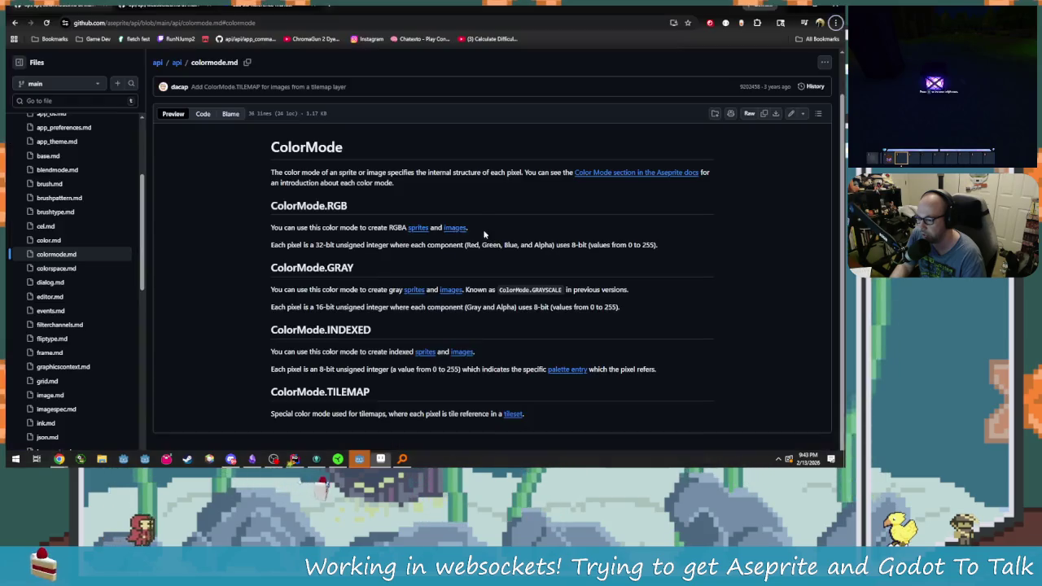
key(alt+Tab)
key(Tab)
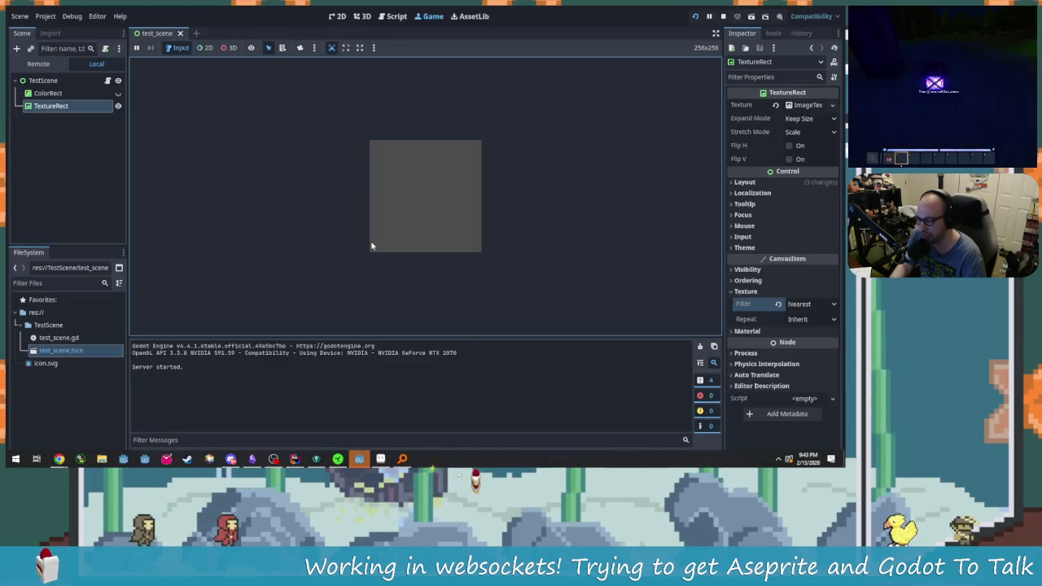
key(alt+Tab)
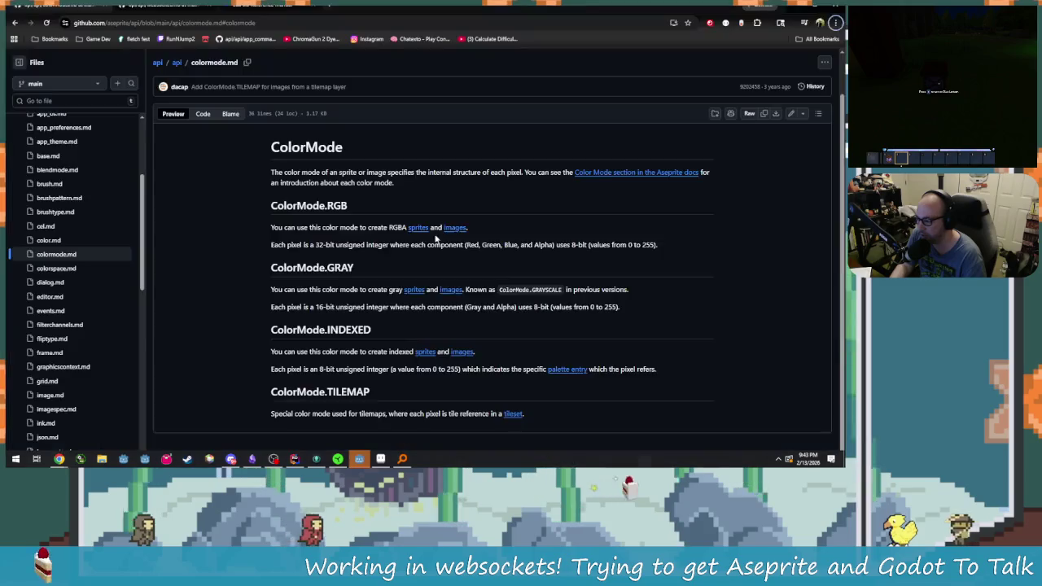
key(alt+Tab)
key(Tab)
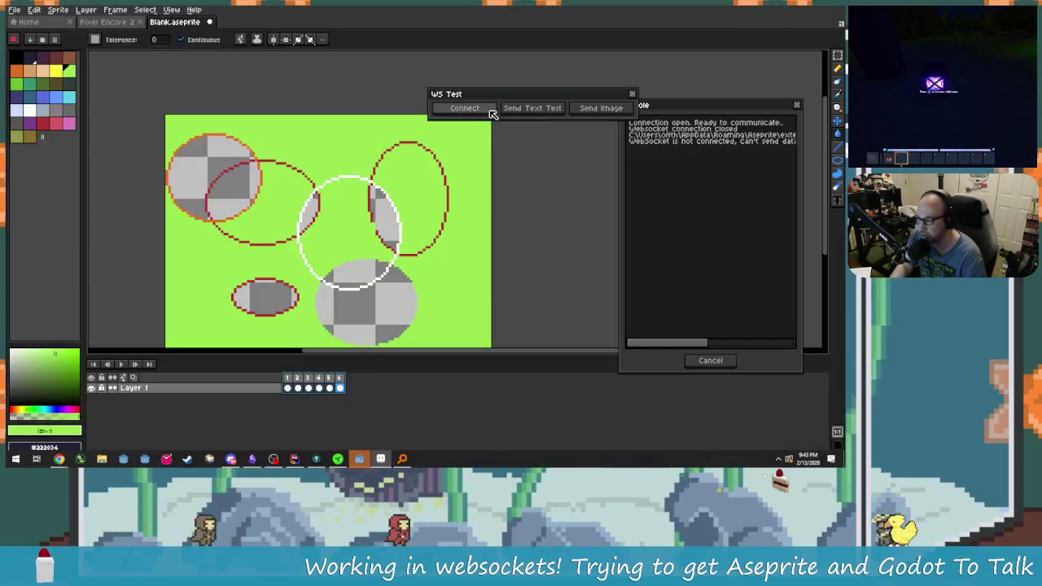
drag(616, 97, 519, 78)
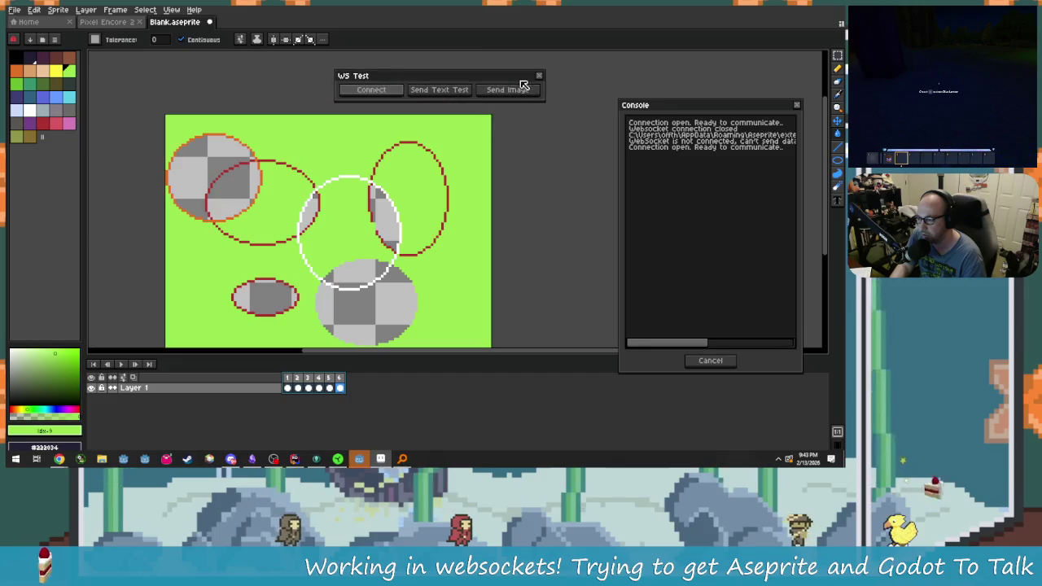
click(513, 91)
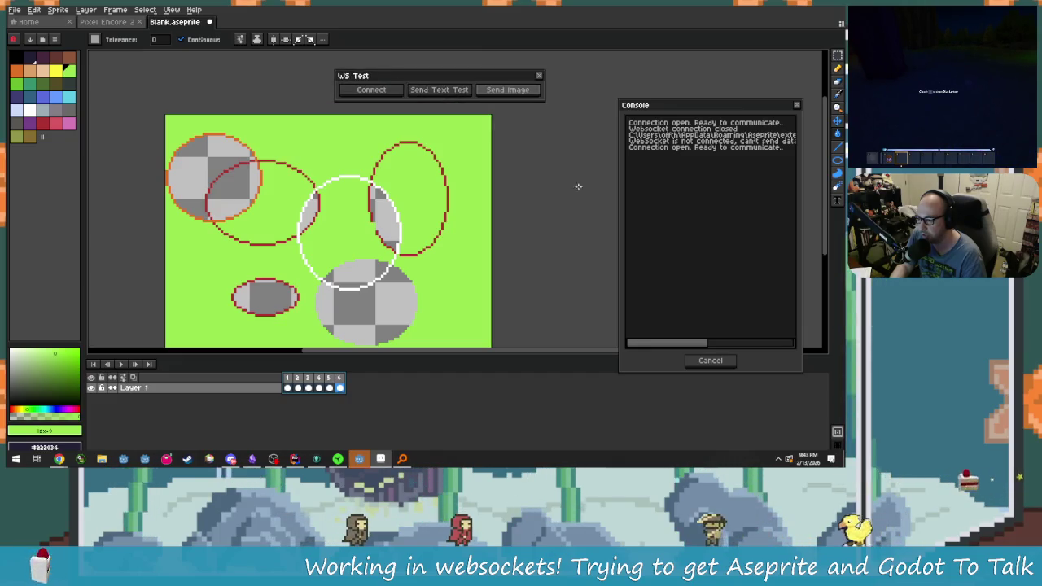
key(alt+Tab)
key(alt+Tab)
key(Tab)
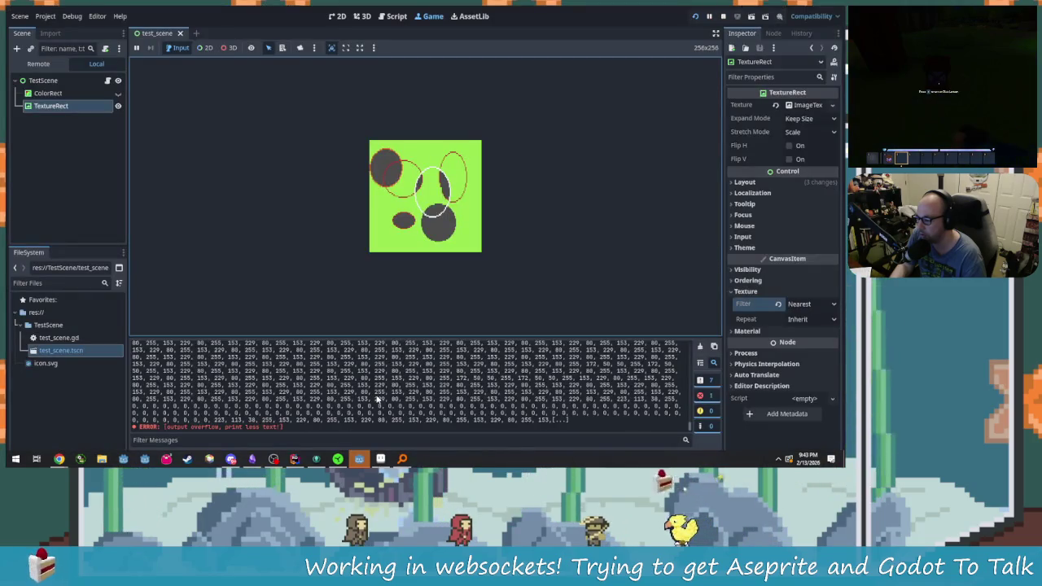
click(396, 15)
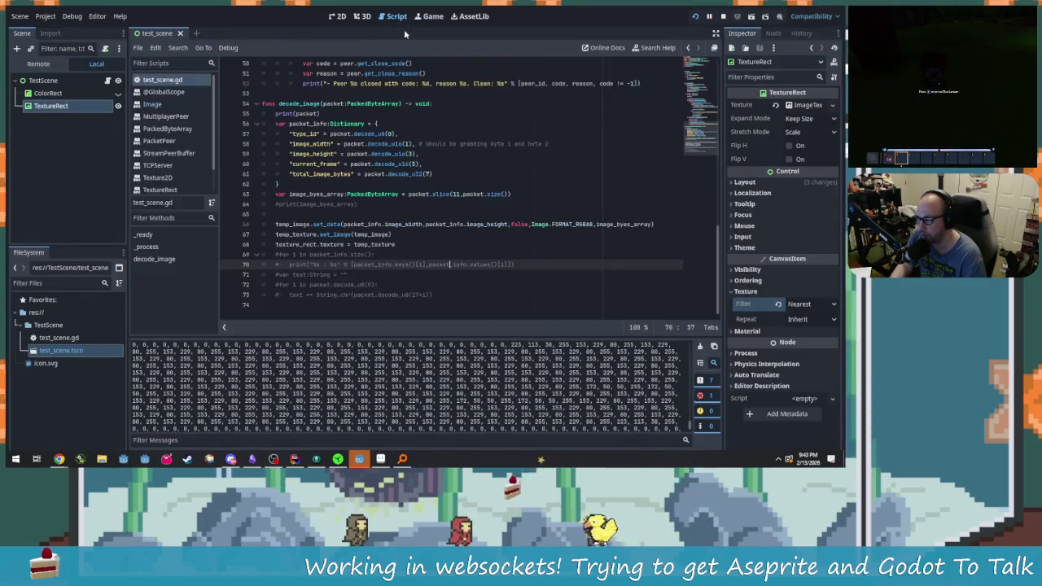
Comment out the print(packet) line in decode_image and save test_scene.gd.
scroll(359, 274, up, 4)
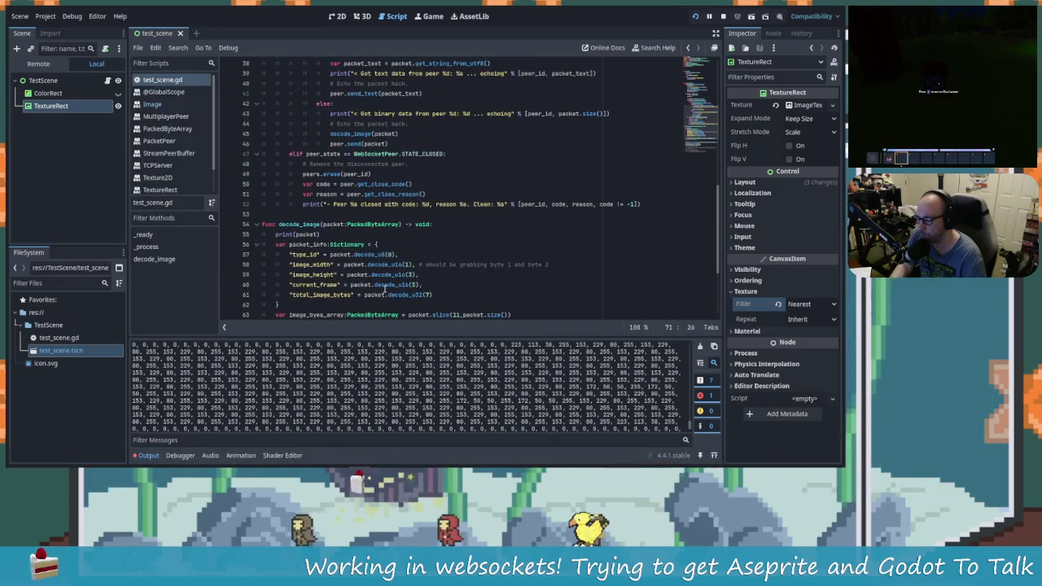
click(295, 235)
key(Home)
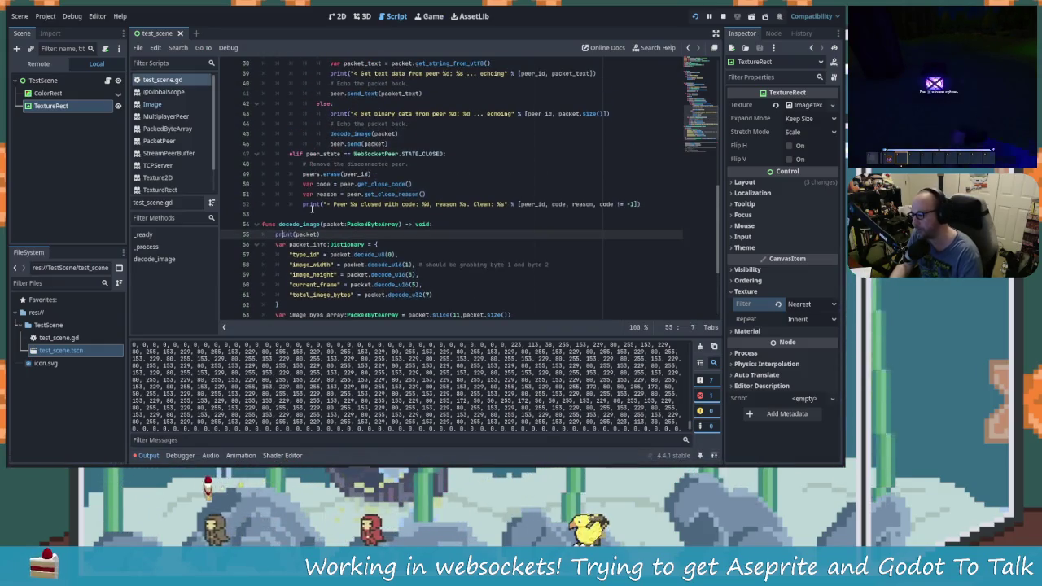
text(#)
scroll(362, 216, down, 4)
scroll(396, 215, down, 1)
click(392, 234)
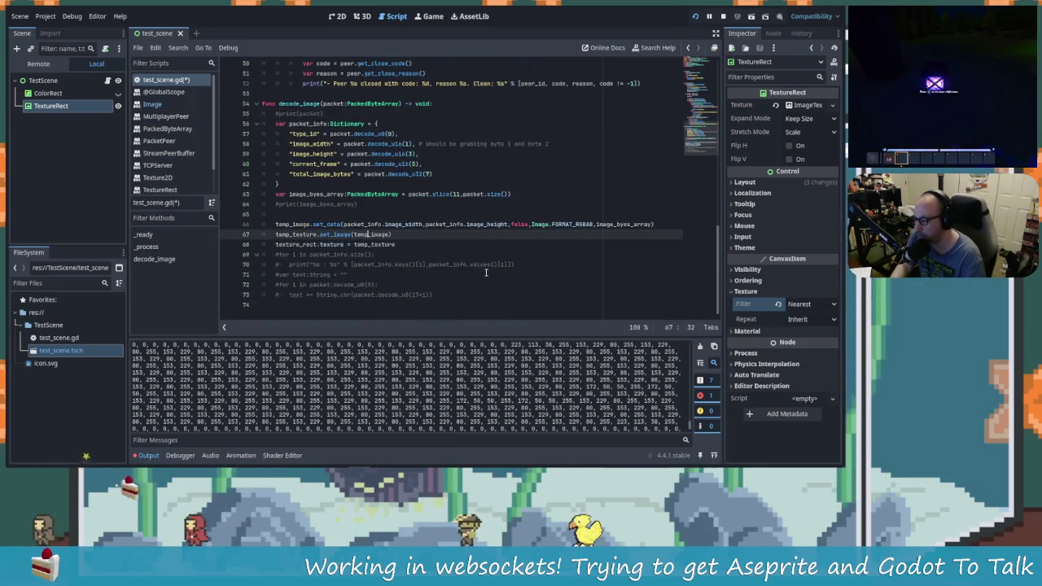
key(ctrl+s)
Comment out the text and binary data-received print lines with Ctrl+K, save, and rerun the scene.
scroll(482, 269, up, 6)
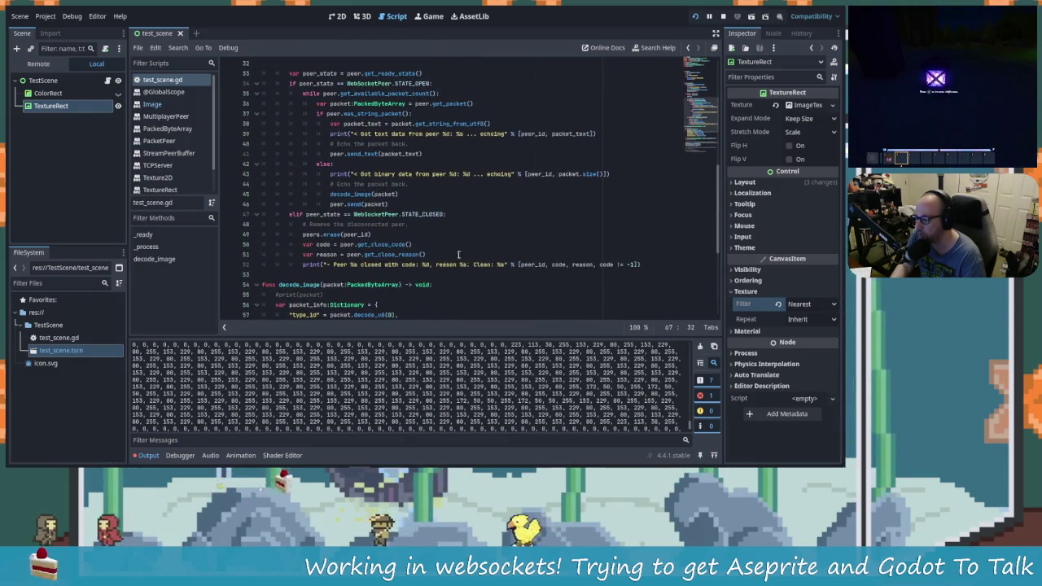
click(329, 175)
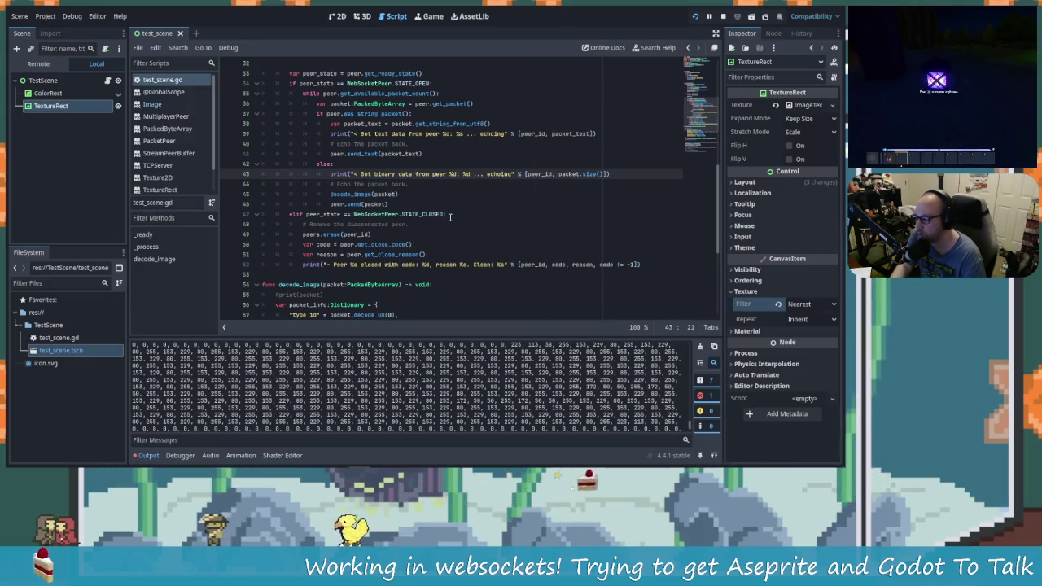
key(ctrl+k)
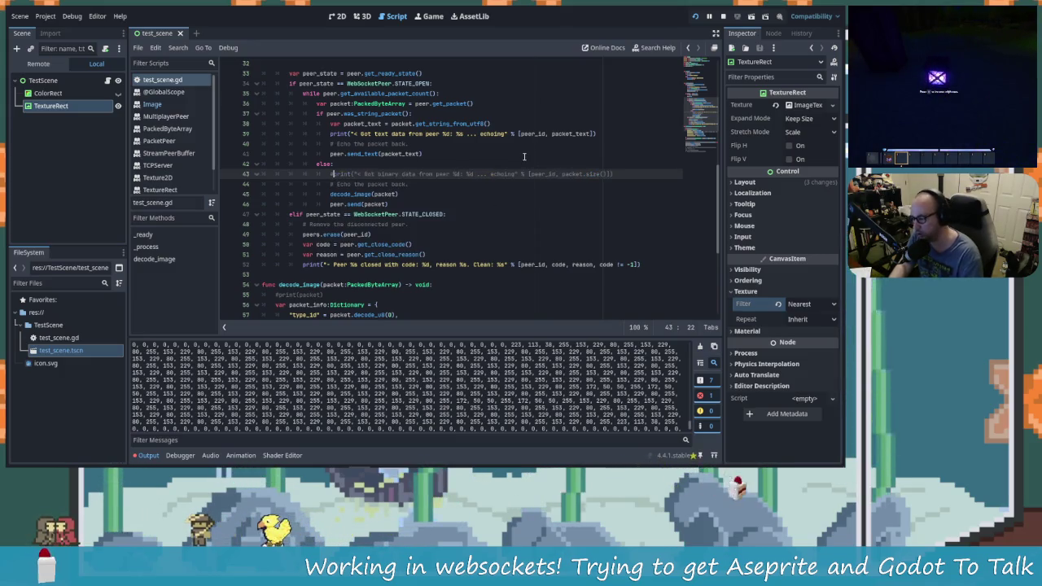
key(Up)
key(Up)
key(Up)
key(ctrl+k)
key(ctrl+s)
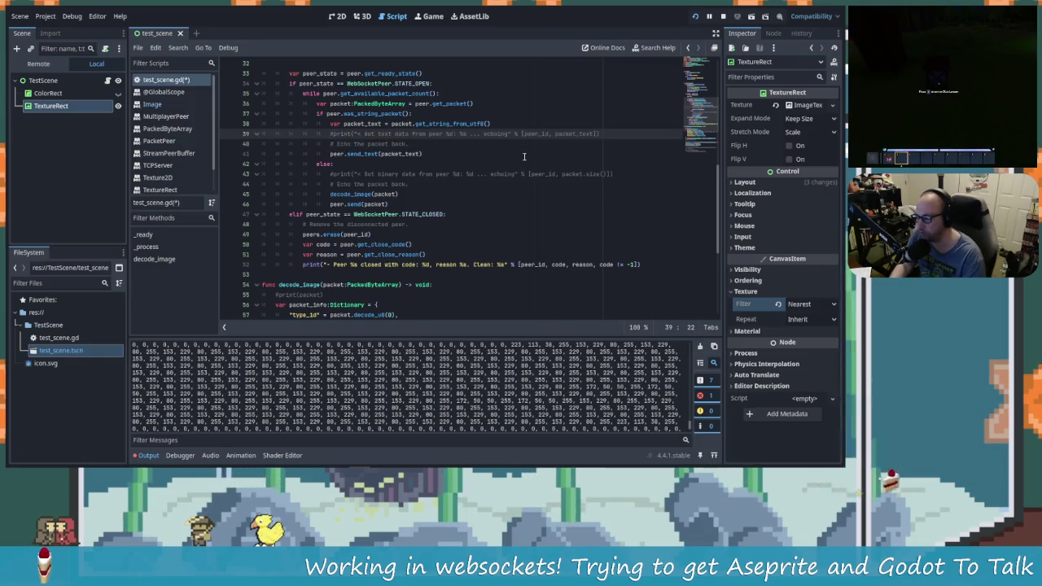
click(722, 16)
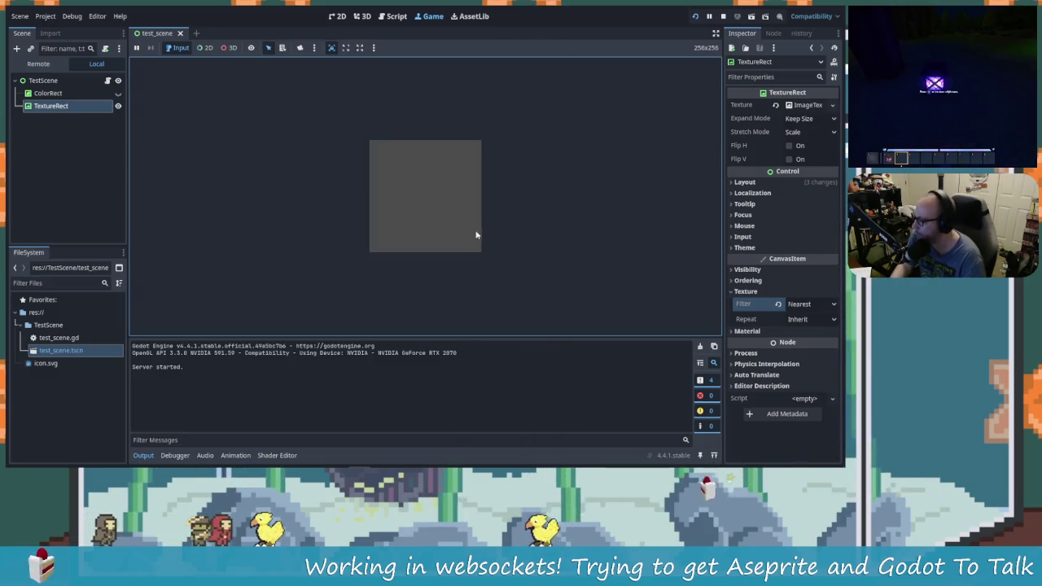
Stretch Godot's game view to fill the panel, then return to Aseprite and try connecting.
key(alt+Tab)
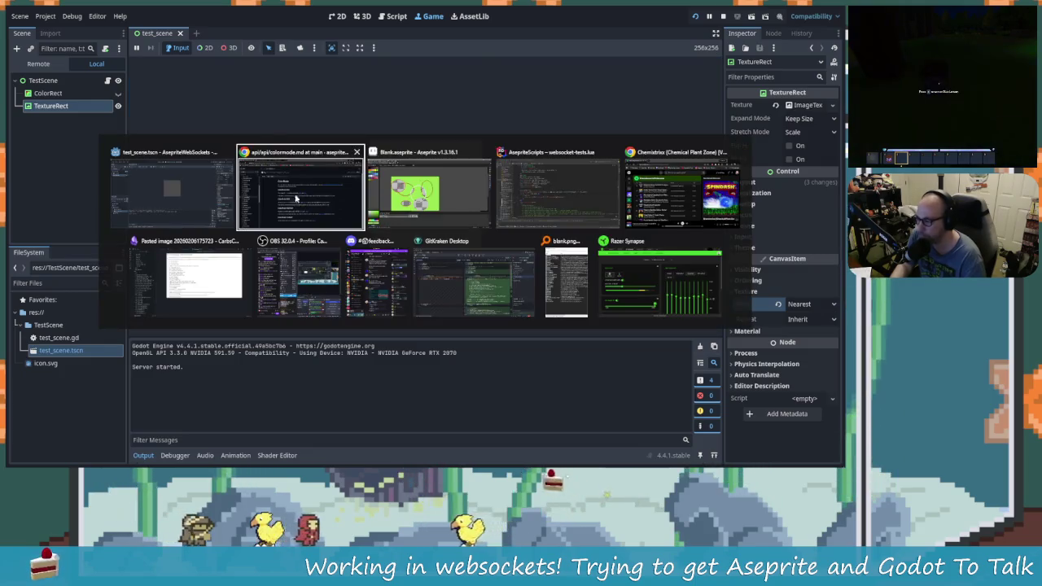
click(346, 47)
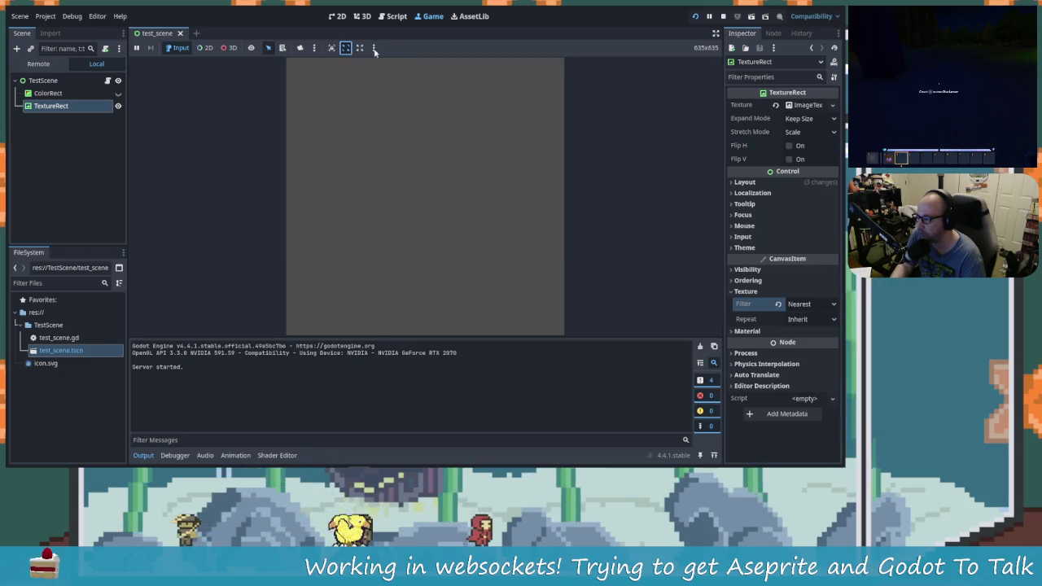
key(alt+Tab)
key(alt+Tab)
click(427, 191)
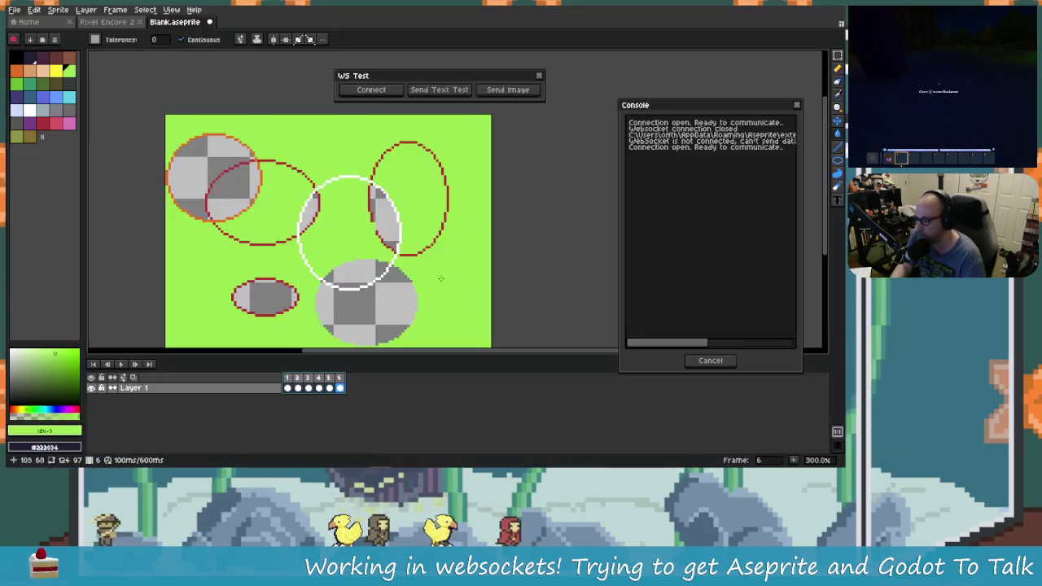
click(388, 91)
Relaunch Layer > Websocket Test, allow its connections, and move the panel above the console.
click(538, 75)
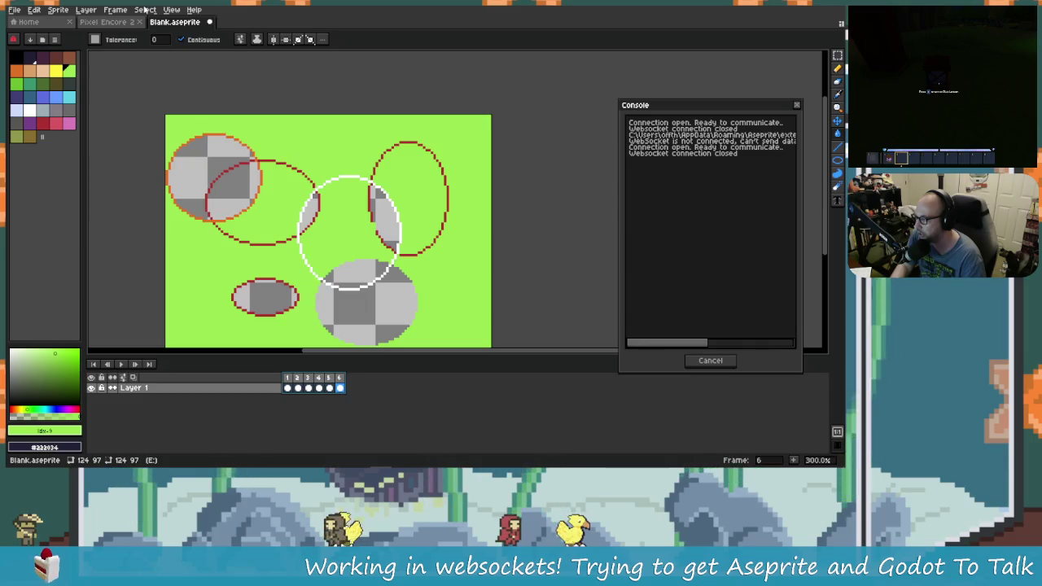
click(86, 9)
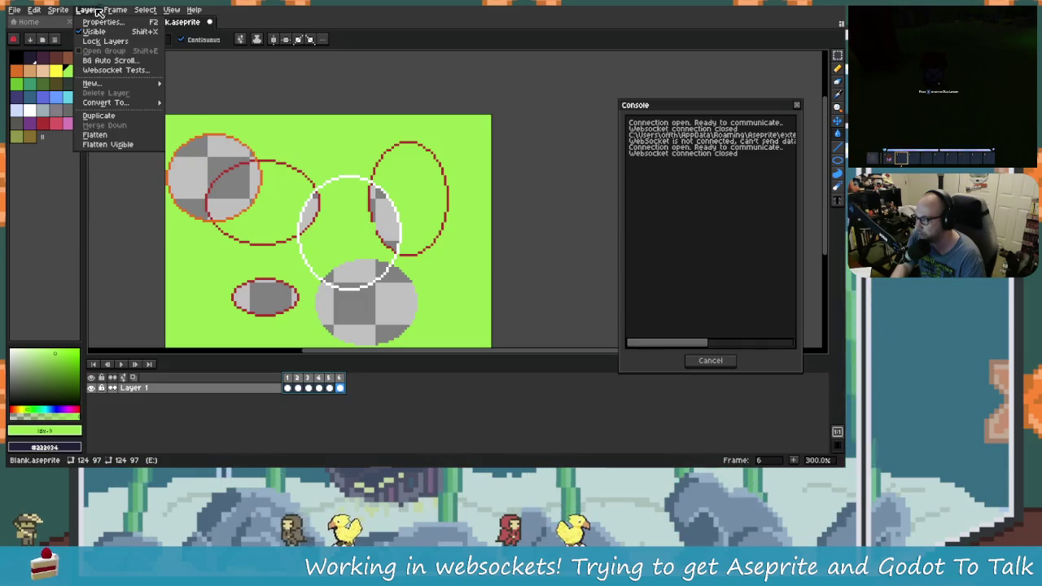
click(142, 71)
click(409, 288)
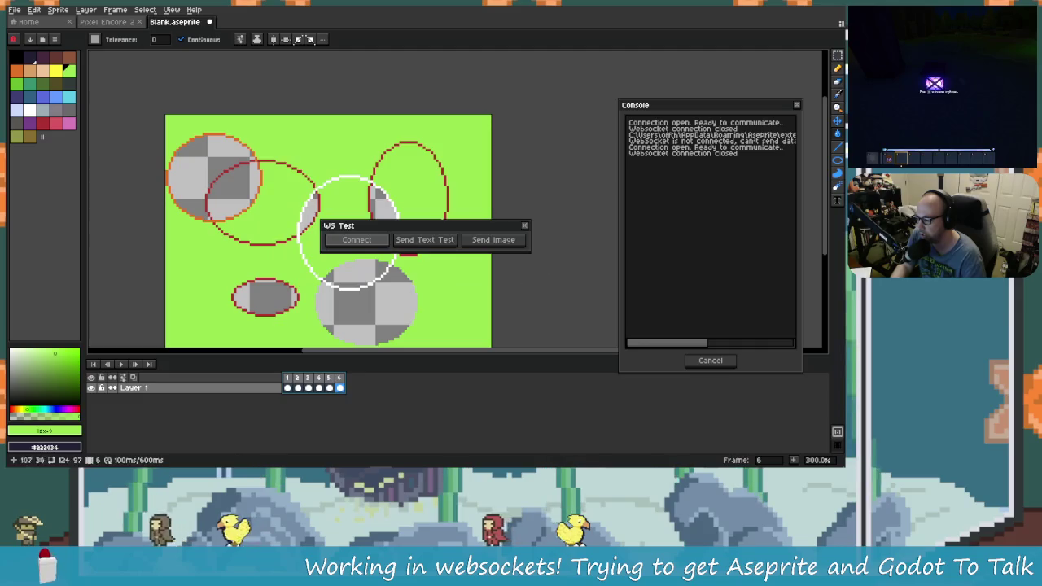
mouse_move(482, 231)
mouse_down()
mouse_move(512, 119)
mouse_move(536, 102)
mouse_up()
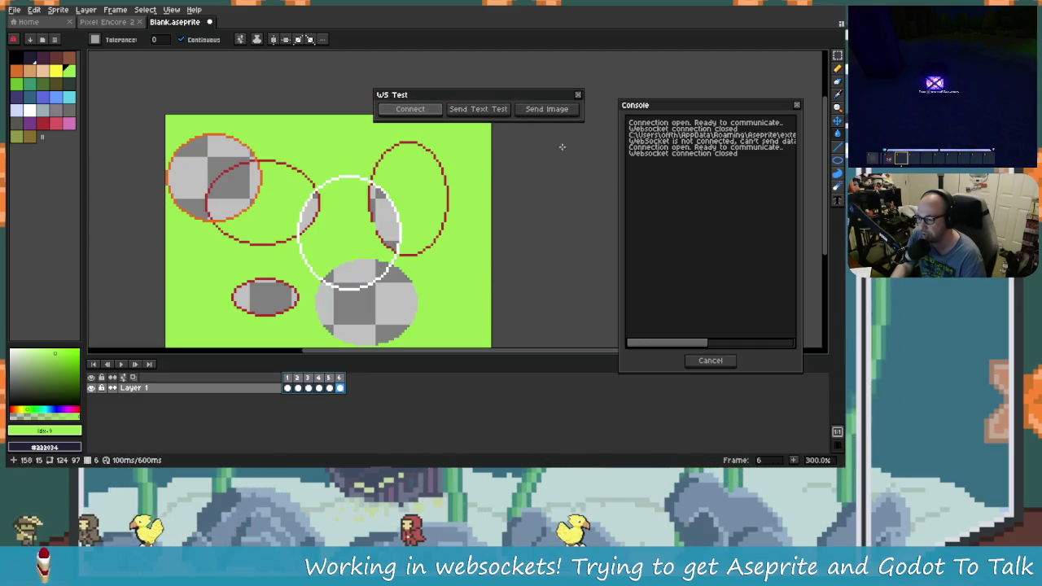